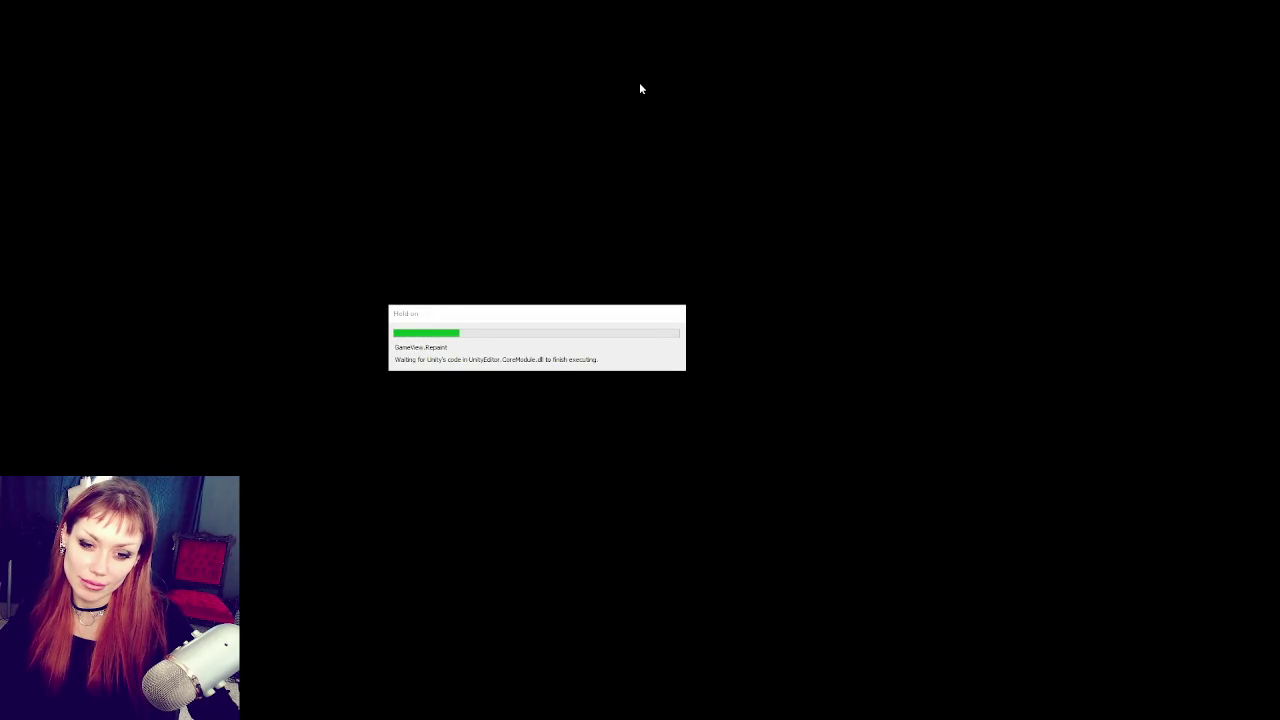
Step: Start the game in DEV MODE from the STRAIN title menu
left_click(548, 431)
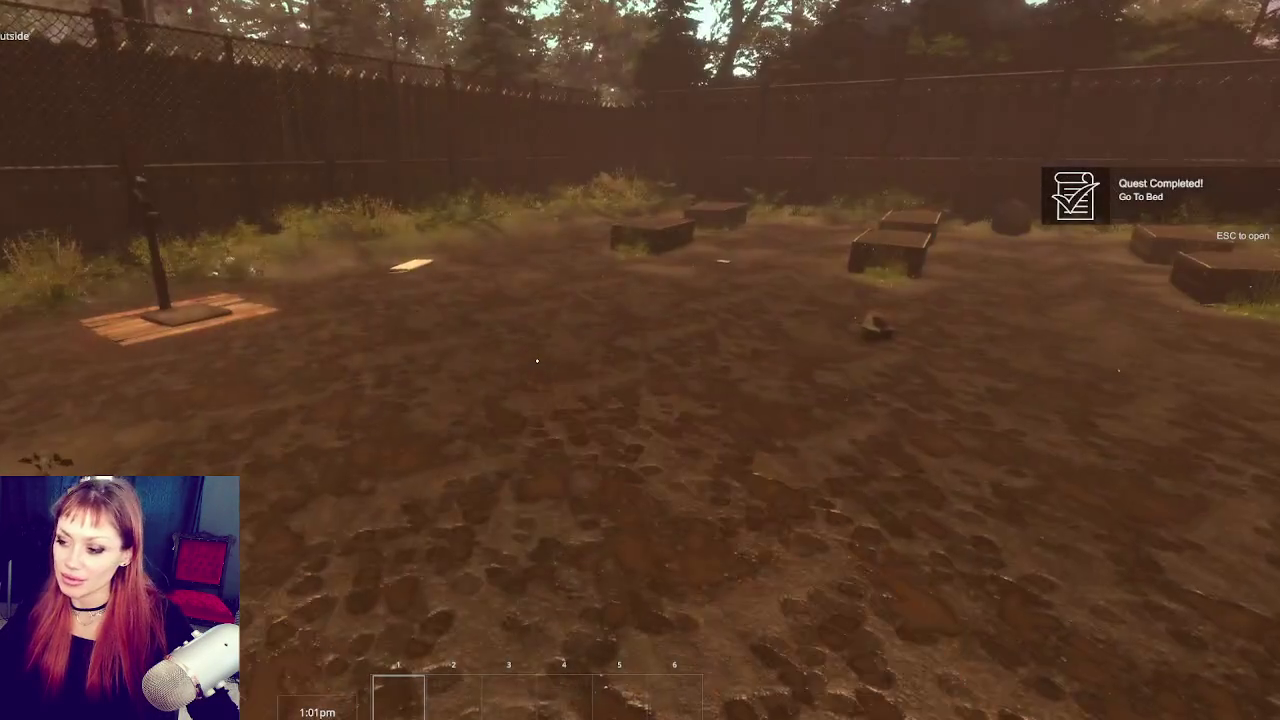
Step: Throw a series of punches in the yard to test the first-person arms
left_click(537, 361)
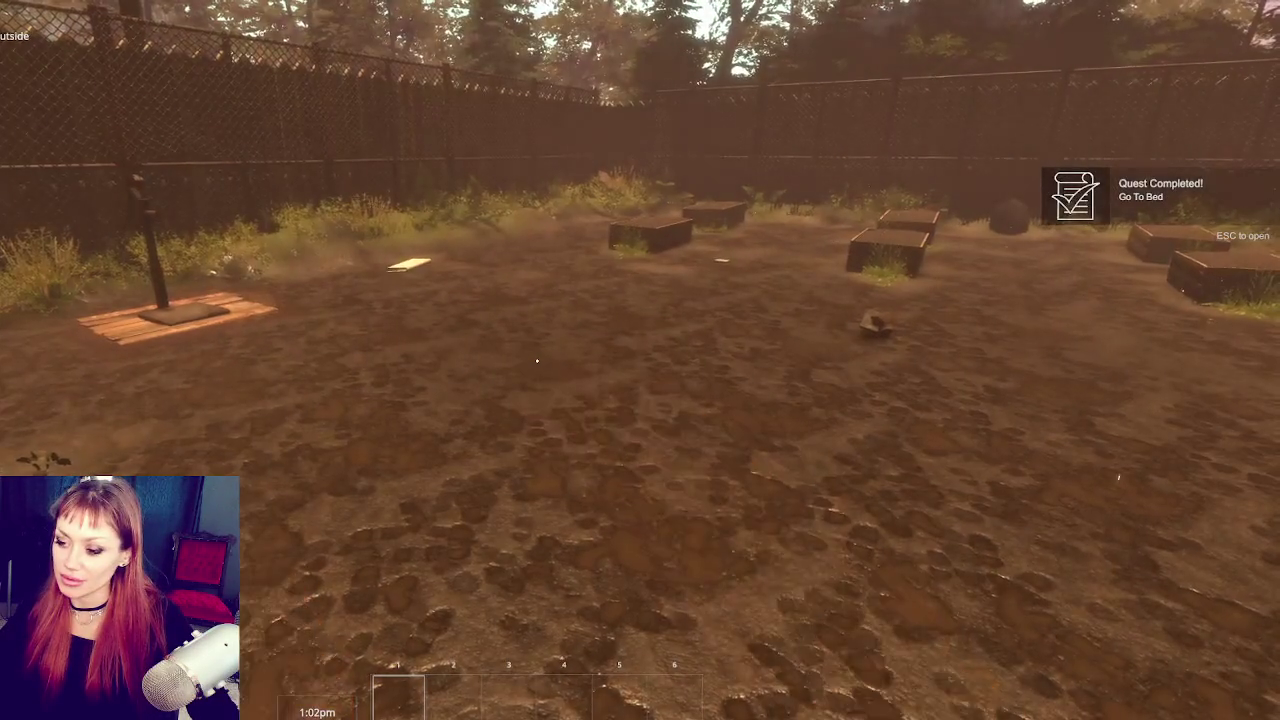
left_click(537, 361)
left_click(537, 361)
left_click(537, 361)
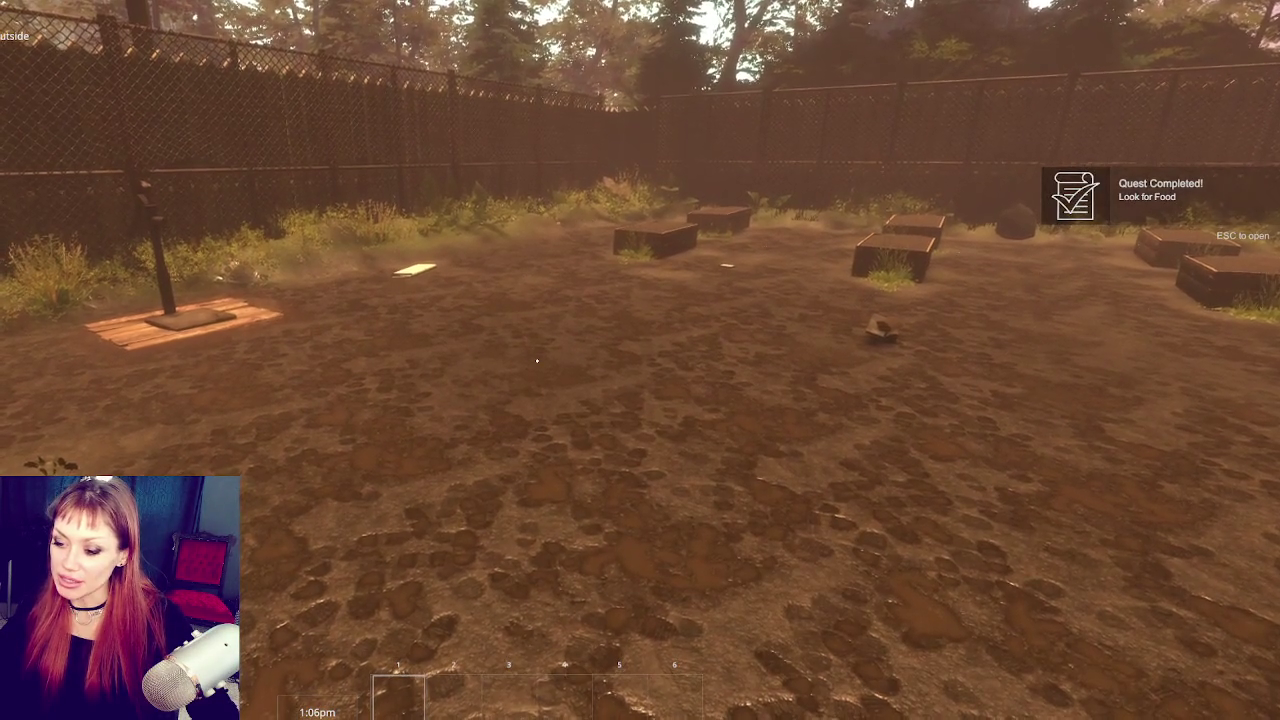
left_click(537, 361)
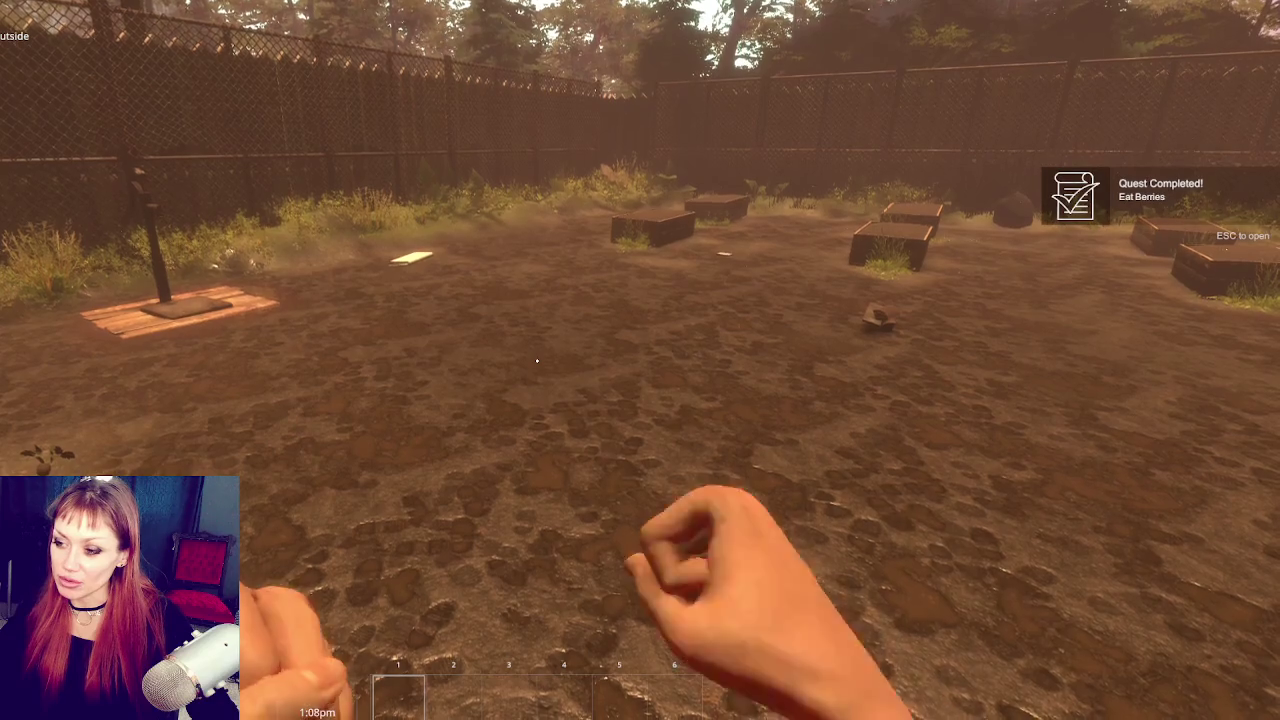
left_click(537, 361)
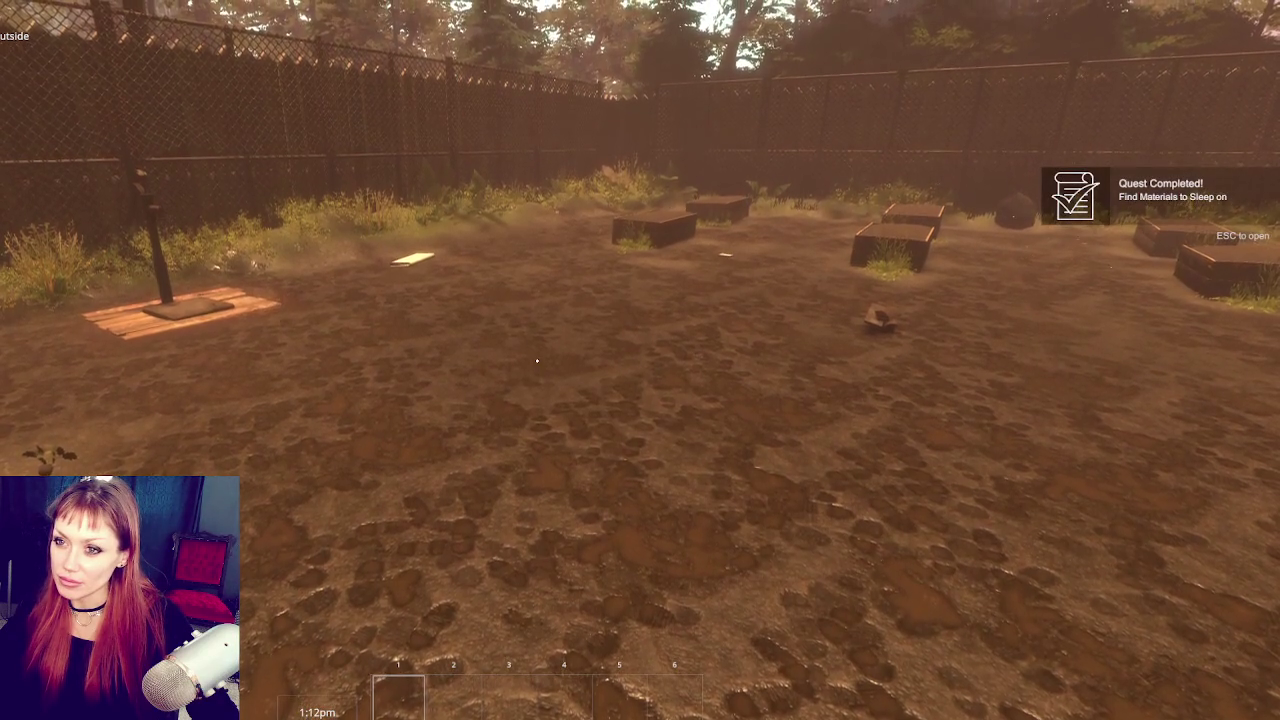
left_click(537, 361)
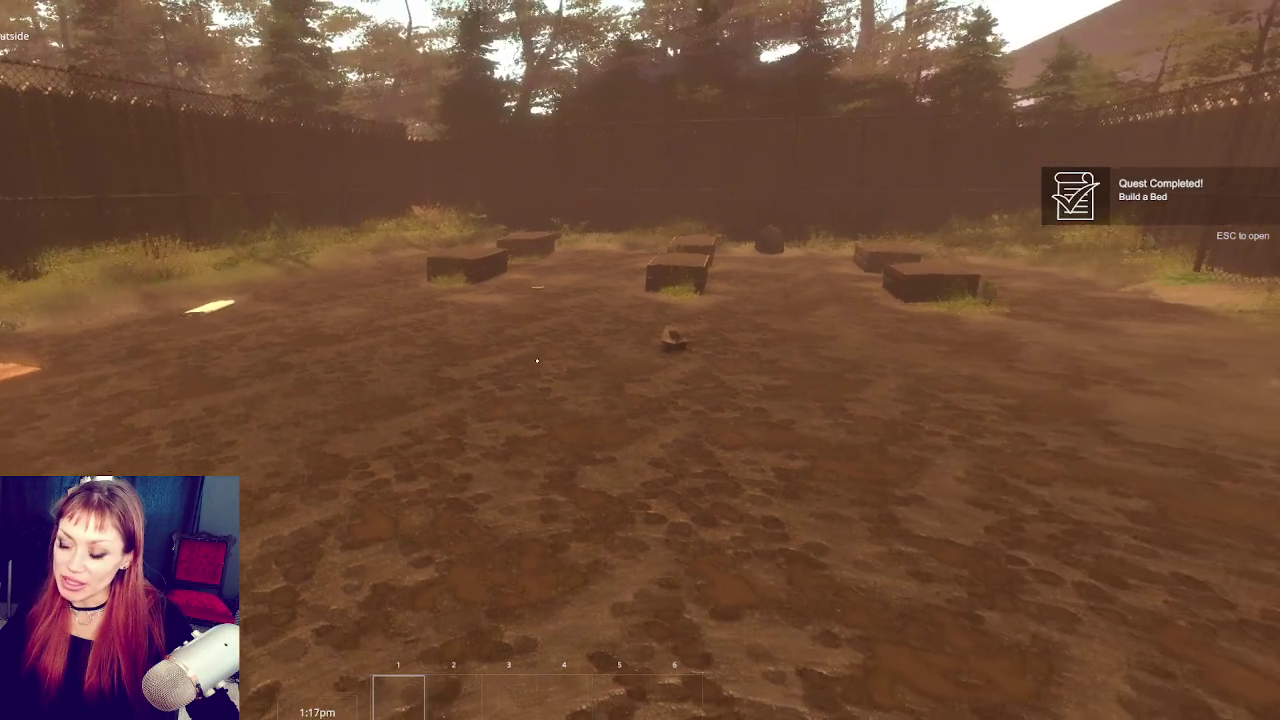
left_click(537, 361)
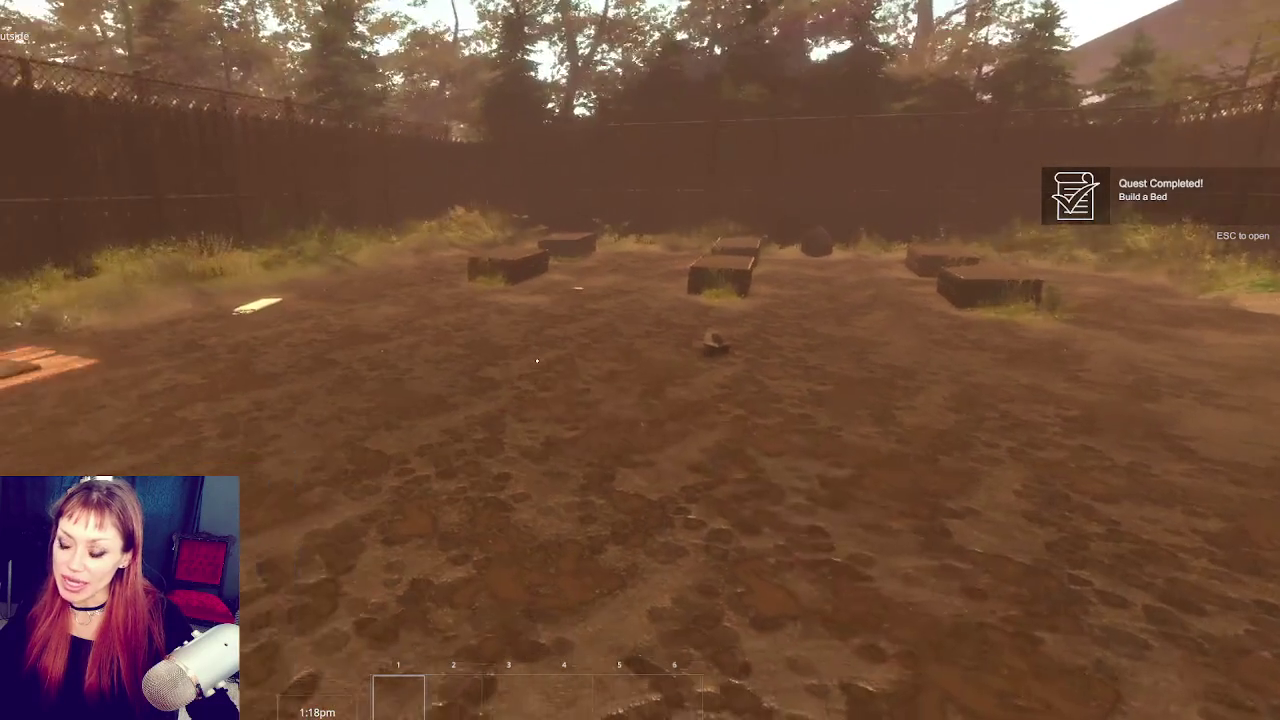
left_click(537, 361)
Step: Walk forward to the boxes and punch toward the crosshair
key("w")
left_click(537, 361)
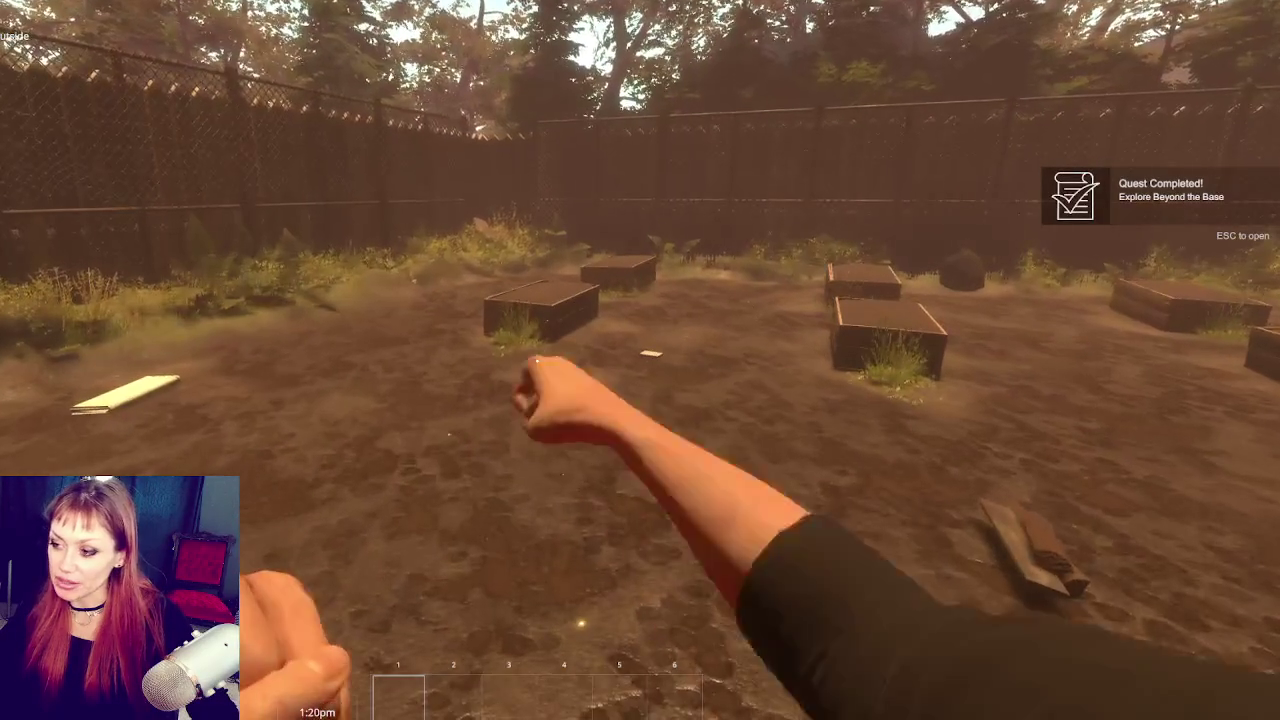
left_click(537, 361)
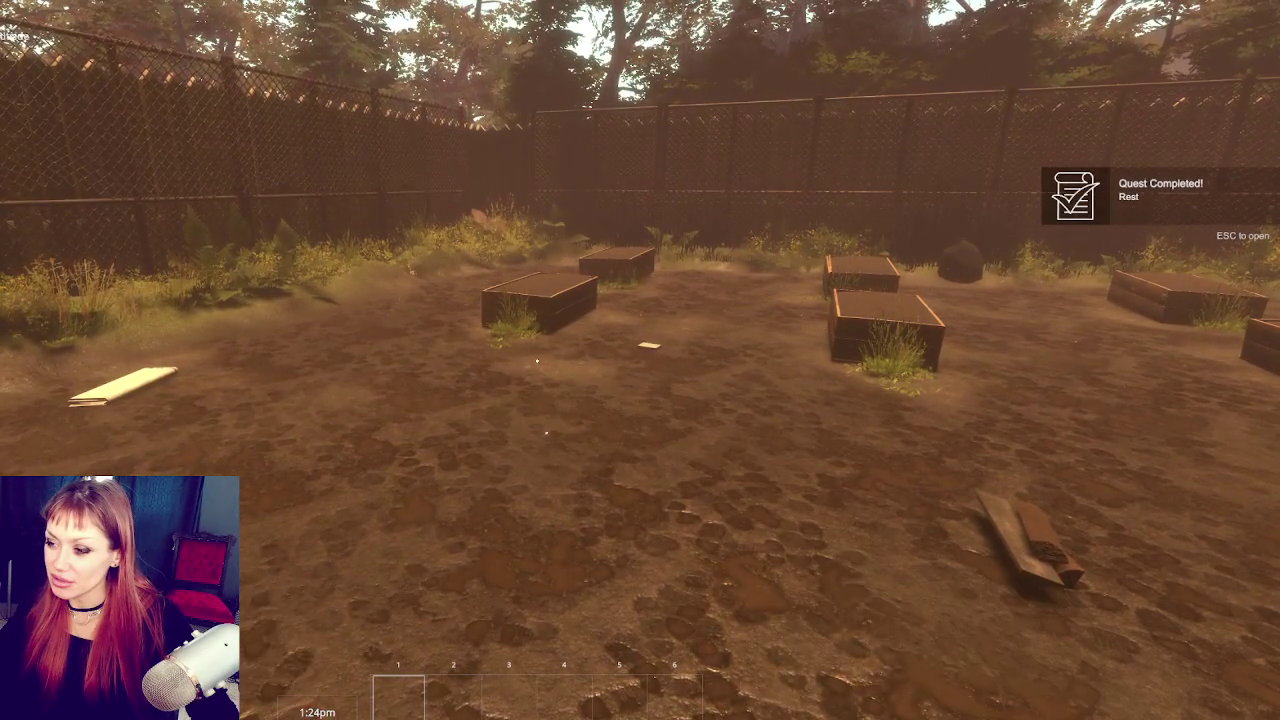
Step: Walk to the fenced wooden gate and open it with E
key("w")
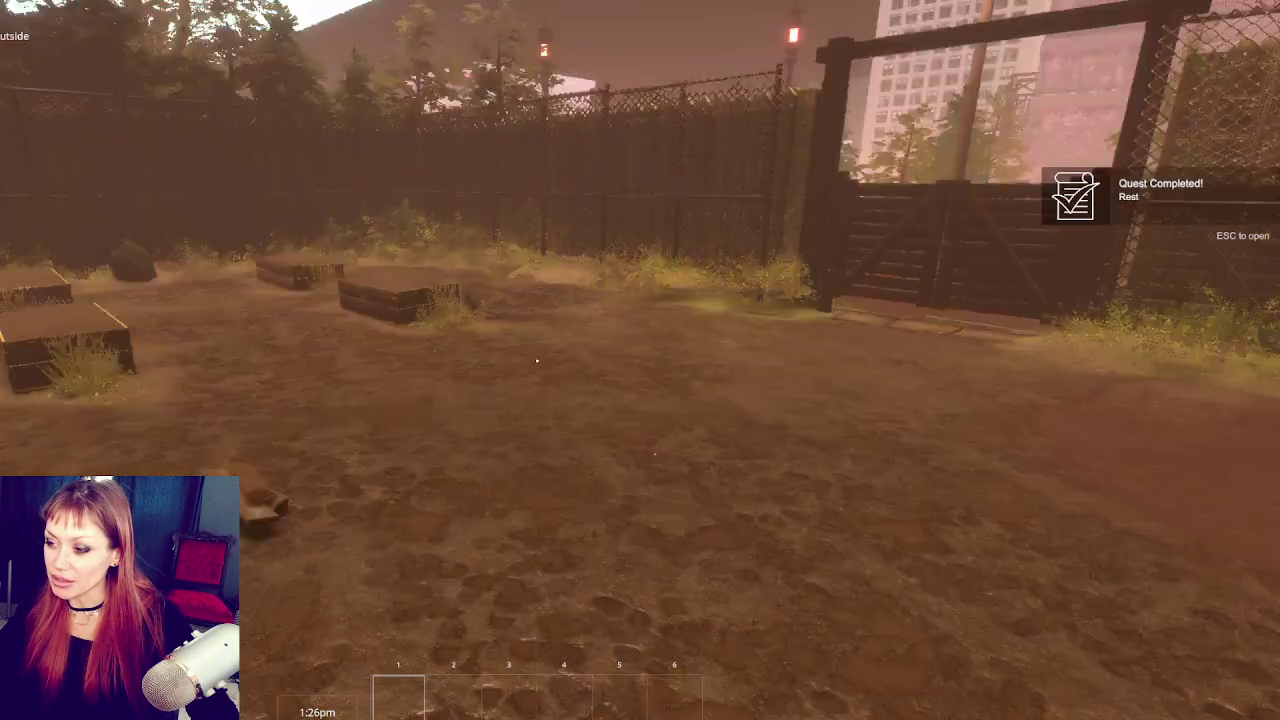
key("w")
key("e")
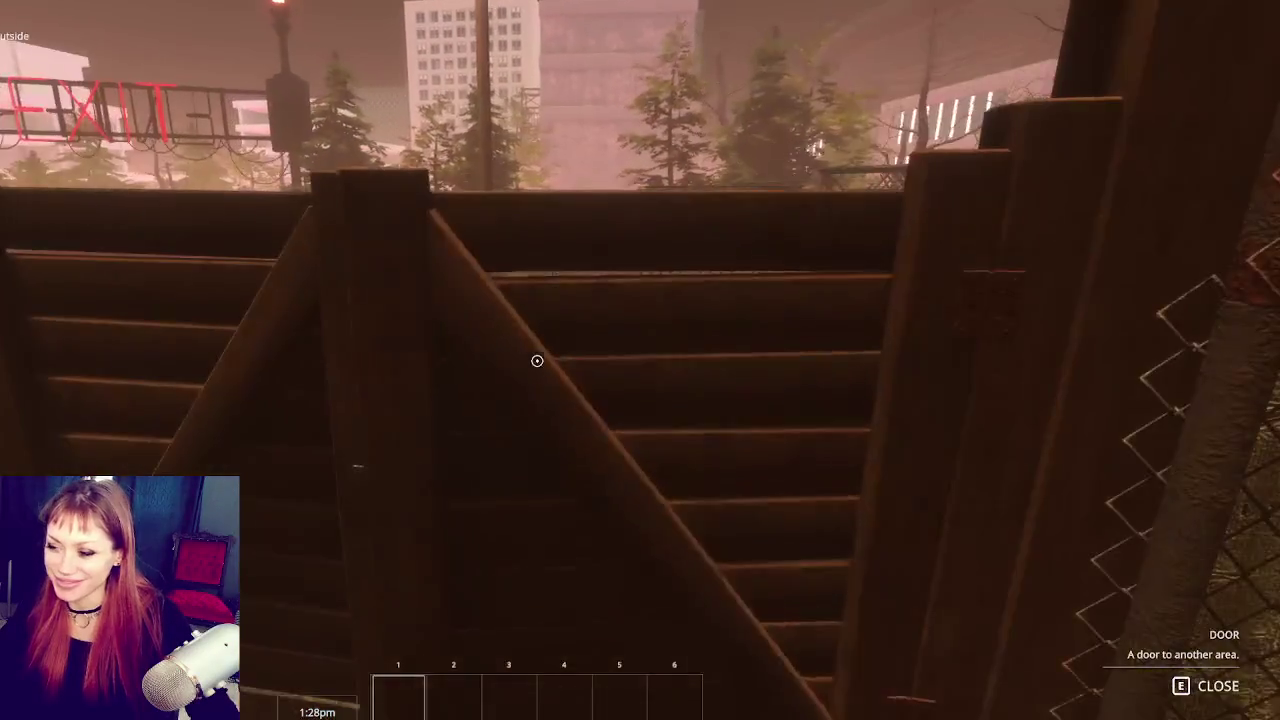
Step: Follow the dirt path and pass through the red gate under the EXIT sign
key("w")
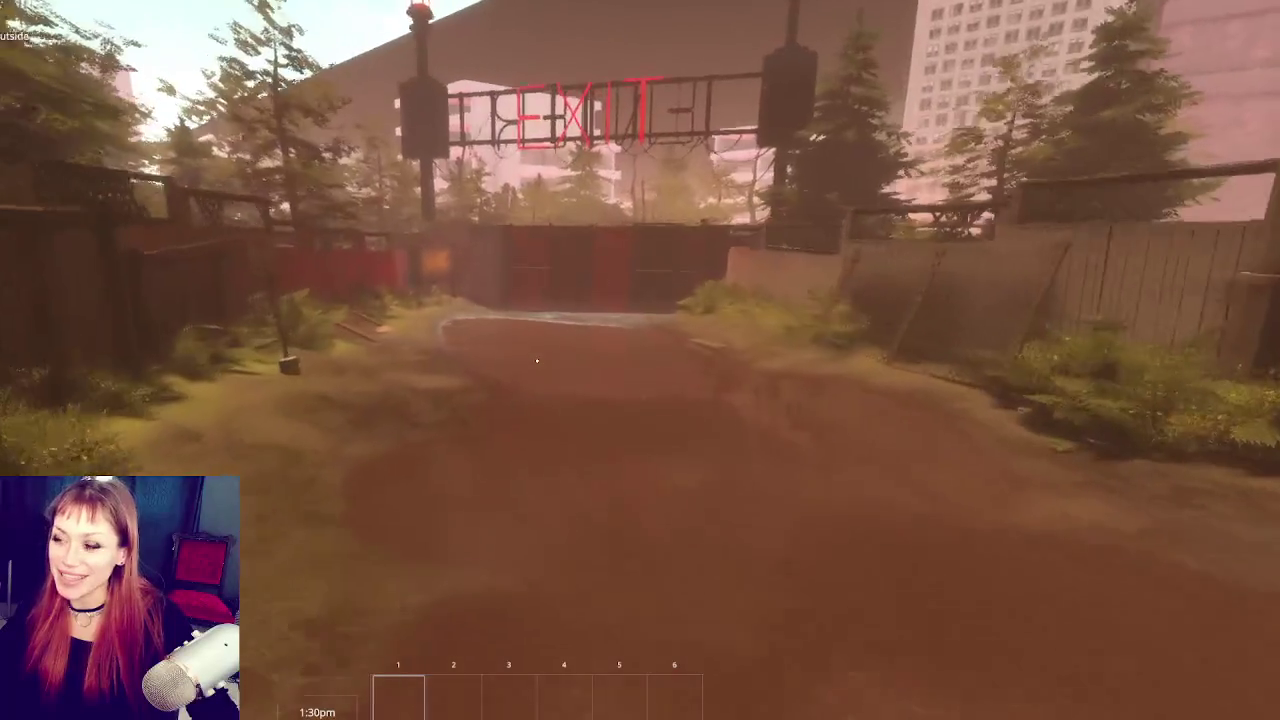
key("w")
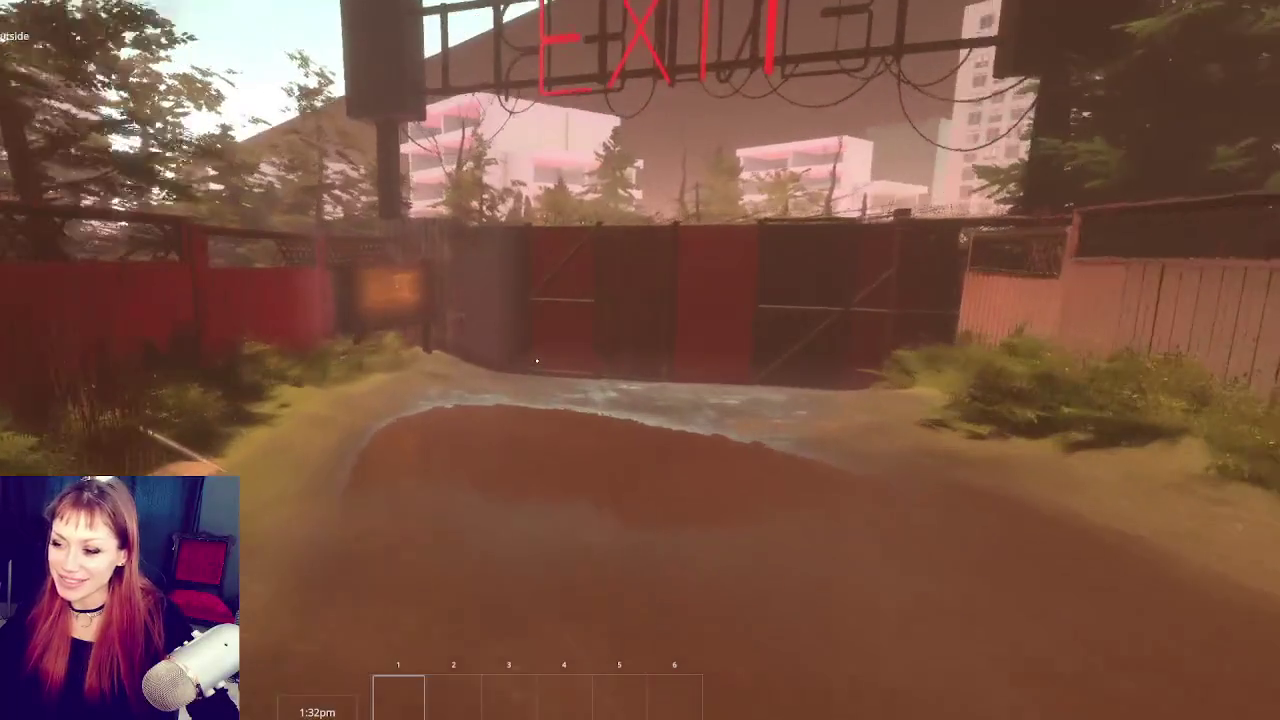
key("w")
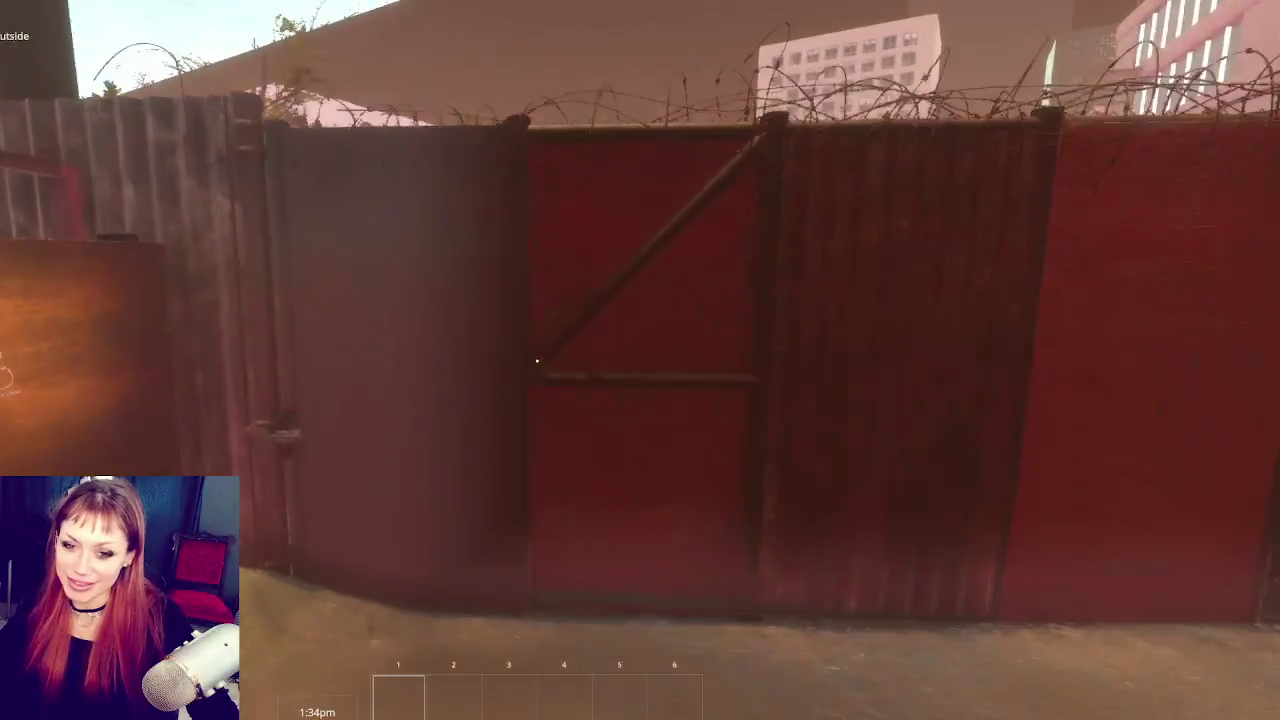
key("w")
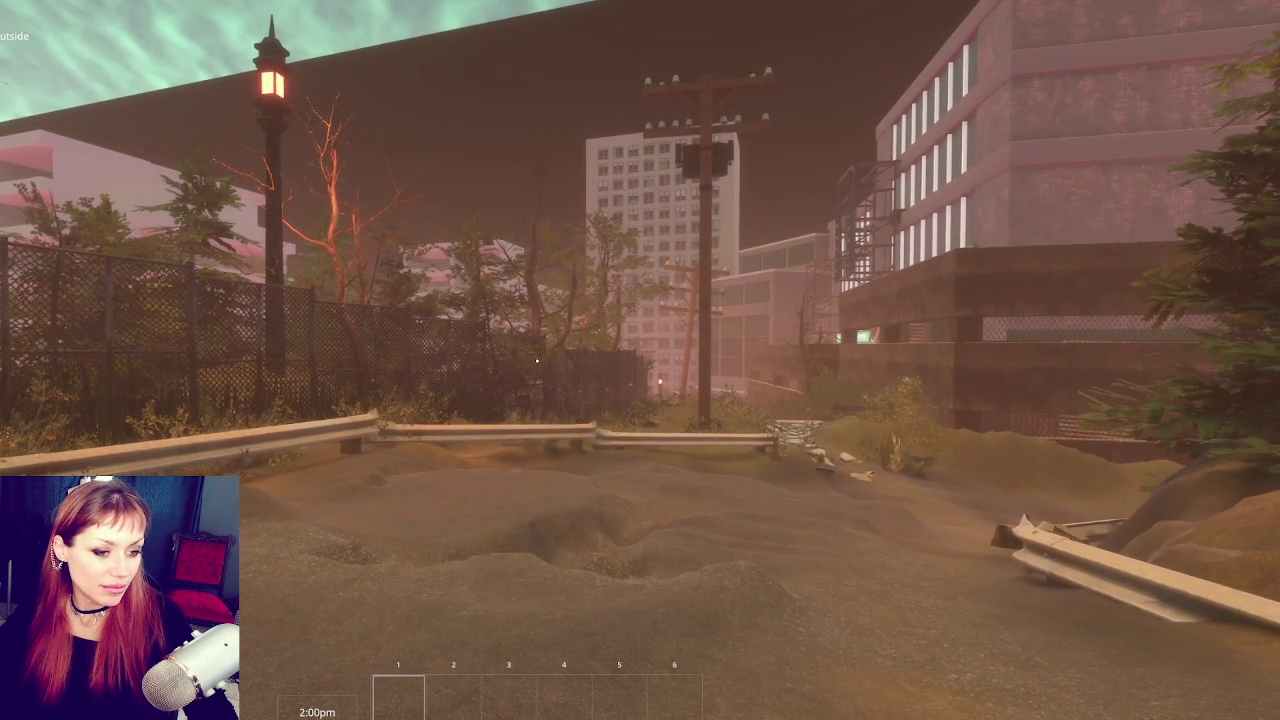
Step: Walk toward the guardrail on the city street, then close the video clip covering the game
key("w")
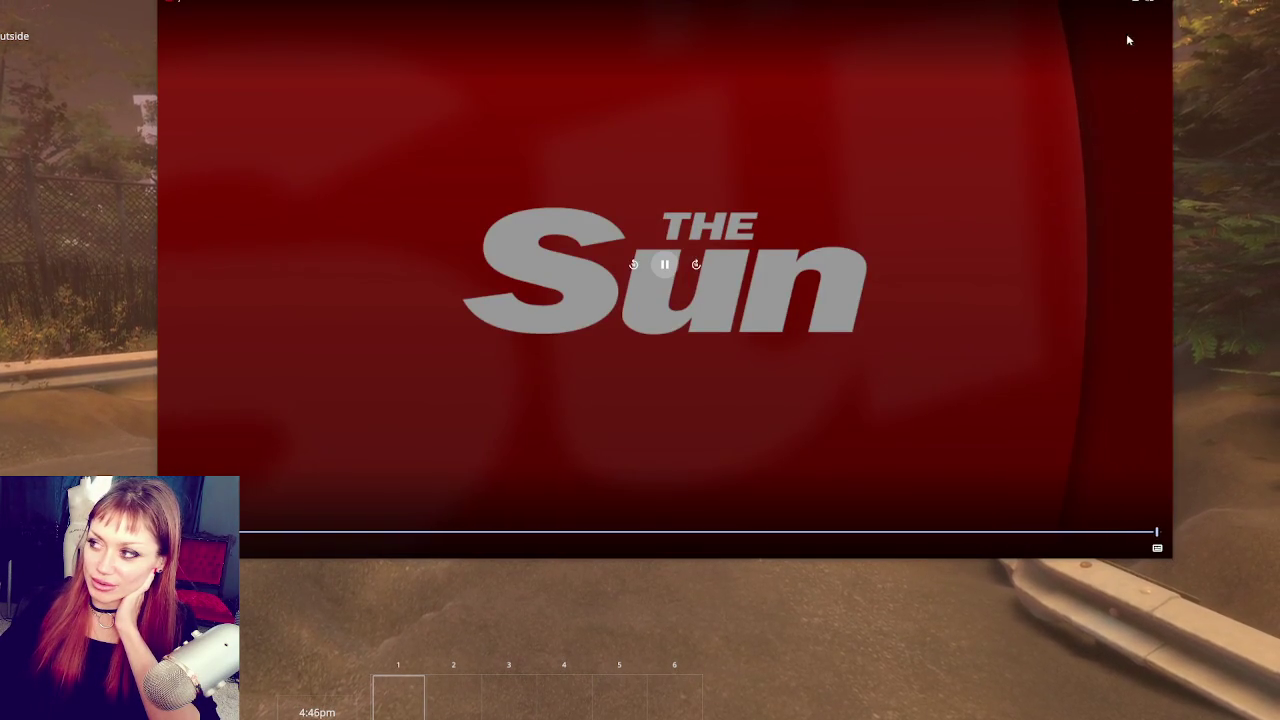
left_click(1162, 12)
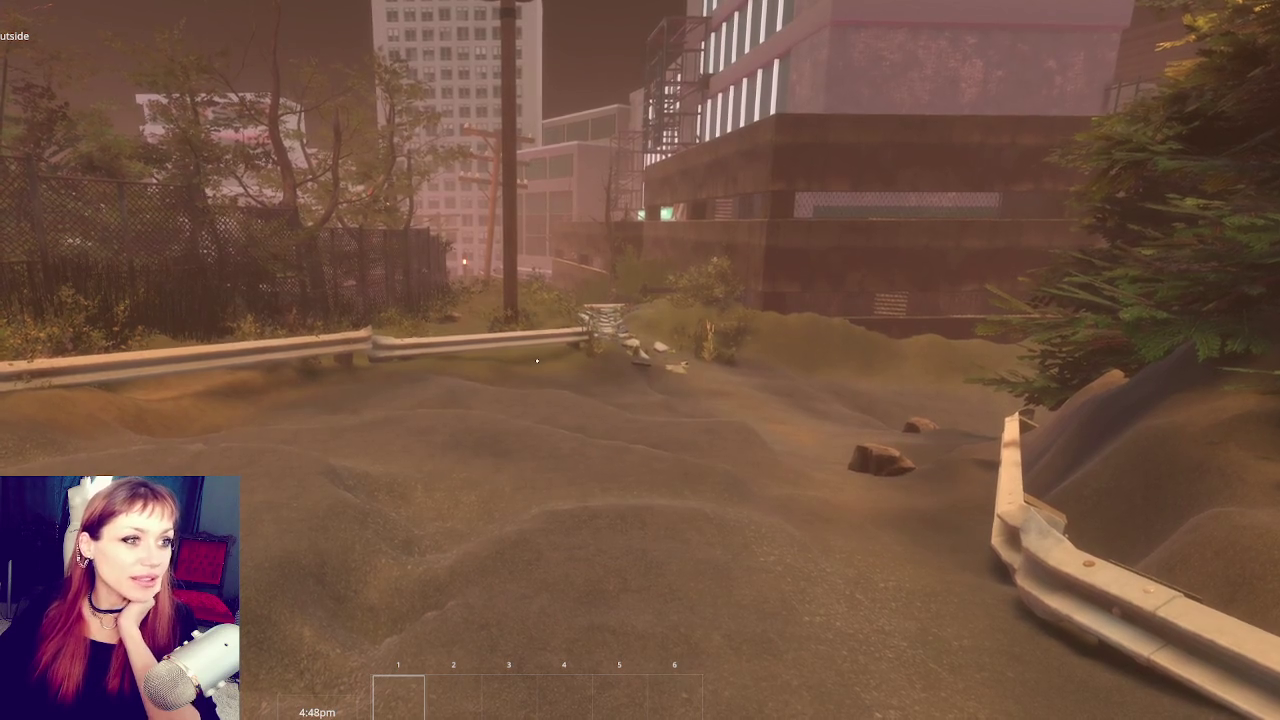
Step: Cross the checkered path into the muddy area and show the sleep, nutrition and life stats screen
key("w")
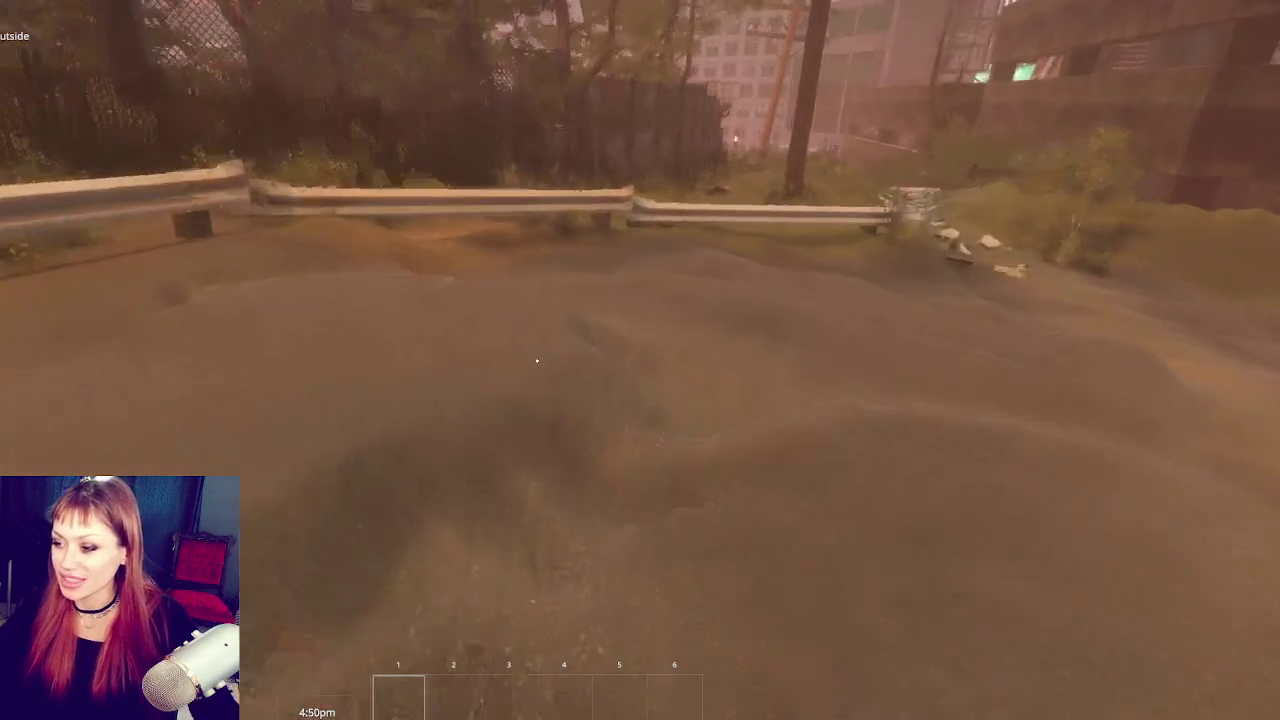
key("w")
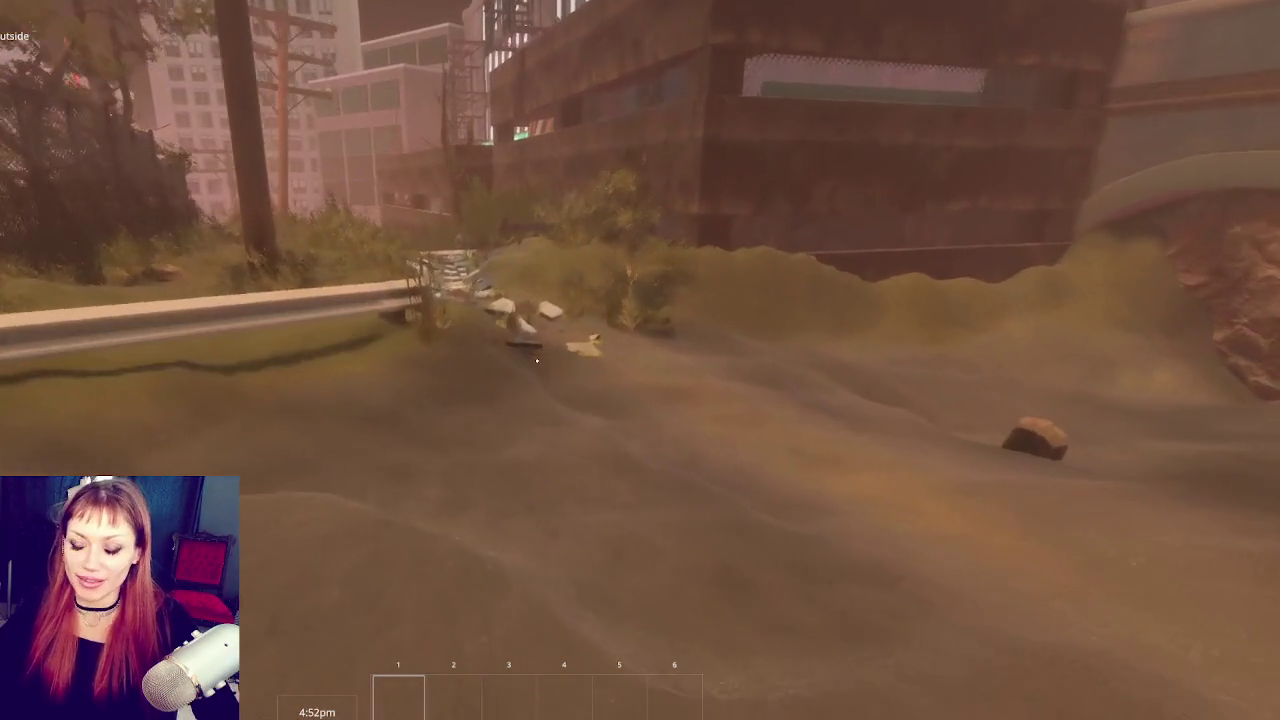
key("w")
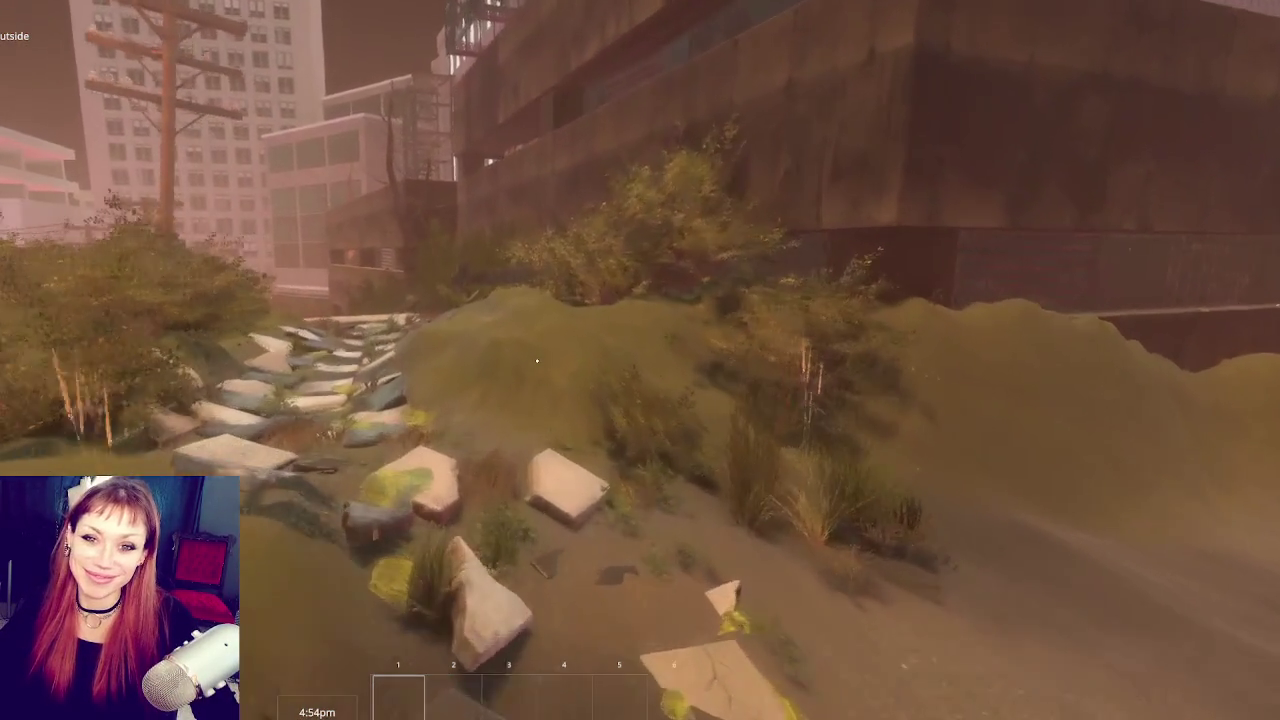
key("w")
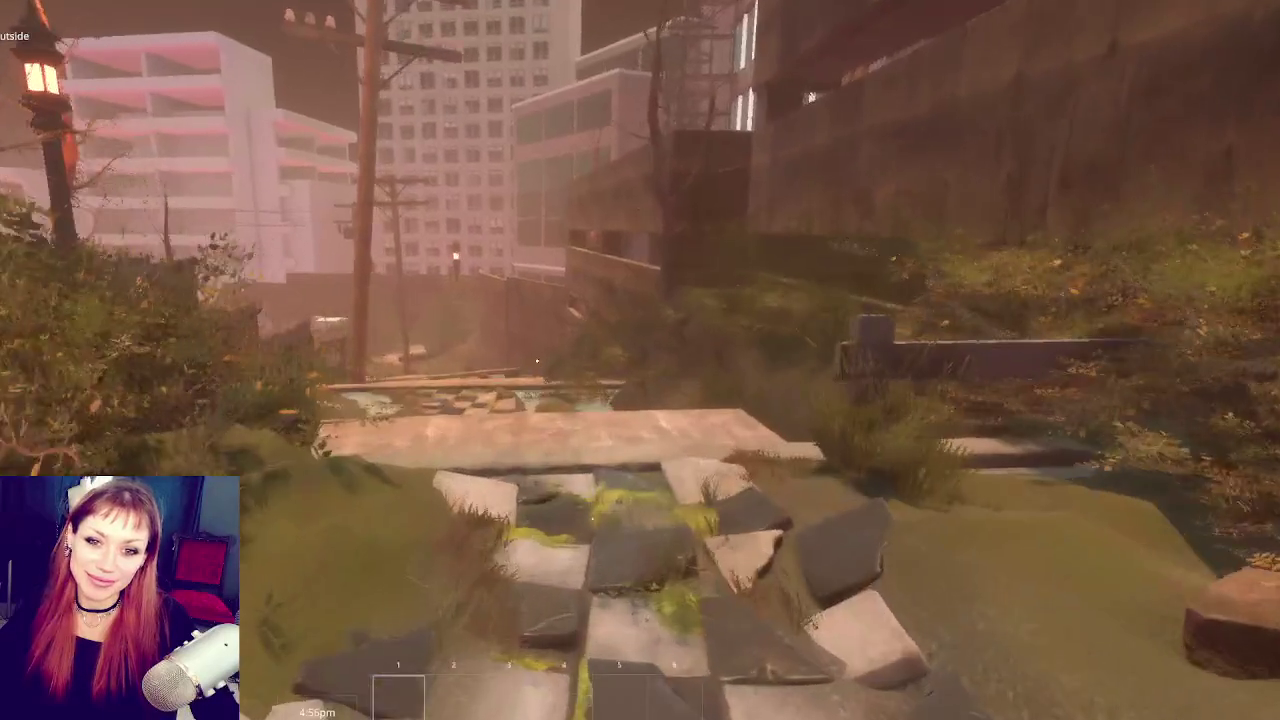
key("w")
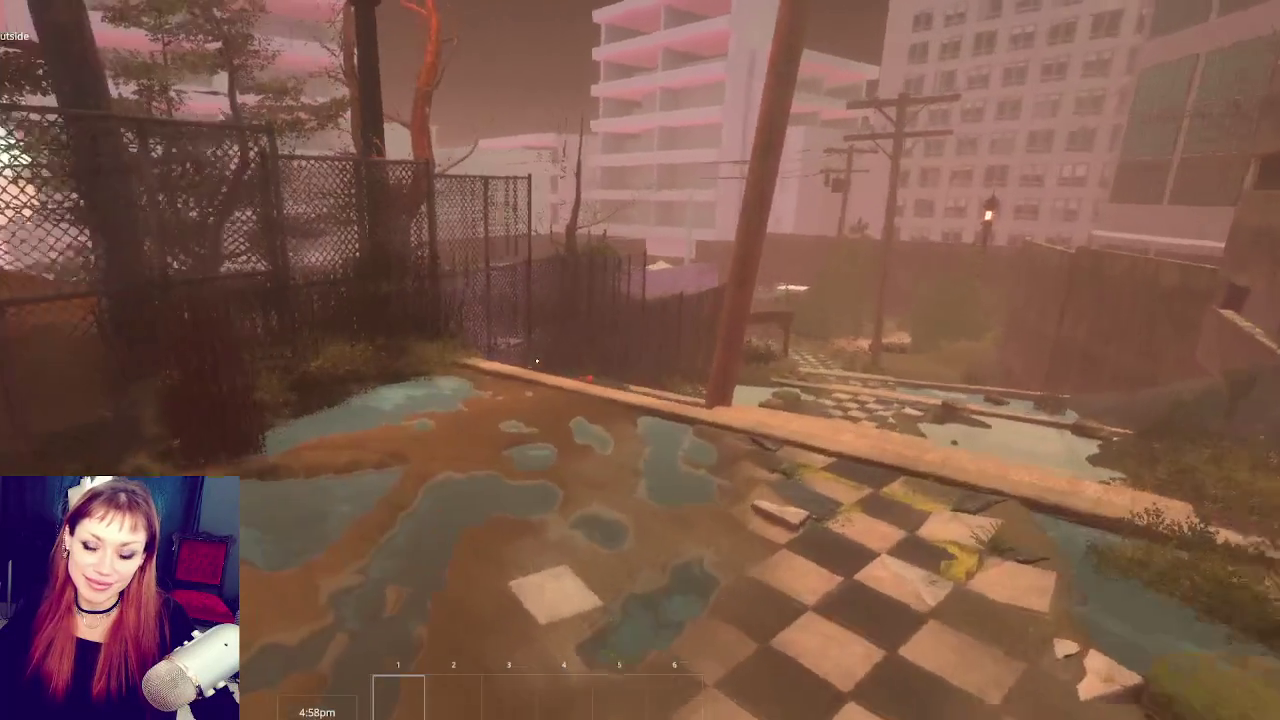
key("w")
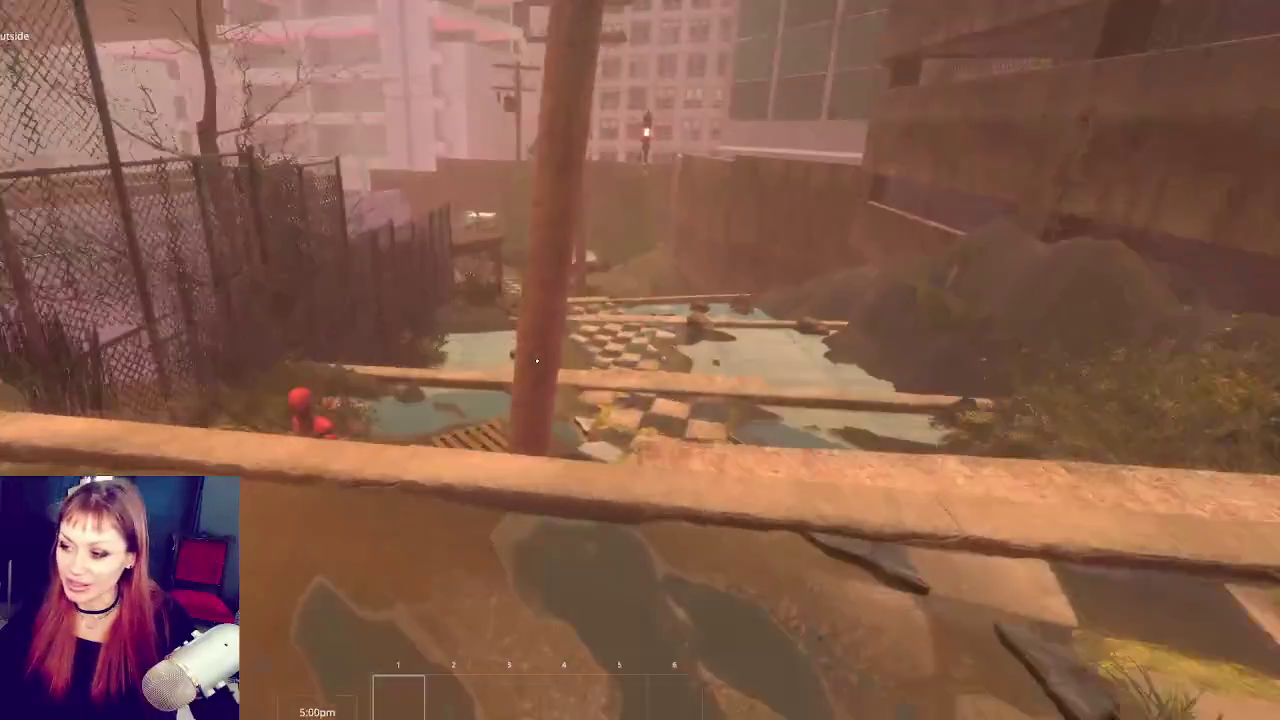
key("Escape")
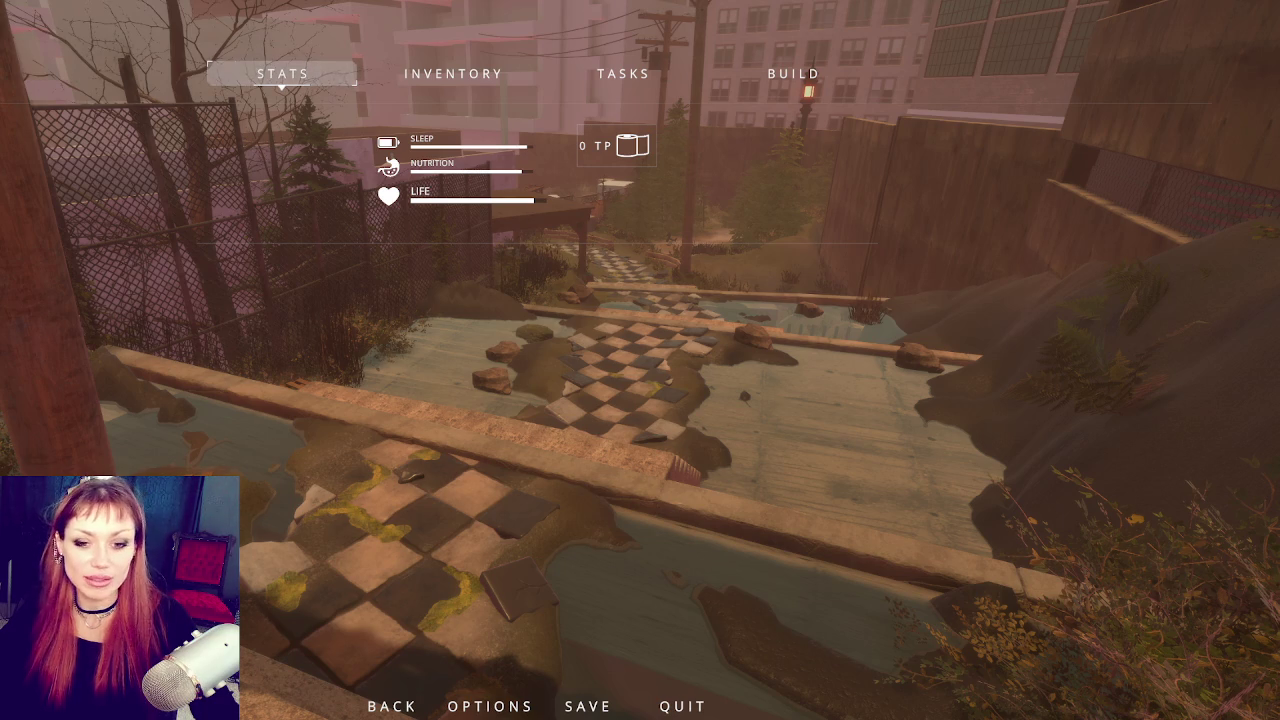
Step: Walk down beside the stairs and repeatedly grab and release the red mannequin
key("w")
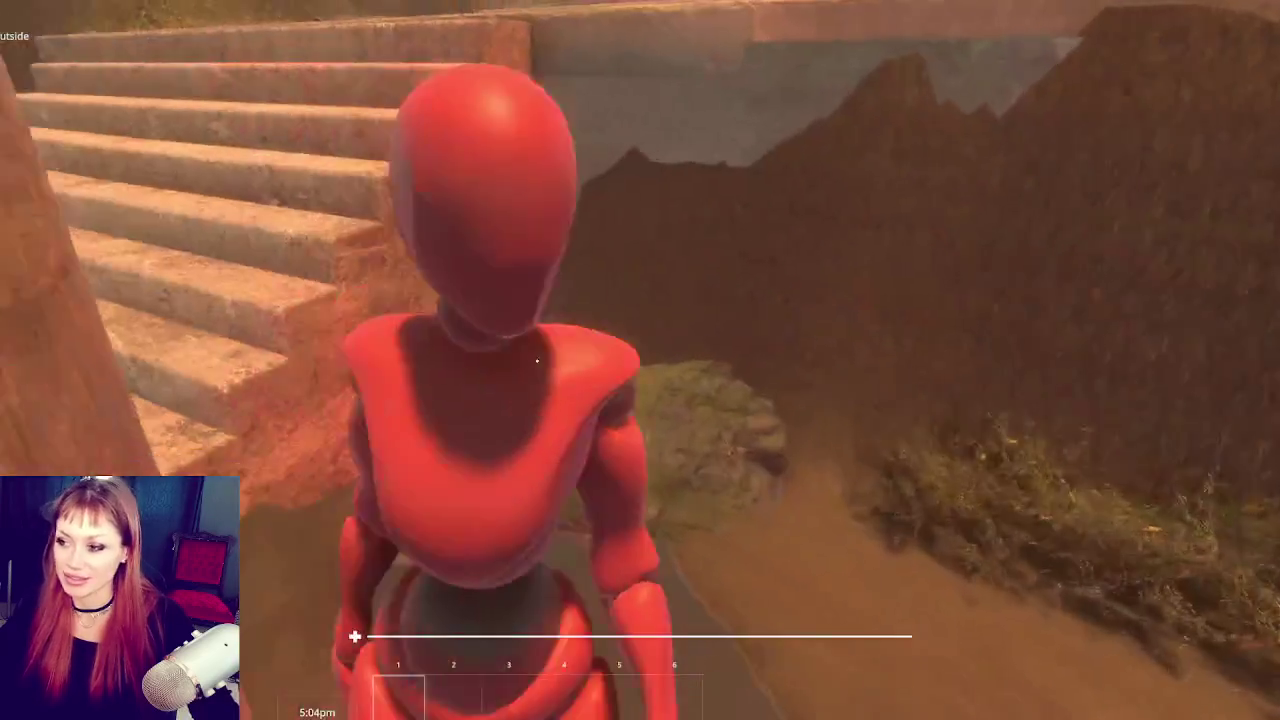
left_click(537, 361)
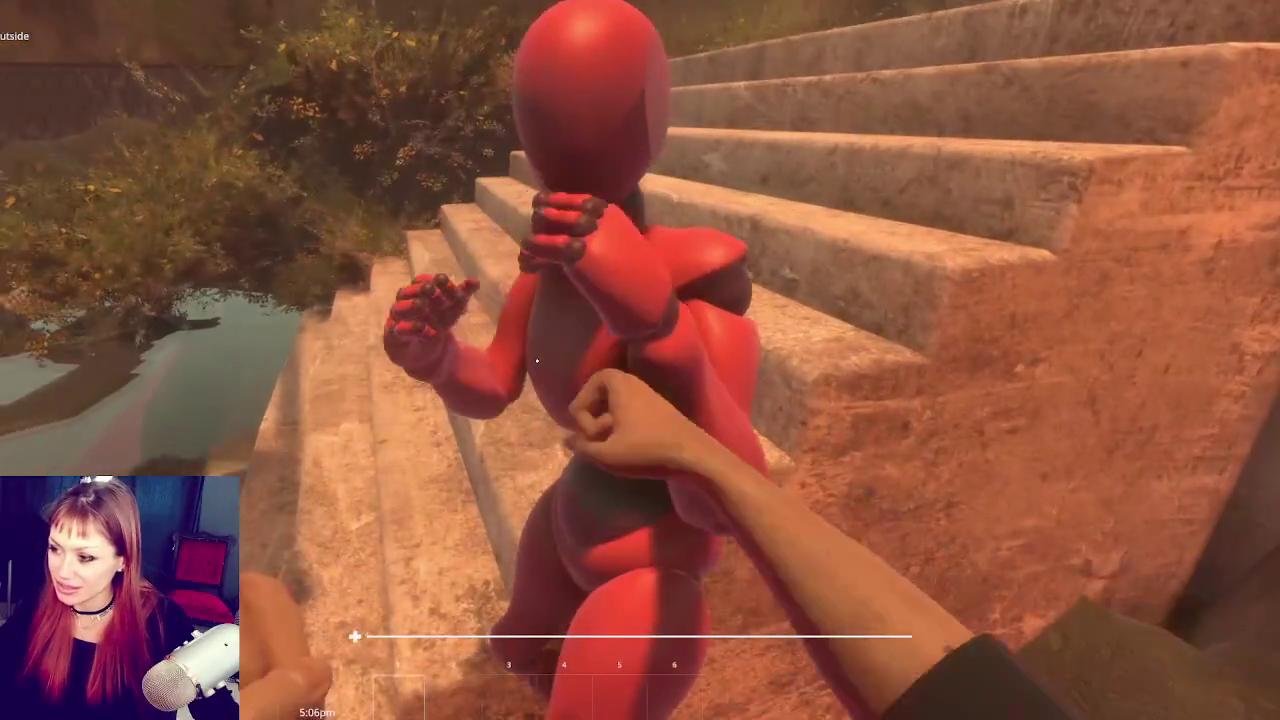
left_click(537, 361)
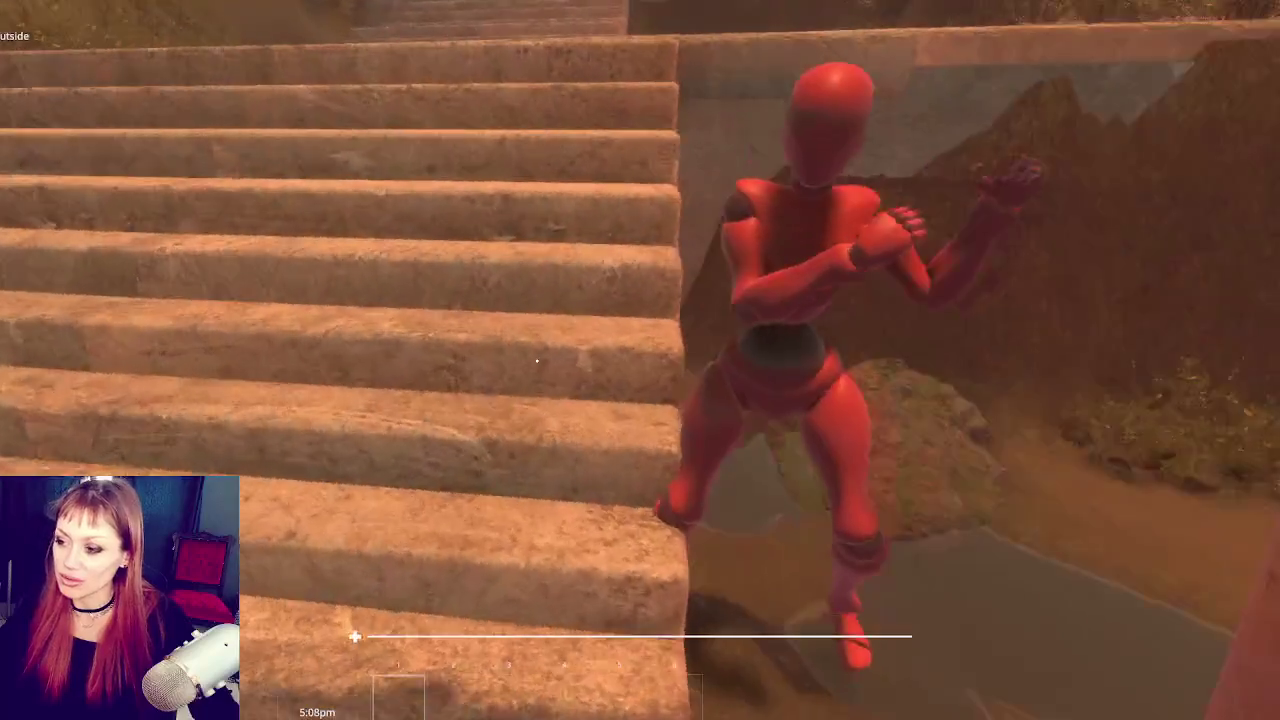
left_click(537, 361)
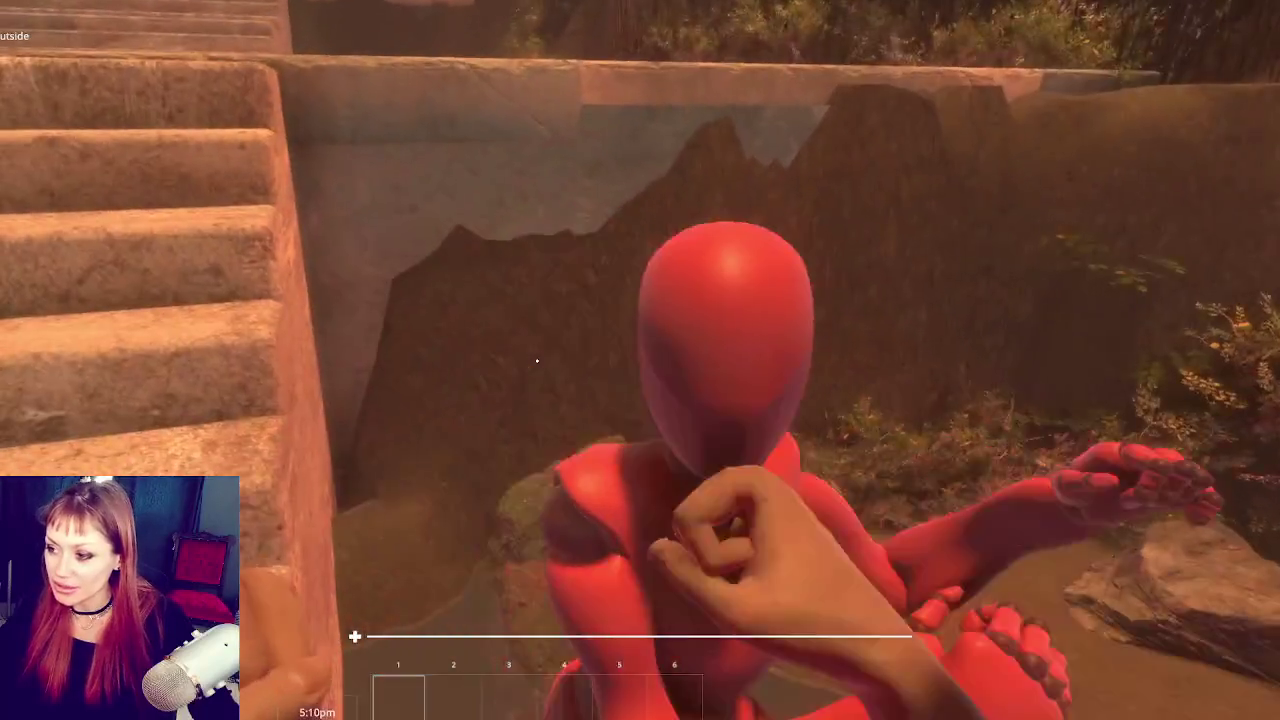
left_click(537, 361)
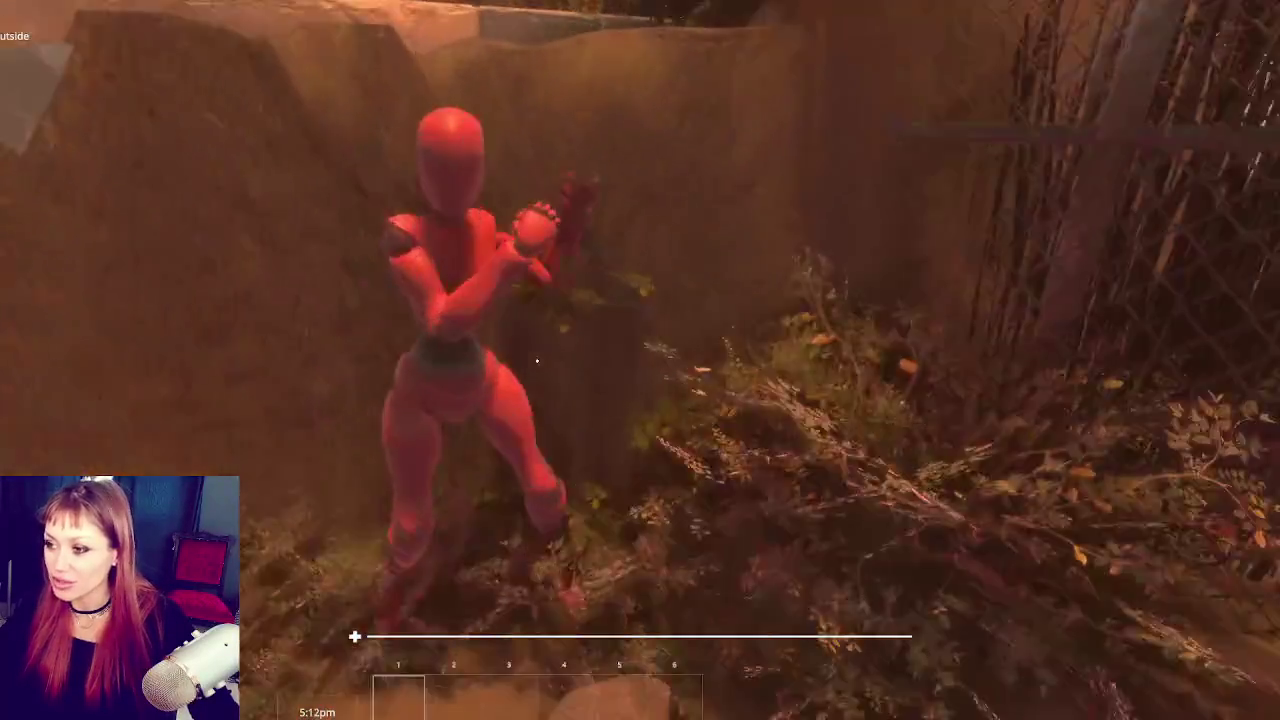
left_click(537, 361)
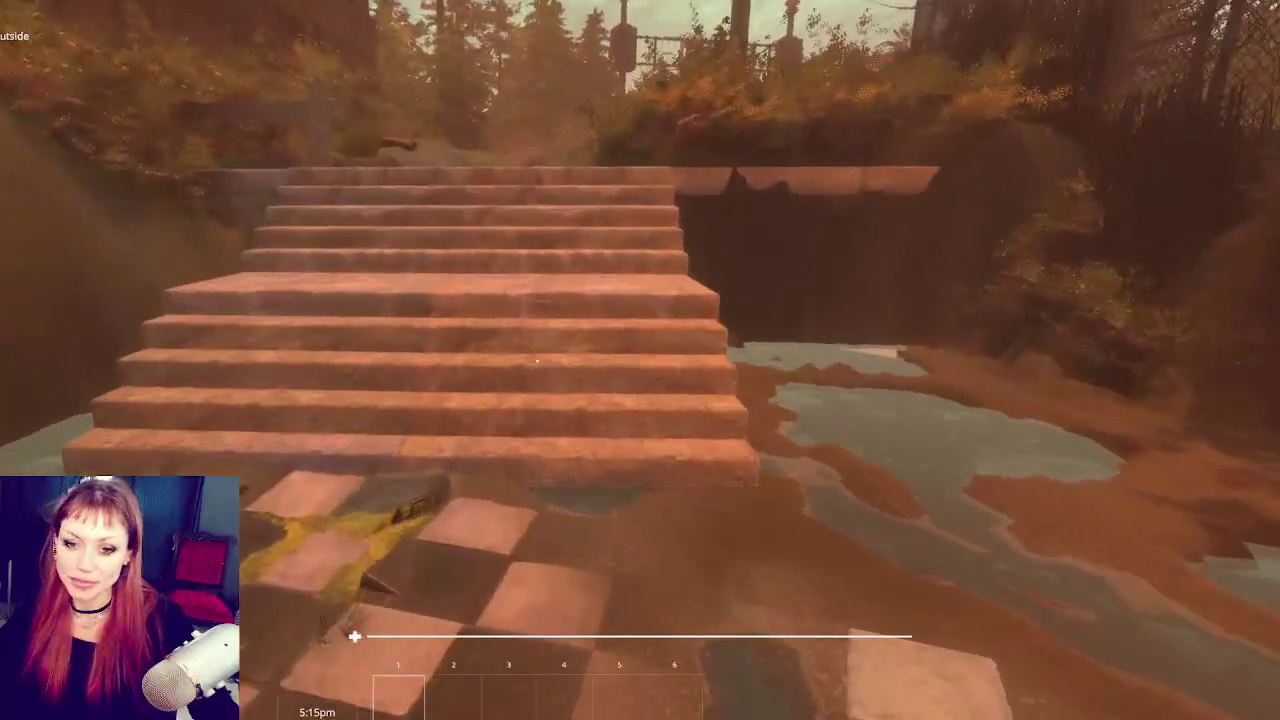
Step: Throw two punches toward the pond, then pause the game
left_click(537, 361)
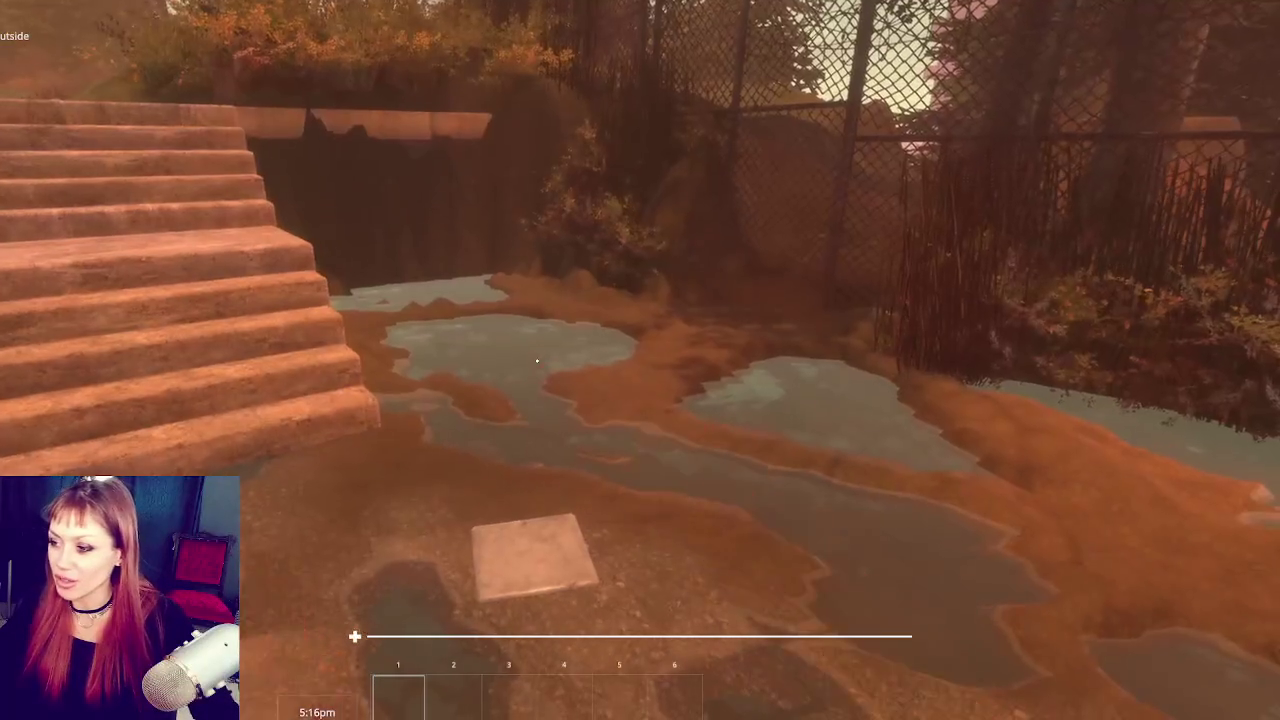
left_click(537, 361)
key("Escape")
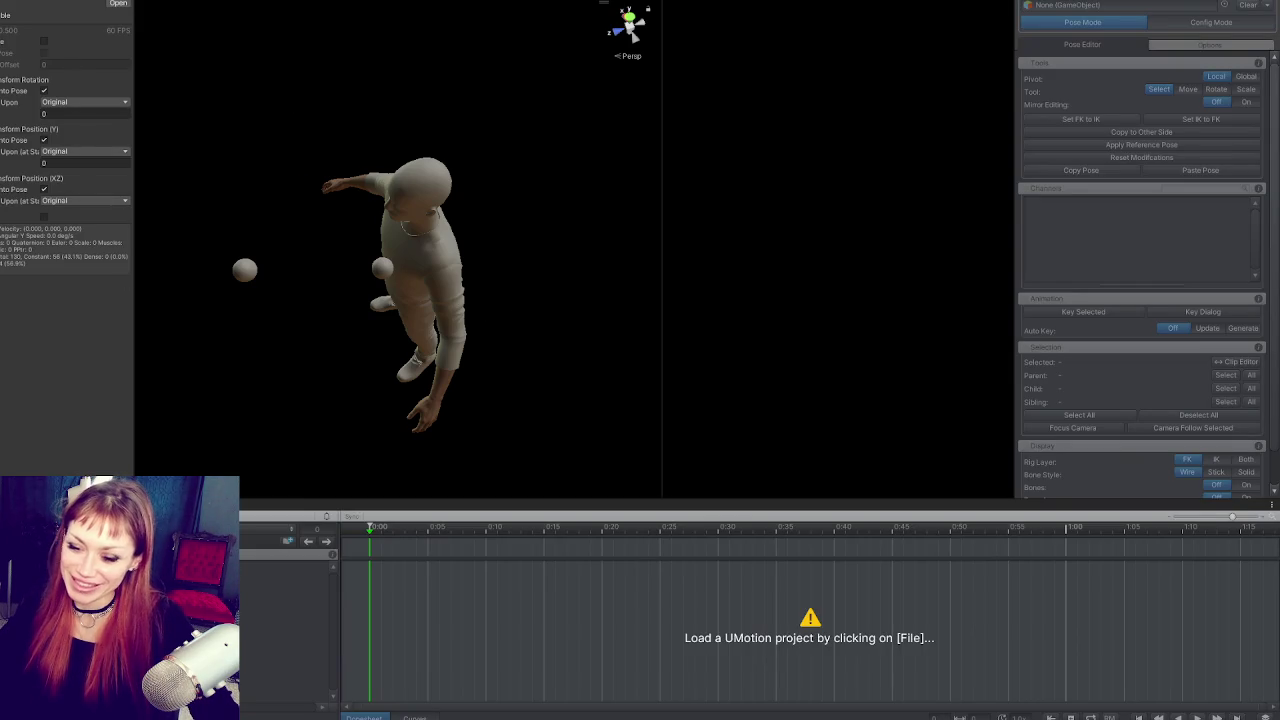
Step: Load the recent Punching Player Arms project and attach the Player-Arms character
left_click(255, 516)
mouse_move(285, 571)
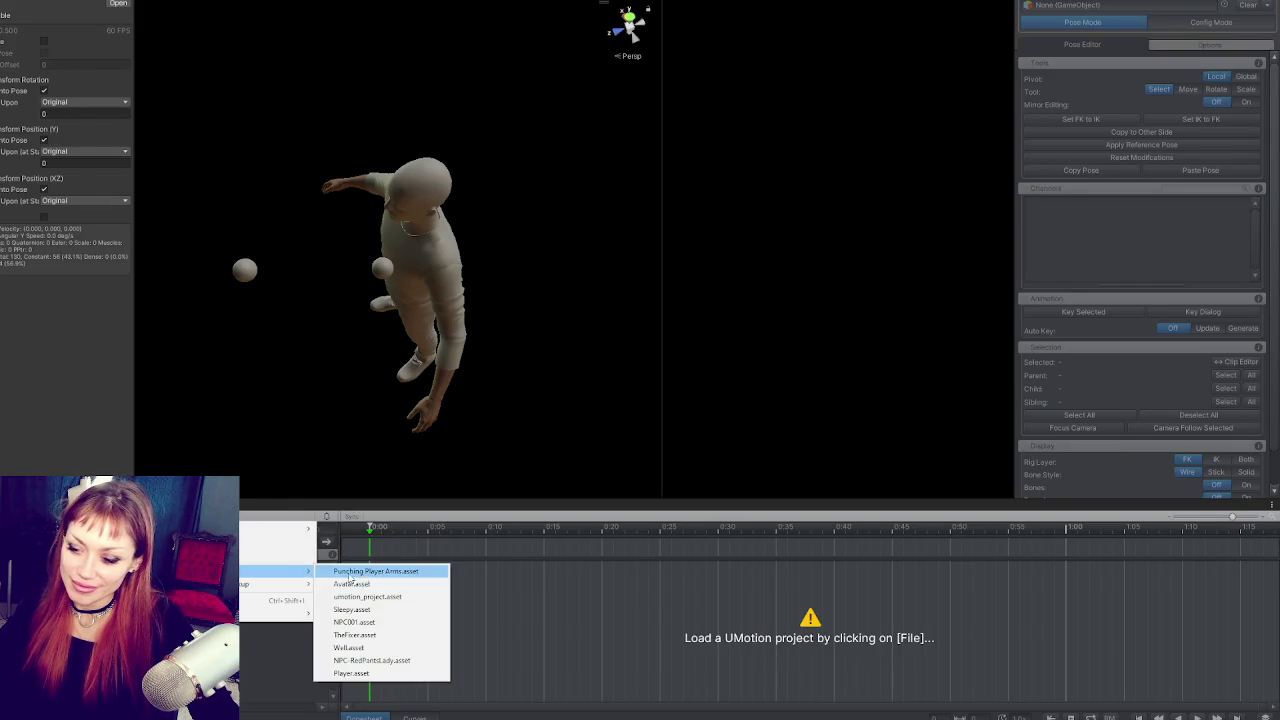
left_click(365, 571)
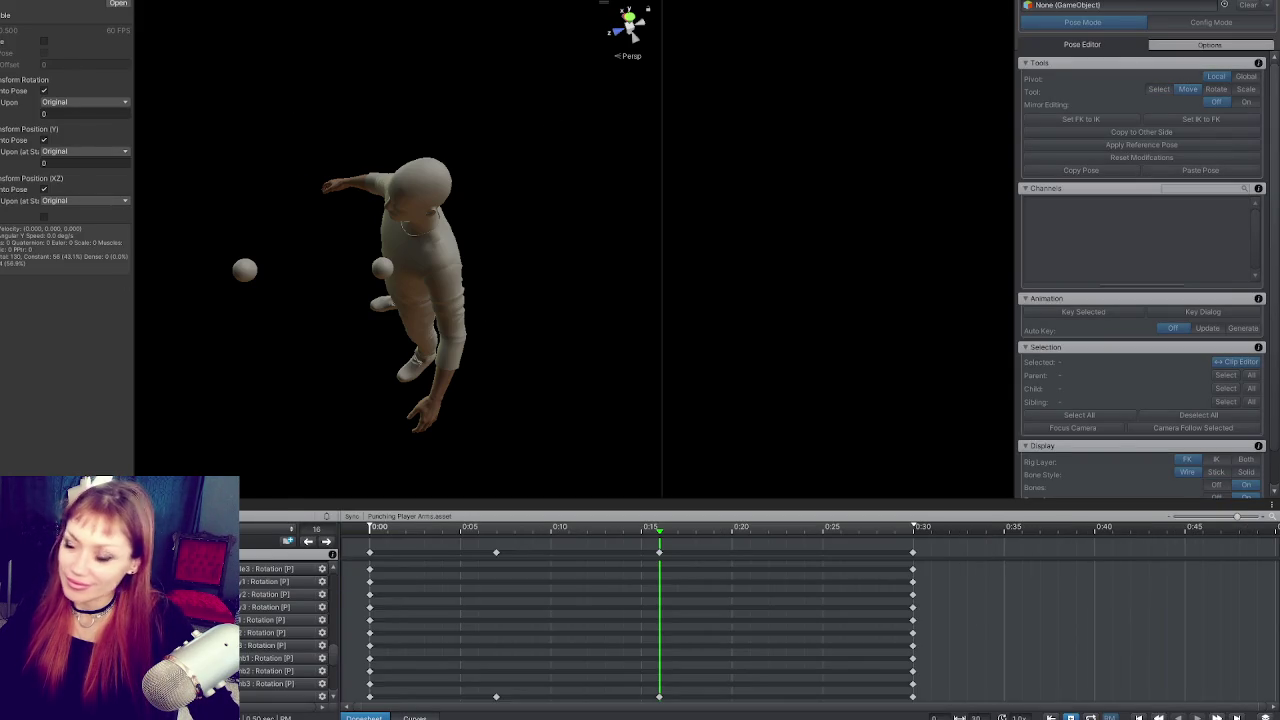
left_click_drag(1147, 14, 1147, 14)
mouse_move(423, 293)
left_mouse_down()
mouse_move(430, 180)
mouse_move(403, 143)
mouse_move(438, 130)
mouse_move(411, 143)
mouse_move(757, 131)
mouse_move(537, 146)
mouse_move(551, 171)
mouse_move(474, 226)
mouse_move(458, 93)
left_mouse_up()
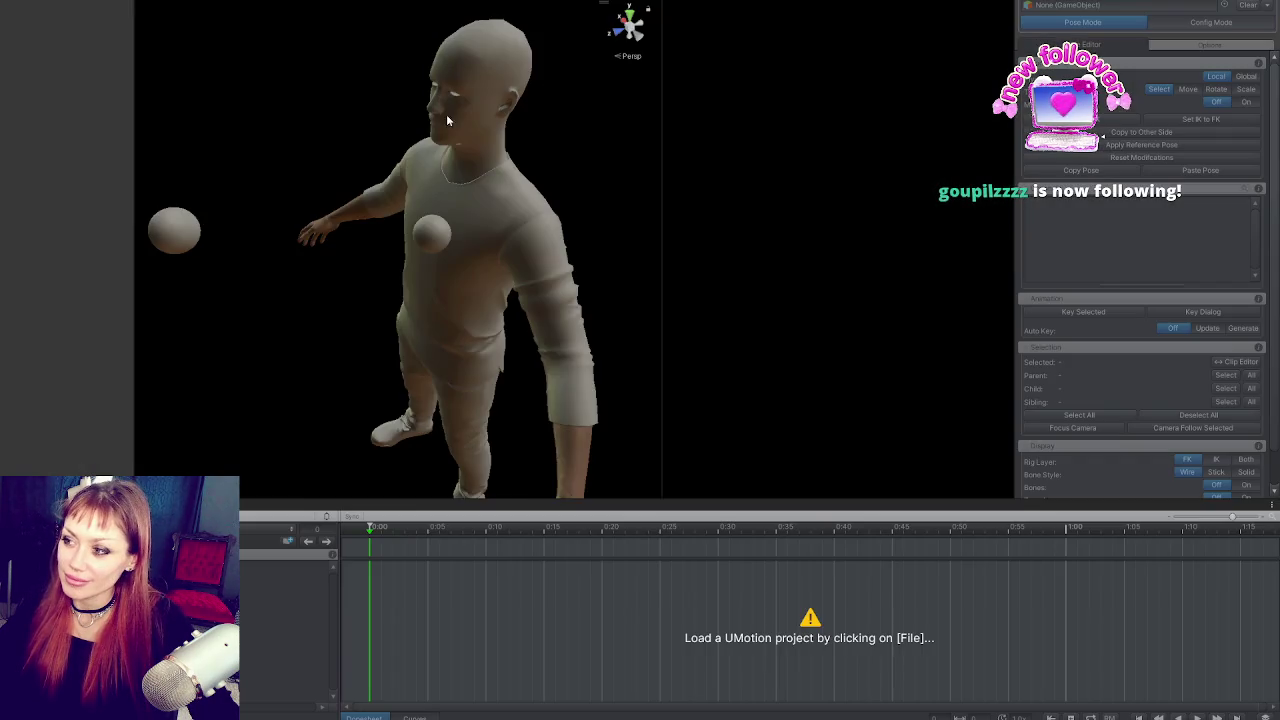
mouse_move(446, 114)
left_mouse_down()
mouse_move(729, 187)
mouse_move(583, 237)
mouse_move(221, 260)
left_mouse_up()
Step: Reload Punching Player Arms and scrub the timeline to preview the punch pose
left_click(252, 516)
mouse_move(285, 566)
left_click(370, 568)
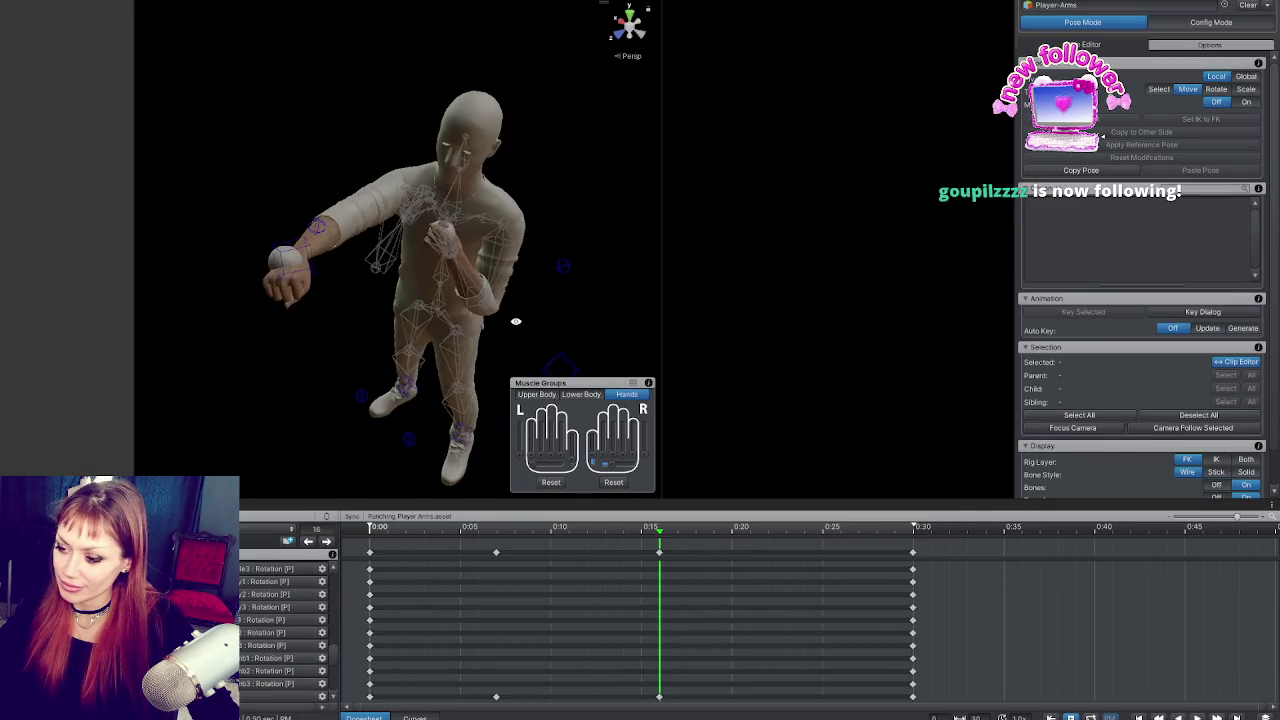
left_click(405, 528)
mouse_move(405, 528)
left_mouse_down()
mouse_move(711, 528)
mouse_move(623, 528)
left_mouse_up()
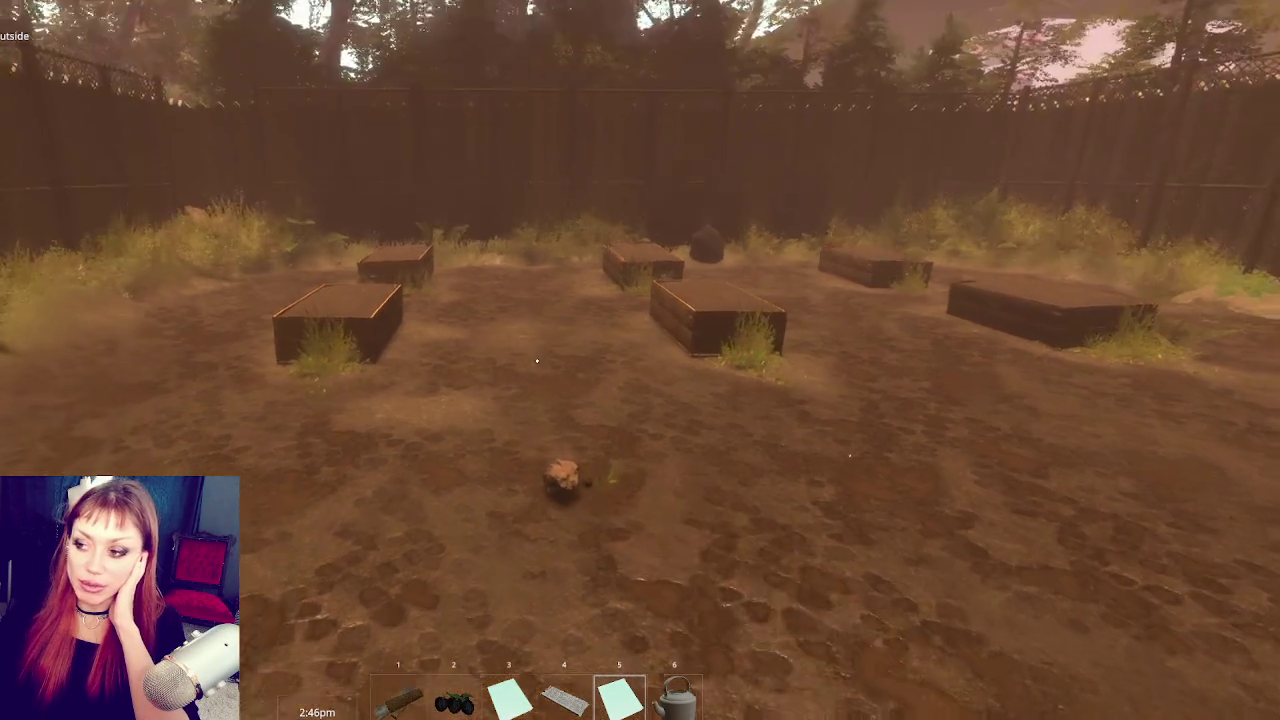
Step: Punch repeatedly at the rock on the ground to test the arm animation
left_click(537, 361)
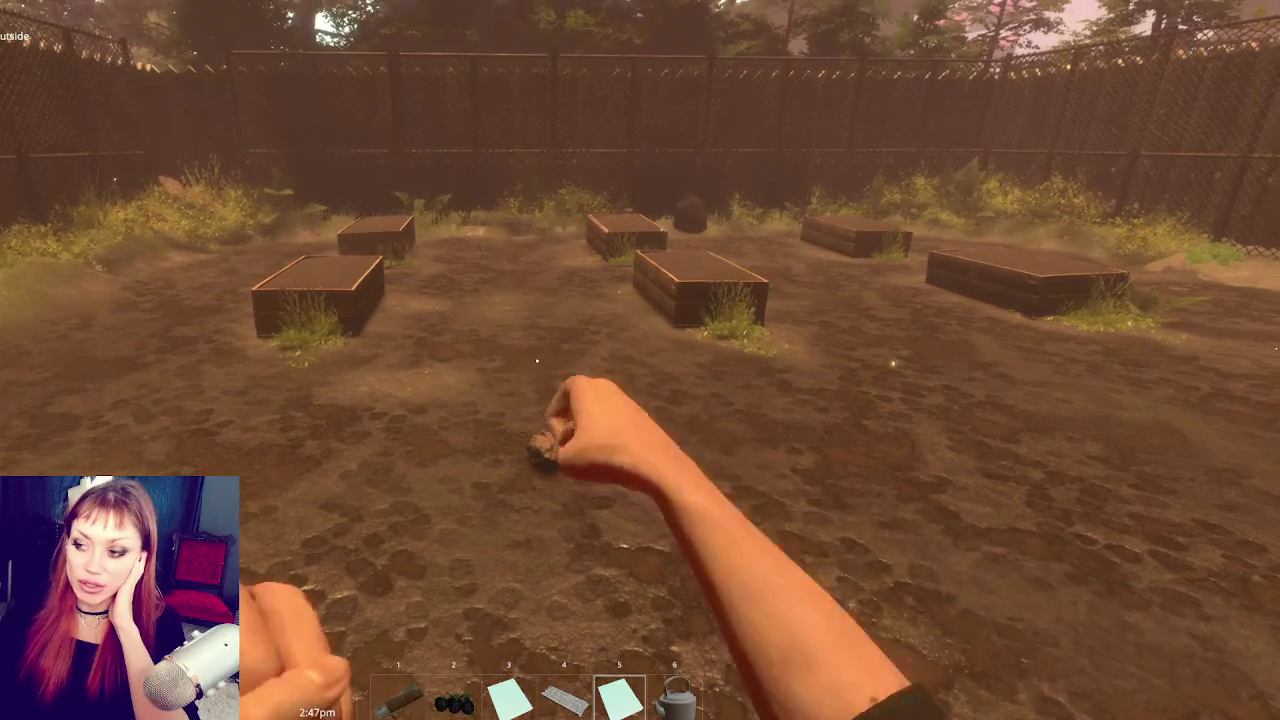
left_click(537, 361)
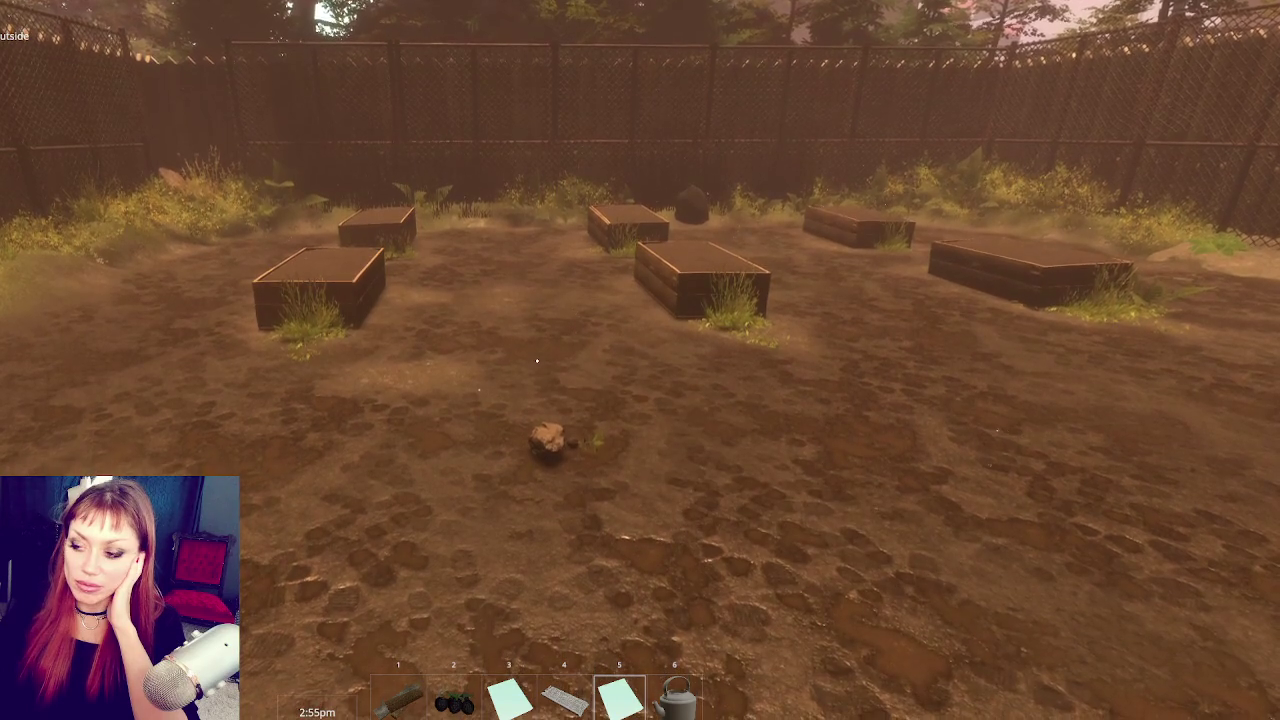
left_click(537, 361)
left_click(537, 361)
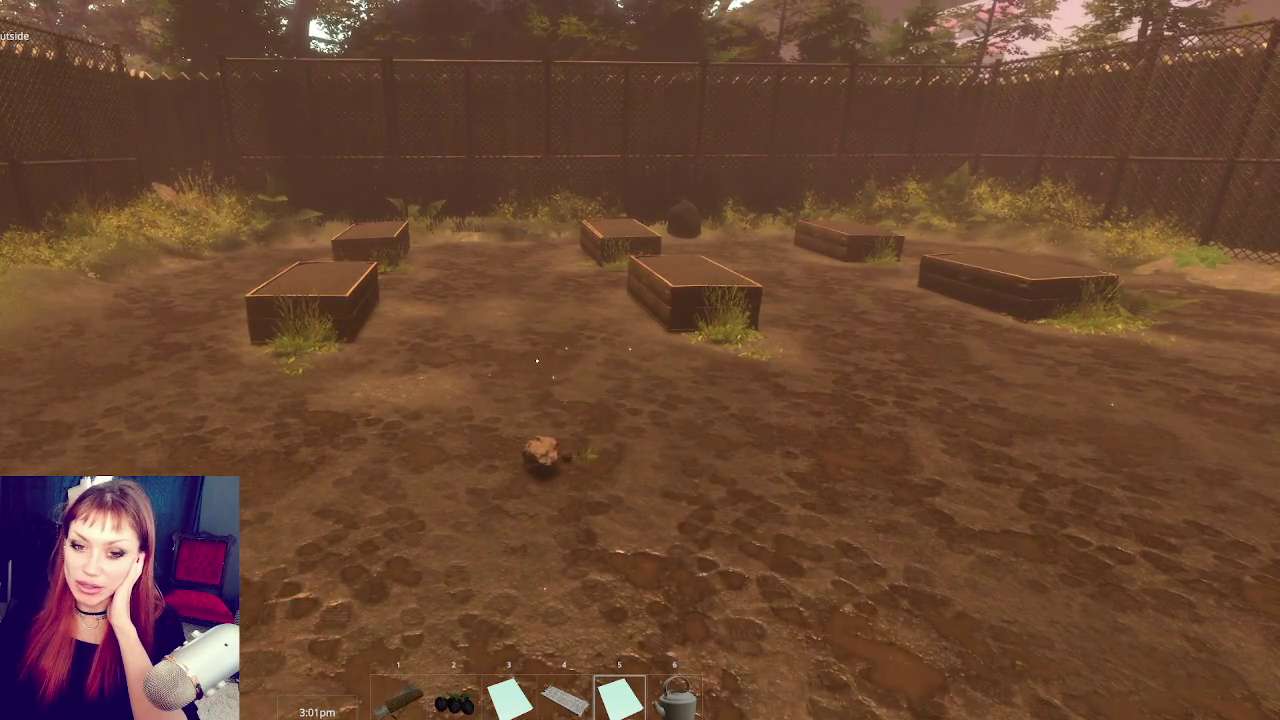
left_click(537, 361)
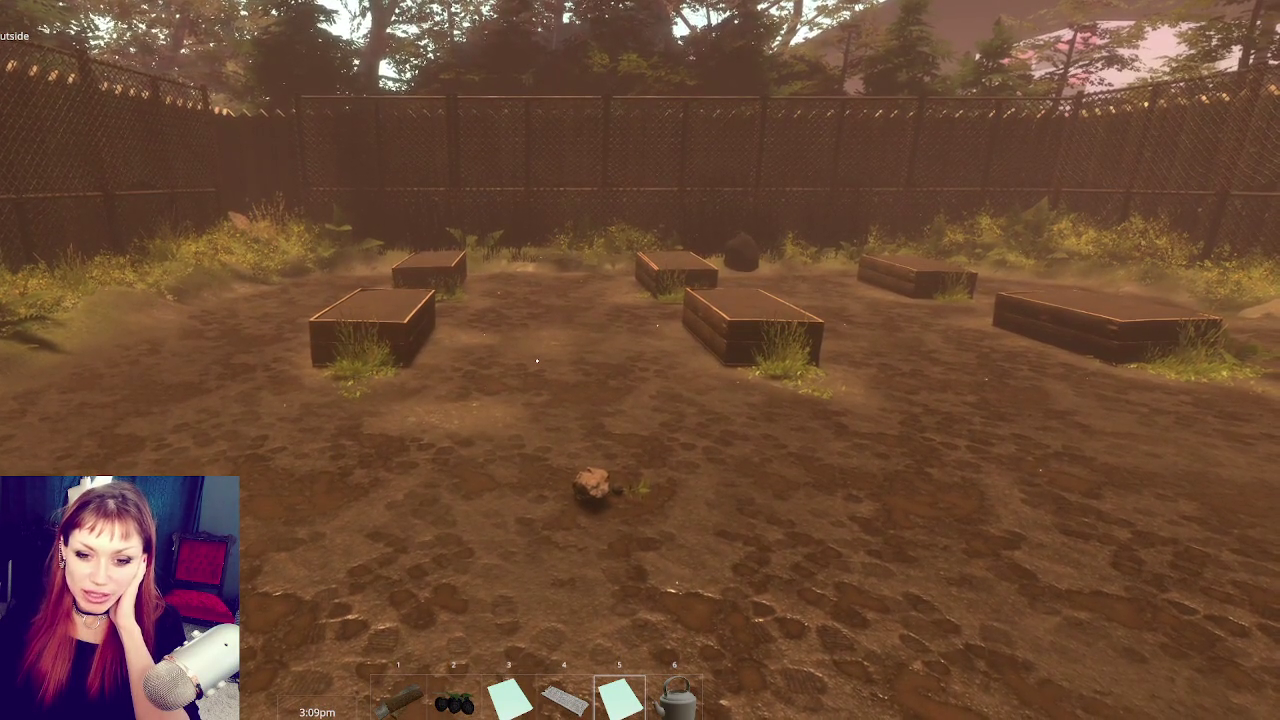
left_click(537, 361)
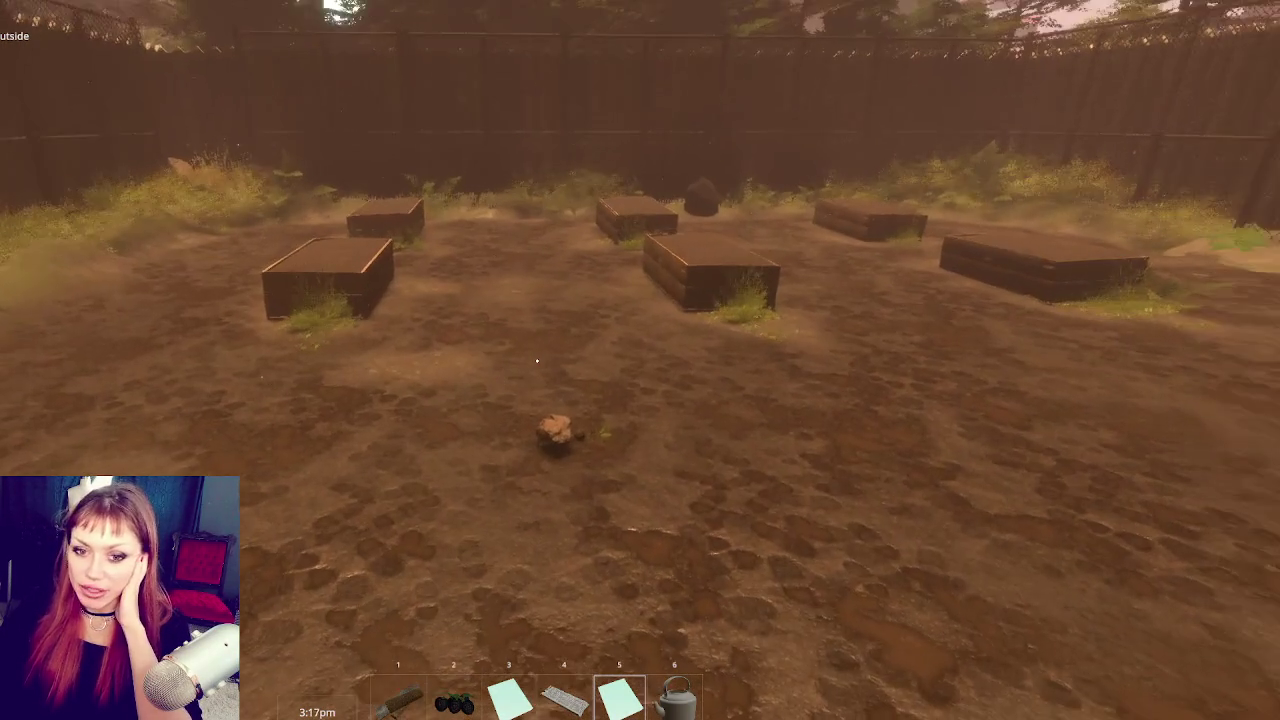
left_click(537, 361)
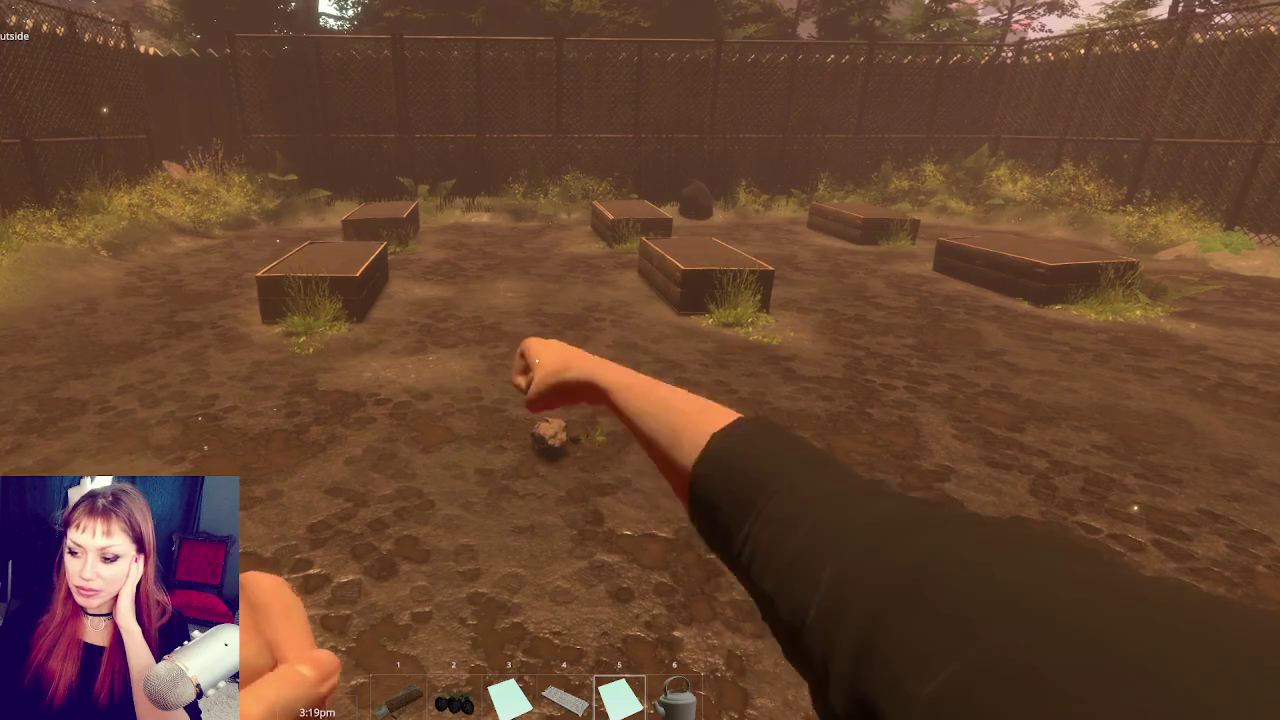
left_click(537, 361)
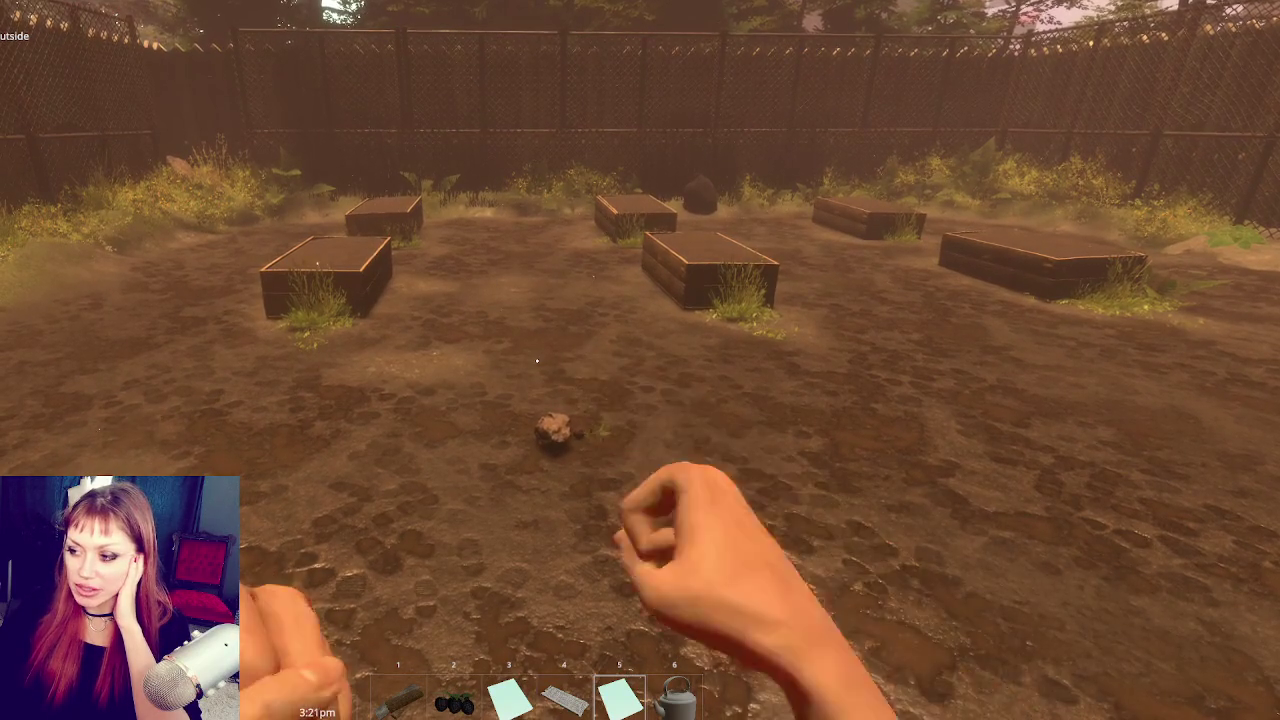
Step: Step closer to the rock and keep punching at it
key("w")
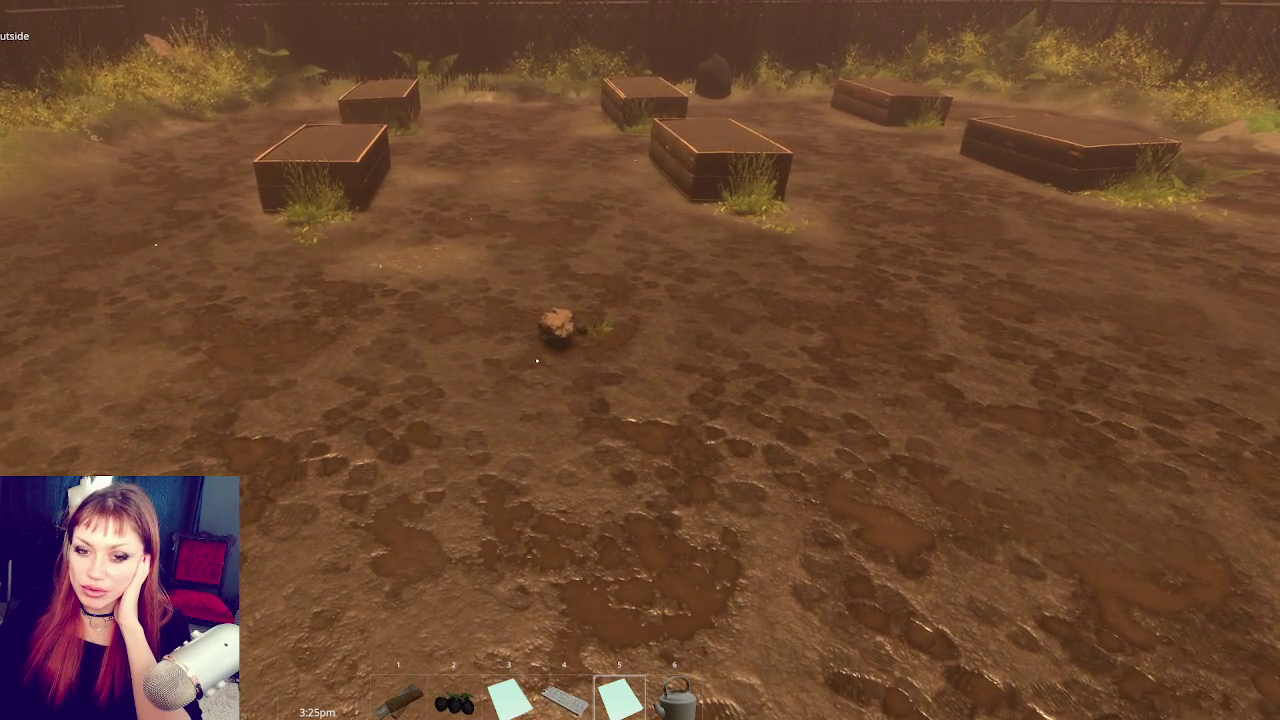
left_click(537, 361)
left_click(537, 361)
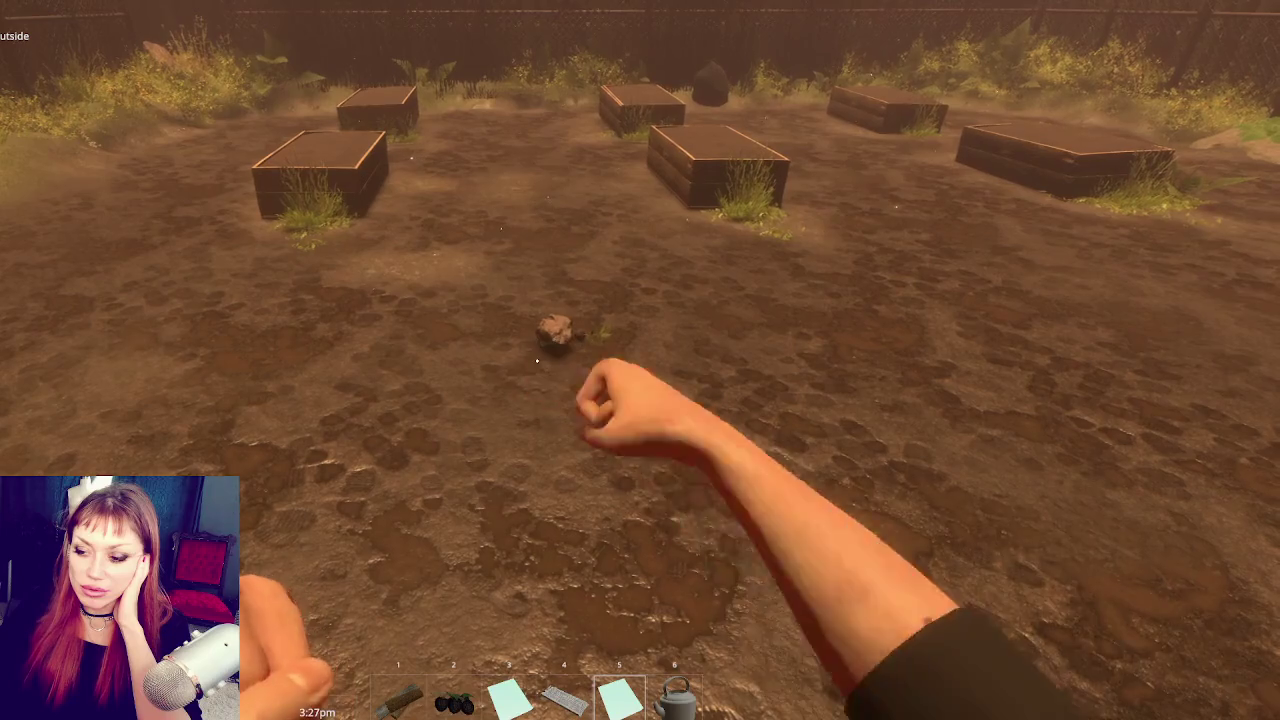
left_click(537, 361)
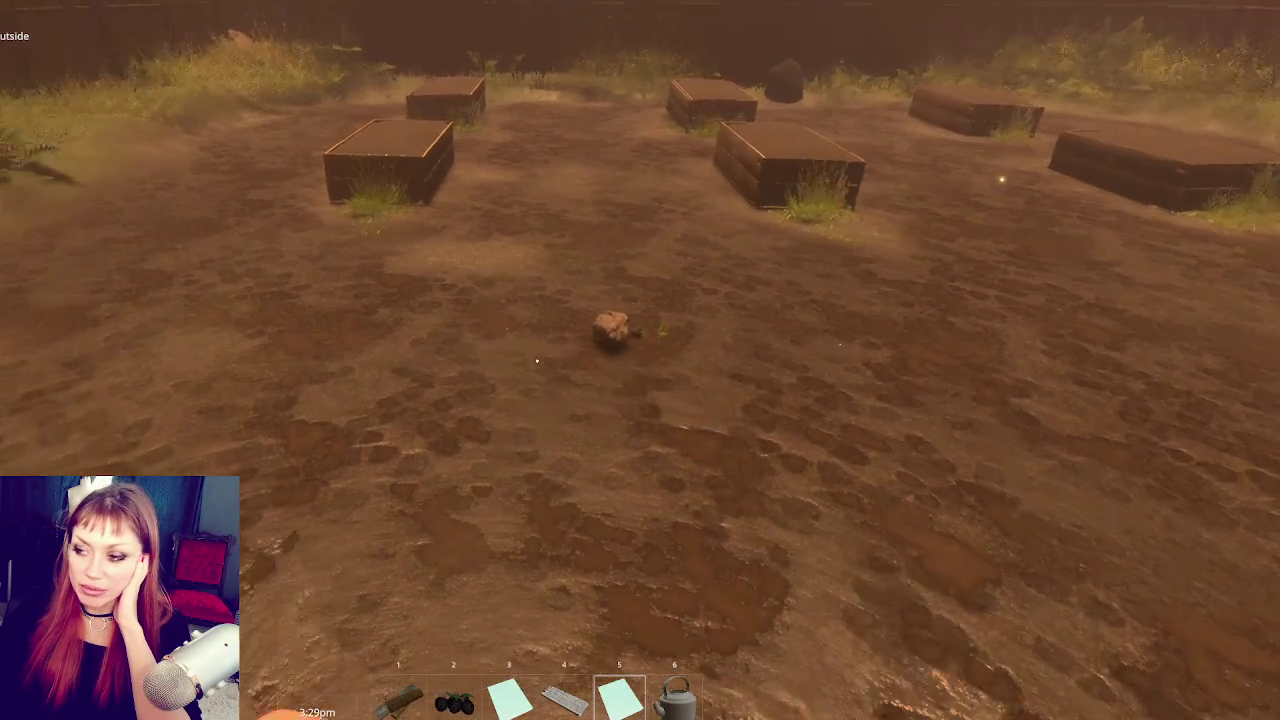
left_click(537, 361)
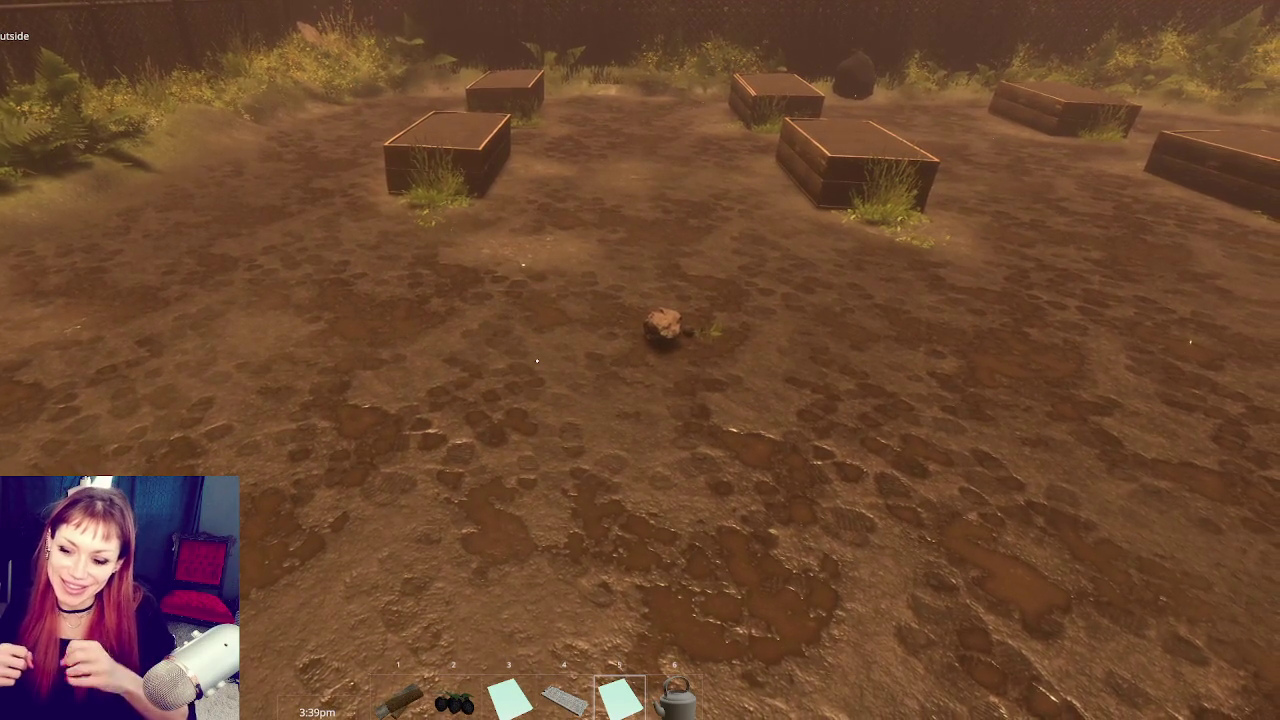
mouse_move(537, 361)
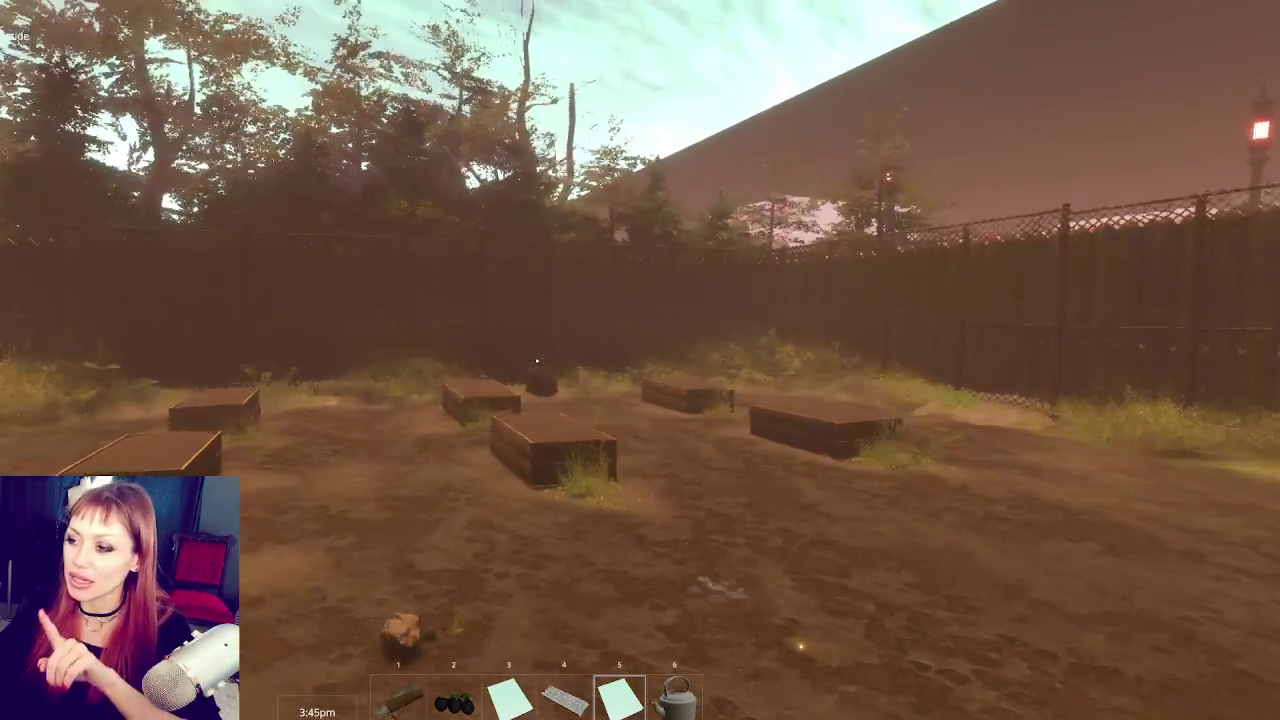
left_click(537, 361)
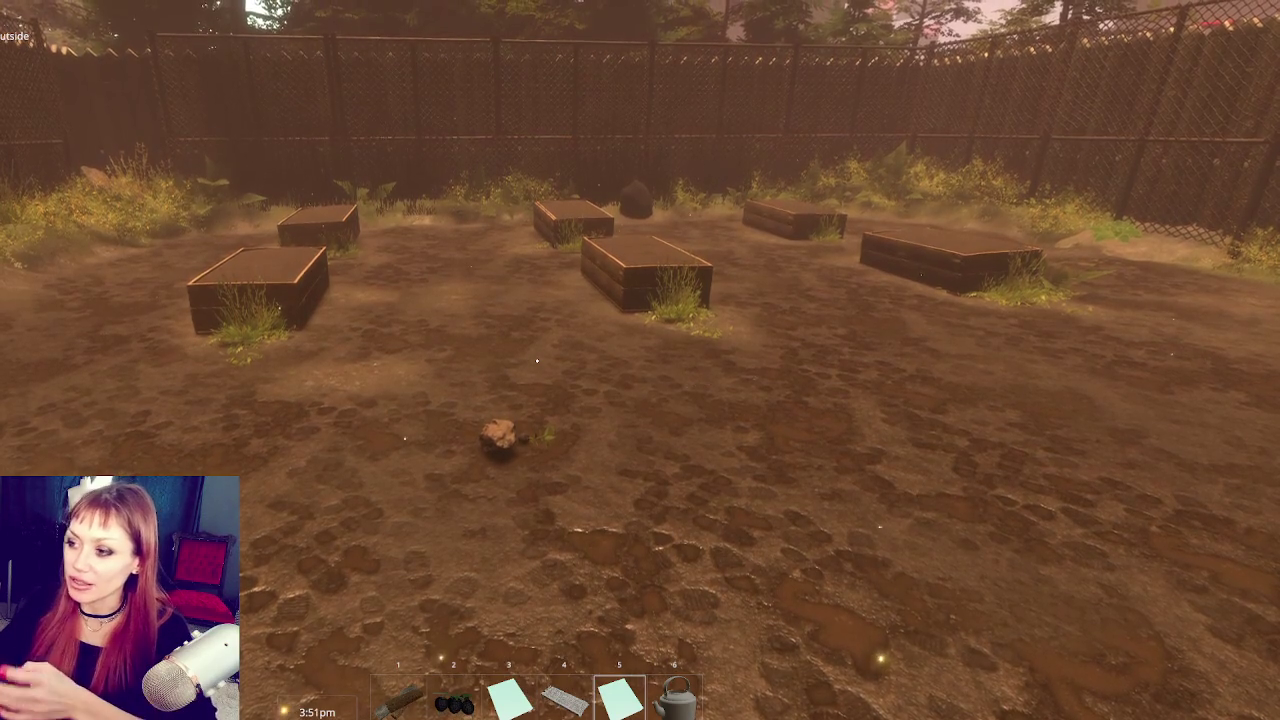
Step: Walk up to a raised garden bed, circle it, then back away
key("w")
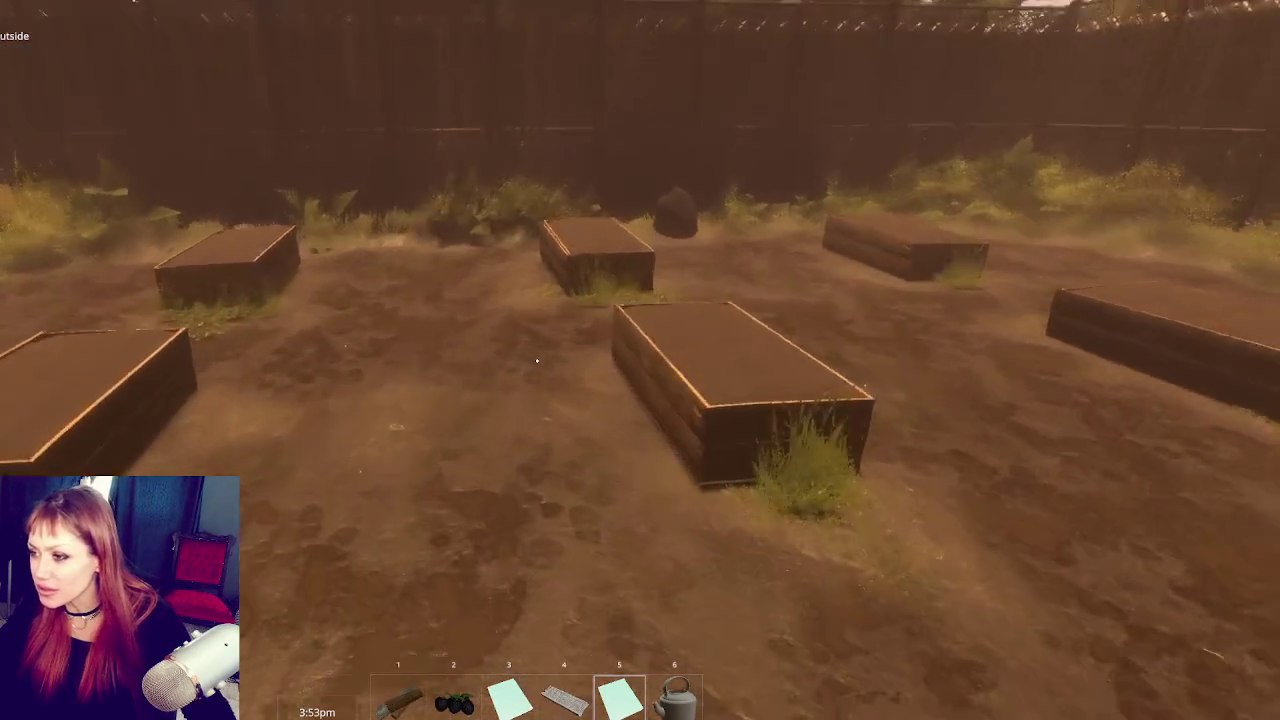
key("w")
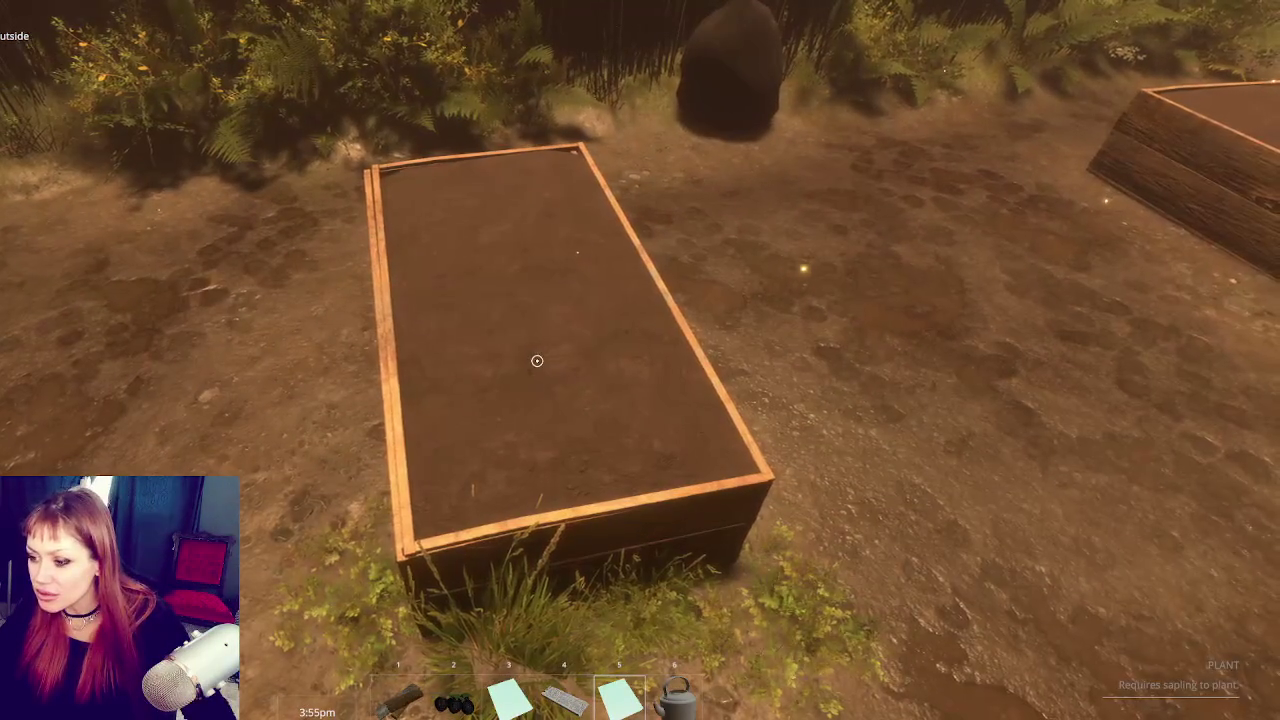
key("a")
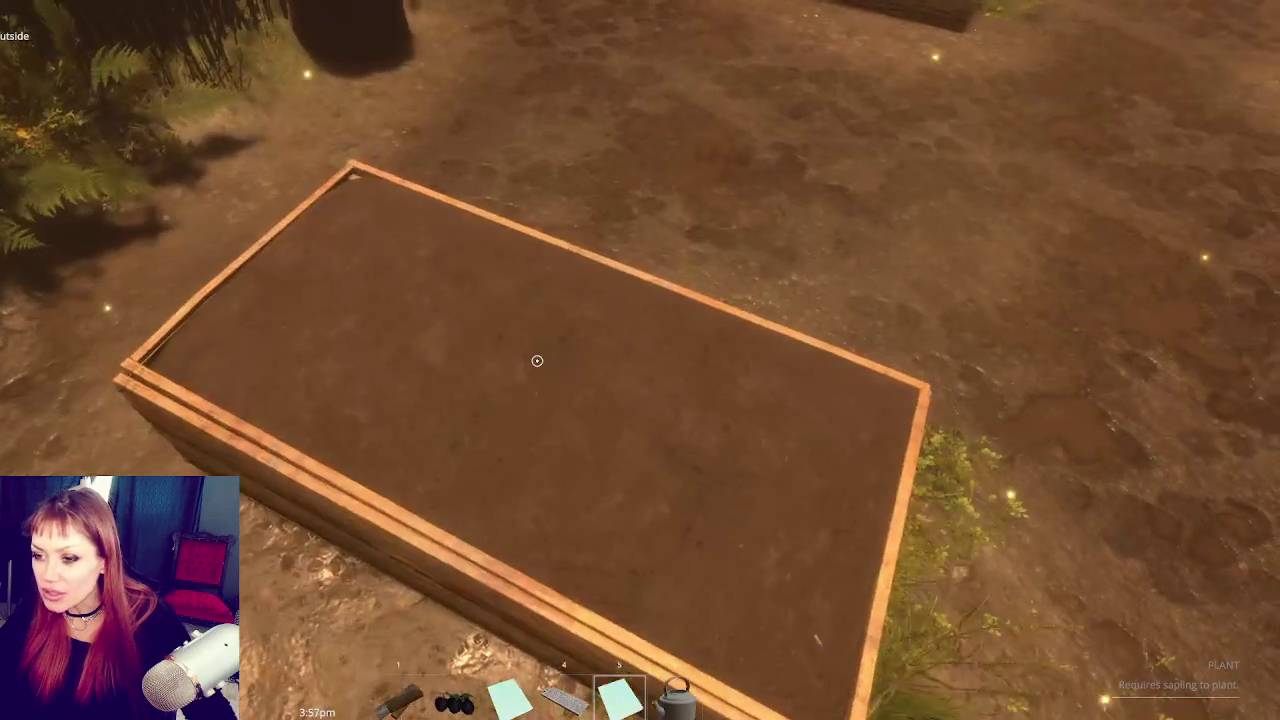
key("s")
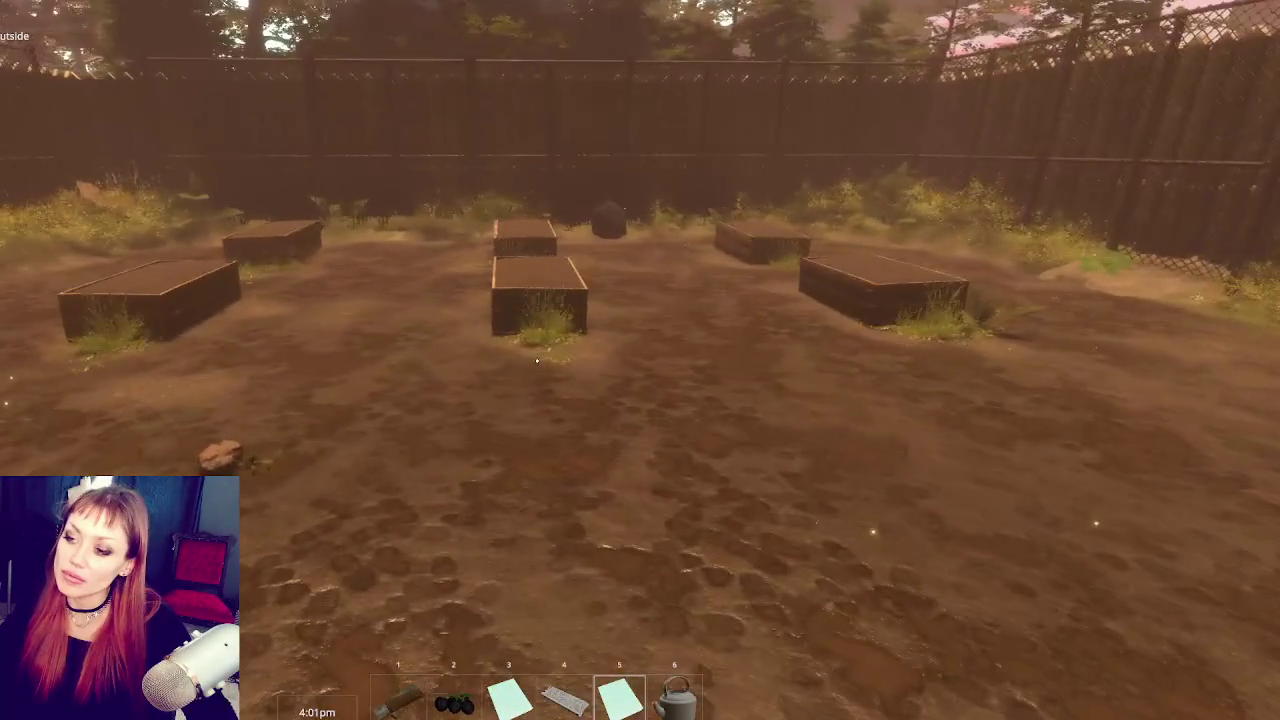
key("s")
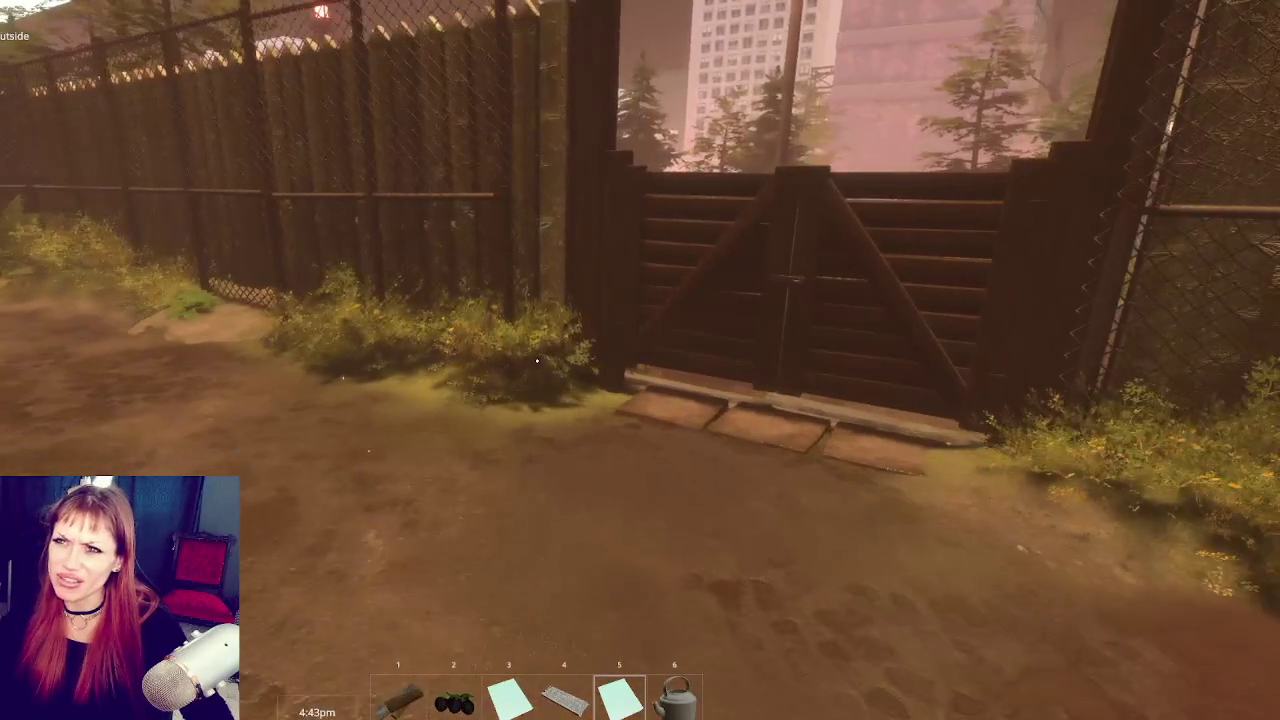
Step: Pause the game at the garden yard's closed wooden gate
key("Escape")
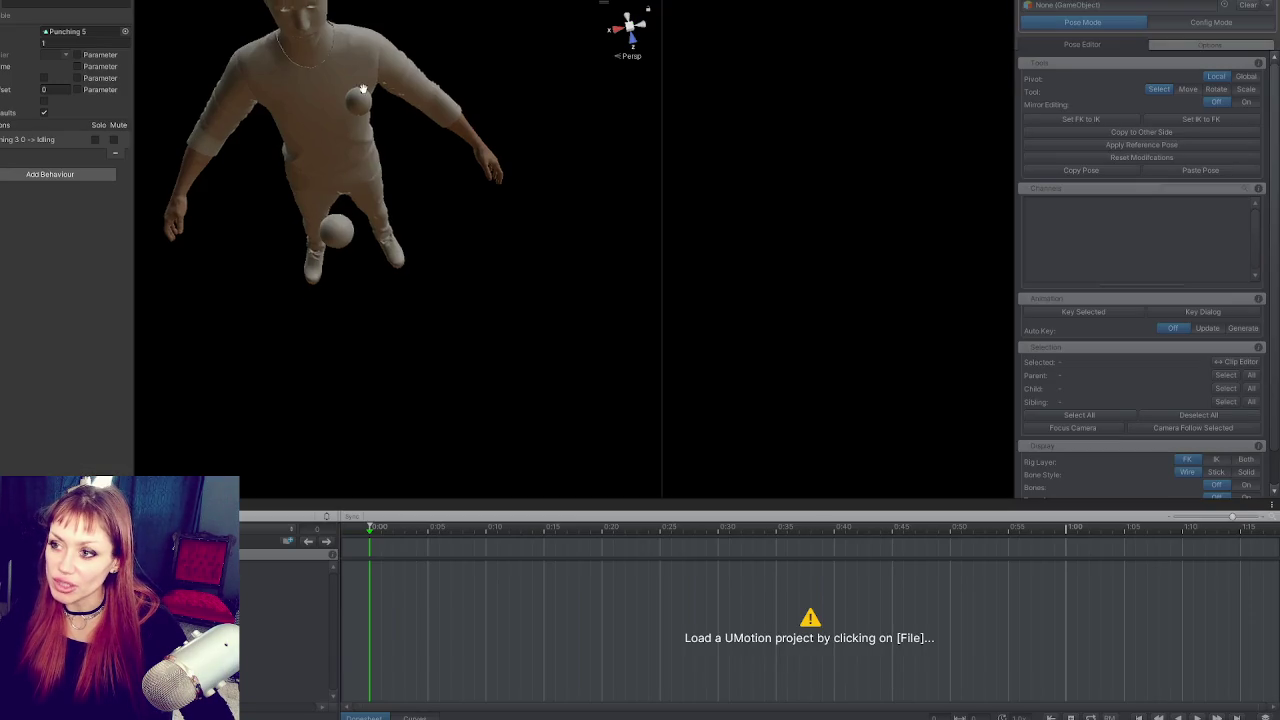
Step: Select the small sphere by the character's hand from a side view
mouse_move(363, 89)
left_mouse_down()
mouse_move(534, 140)
mouse_move(421, 140)
left_mouse_up()
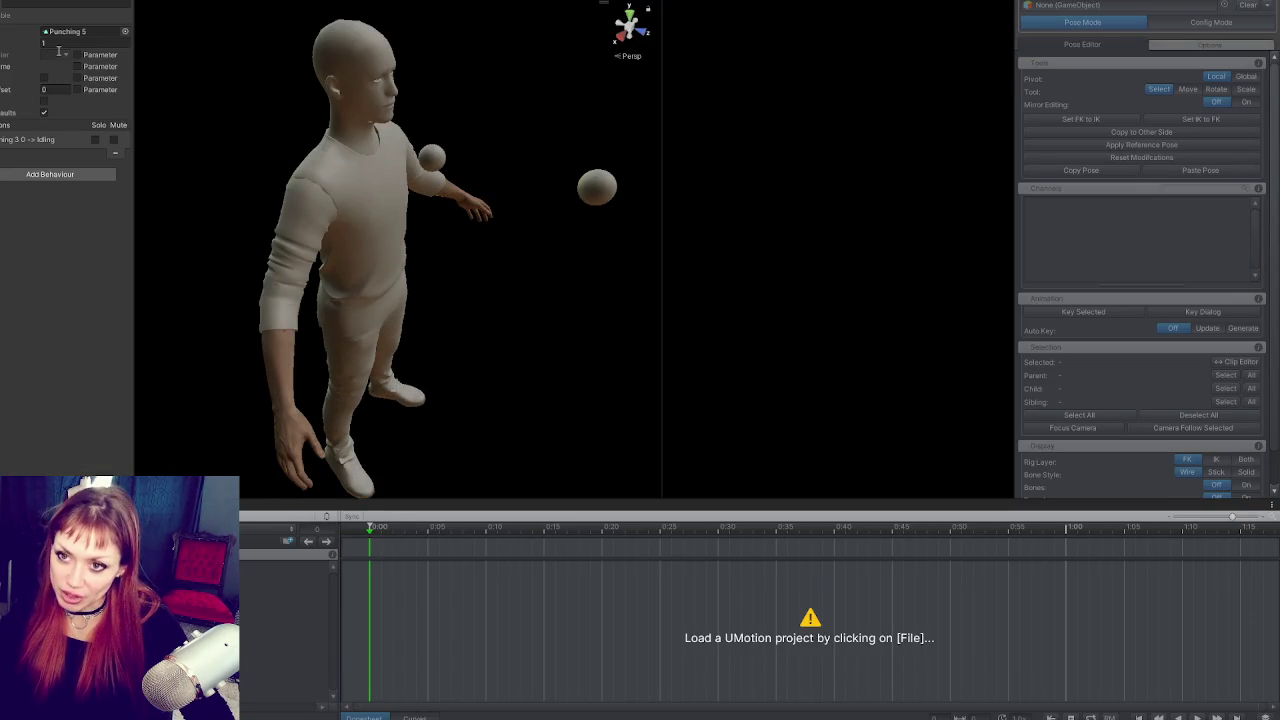
mouse_move(113, 80)
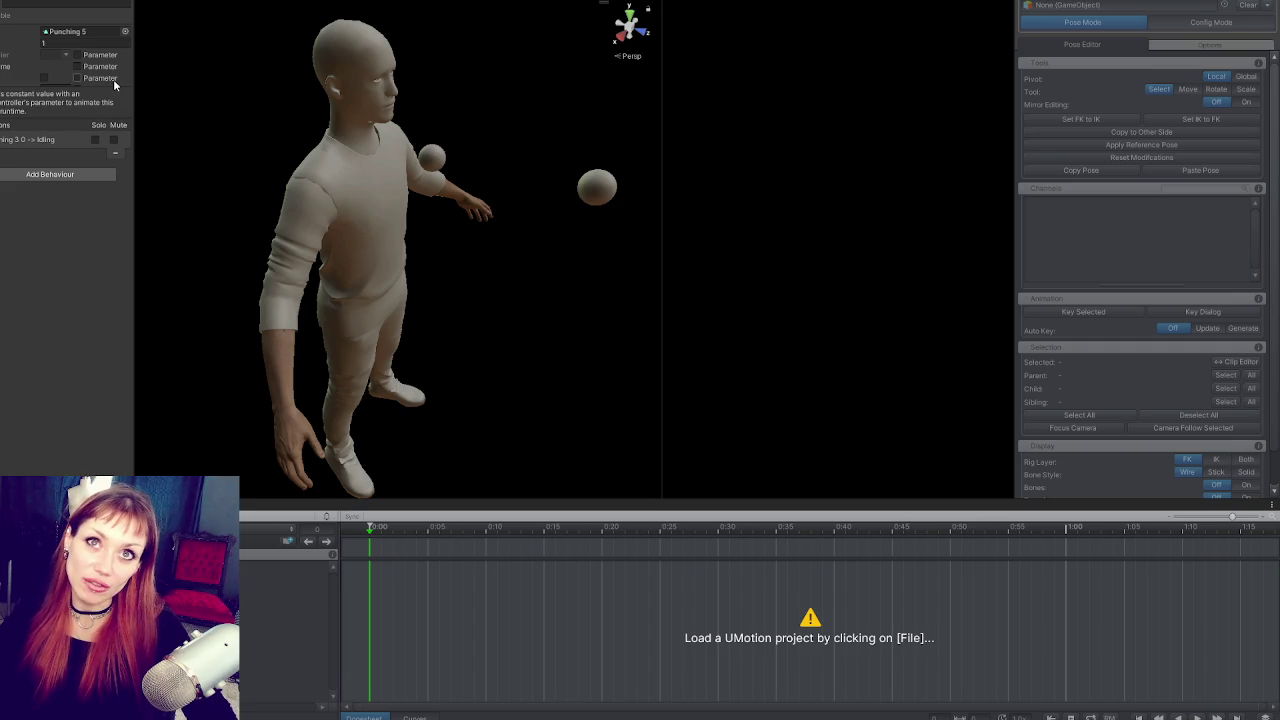
left_click(430, 158)
mouse_move(503, 206)
left_mouse_down()
mouse_move(5, 225)
mouse_move(327, 142)
mouse_move(739, 178)
mouse_move(523, 277)
mouse_move(390, 290)
left_mouse_up()
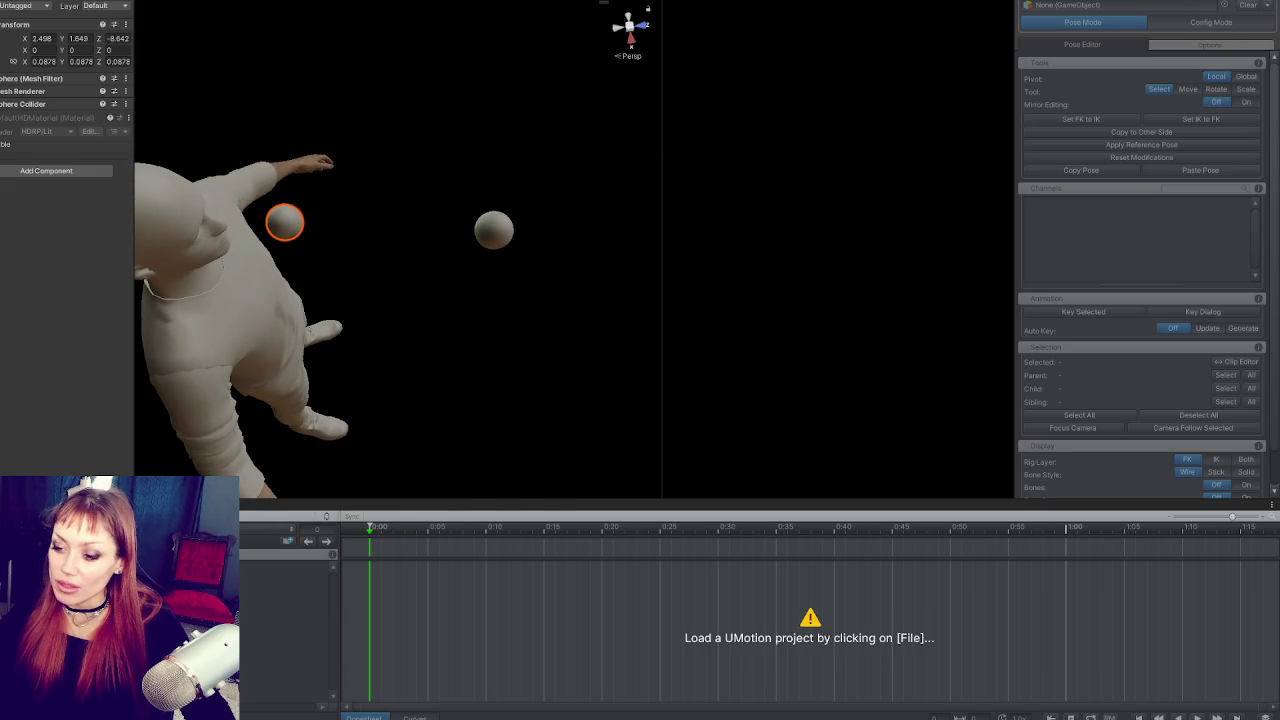
Step: Duplicate the current clip as 'Punching 6'
left_click(200, 518)
mouse_move(280, 572)
left_click(380, 572)
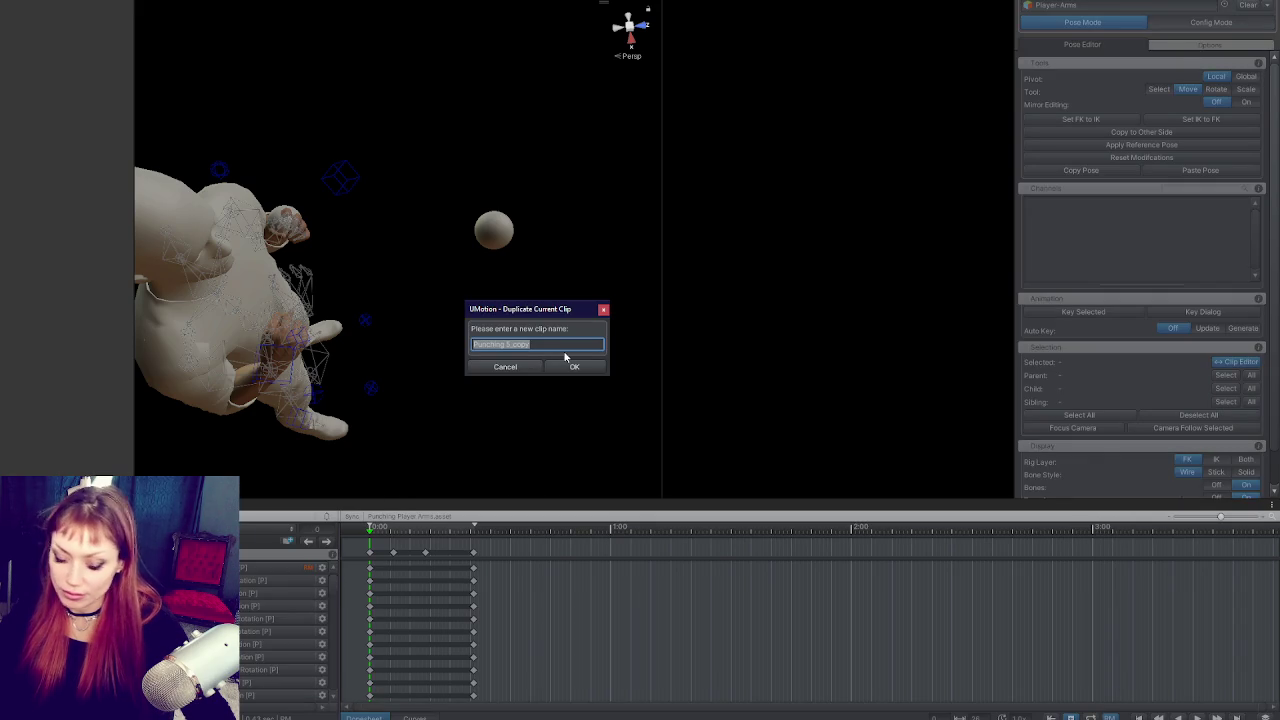
type("Punching 6")
key("Return")
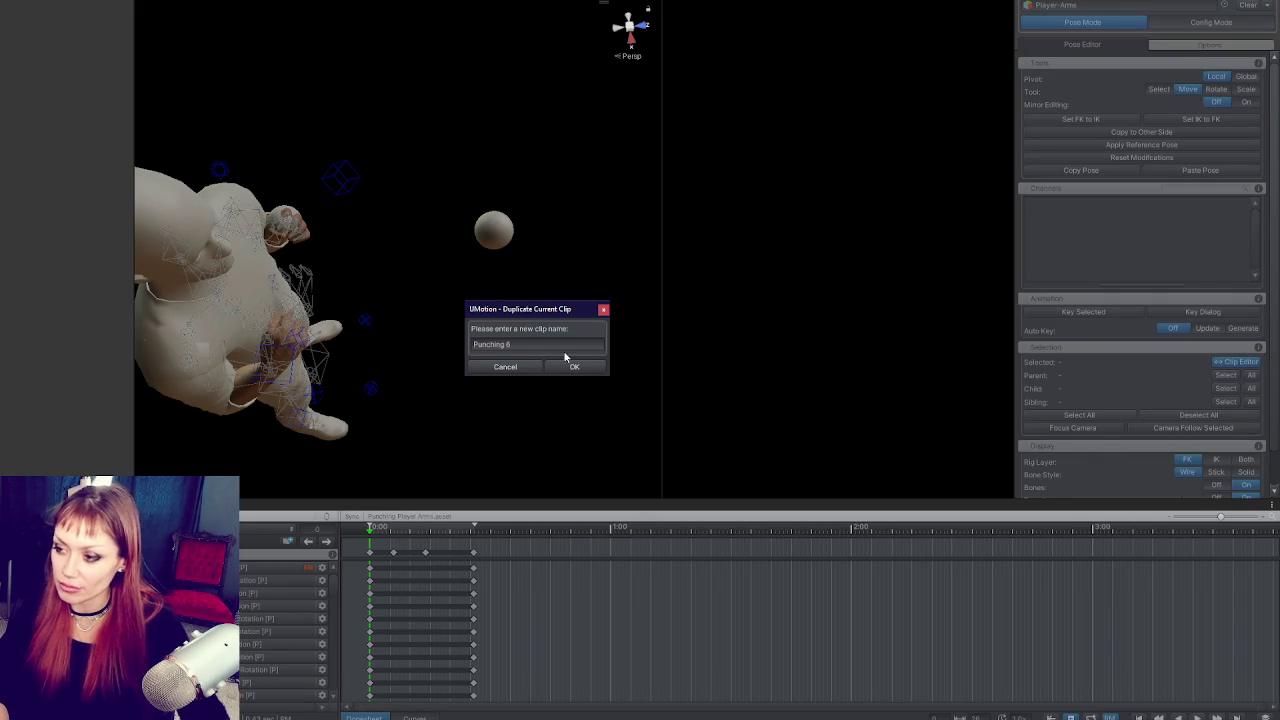
left_click(575, 368)
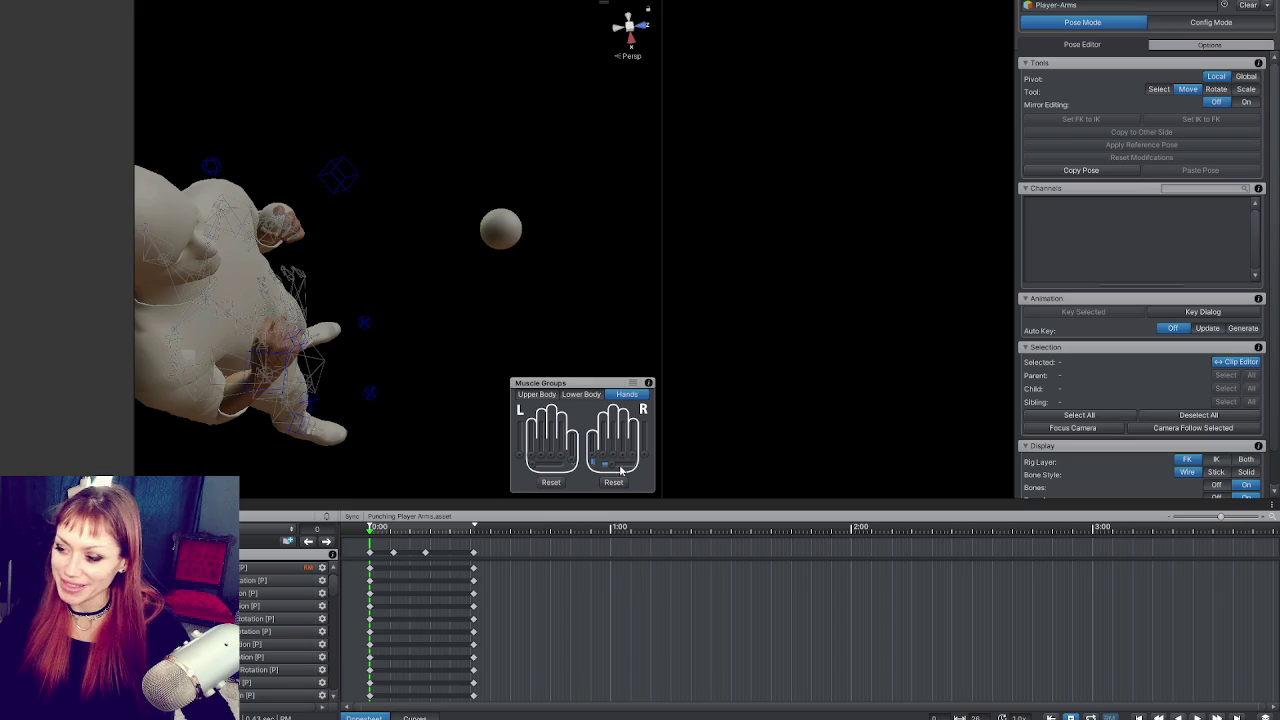
Step: Sync the left arm's FK bones and IK hand target to its current pose, snapping the IK hand onto the hand
left_click_drag(435, 314, 731, 412)
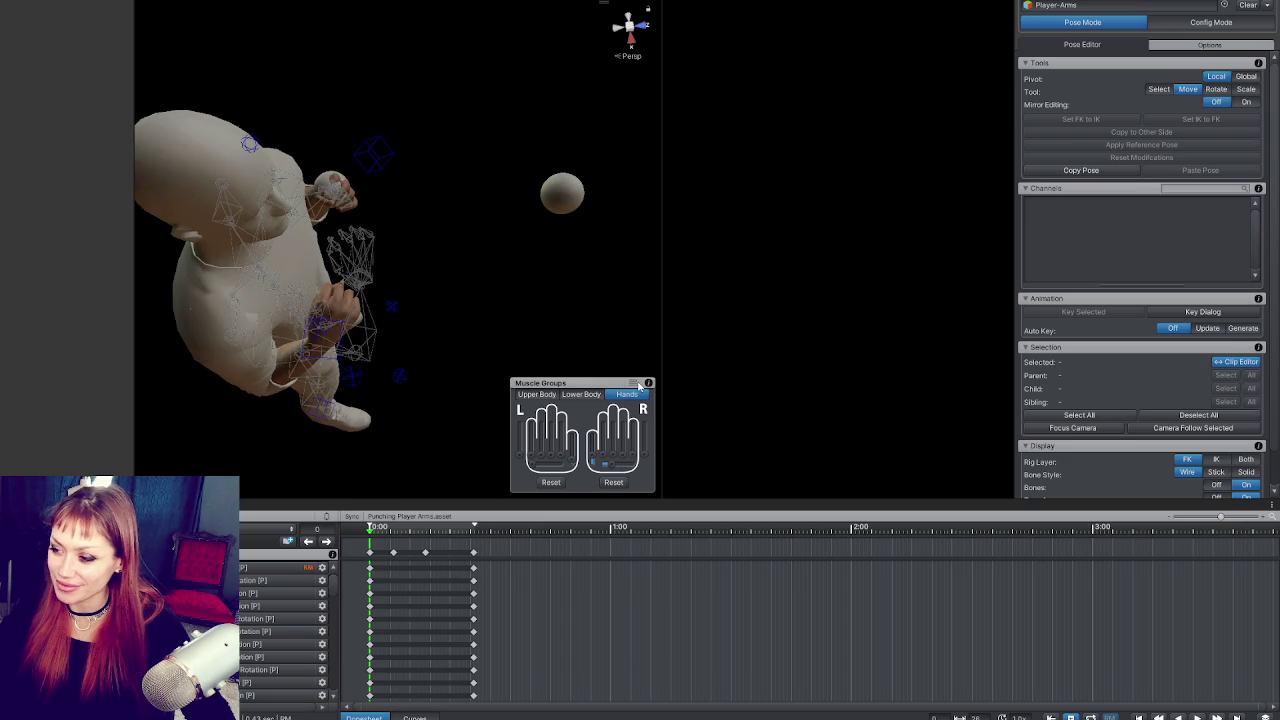
left_click_drag(583, 388, 592, 480)
mouse_move(399, 208)
left_mouse_down()
mouse_move(293, 90)
mouse_move(190, 60)
mouse_move(1008, 181)
mouse_move(438, 203)
mouse_move(610, 120)
left_mouse_up()
left_click(489, 160)
left_click(399, 180)
left_click(1124, 119)
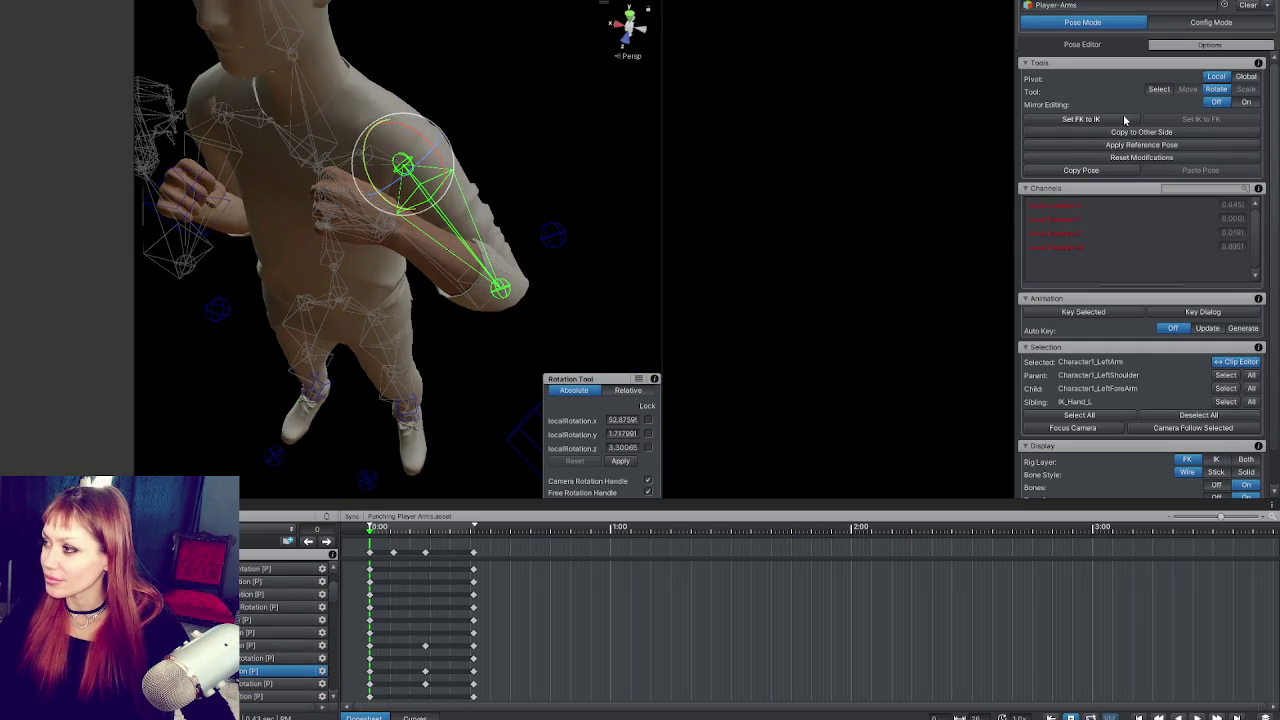
left_click(1127, 120)
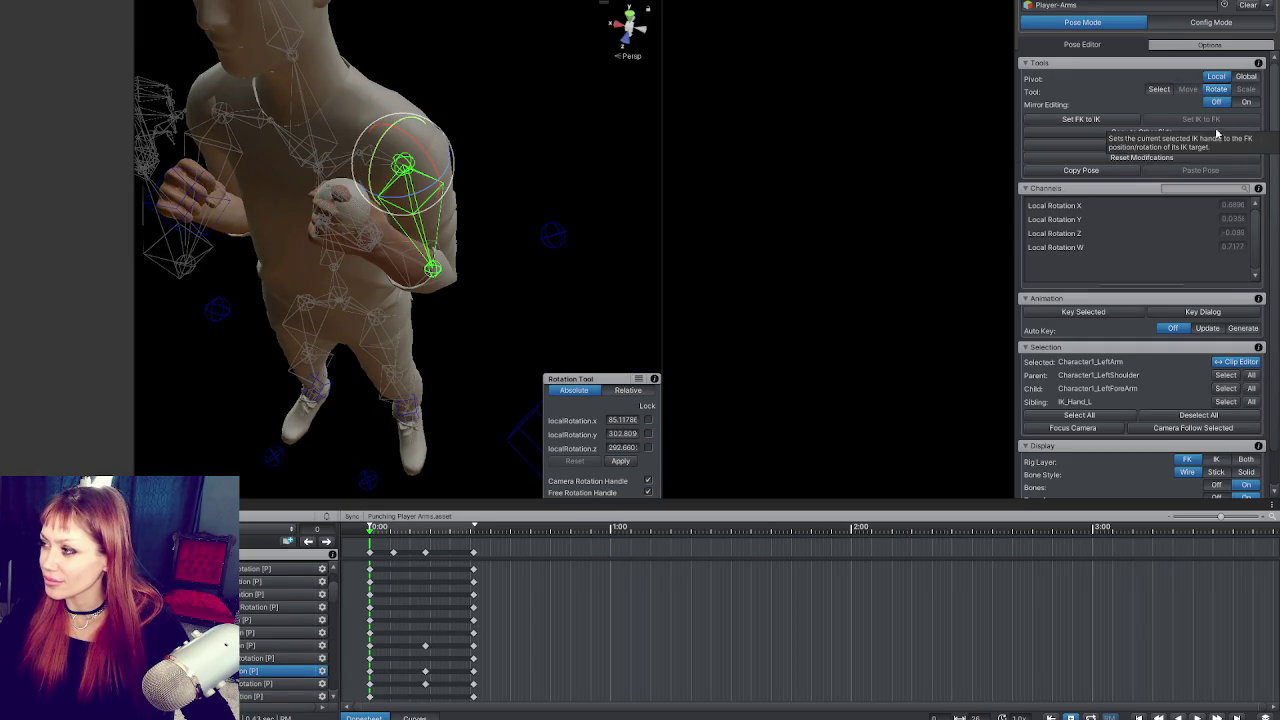
mouse_move(664, 276)
left_mouse_down()
mouse_move(583, 186)
mouse_move(983, 253)
mouse_move(680, 177)
mouse_move(697, 266)
left_mouse_up()
left_click(590, 440)
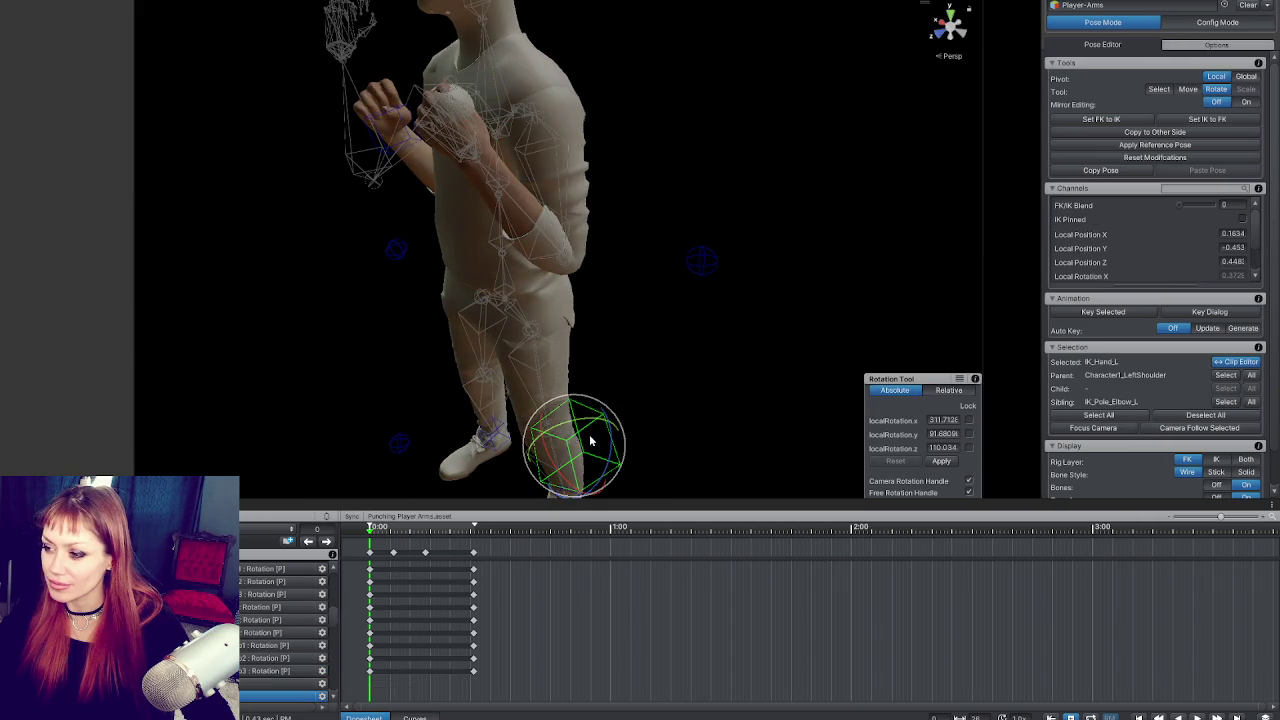
left_click(1207, 120)
Step: Move the left elbow pole target in to local position -0.065, -0.384, 0.1877
mouse_move(667, 216)
left_mouse_down()
mouse_move(560, 200)
mouse_move(499, 157)
mouse_move(507, 243)
mouse_move(820, 220)
mouse_move(702, 240)
mouse_move(660, 141)
mouse_move(616, 256)
mouse_move(400, 250)
left_mouse_up()
left_click(508, 190)
key("w")
mouse_move(309, 277)
left_mouse_down()
mouse_move(549, 263)
mouse_move(530, 265)
left_mouse_up()
mouse_move(530, 265)
left_mouse_down()
mouse_move(623, 250)
mouse_move(407, 266)
mouse_move(450, 315)
mouse_move(398, 252)
mouse_move(529, 251)
mouse_move(466, 234)
mouse_move(500, 225)
mouse_move(660, 254)
mouse_move(586, 262)
mouse_move(594, 274)
mouse_move(560, 280)
mouse_move(472, 274)
mouse_move(931, 283)
mouse_move(631, 318)
mouse_move(523, 275)
mouse_move(403, 271)
mouse_move(829, 257)
left_mouse_up()
Step: Match the left arm bones and the left hand IK target to each other with Set FK to IK and Set IK to FK
left_click(612, 200)
left_click(645, 254)
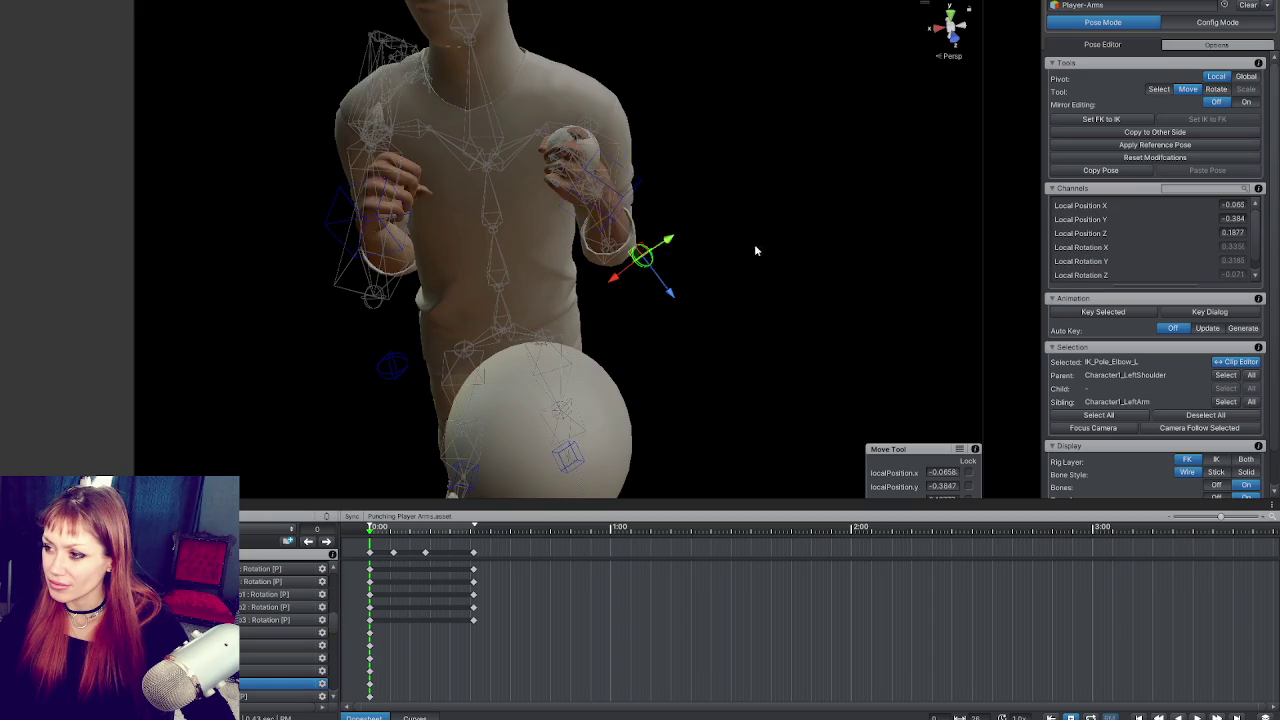
left_click_drag(754, 244, 950, 250)
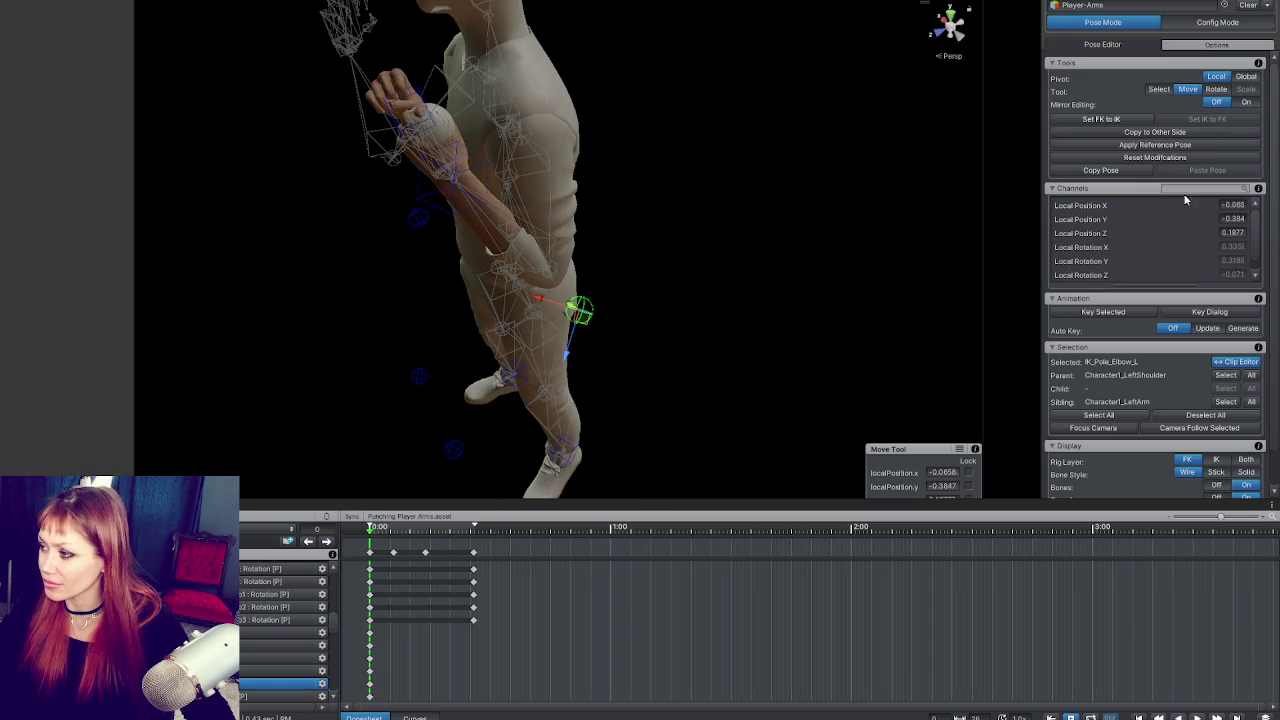
left_click(524, 232)
left_click(535, 200)
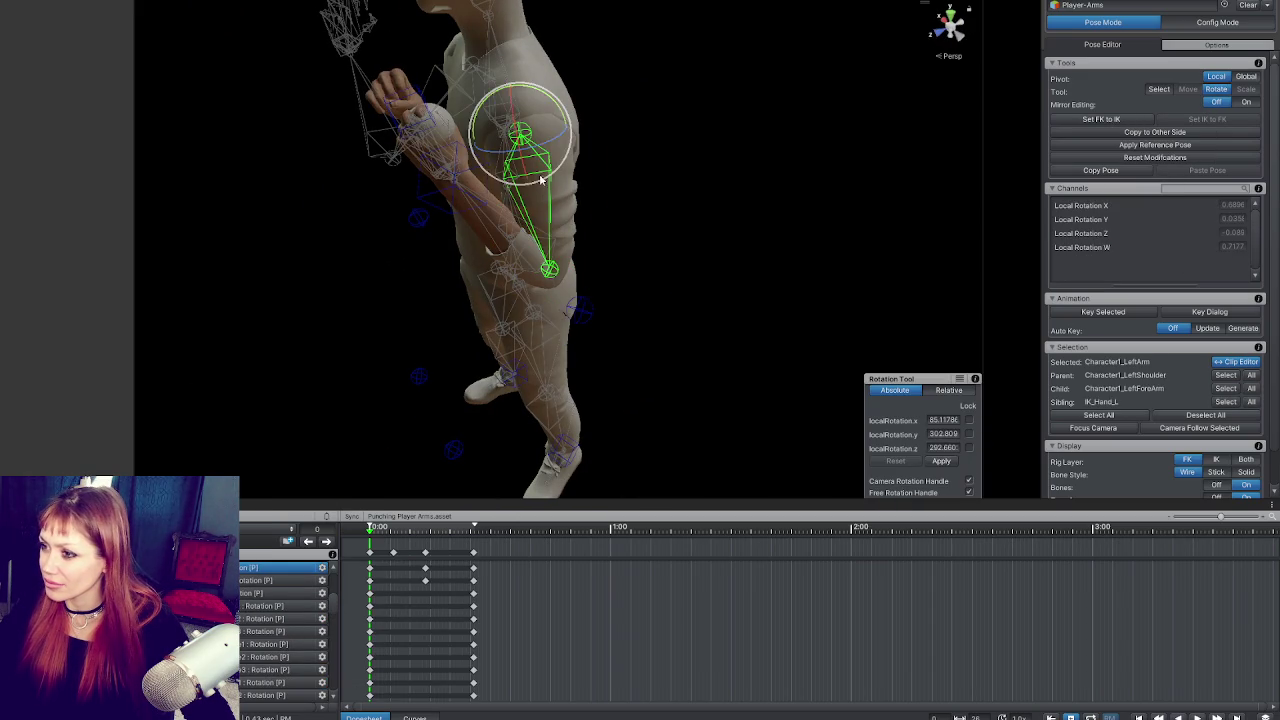
left_click(1125, 119)
mouse_move(560, 170)
left_mouse_down()
mouse_move(660, 176)
mouse_move(620, 178)
left_mouse_up()
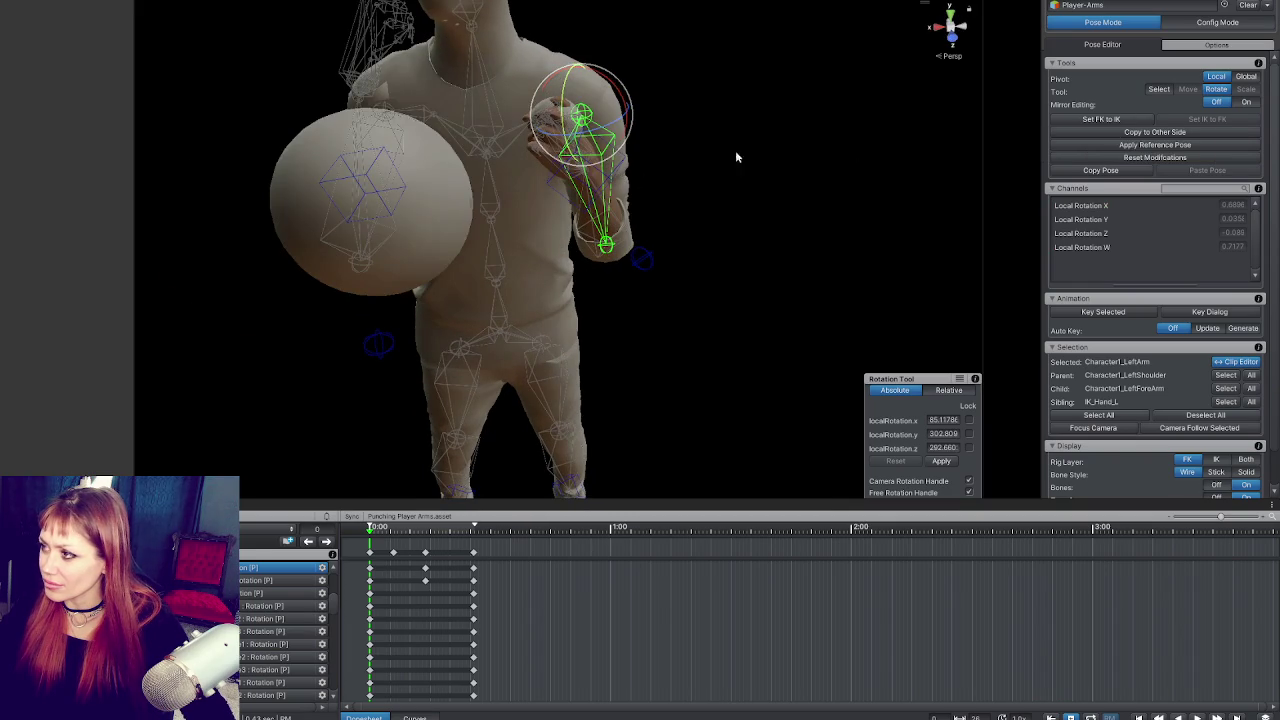
left_click(585, 165)
left_click(1233, 122)
left_click(1122, 122)
left_click(572, 150)
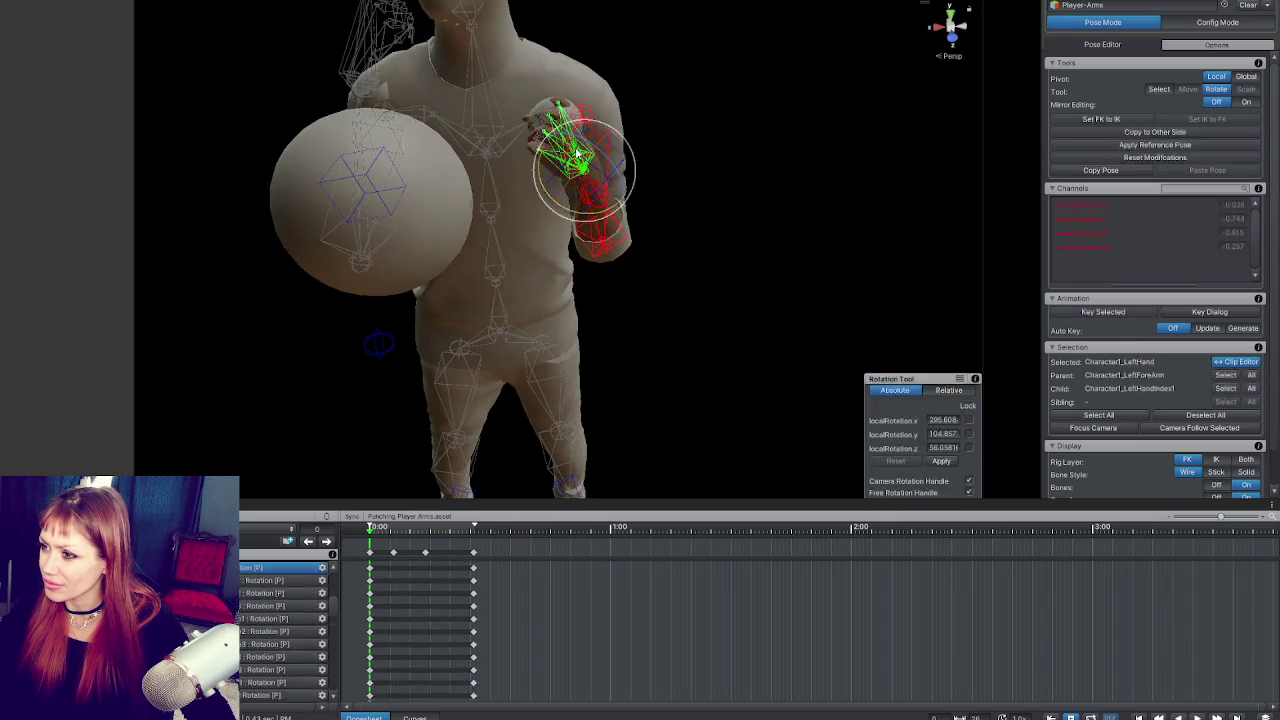
Step: Set the left arm's FK/IK blend to 1 and bend the elbow so the fist sits near the chest
left_click_drag(760, 145, 788, 154)
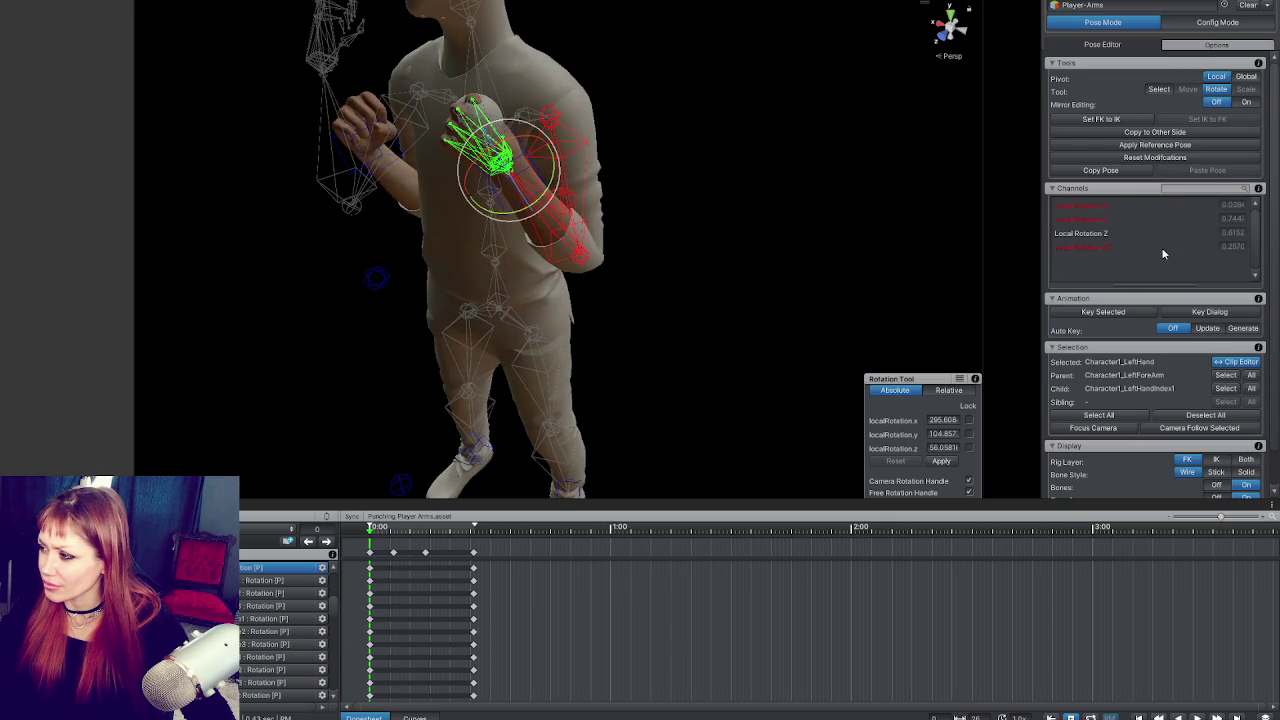
scroll(1163, 254, "down", 1)
left_click(541, 166)
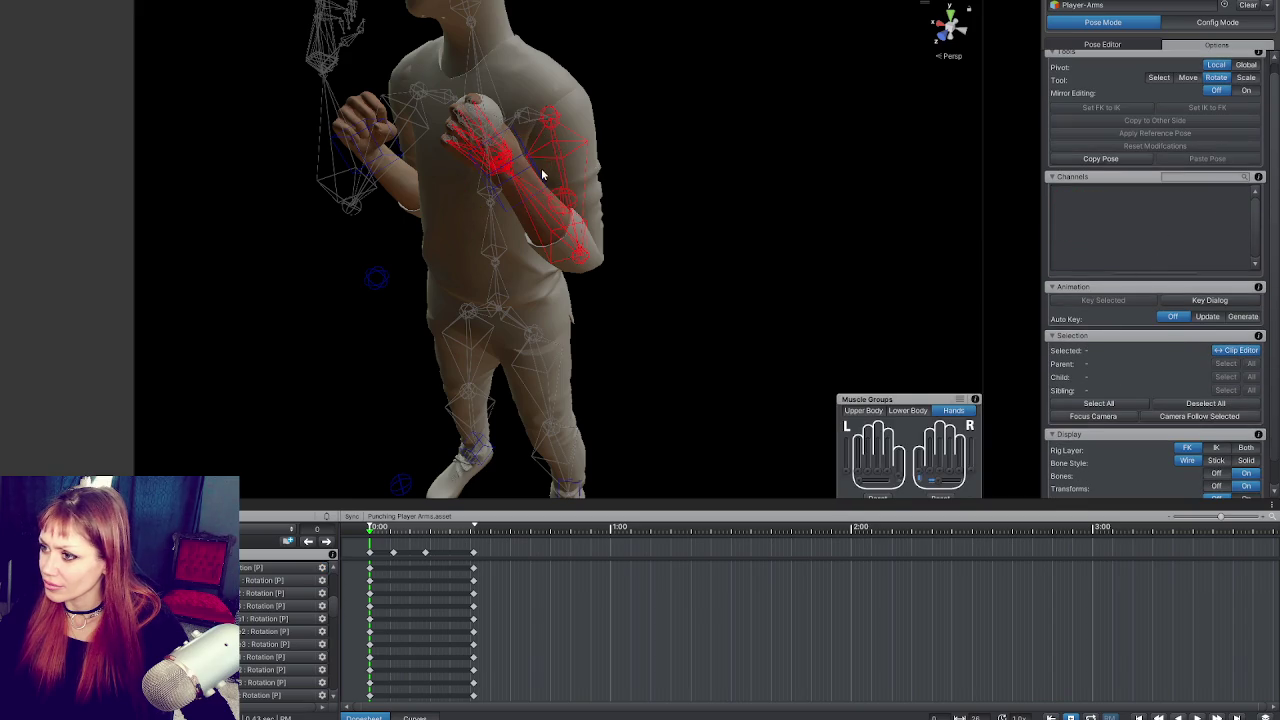
left_click_drag(1190, 193, 1240, 193)
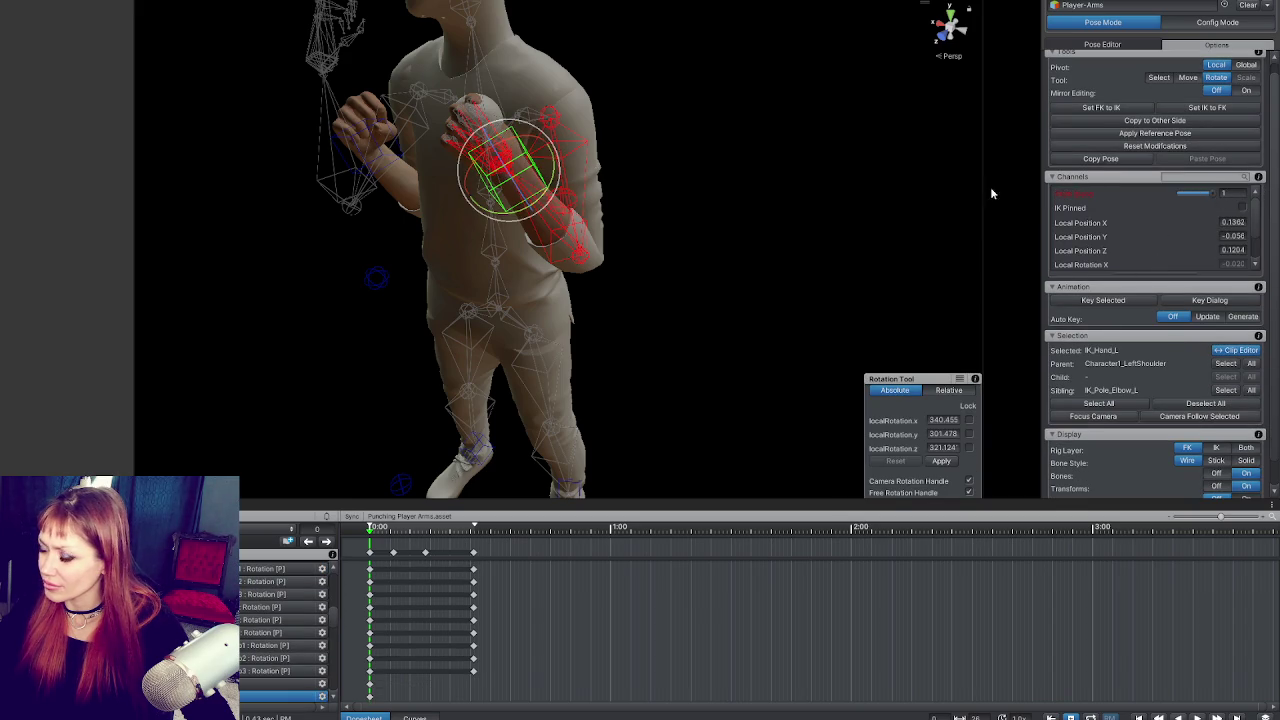
mouse_move(545, 193)
left_mouse_down()
mouse_move(551, 271)
mouse_move(543, 214)
left_mouse_up()
left_click(455, 173)
left_click(455, 173)
left_click(455, 173)
left_click(455, 173)
left_click(455, 173)
mouse_move(669, 201)
left_mouse_down()
mouse_move(509, 189)
mouse_move(786, 138)
mouse_move(711, 146)
mouse_move(613, 203)
left_mouse_up()
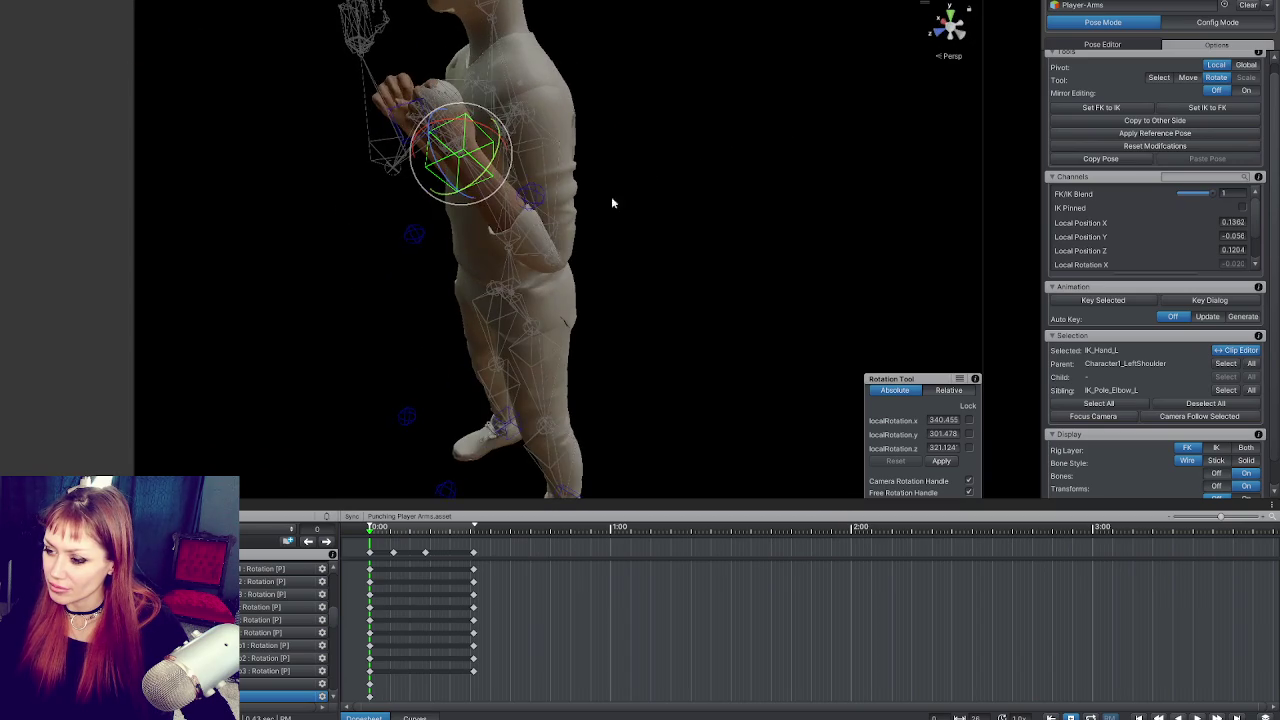
Step: On the next keyframe, key the left hand IK target, rotate it slightly and move it lower
left_click(327, 542)
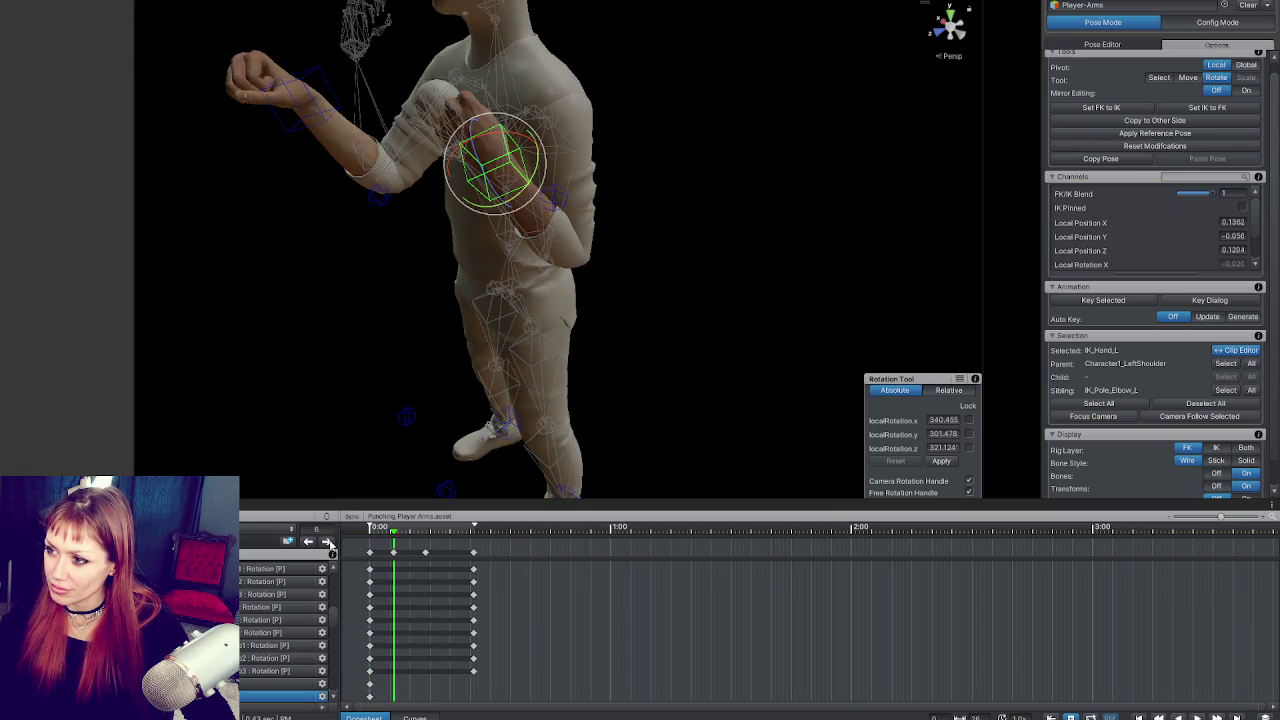
left_click_drag(578, 269, 736, 275)
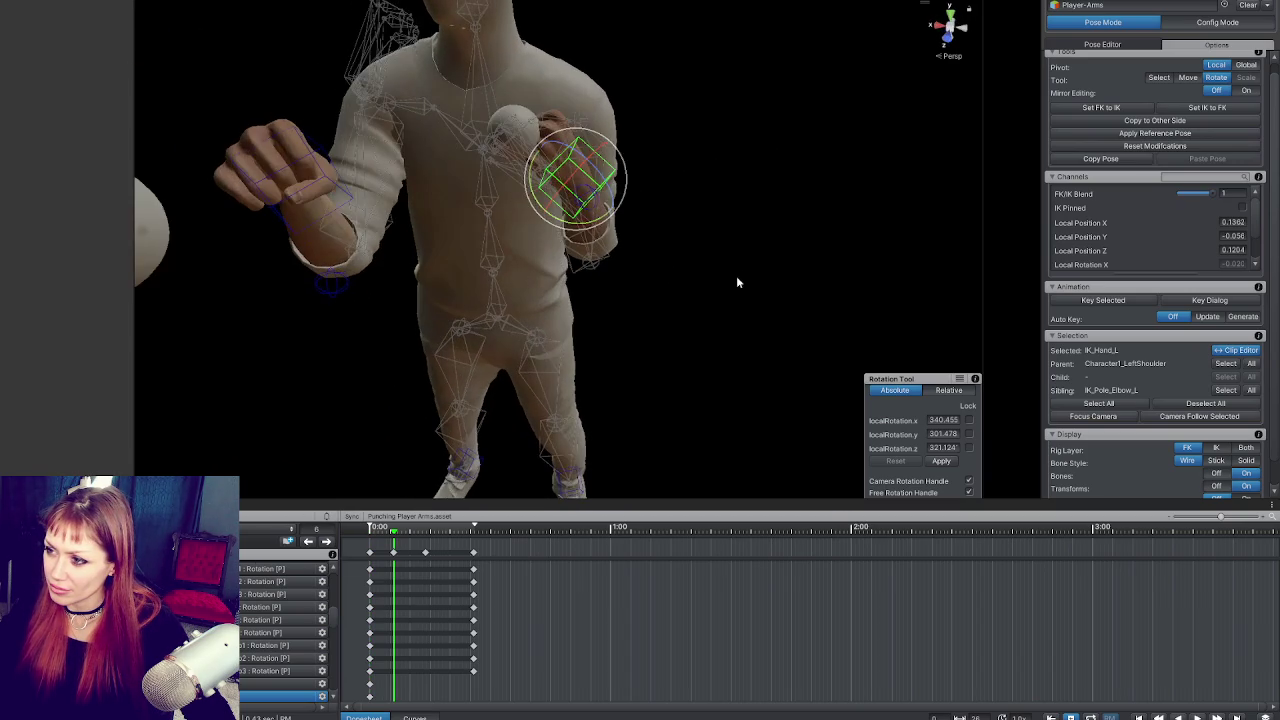
left_click(578, 172)
mouse_move(578, 172)
left_mouse_down()
mouse_move(626, 160)
mouse_move(562, 190)
mouse_move(535, 163)
left_mouse_up()
key("w")
mouse_move(532, 152)
left_mouse_down()
mouse_move(536, 162)
mouse_move(489, 128)
mouse_move(455, 132)
left_mouse_up()
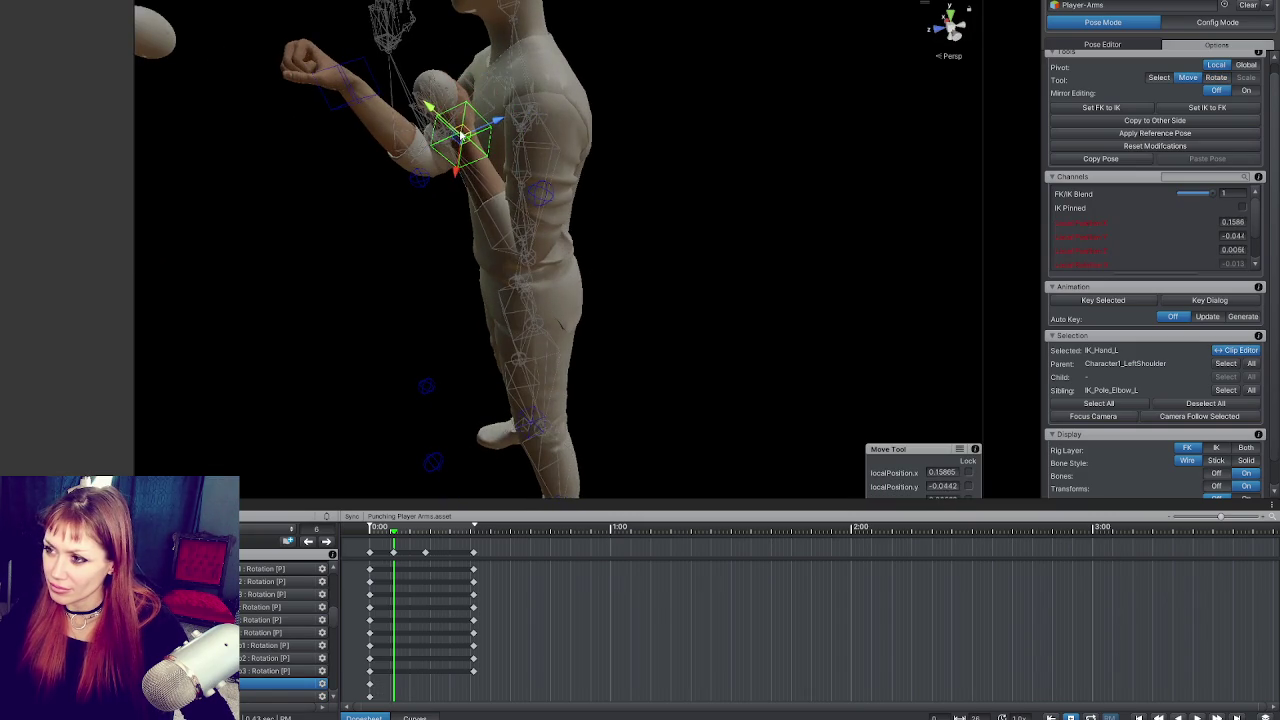
Step: Return to frame 0, step through the punch keyframes and box-select keys in the dopesheet
left_click(365, 528)
key("Return")
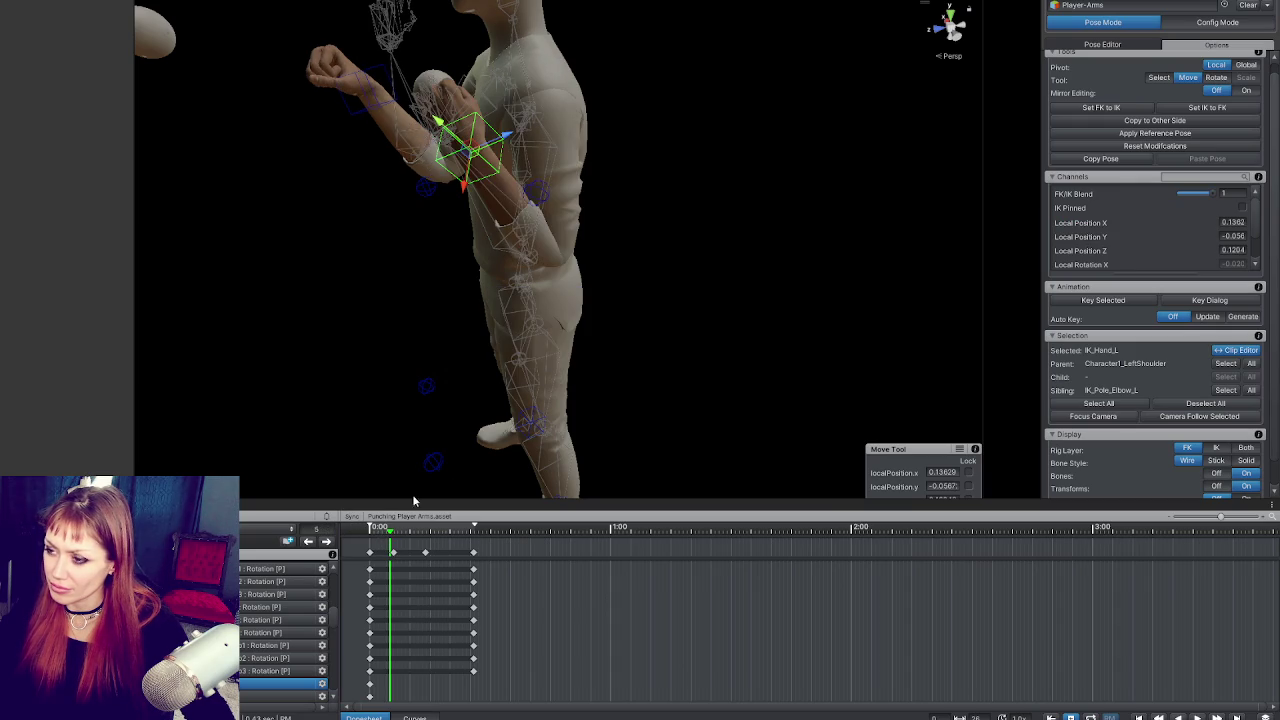
left_click(375, 533)
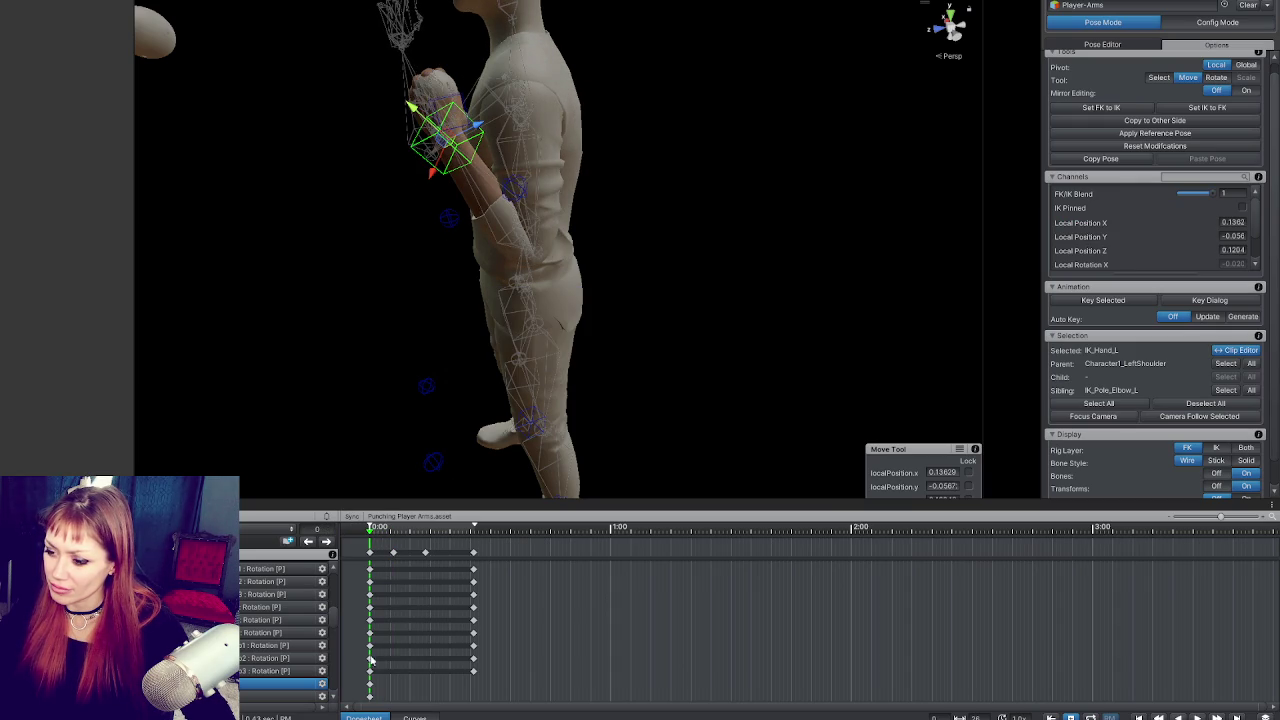
scroll(313, 663, "down", 2)
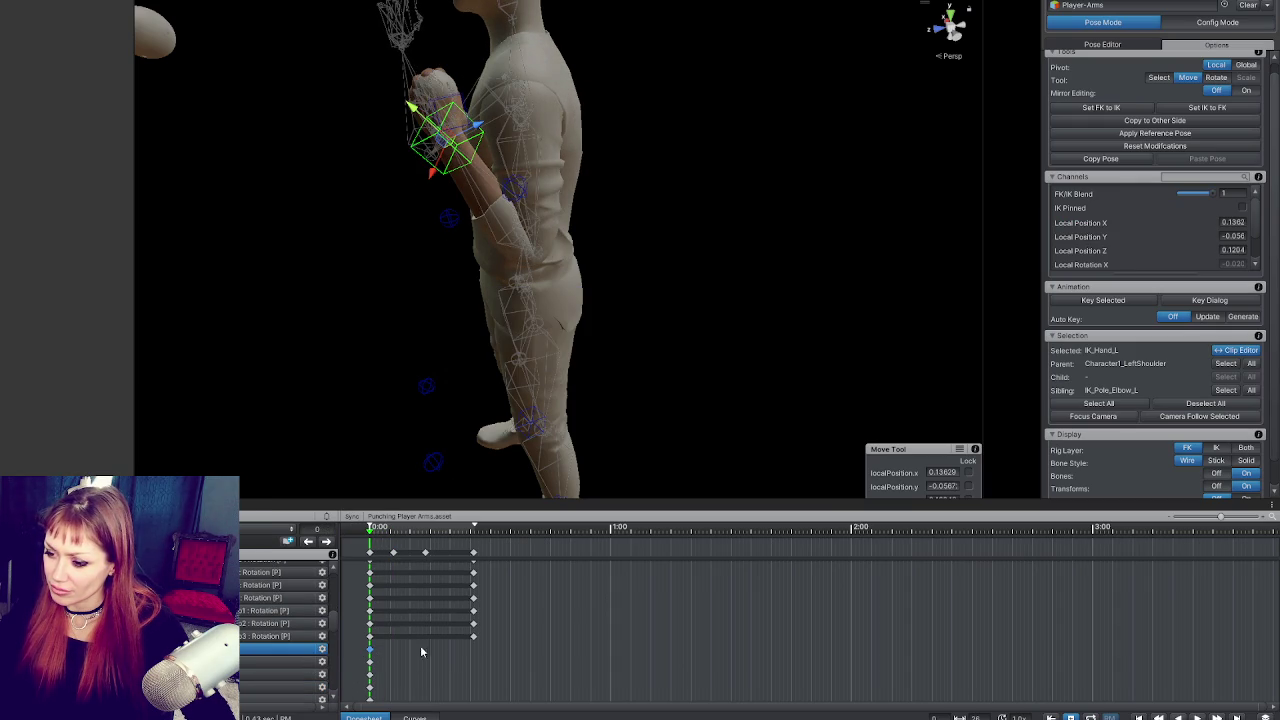
left_click(327, 541)
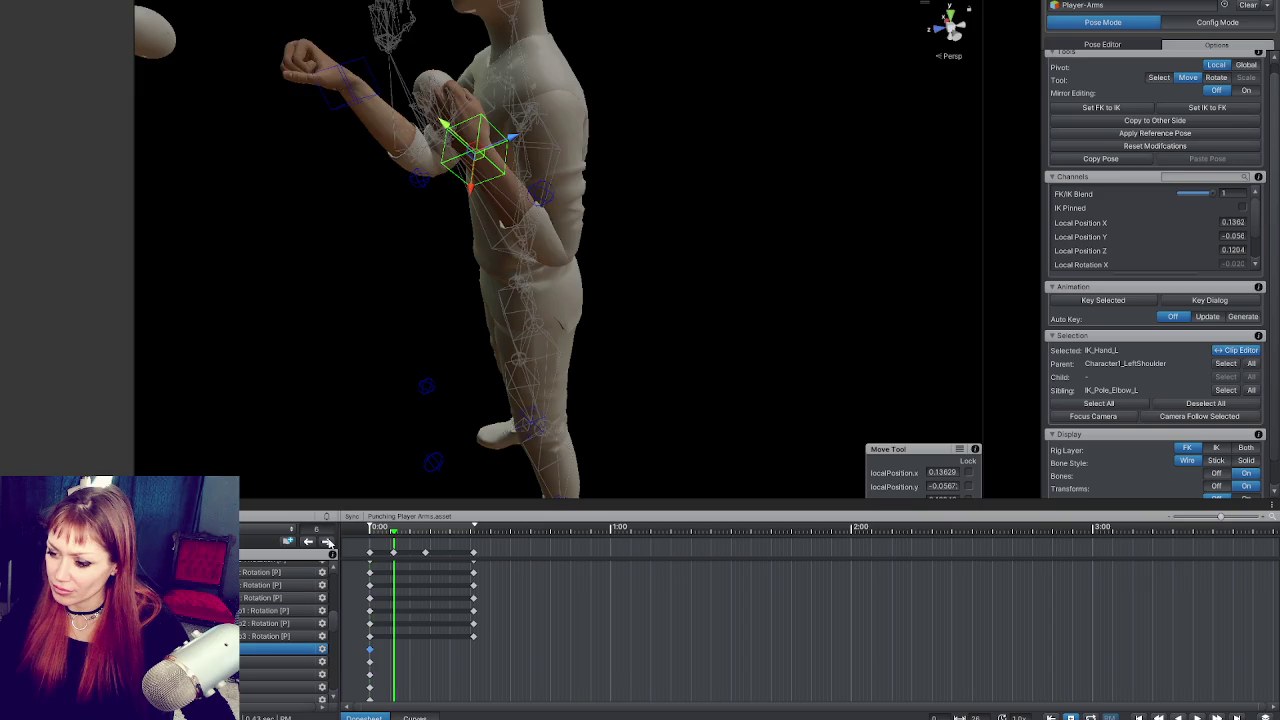
left_click_drag(378, 530, 365, 531)
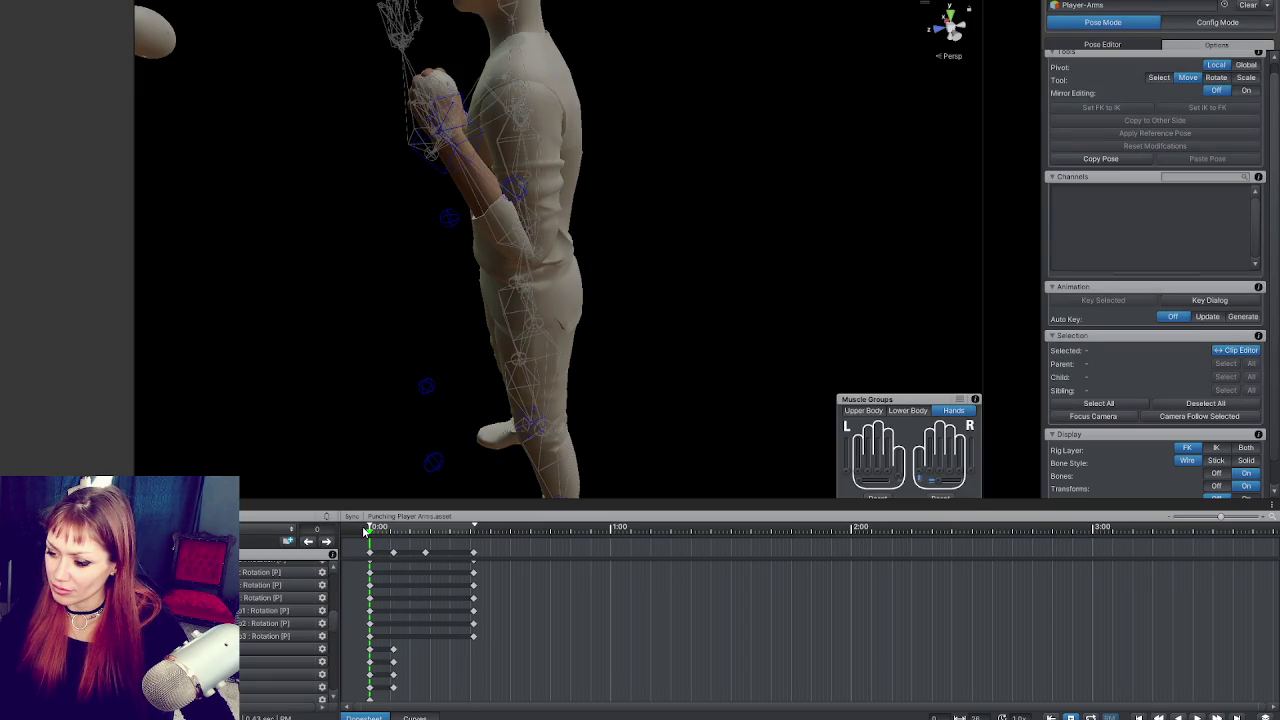
left_click(327, 541)
left_click(327, 541)
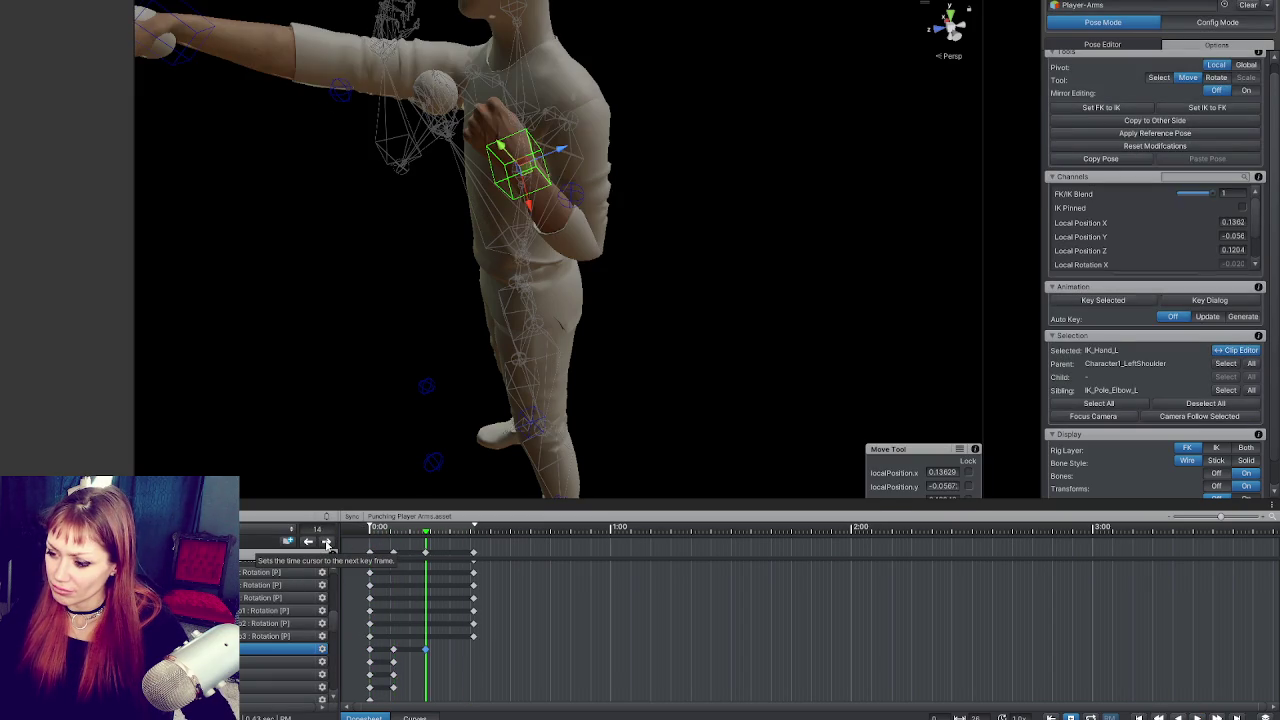
left_click(309, 541)
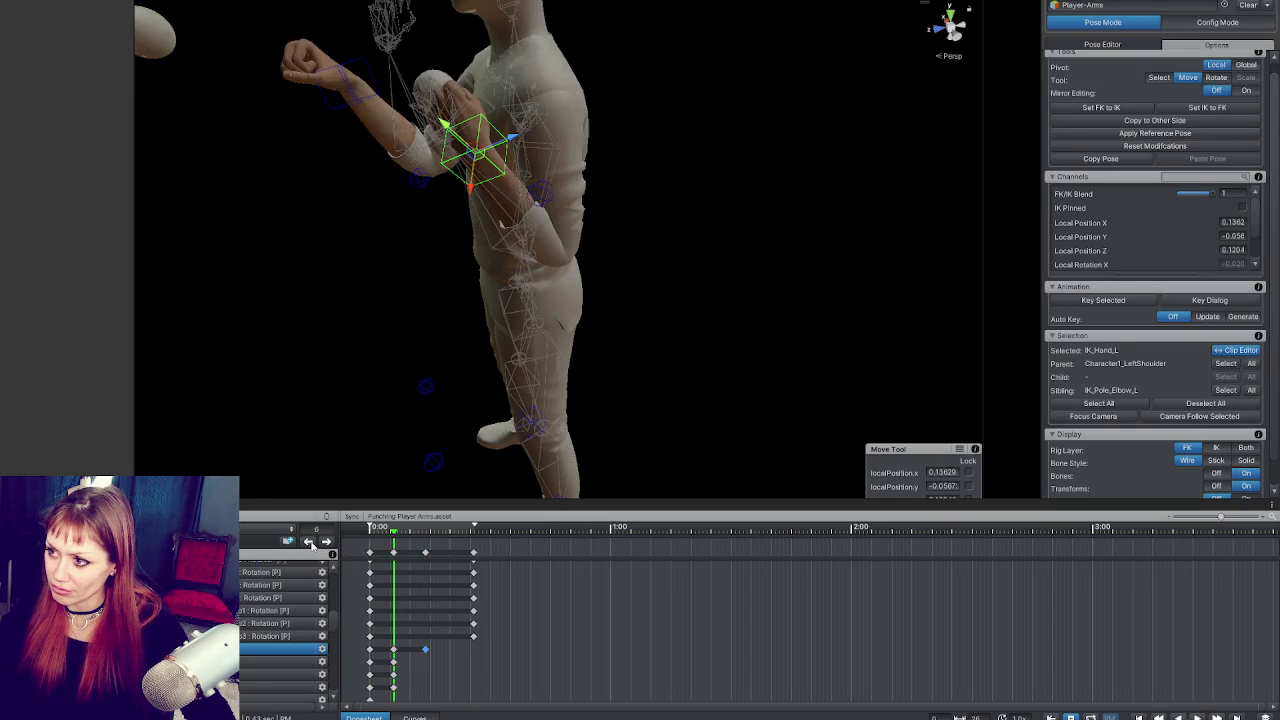
left_click(309, 541)
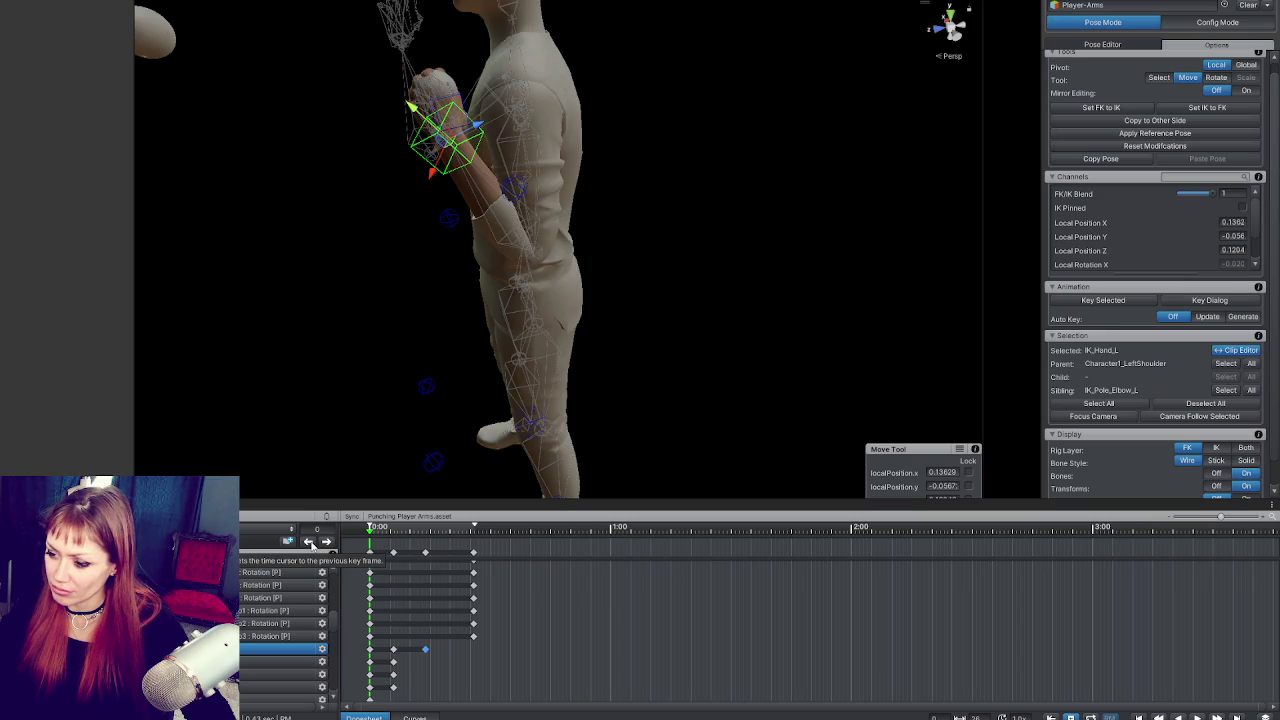
left_click(330, 544)
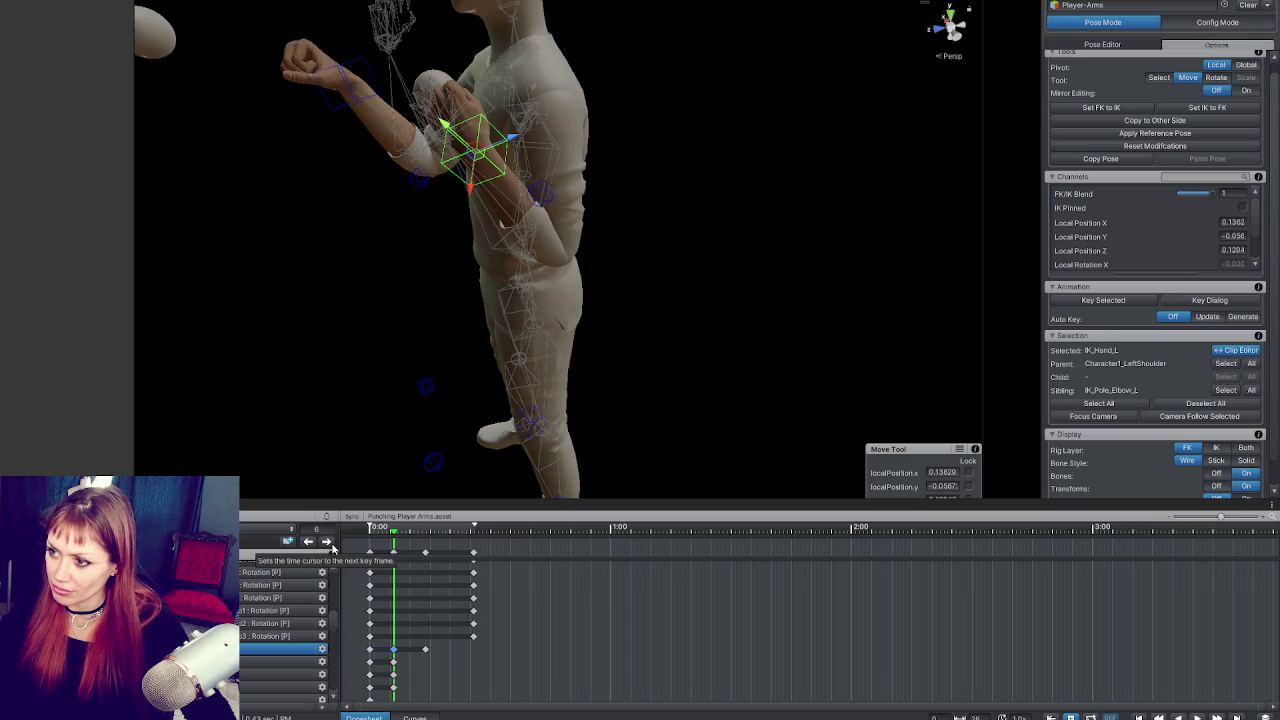
left_click_drag(429, 647, 388, 652)
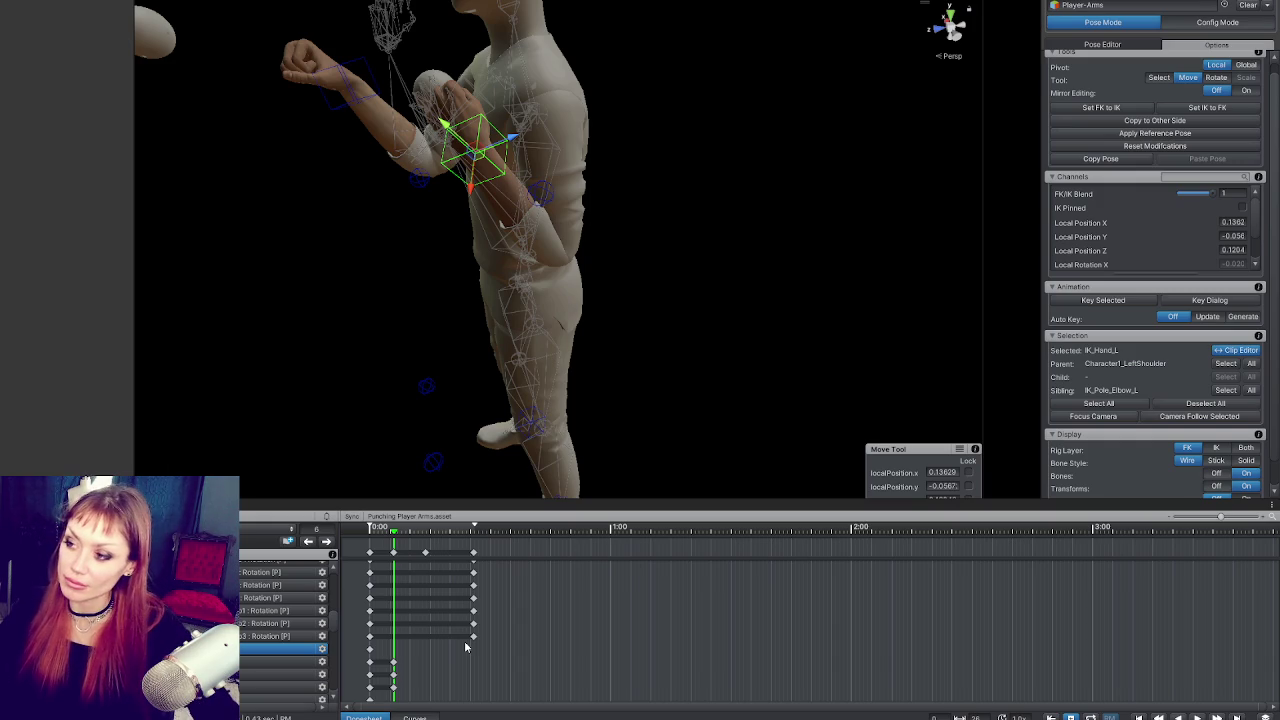
Step: Adjust the left hand IK target and compare the guard start pose with the punch key
mouse_move(560, 300)
left_mouse_down()
mouse_move(586, 271)
mouse_move(666, 314)
mouse_move(600, 197)
mouse_move(619, 140)
mouse_move(604, 126)
mouse_move(560, 128)
mouse_move(566, 82)
mouse_move(563, 106)
mouse_move(328, 167)
left_mouse_up()
mouse_move(438, 128)
left_mouse_down()
mouse_move(414, 130)
mouse_move(393, 175)
left_mouse_up()
mouse_move(440, 112)
left_mouse_down()
mouse_move(425, 124)
mouse_move(618, 96)
left_mouse_up()
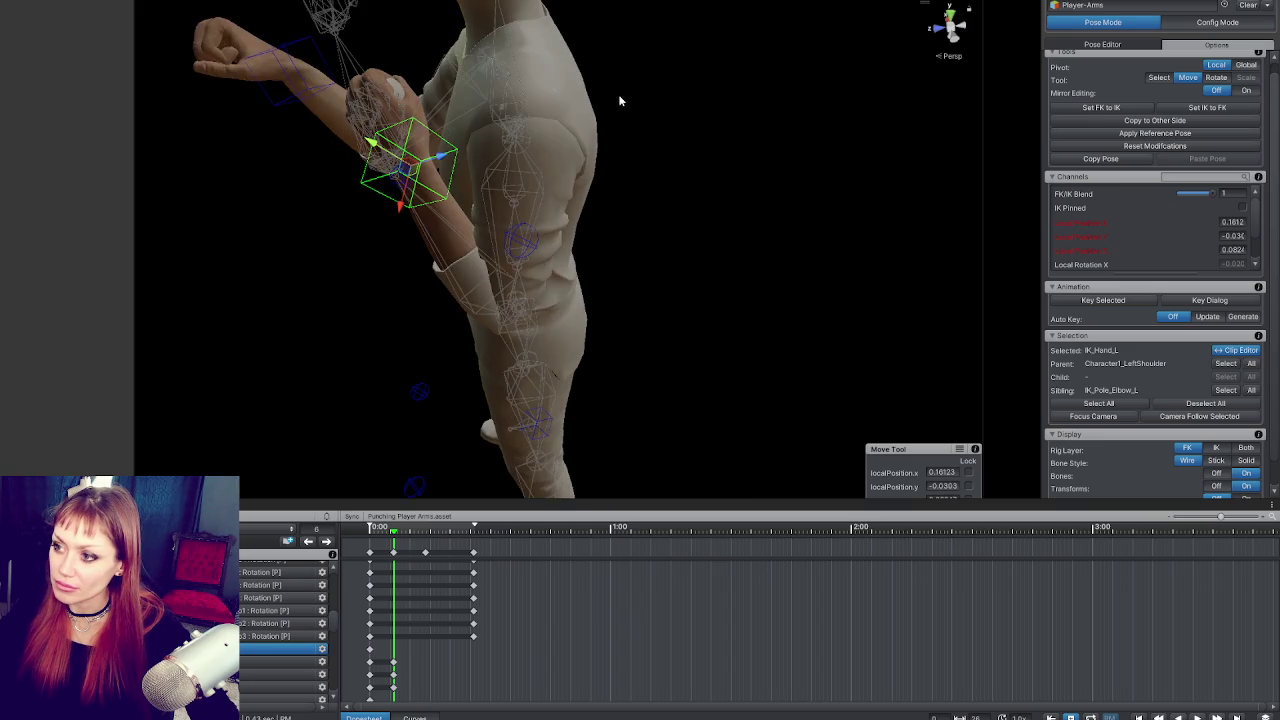
left_click(310, 543)
left_click(310, 544)
left_click(310, 546)
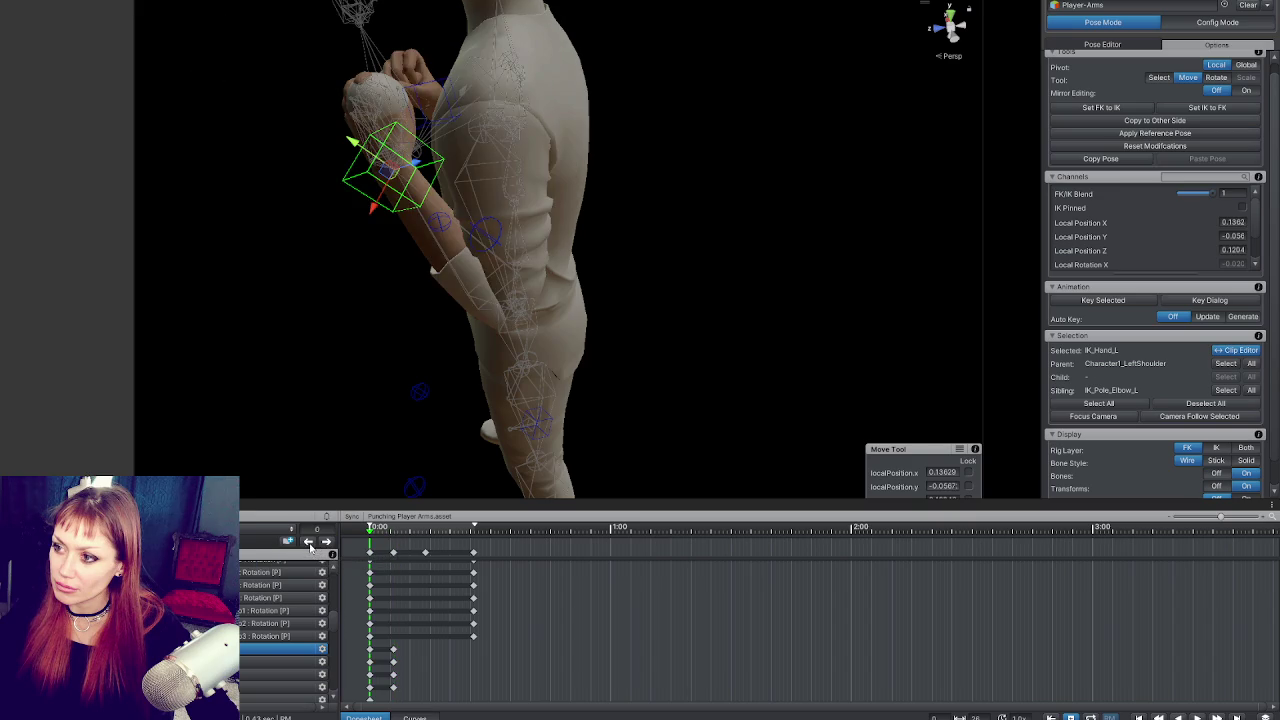
left_click(326, 541)
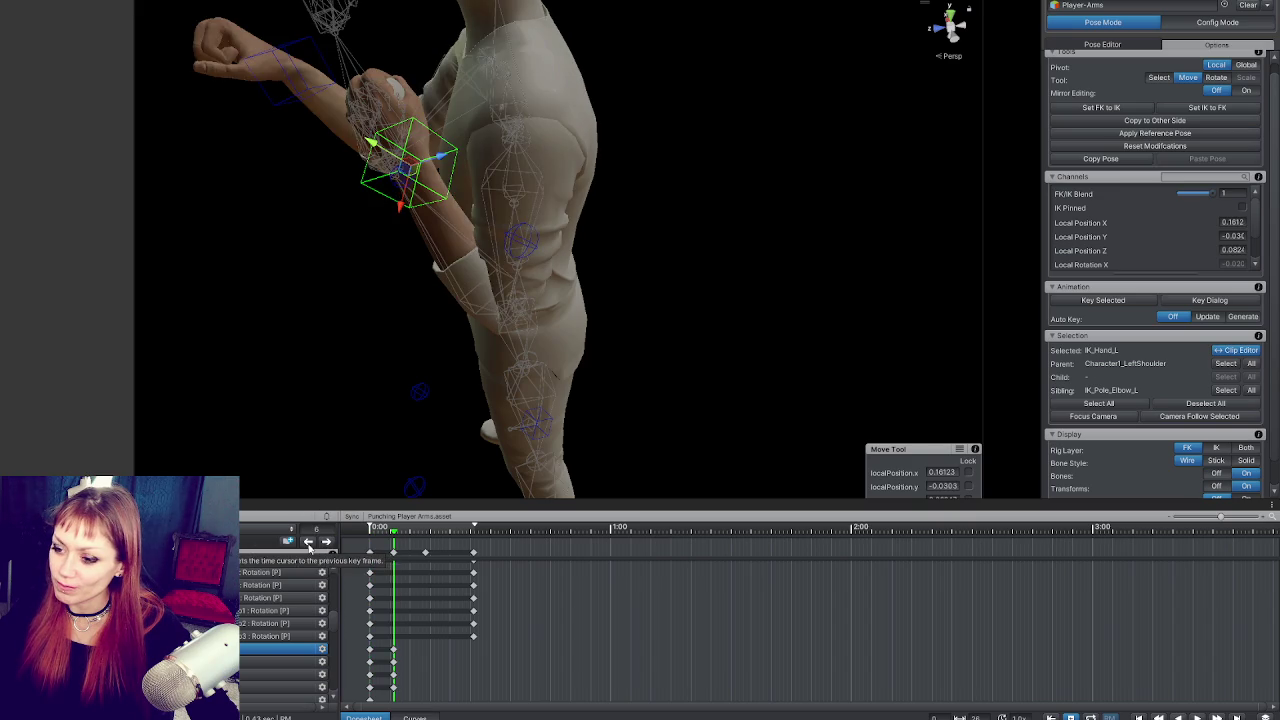
left_click(308, 541)
left_click(326, 541)
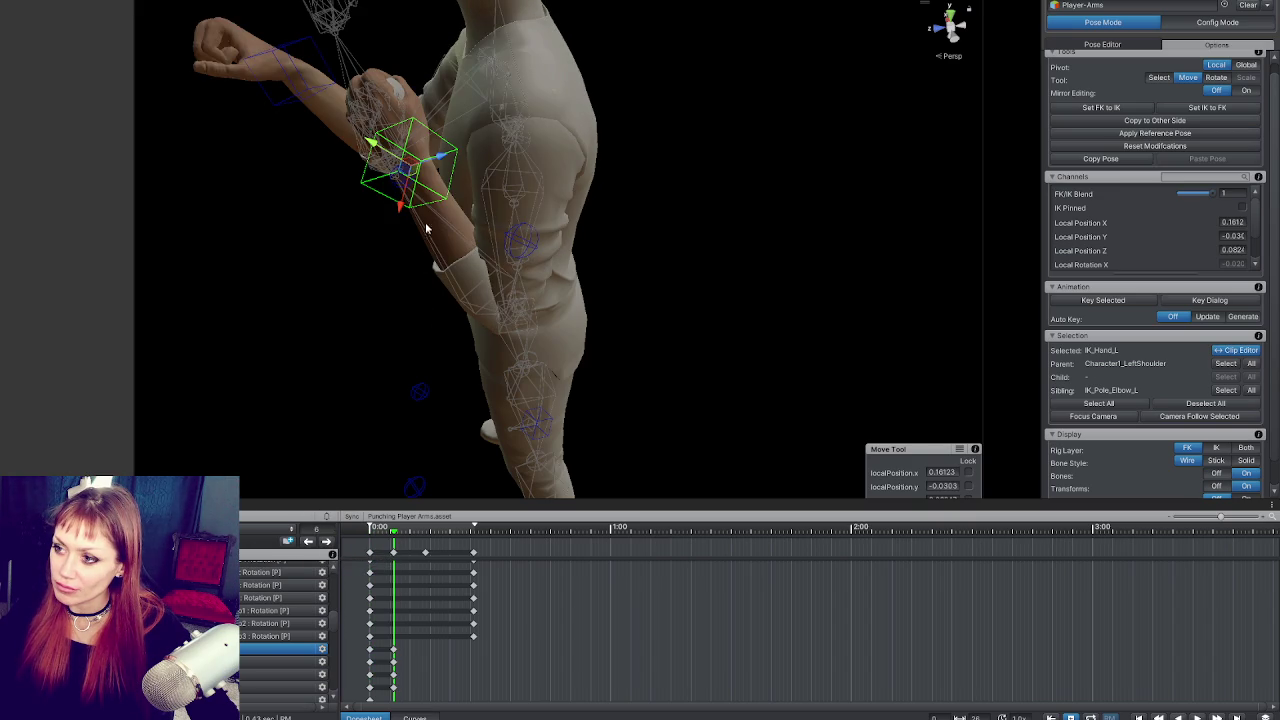
Step: Reposition the left hand IK target and key the pose at 0.1715, -0.034, 0.0886
mouse_move(432, 170)
left_mouse_down()
mouse_move(418, 176)
mouse_move(427, 187)
mouse_move(370, 182)
mouse_move(400, 163)
mouse_move(372, 150)
left_mouse_up()
key("e")
key("w")
key("k")
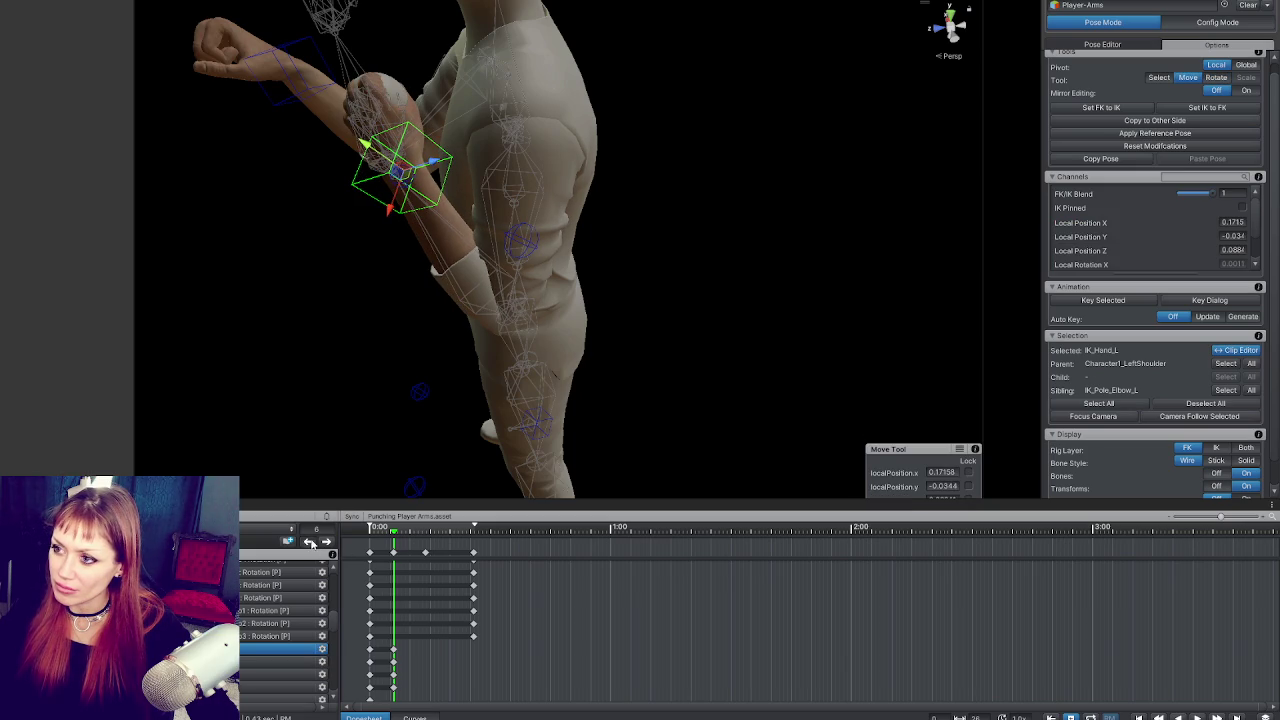
Step: Preview the punch from the start, then select and jump to the frame 6 keys
left_click(310, 541)
key("space")
left_click(312, 543)
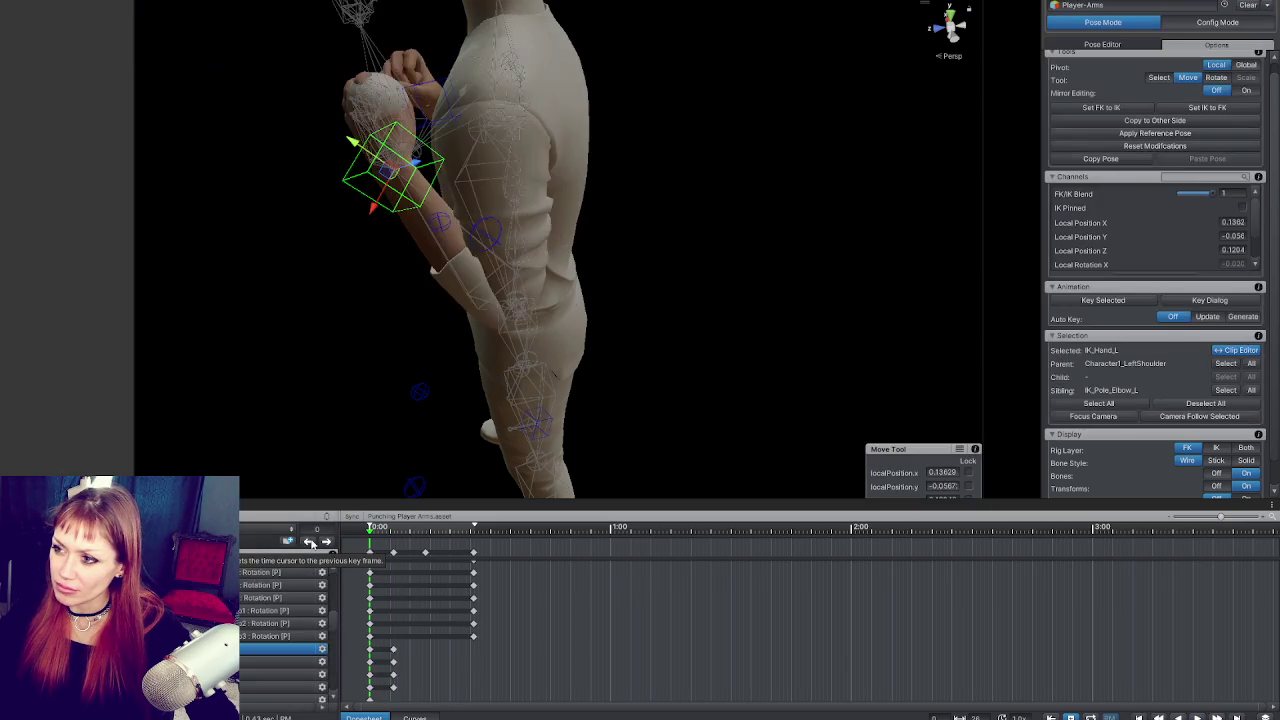
left_click(394, 553)
key("e")
left_click(330, 542)
left_click(328, 542)
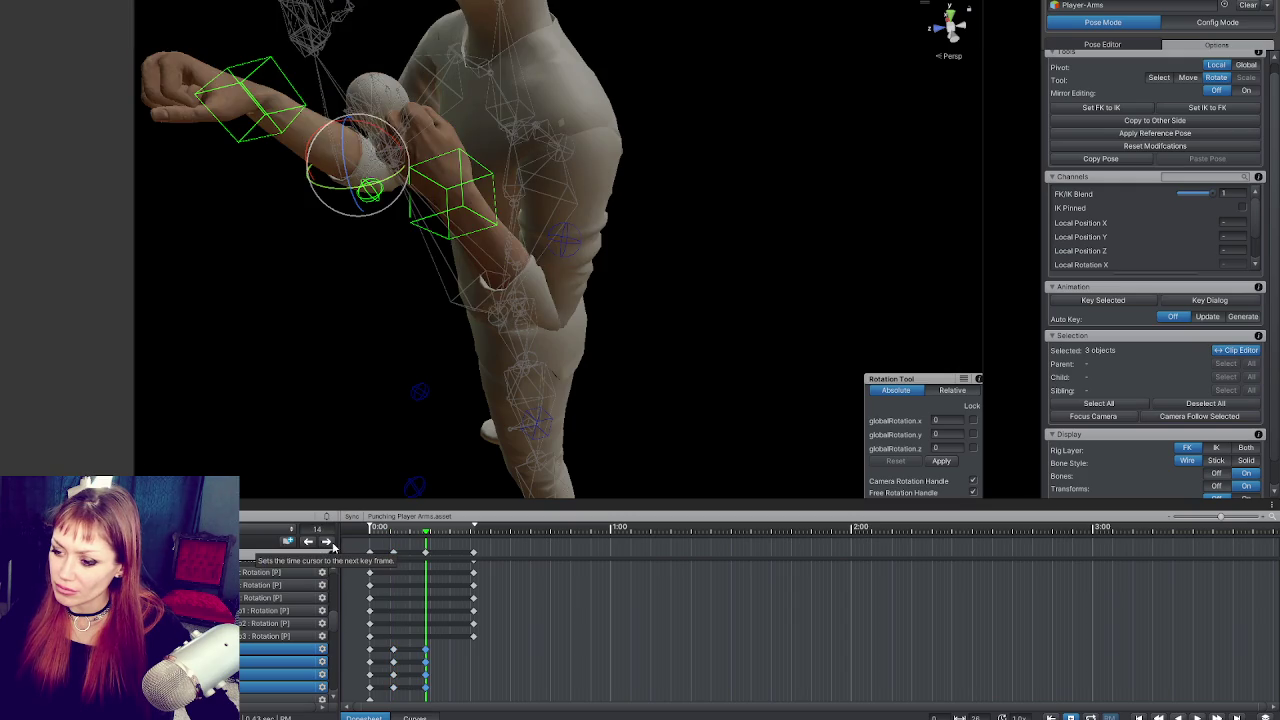
left_click(314, 542)
key("ctrl+a")
left_click(328, 542)
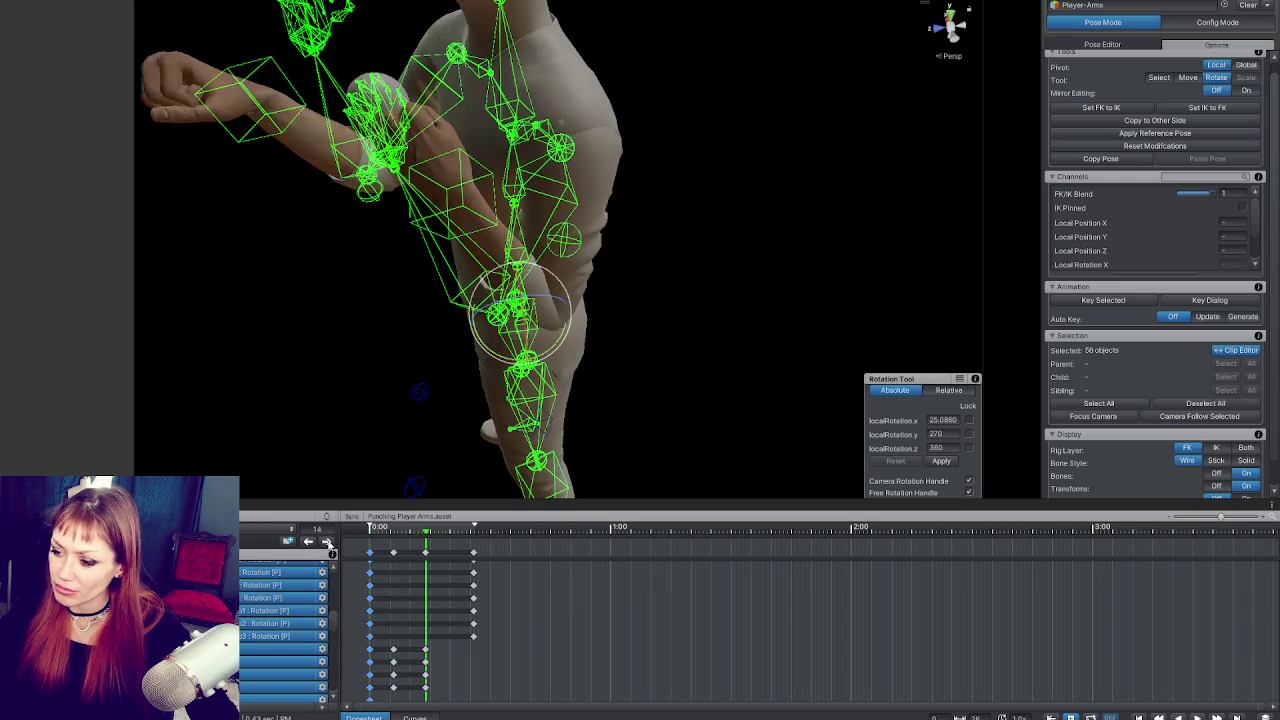
left_click(328, 542)
left_click(346, 529)
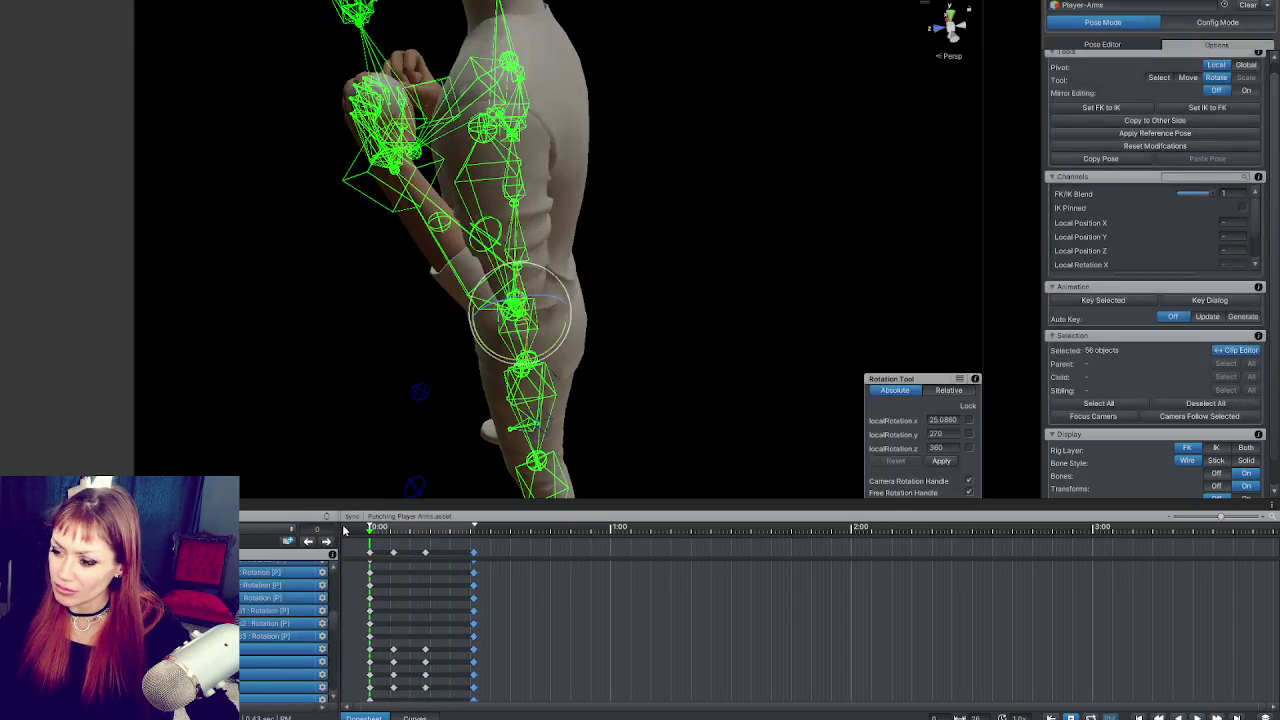
left_click(408, 186)
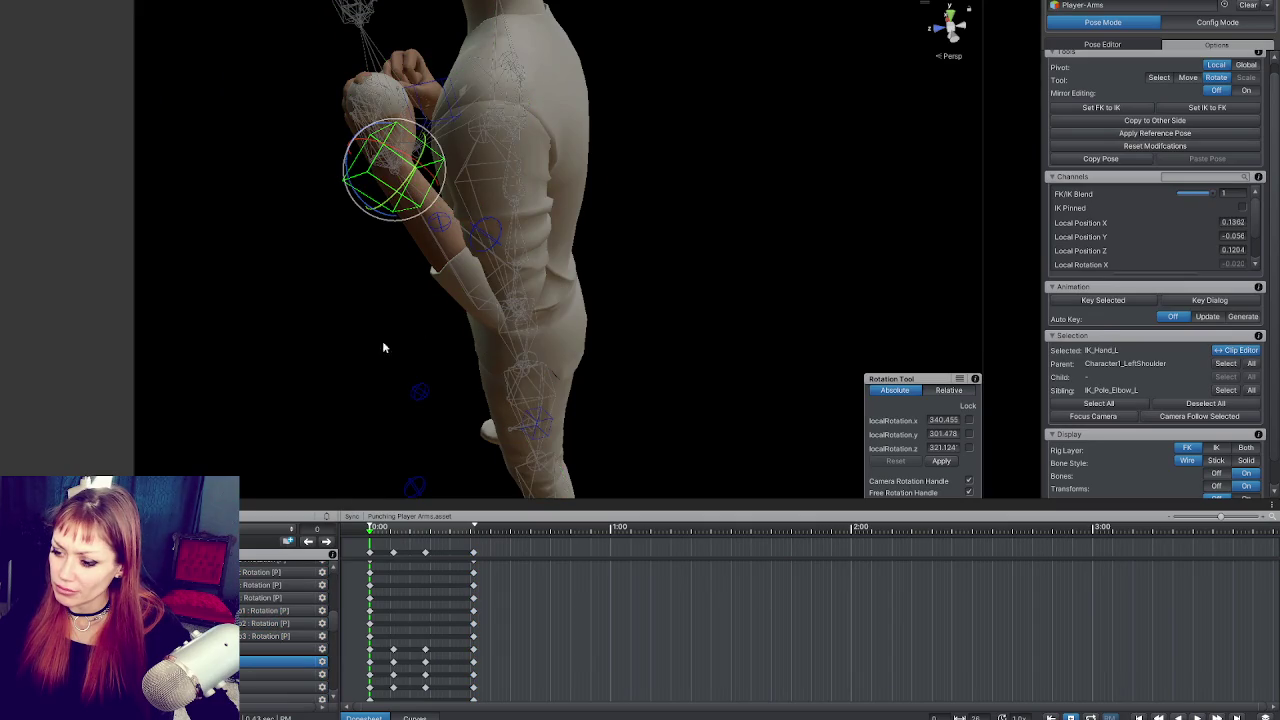
left_click(328, 542)
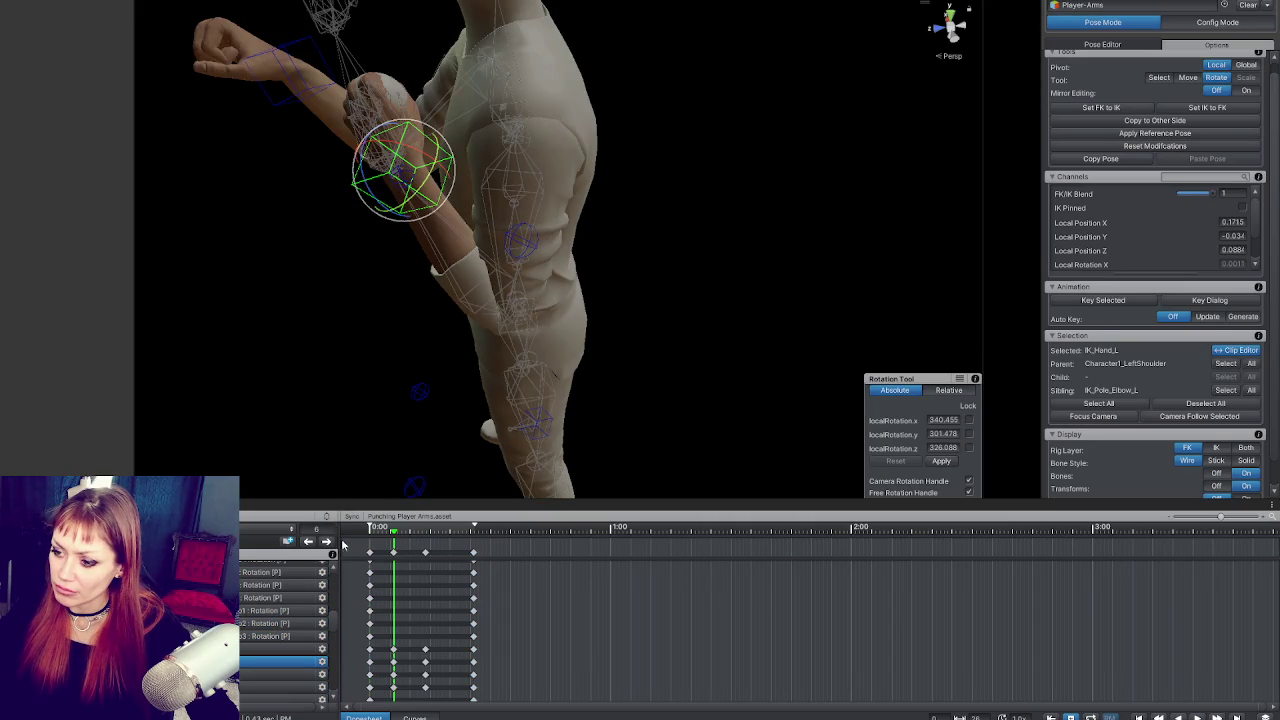
left_click(375, 531)
left_click(330, 544)
left_click(330, 543)
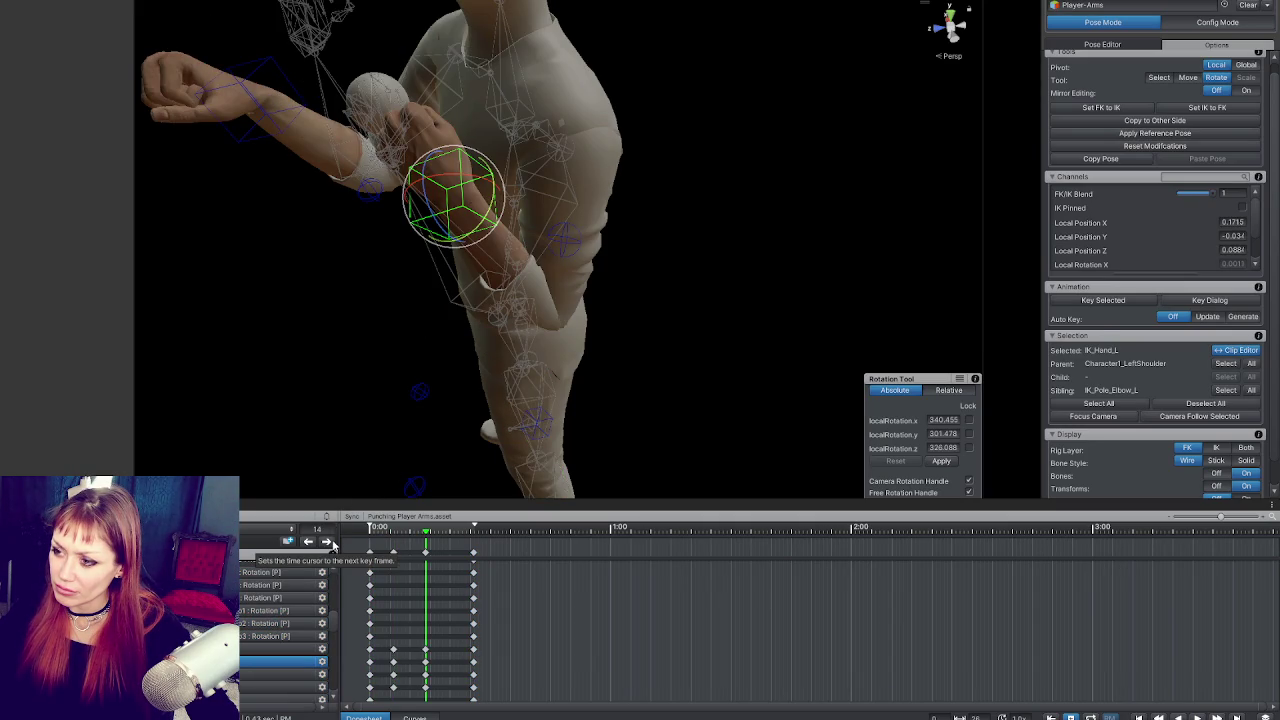
mouse_move(418, 427)
left_mouse_down()
mouse_move(486, 286)
mouse_move(495, 308)
left_mouse_up()
key("w")
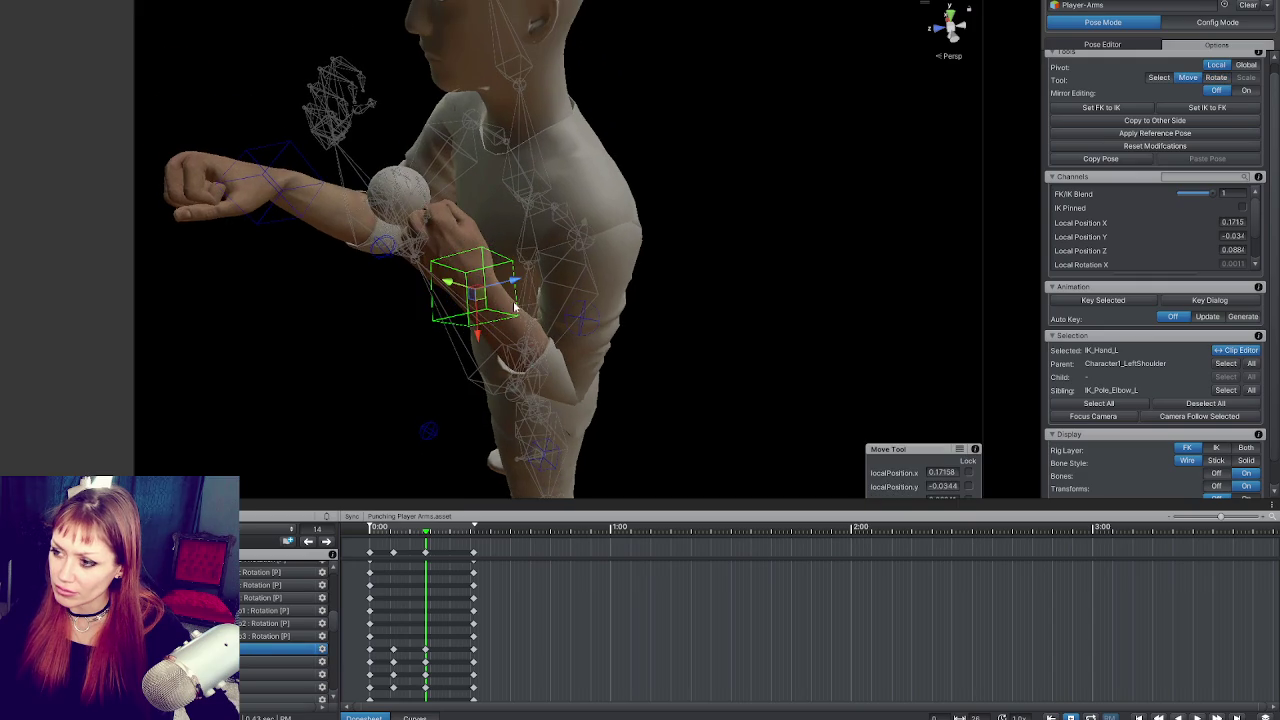
scroll(470, 300, "down", 3)
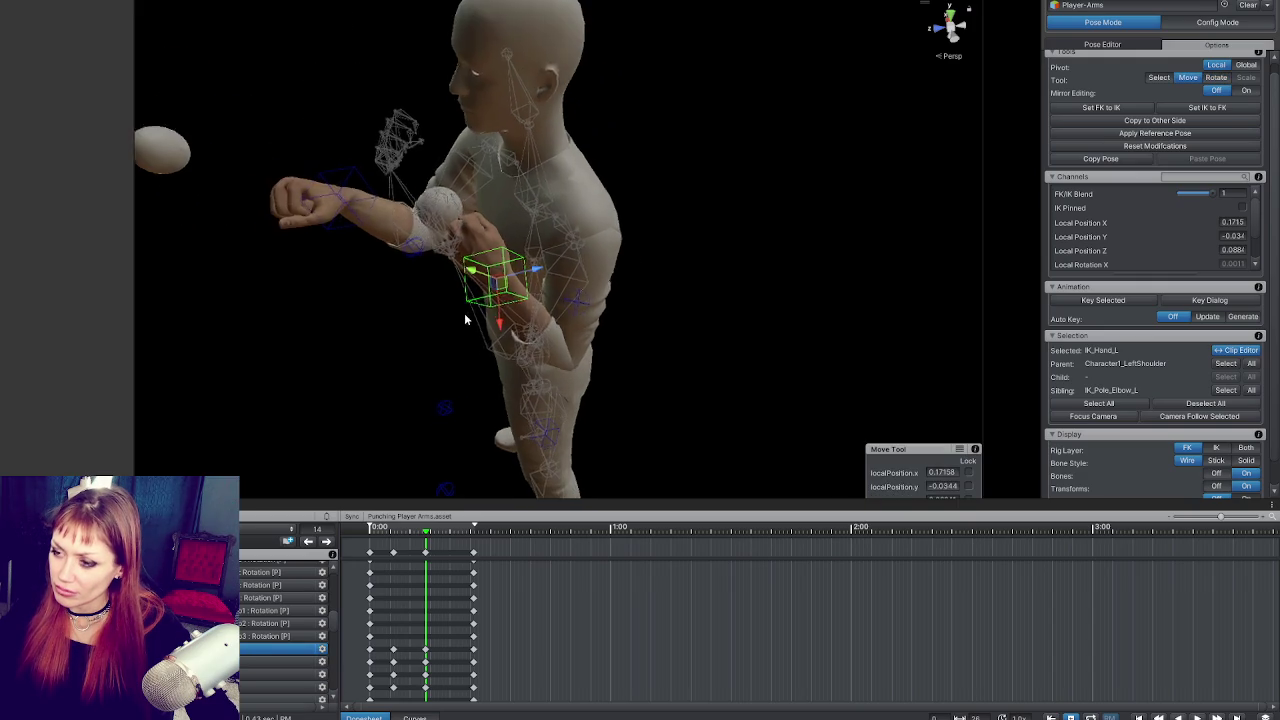
key("alt+comma")
key("space")
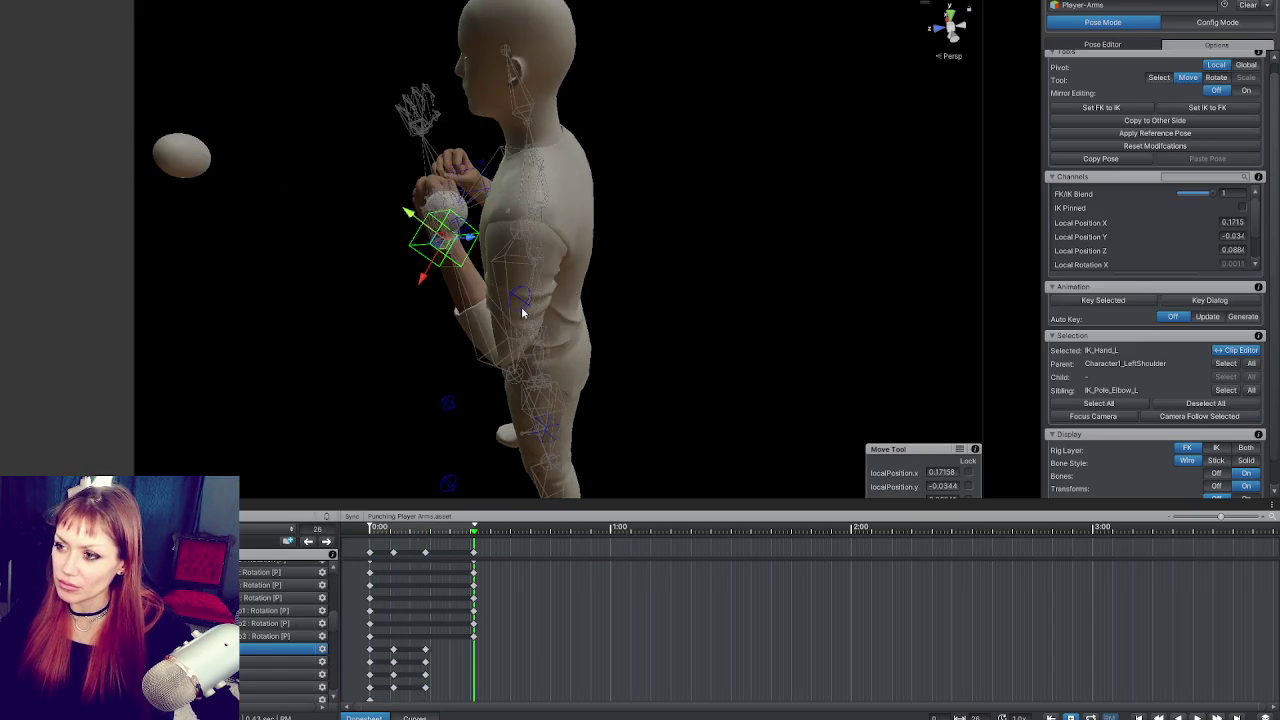
key("space")
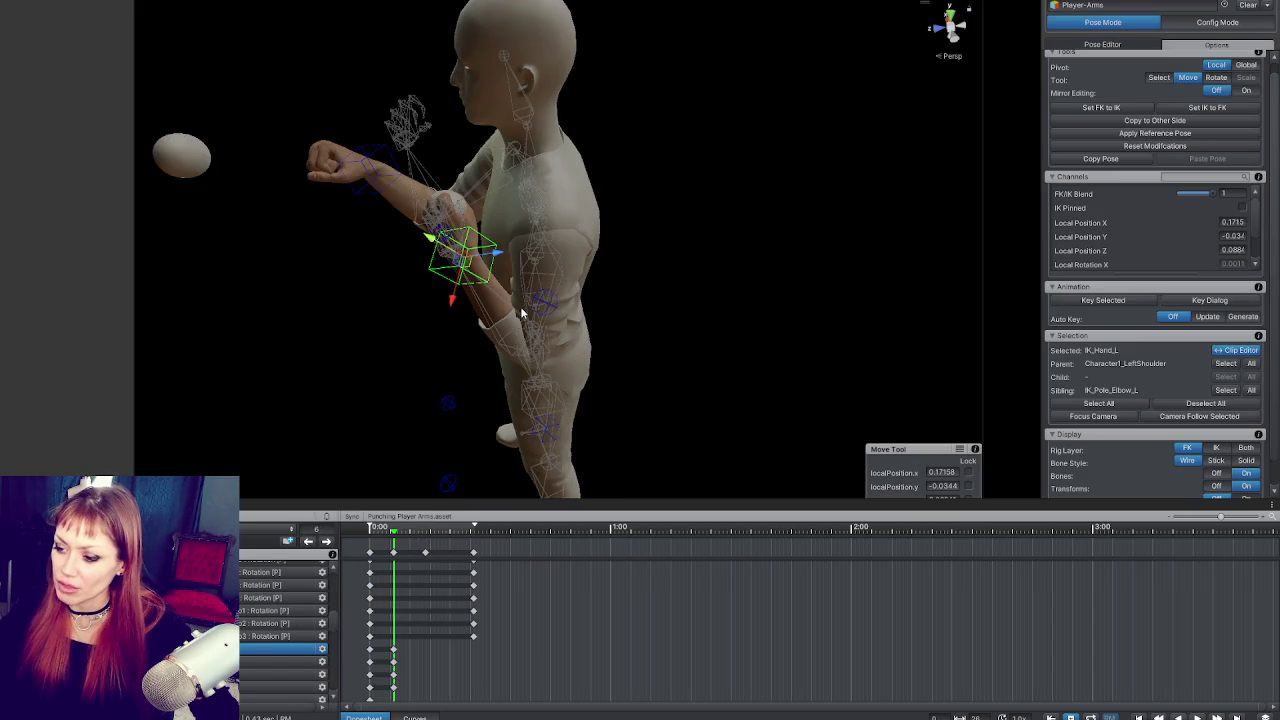
mouse_move(345, 527)
left_mouse_down()
mouse_move(480, 514)
mouse_move(370, 527)
left_mouse_up()
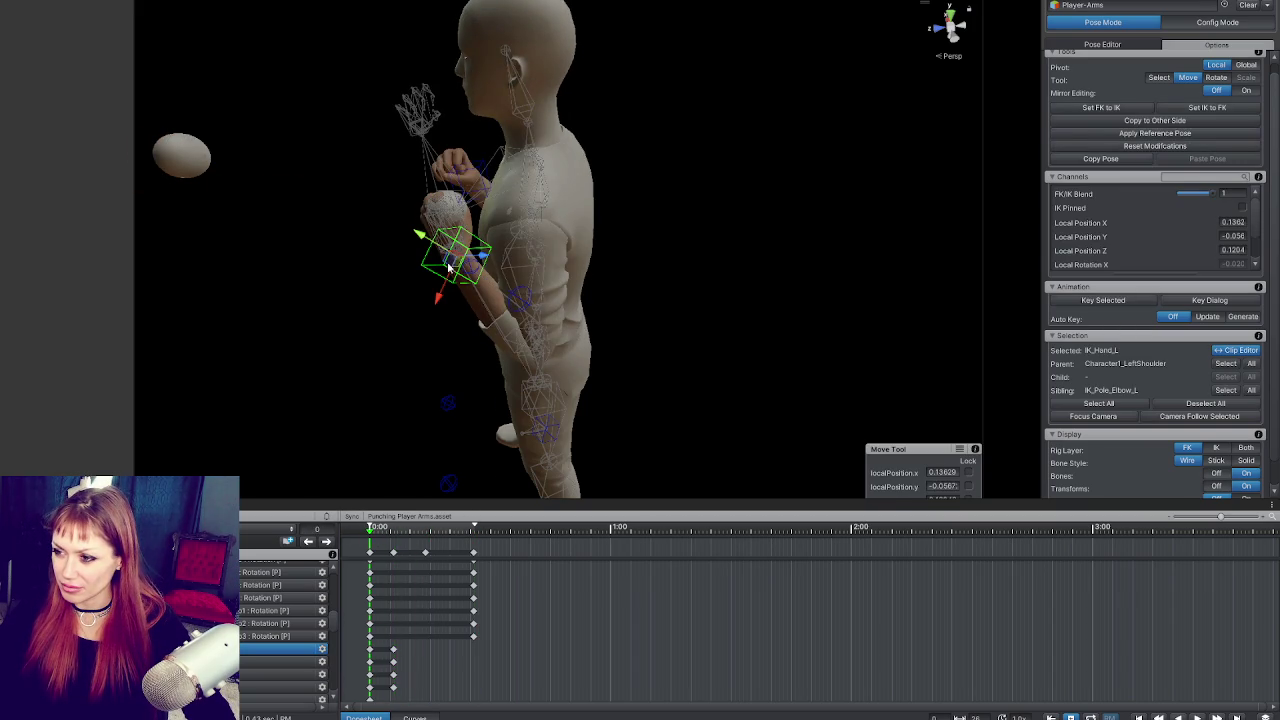
left_click(327, 541)
left_click(327, 541)
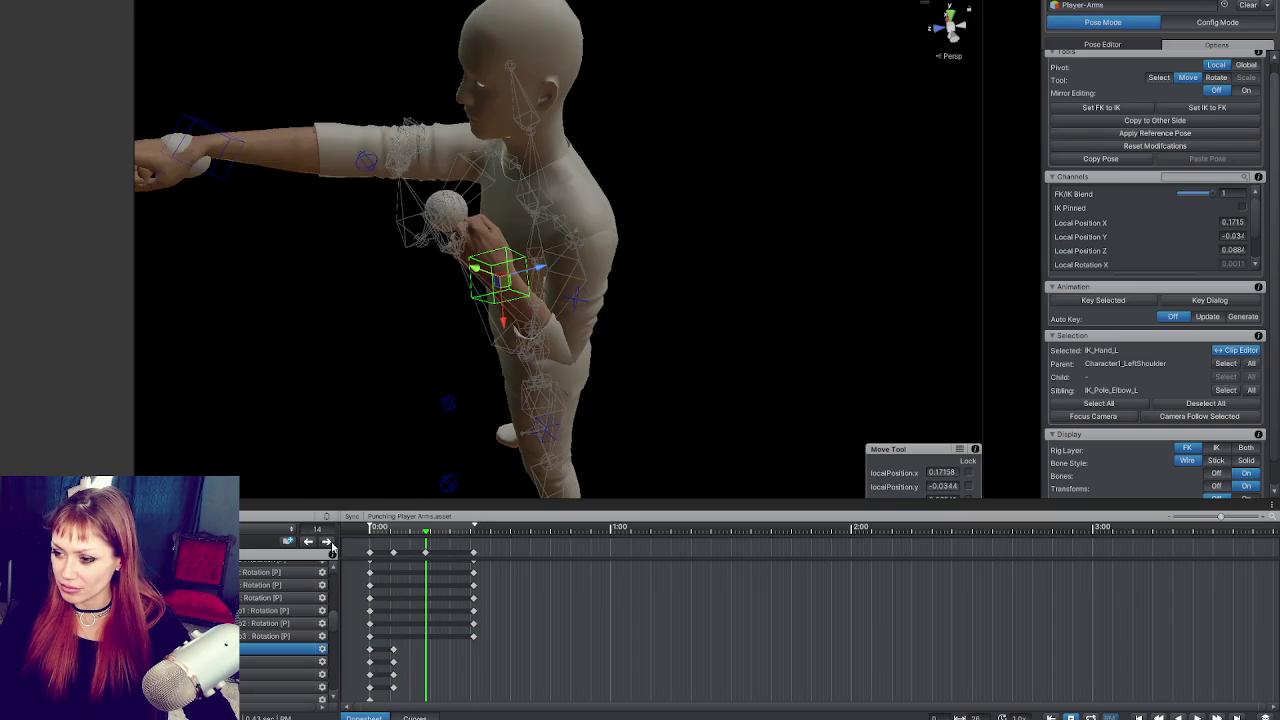
Step: At frame 14, pull the left hand up toward the shoulder, key the pose and preview it
key("ctrl+v")
mouse_move(522, 288)
left_mouse_down()
mouse_move(447, 262)
mouse_move(443, 237)
mouse_move(757, 149)
mouse_move(522, 270)
mouse_move(540, 228)
mouse_move(515, 240)
mouse_move(535, 213)
mouse_move(516, 257)
mouse_move(537, 229)
mouse_move(571, 251)
mouse_move(366, 240)
left_mouse_up()
key("e")
key("w")
left_click_drag(418, 162, 416, 170)
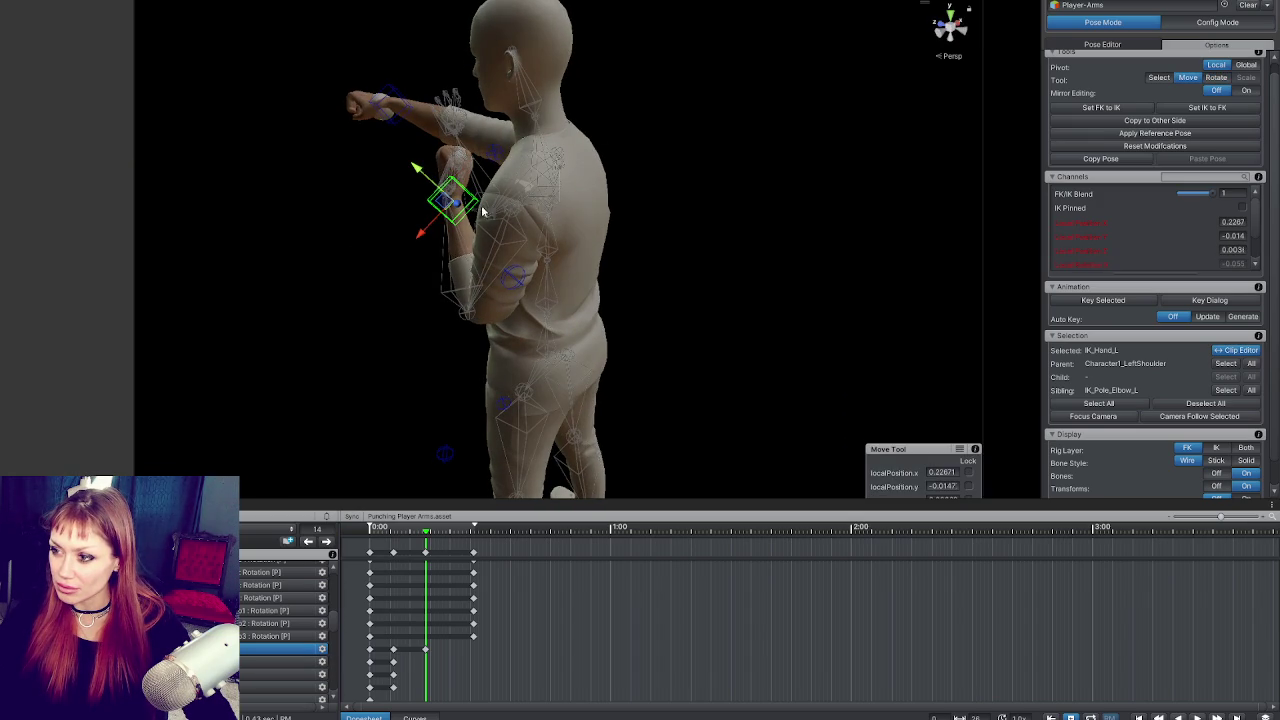
left_click(428, 240)
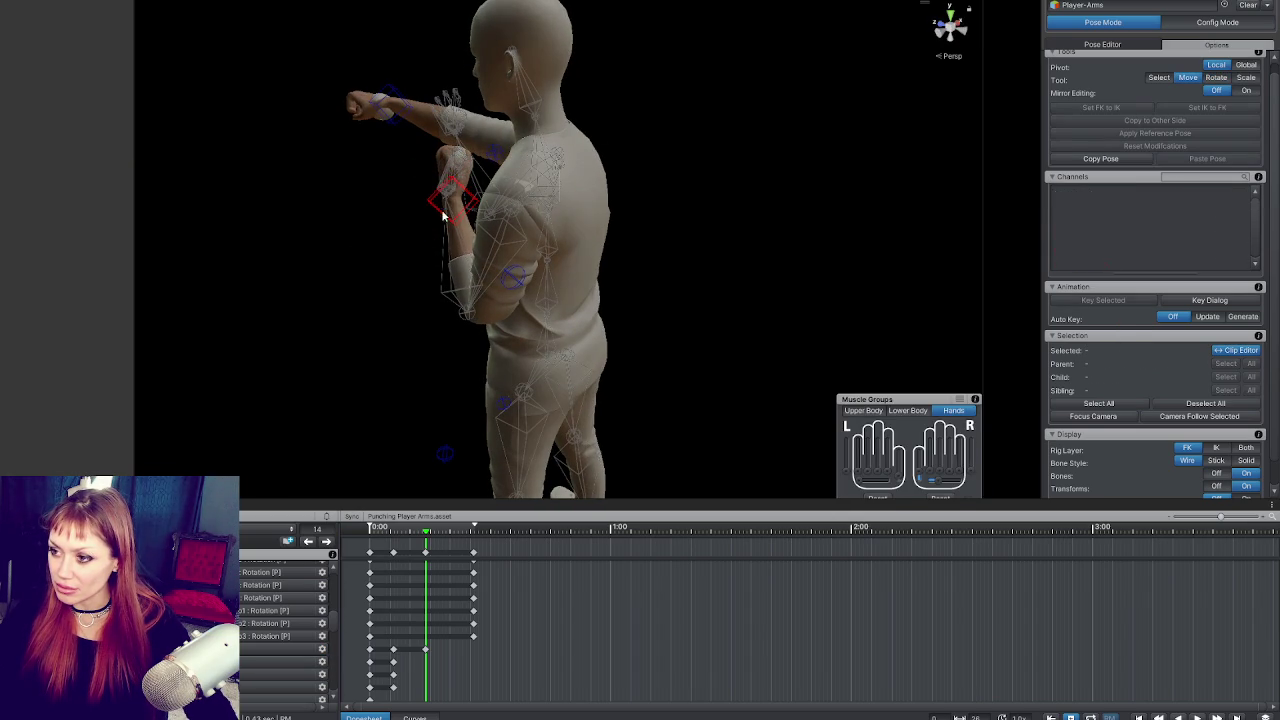
left_click(451, 199)
left_click_drag(456, 204, 462, 208)
key("k")
key("space")
key("space")
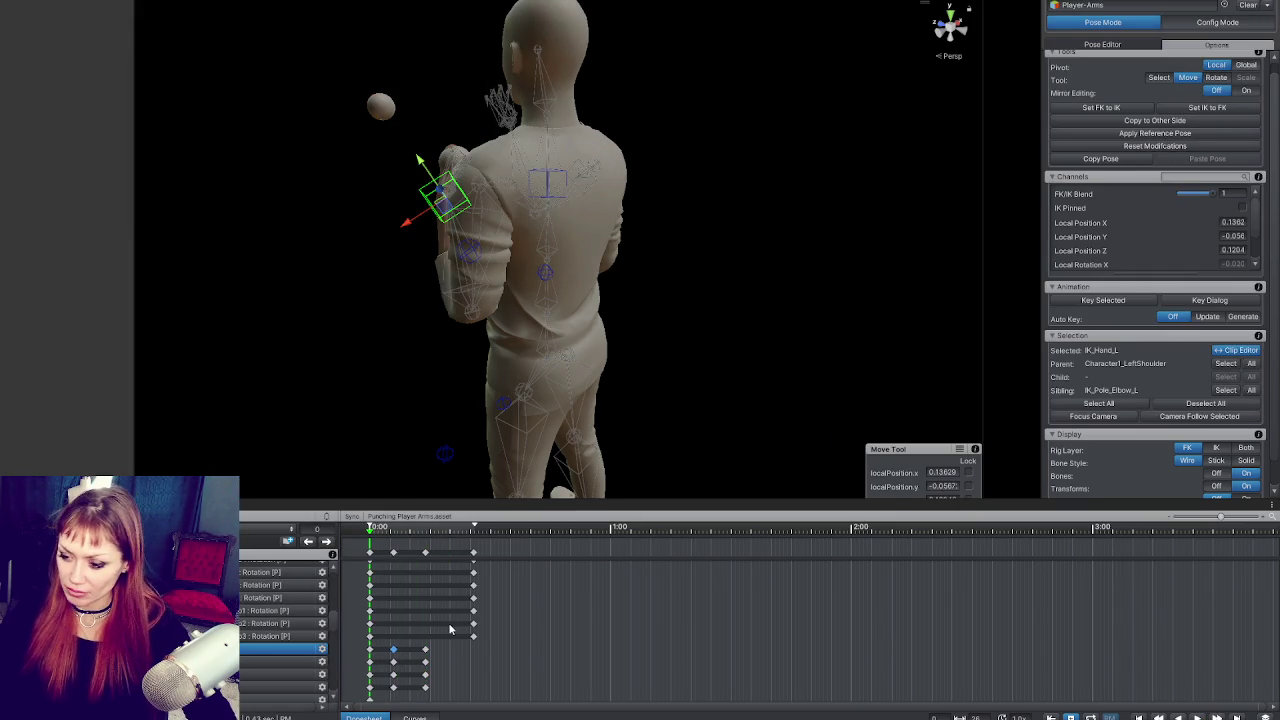
Step: Select the column of lower-track keys and return to frame 6, where hand rotation reads 340.455, 301.478, 326.088
left_click_drag(402, 703, 385, 645)
key("e")
scroll(386, 650, "down", 2)
scroll(386, 650, "up", 1)
left_click(384, 553)
left_click(385, 635)
mouse_move(376, 240)
left_mouse_down()
mouse_move(357, 280)
mouse_move(400, 470)
left_mouse_up()
left_click(308, 541)
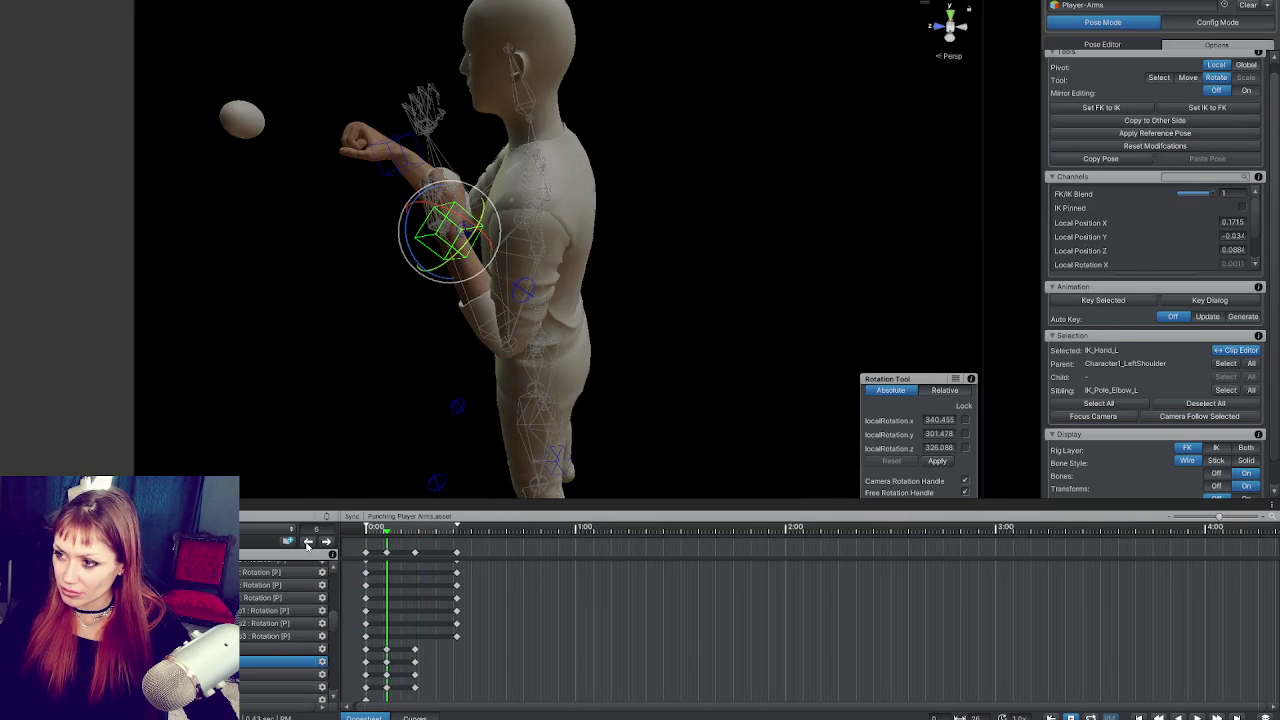
left_click(271, 686)
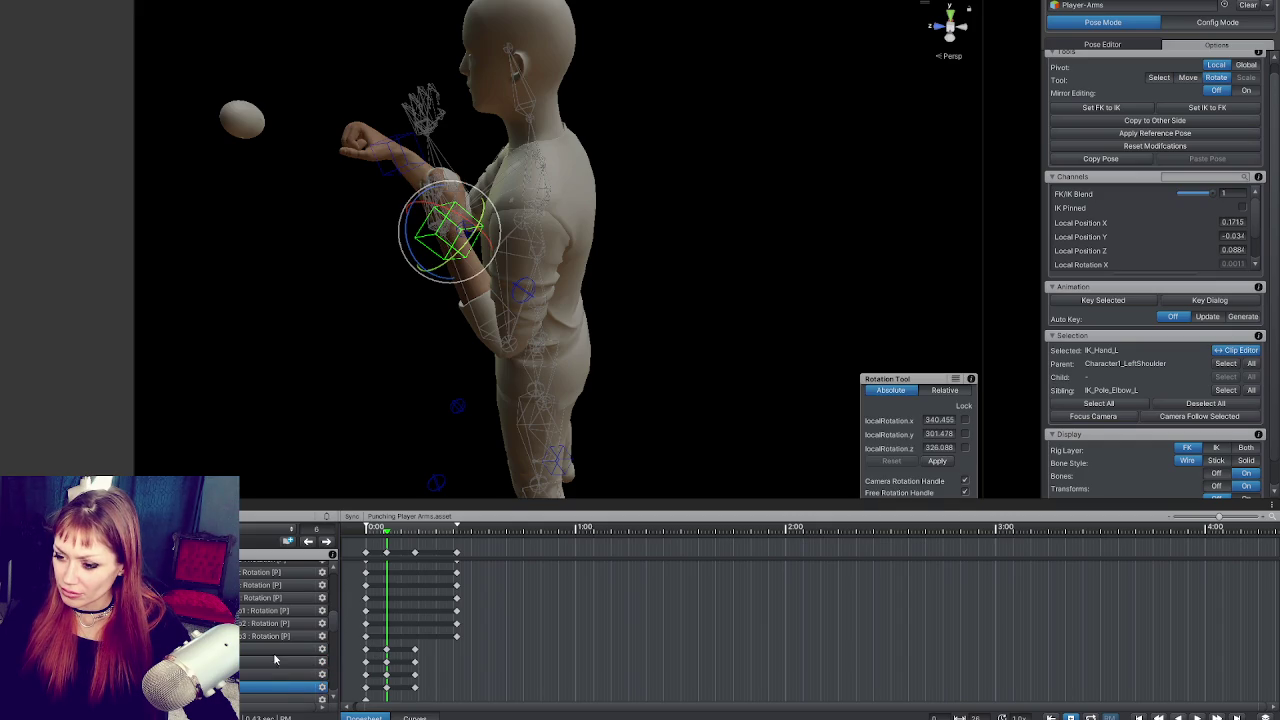
left_click(275, 648, "shift")
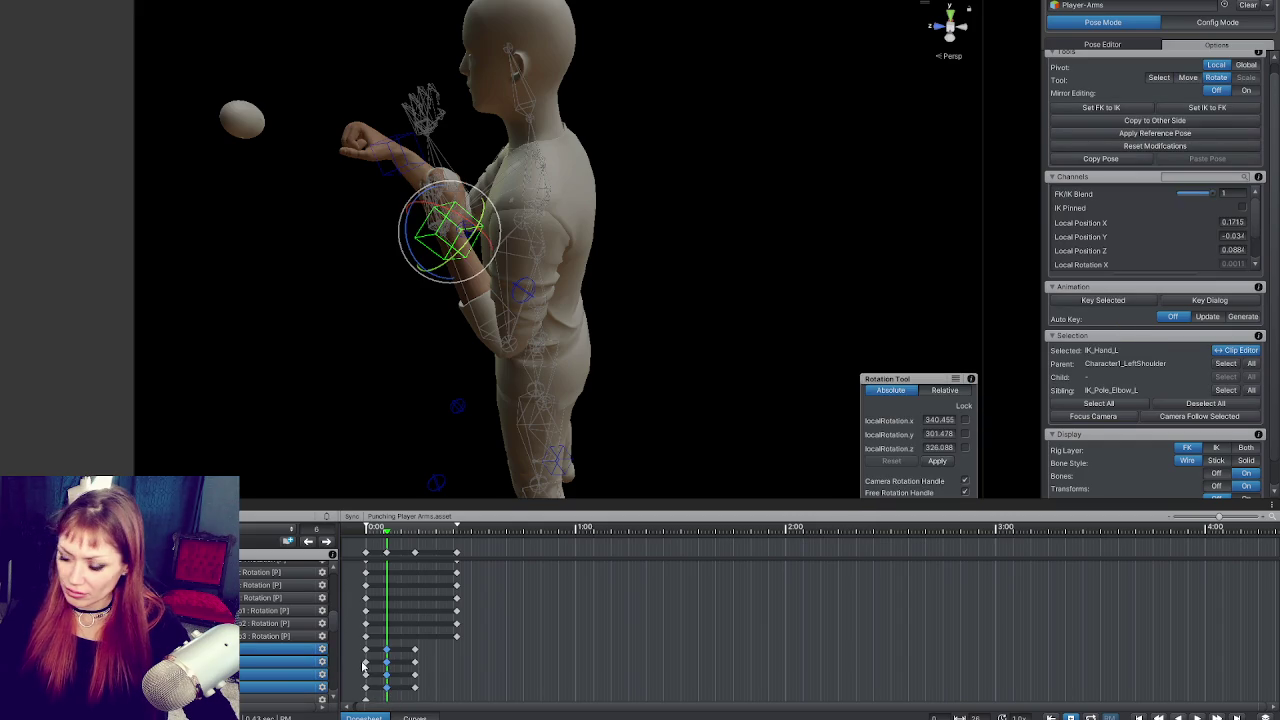
key("Delete")
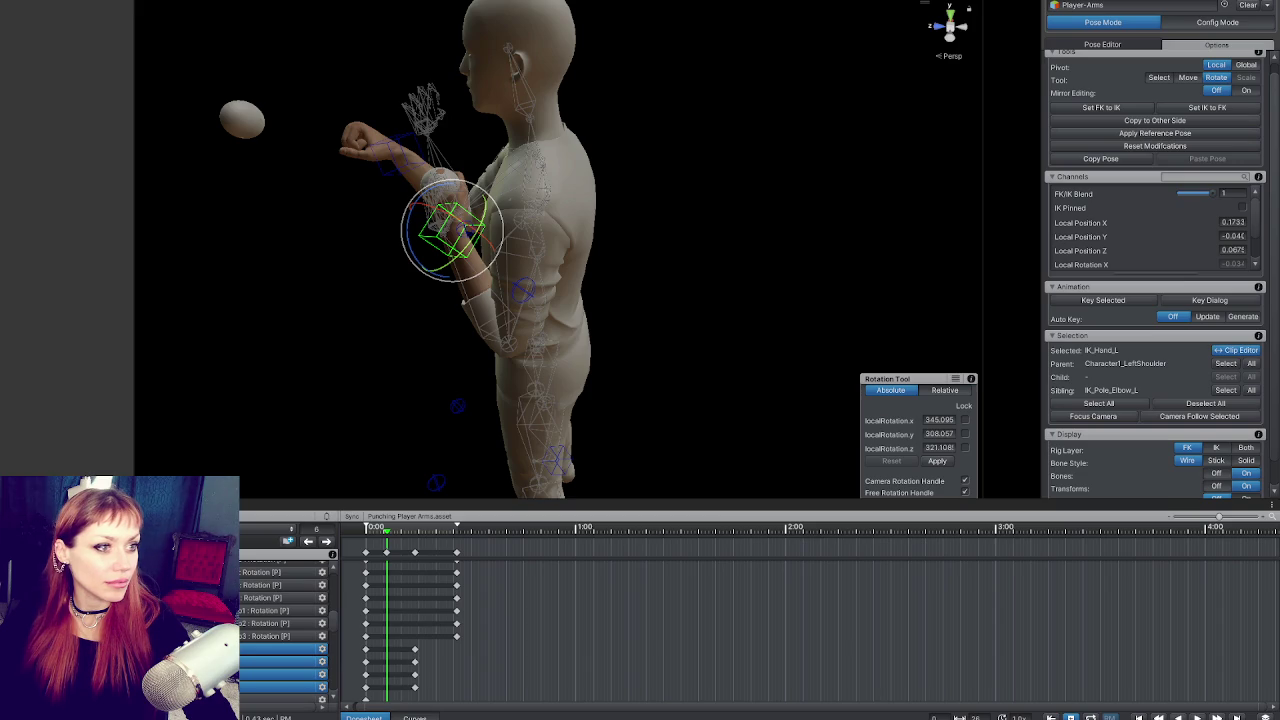
left_click(308, 541)
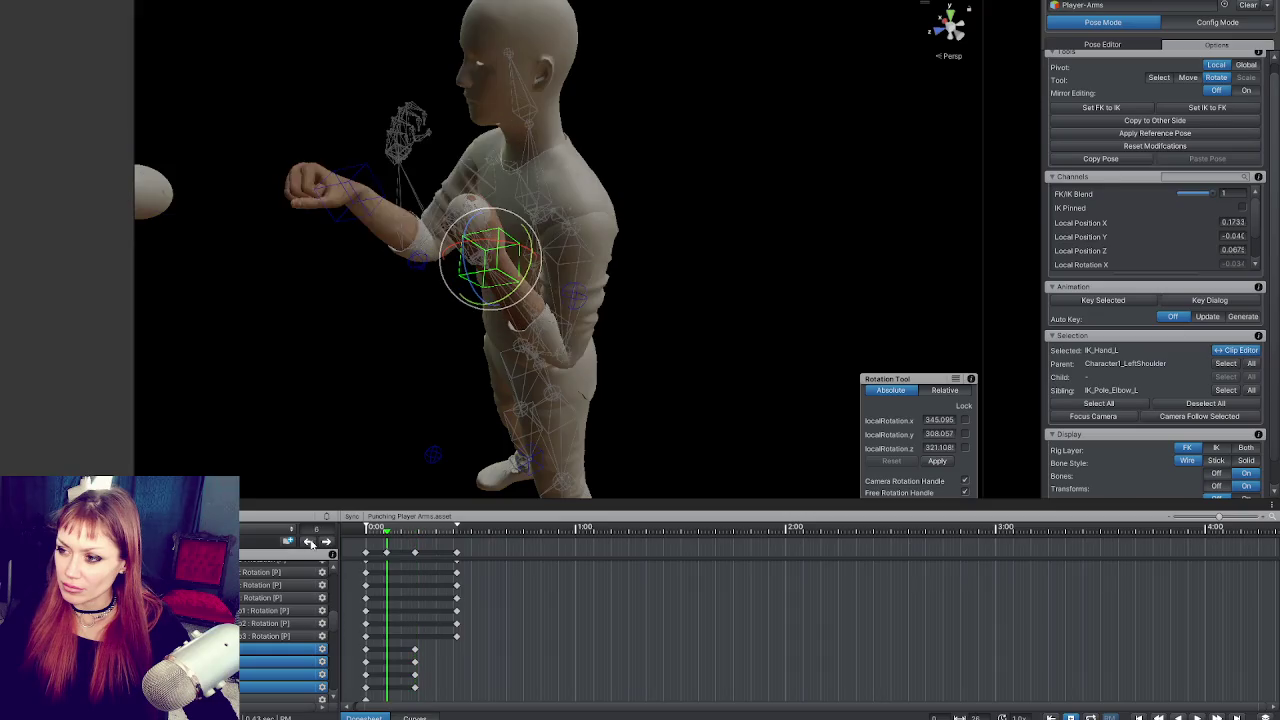
left_click(385, 553)
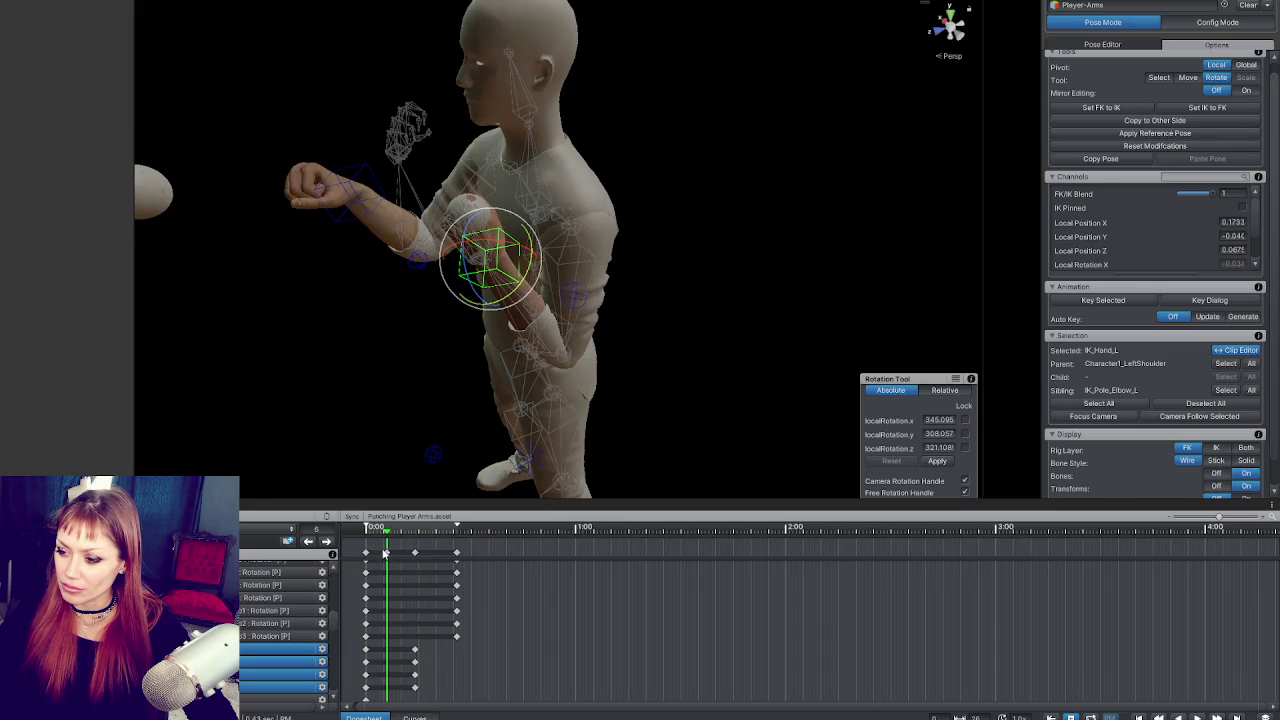
scroll(288, 647, "down", 5)
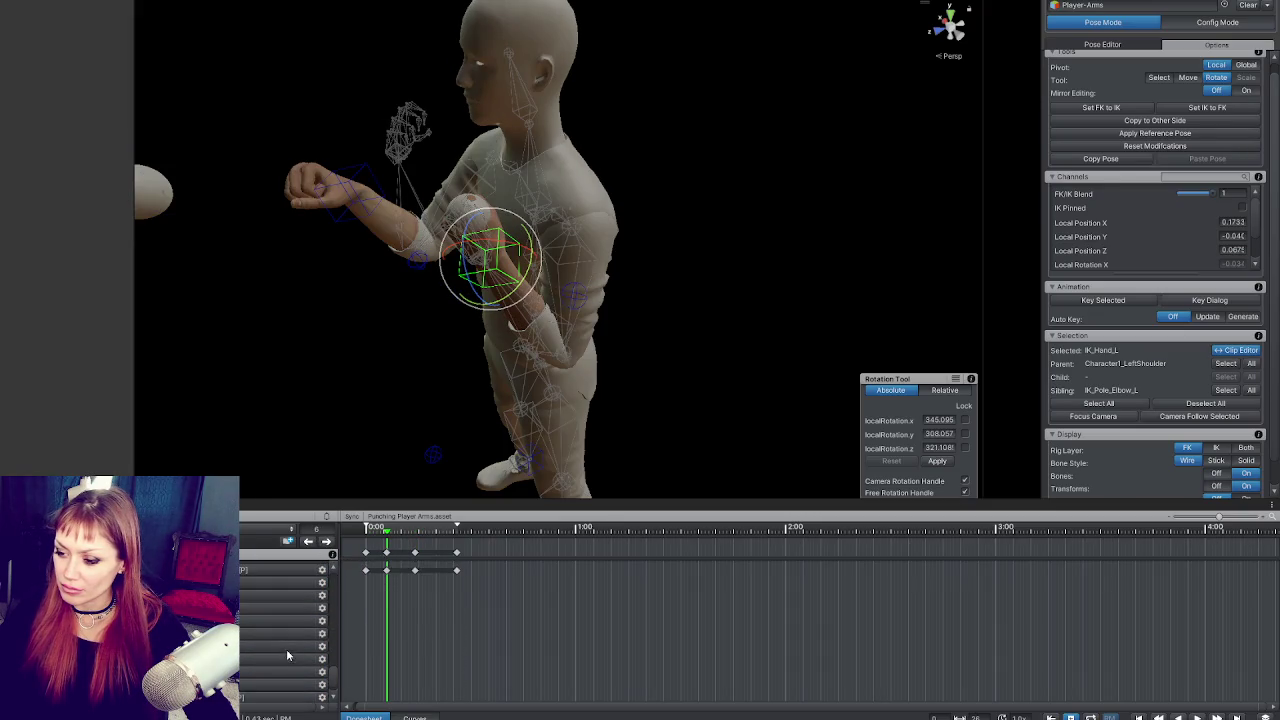
scroll(315, 635, "up", 3)
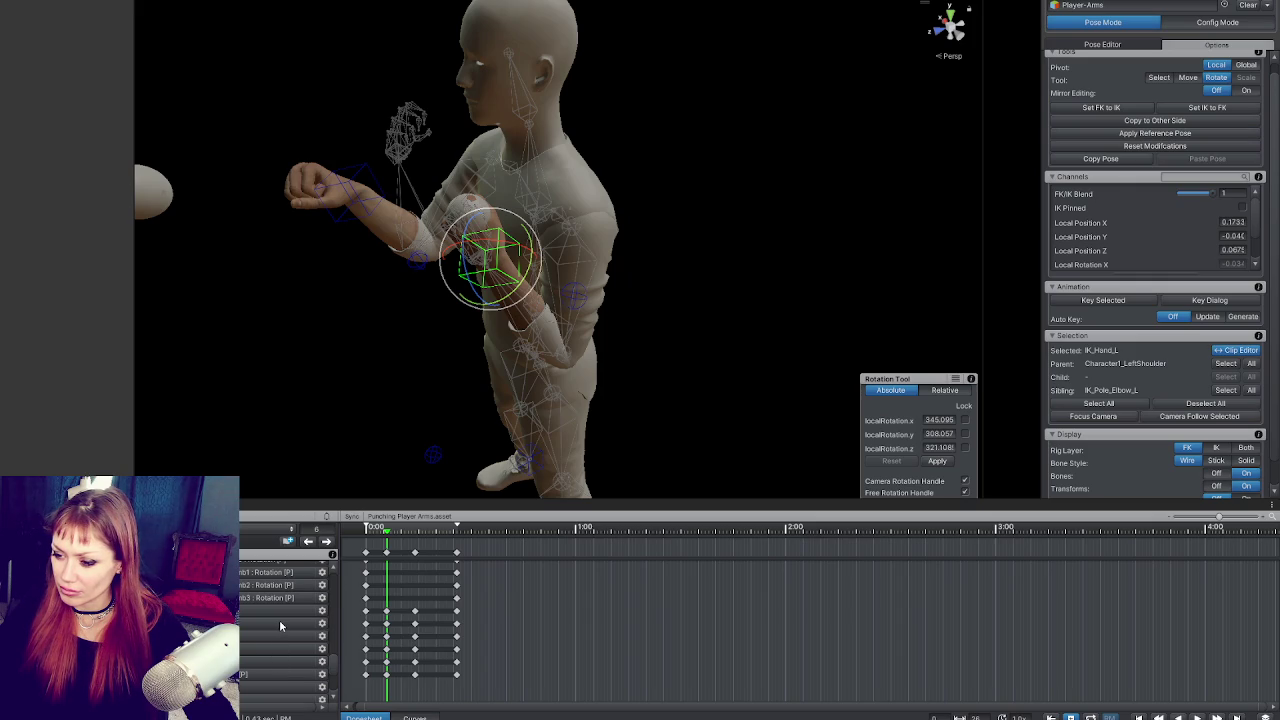
scroll(273, 611, "down", 3)
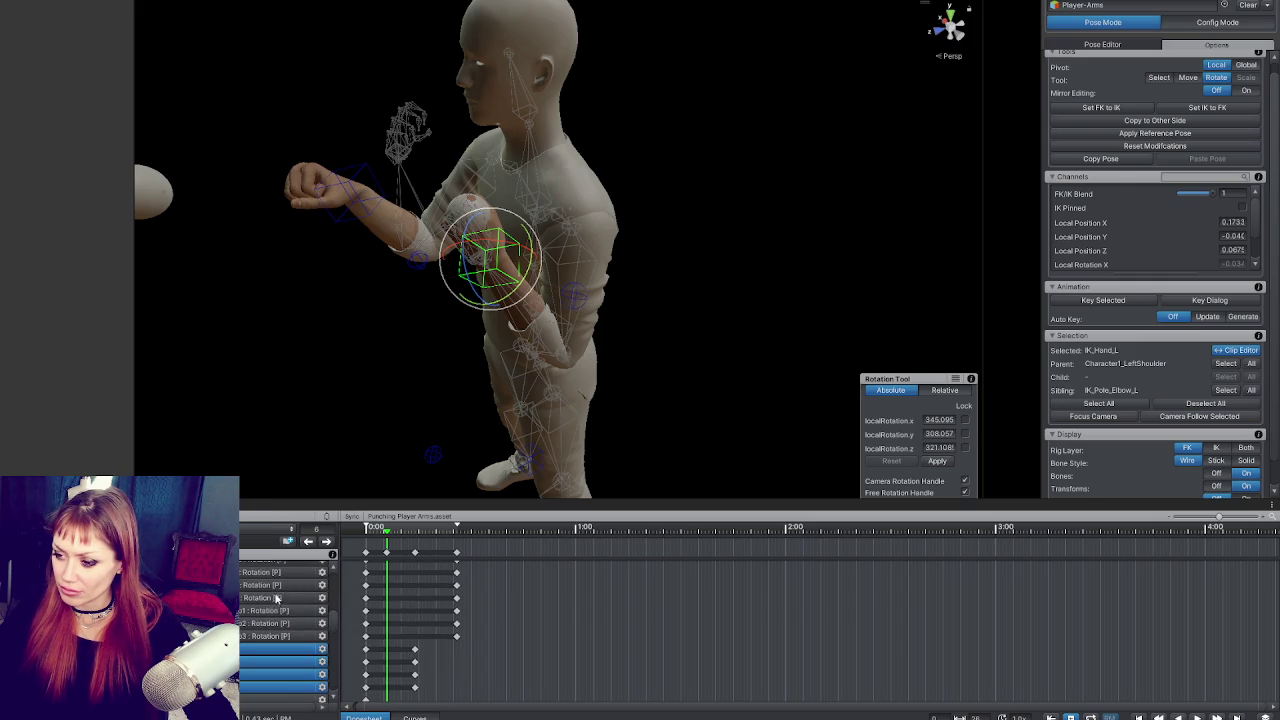
scroll(277, 594, "down", 3)
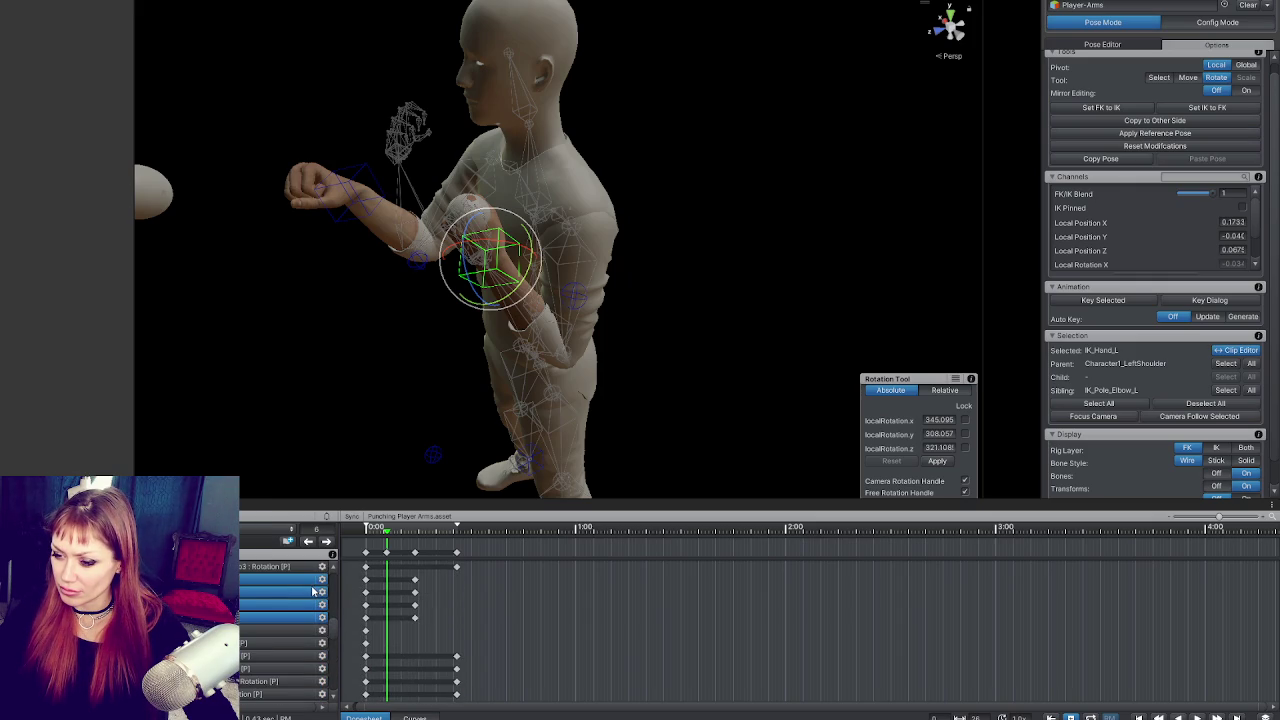
left_click(286, 627)
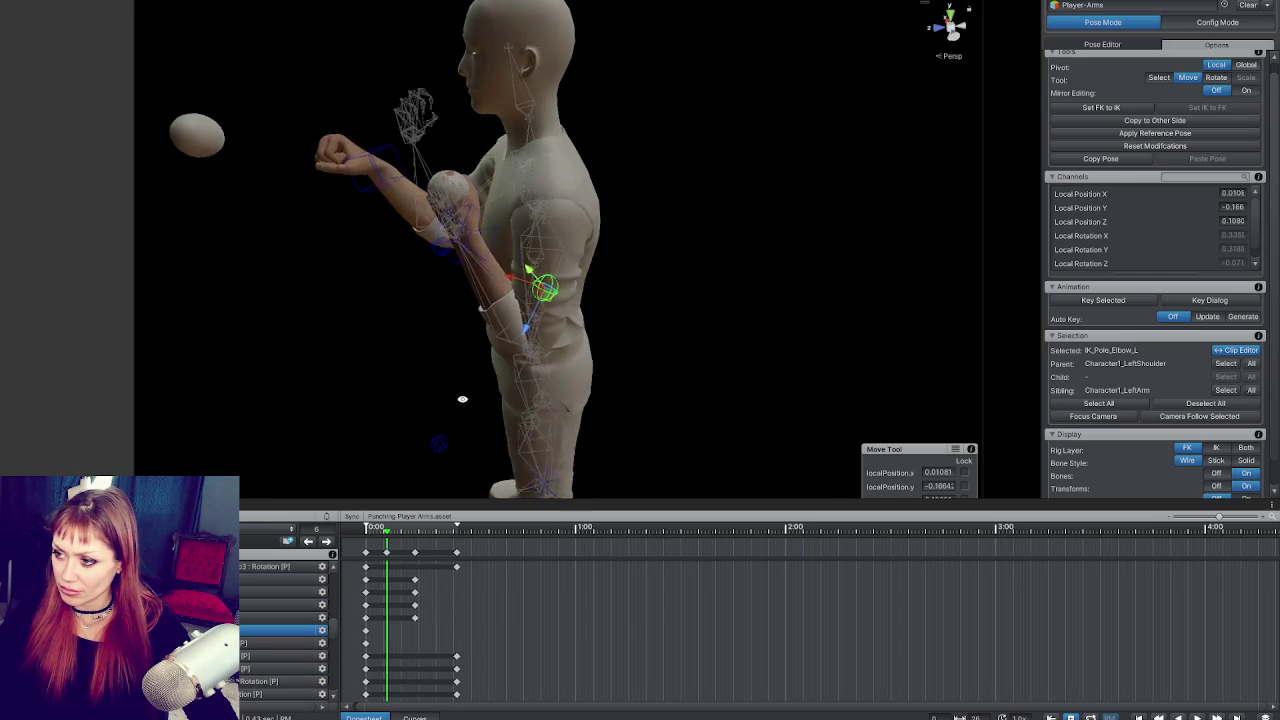
Step: Step between the clip's first key and the extended punch key to compare the poses
left_click(250, 645)
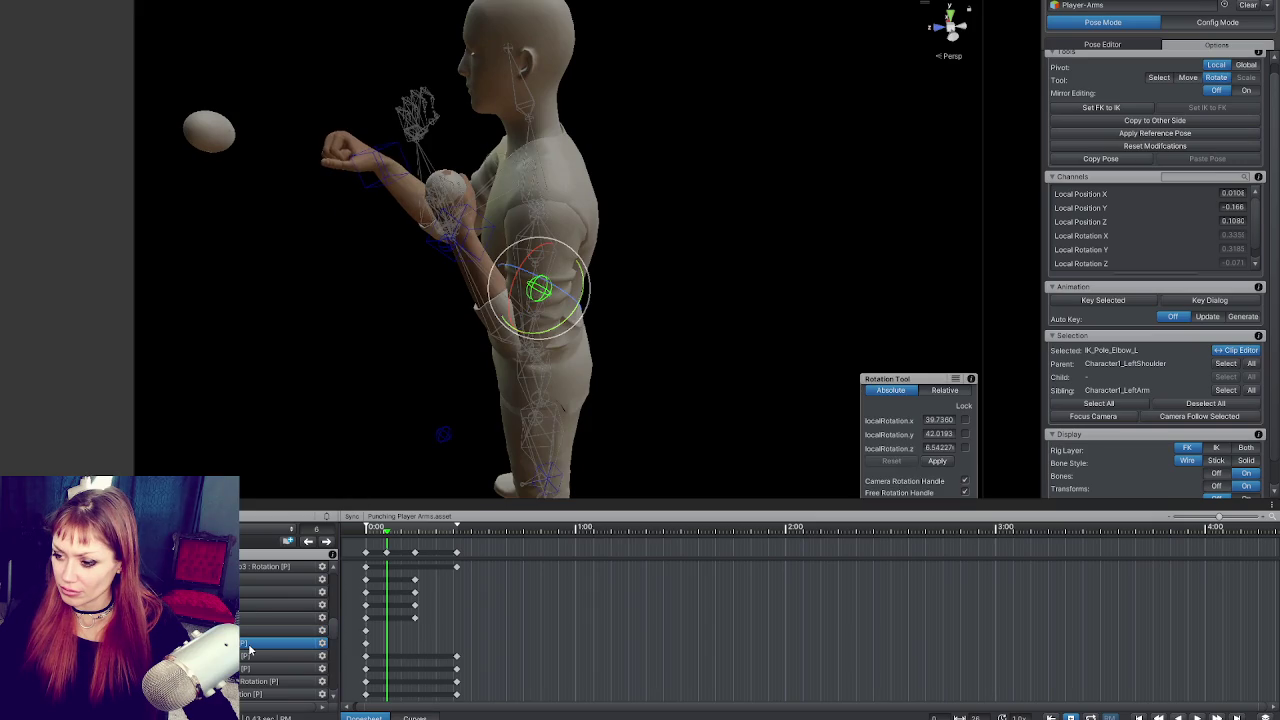
left_click(326, 541)
left_click(309, 541)
left_click(309, 541)
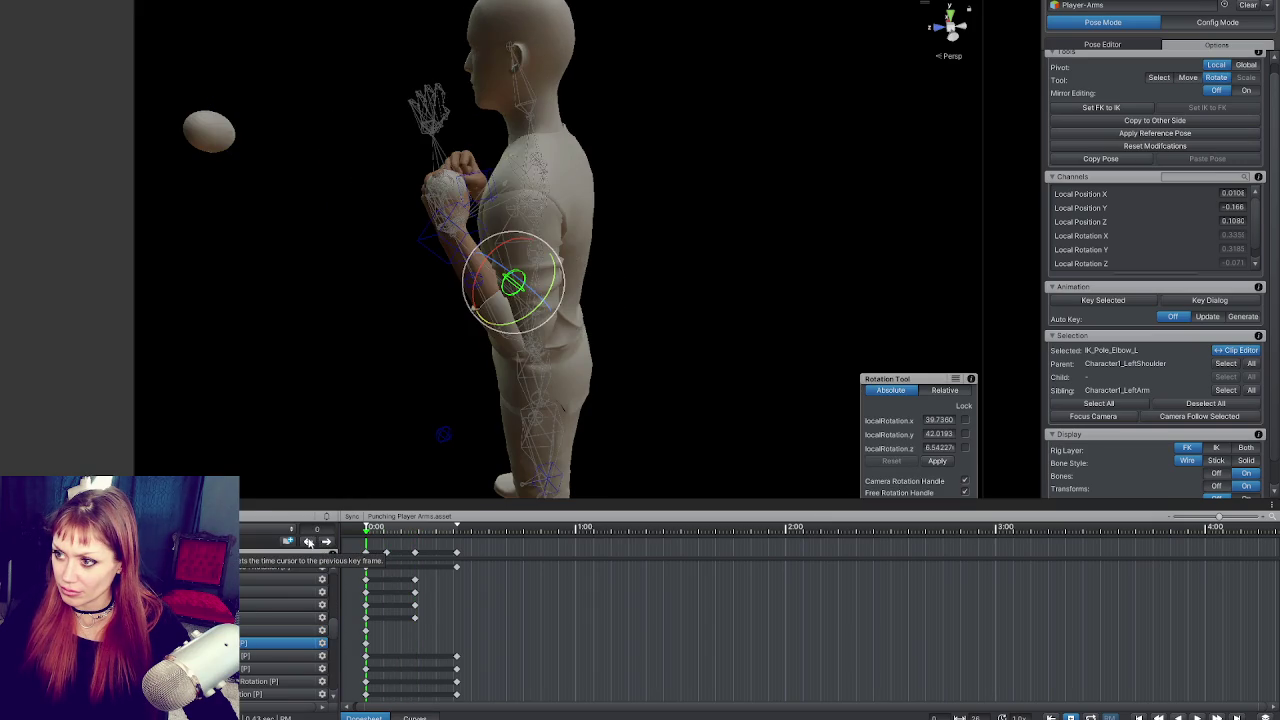
left_click(326, 541)
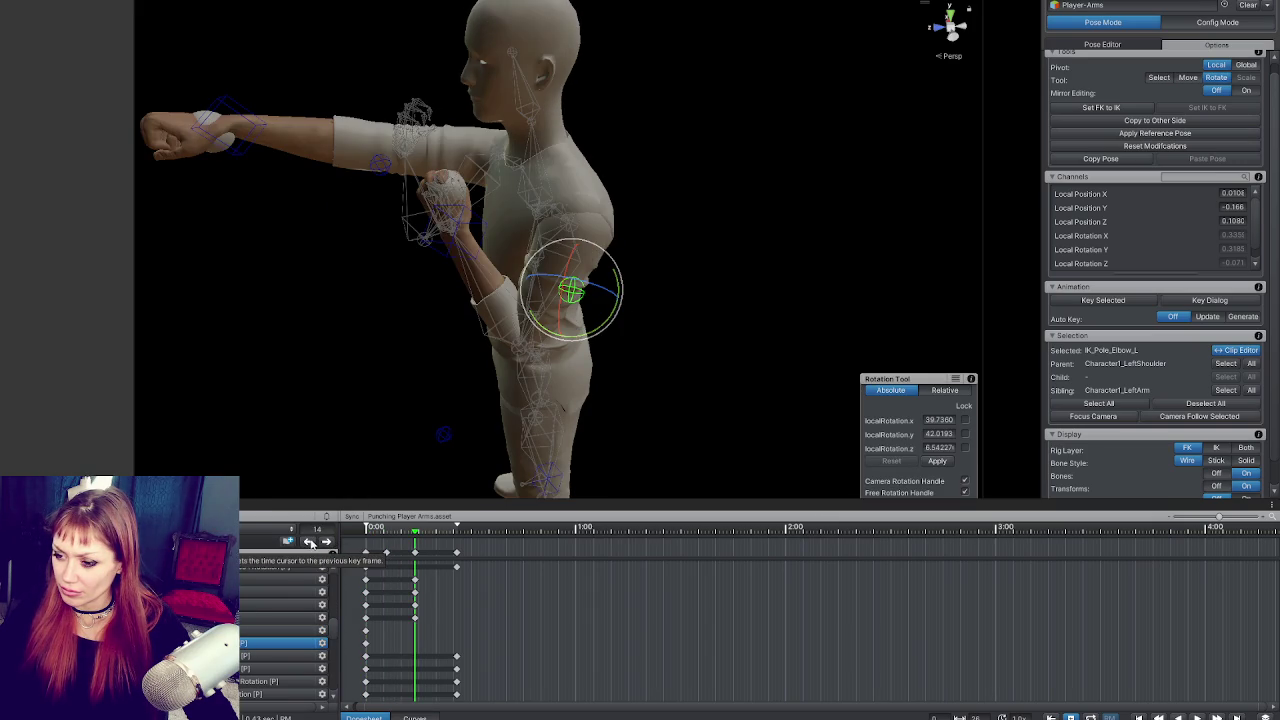
left_click(309, 541)
left_click(326, 541)
left_click(309, 541)
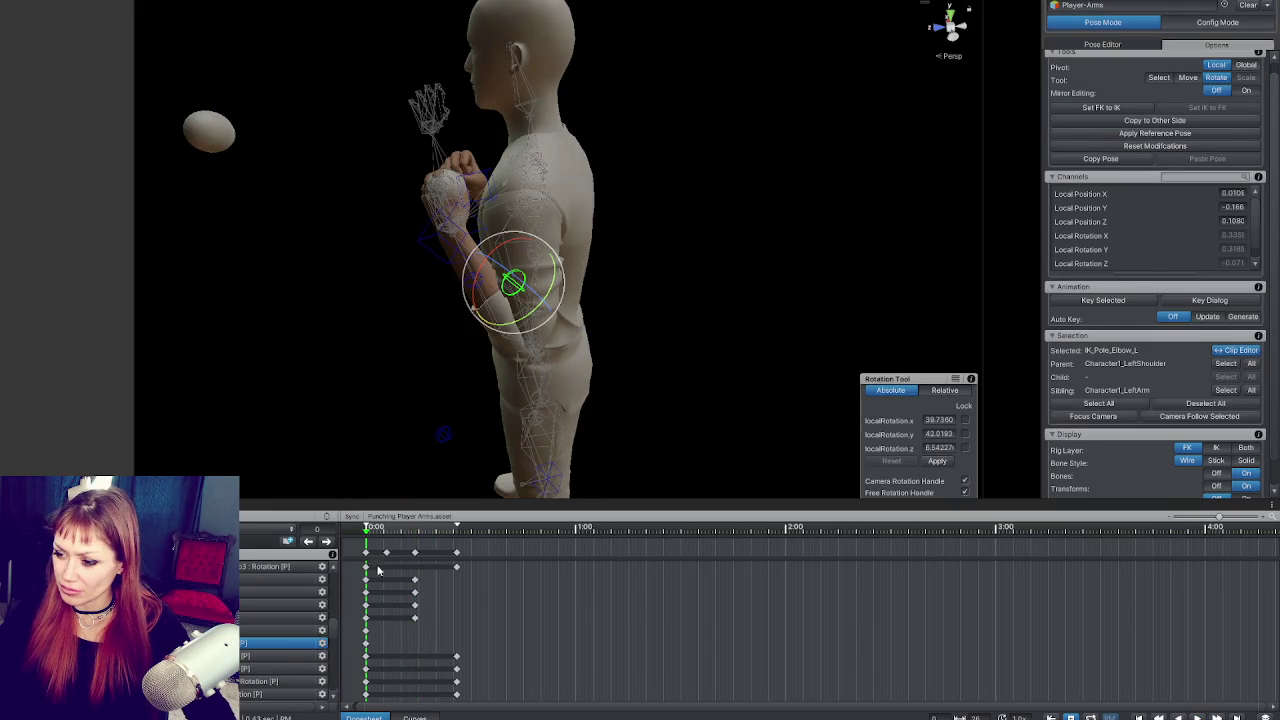
Step: Paste the left hand's frame 0 keys onto the clip's last key and play the punch
left_click_drag(367, 576, 360, 625)
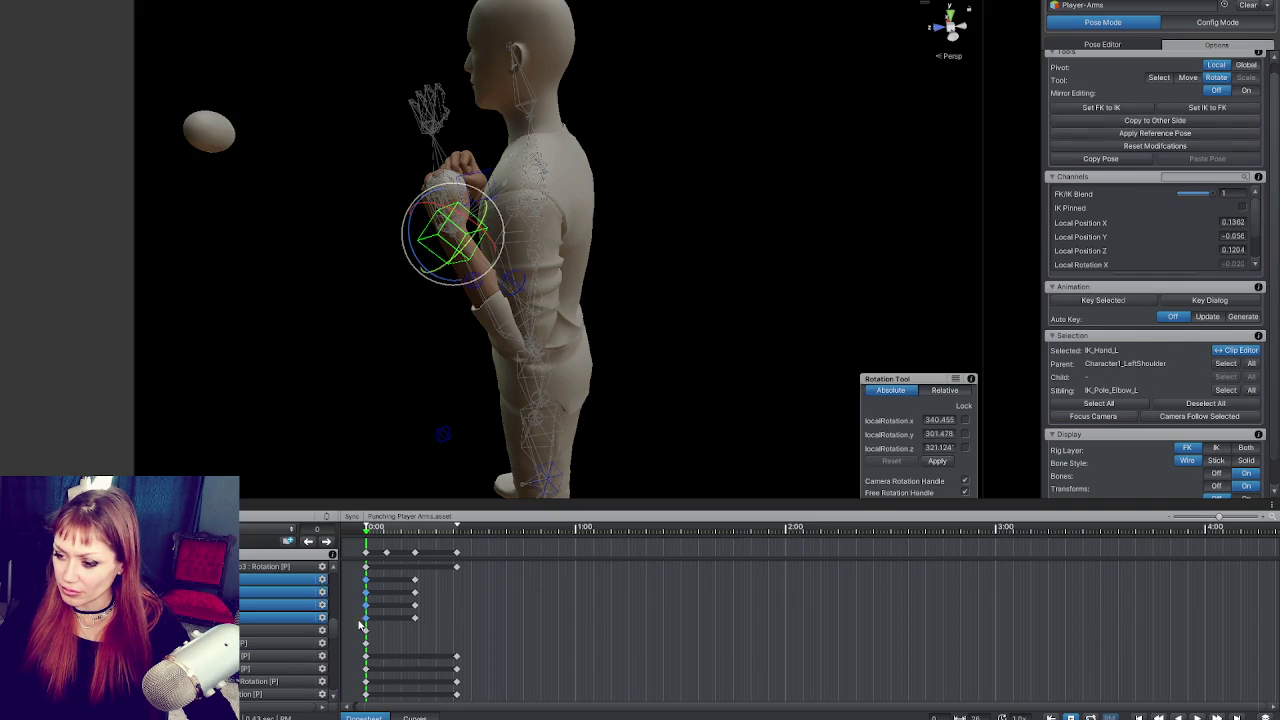
left_click(325, 541)
left_click(325, 541)
key("ctrl+v")
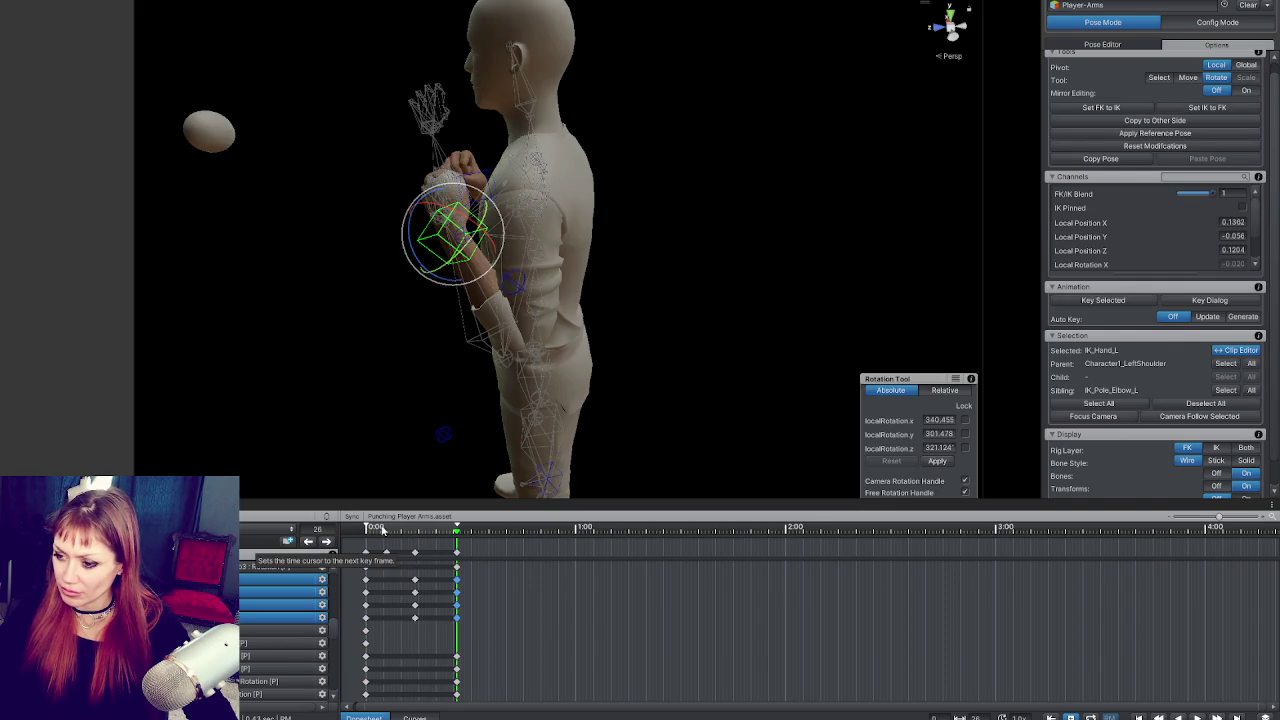
key("space")
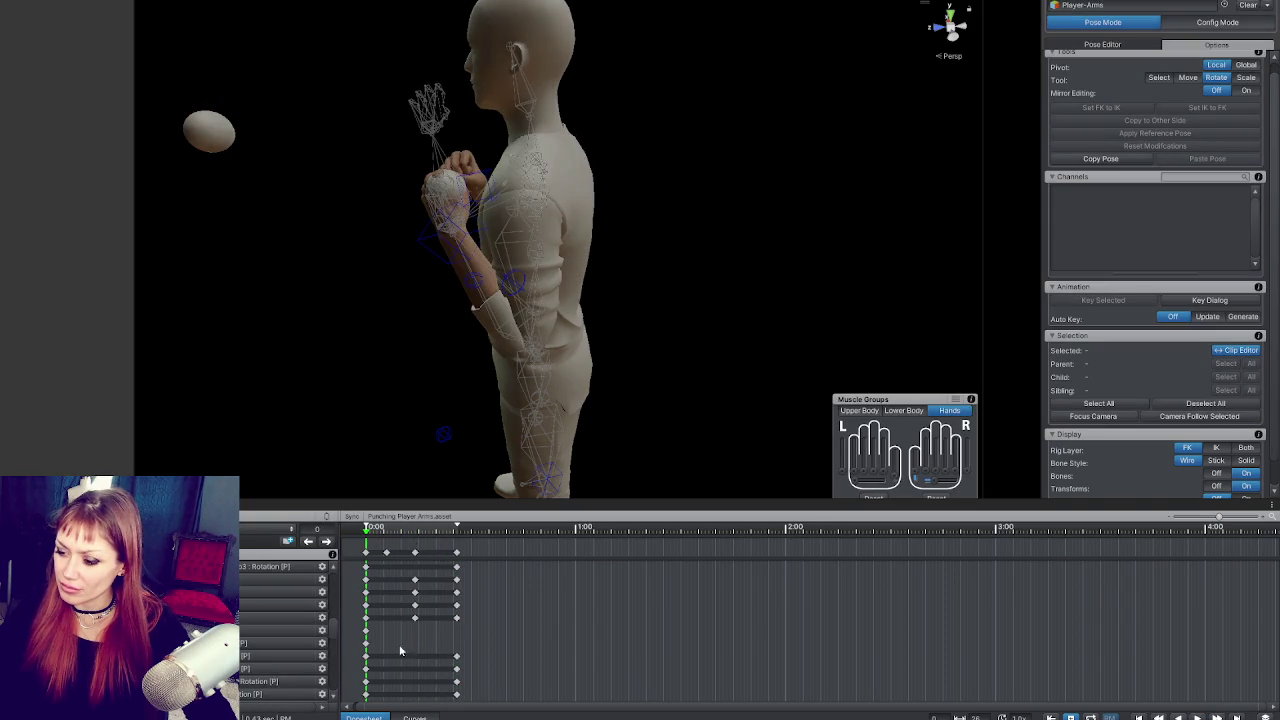
left_click(415, 717)
left_click(460, 238)
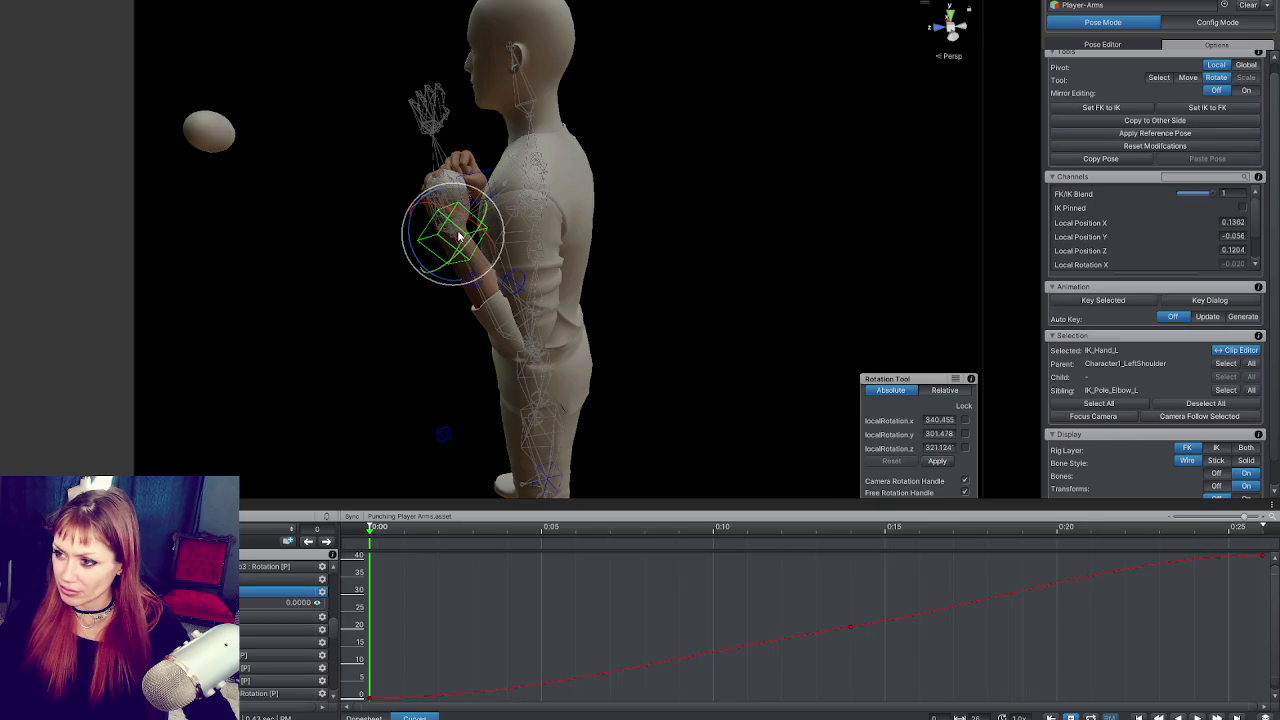
scroll(600, 585, "down", 3)
left_click(613, 606)
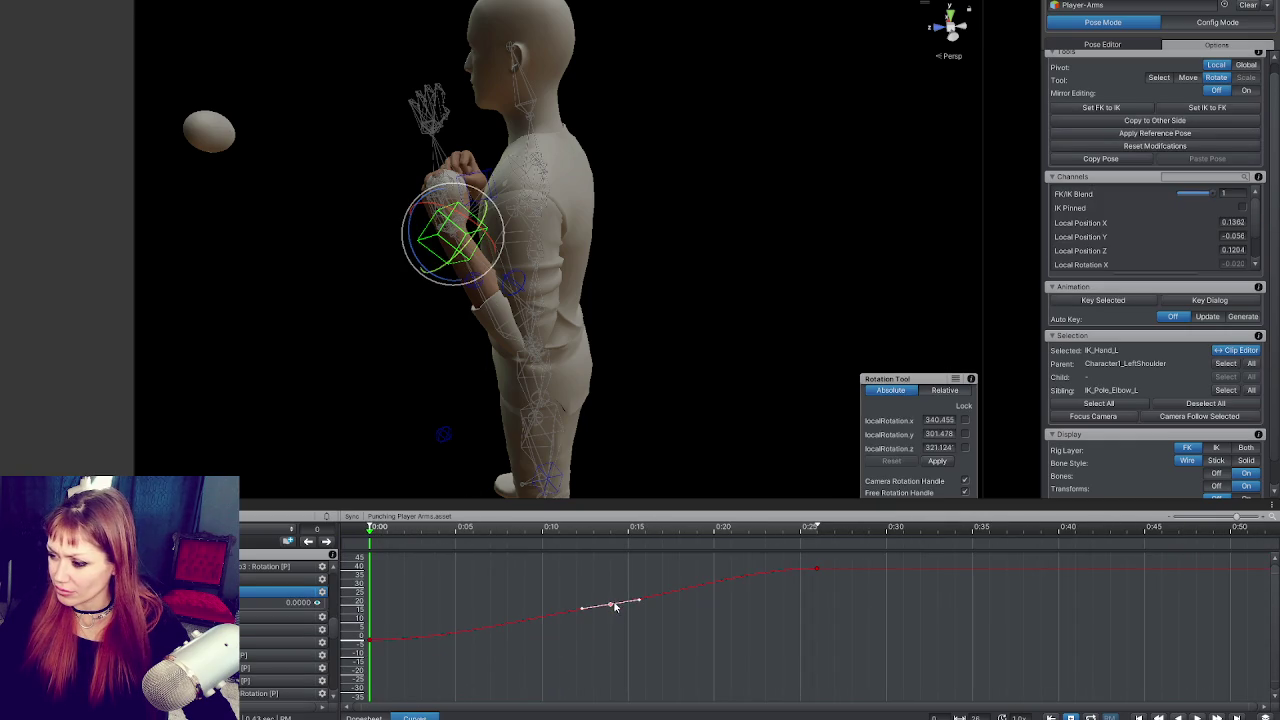
left_click(817, 570)
left_click(785, 572)
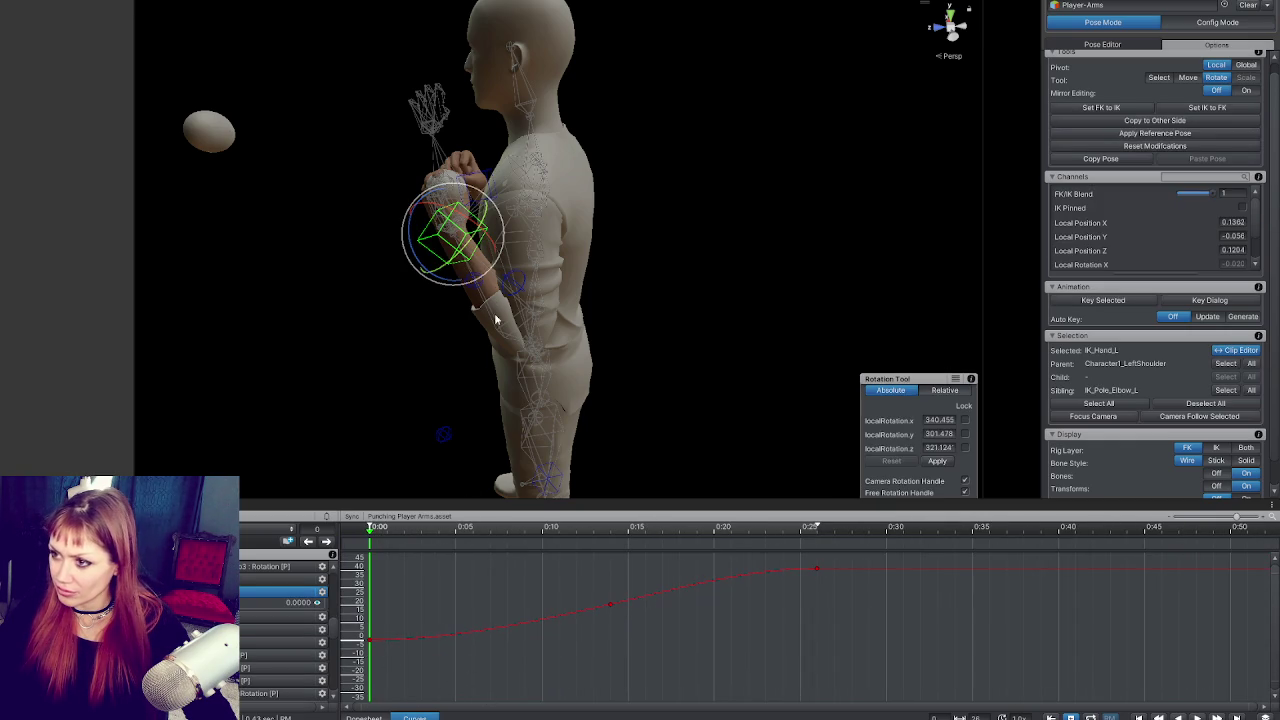
mouse_move(522, 319)
left_mouse_down()
mouse_move(766, 306)
mouse_move(771, 271)
mouse_move(600, 311)
left_mouse_up()
left_click(600, 311)
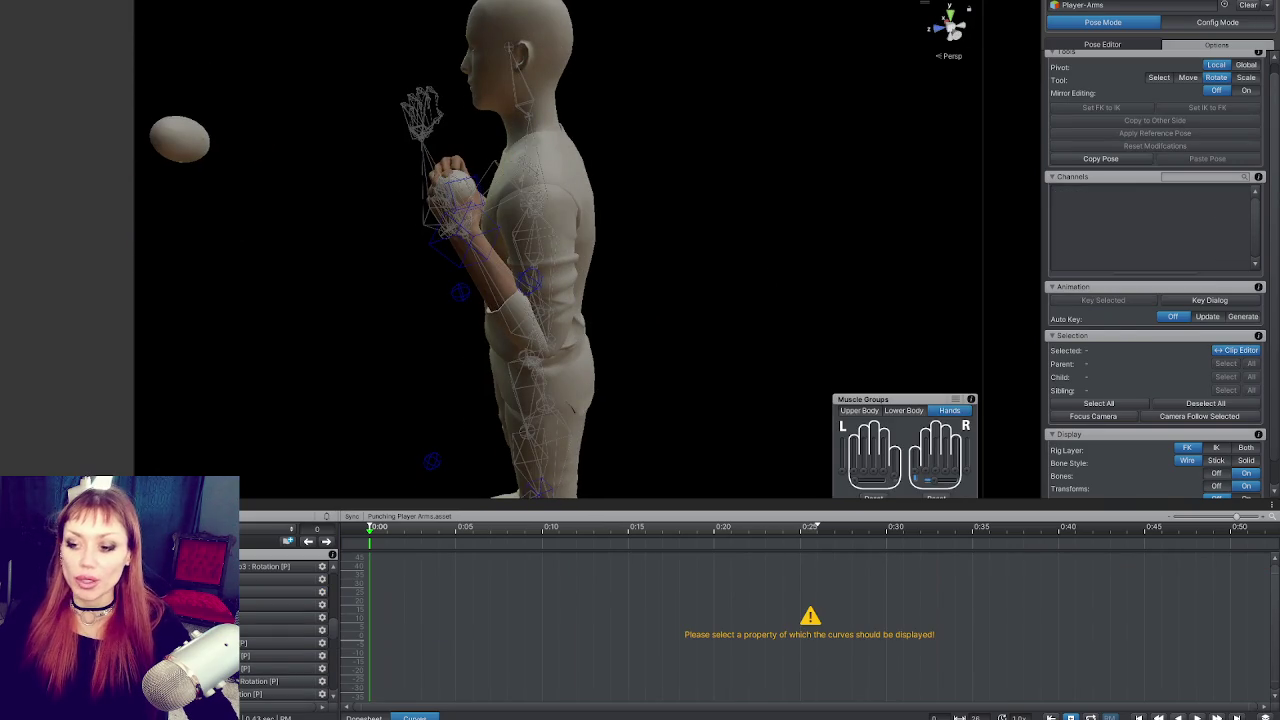
left_click(200, 516)
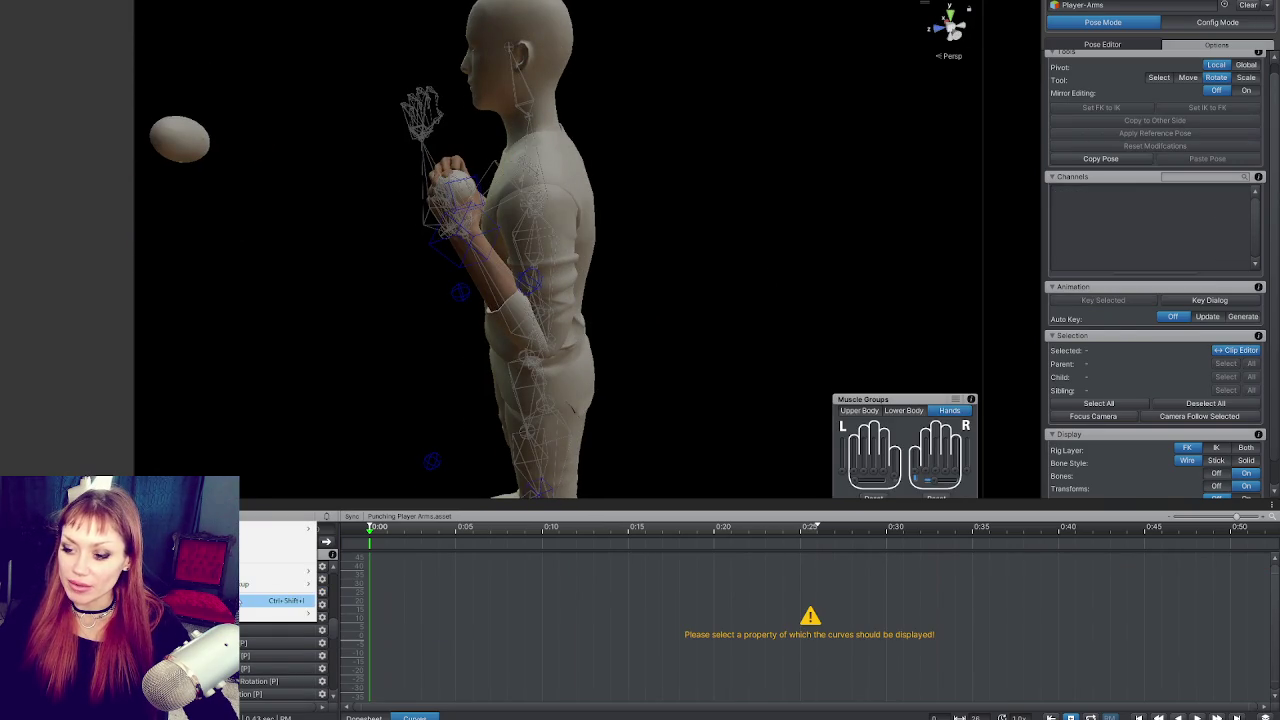
Step: Export the current clip as Punching 6.anim, dismiss the export report, and narrow the Scene view
mouse_move(278, 617)
left_click(370, 613)
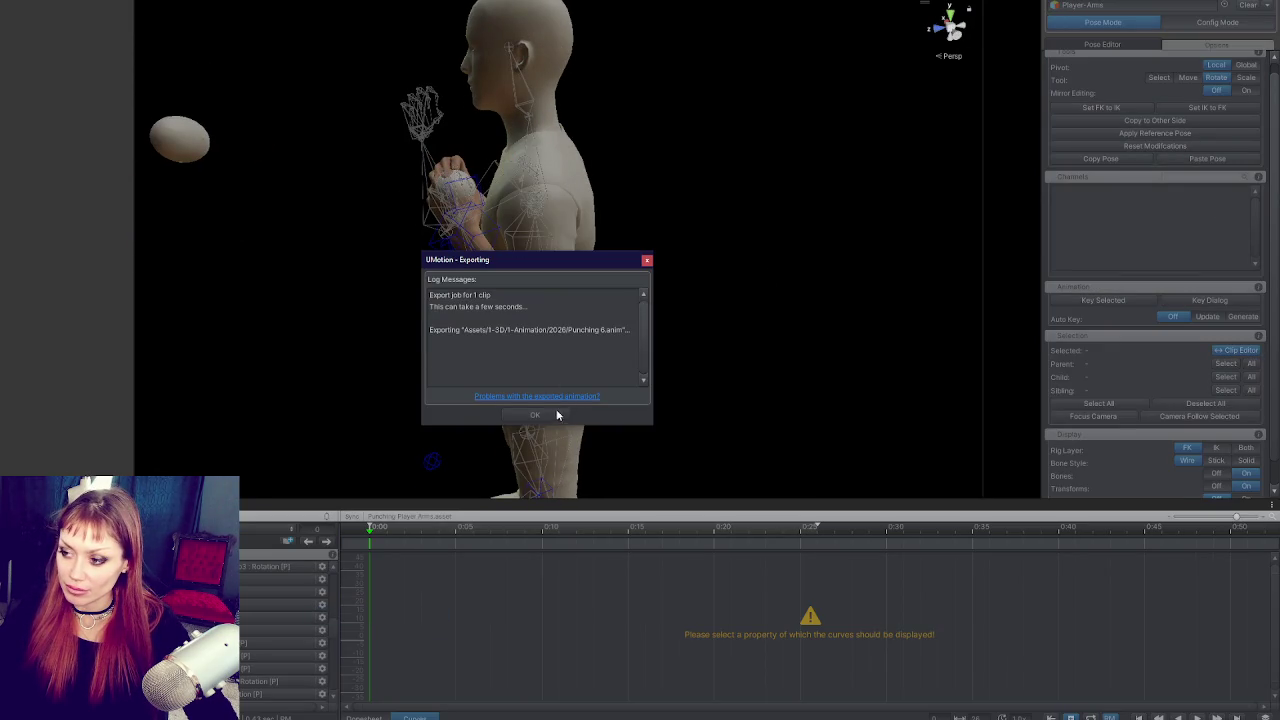
left_click(524, 418)
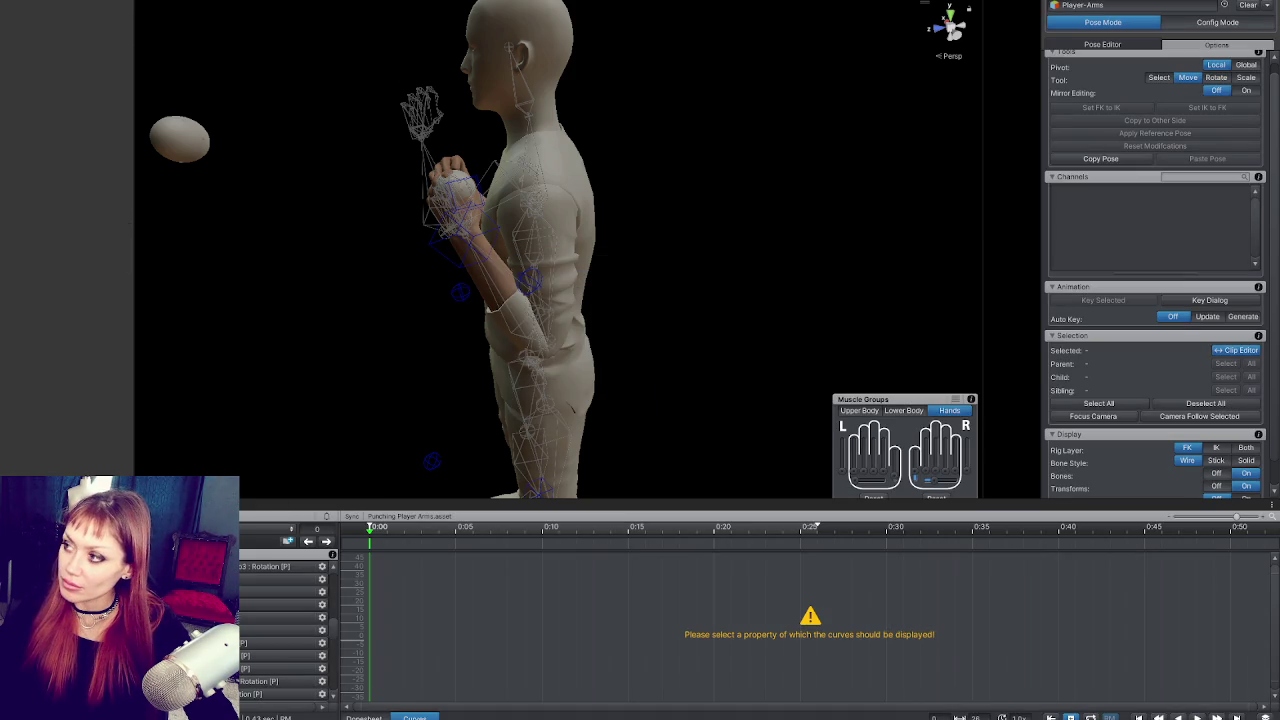
left_click_drag(983, 3, 730, 3)
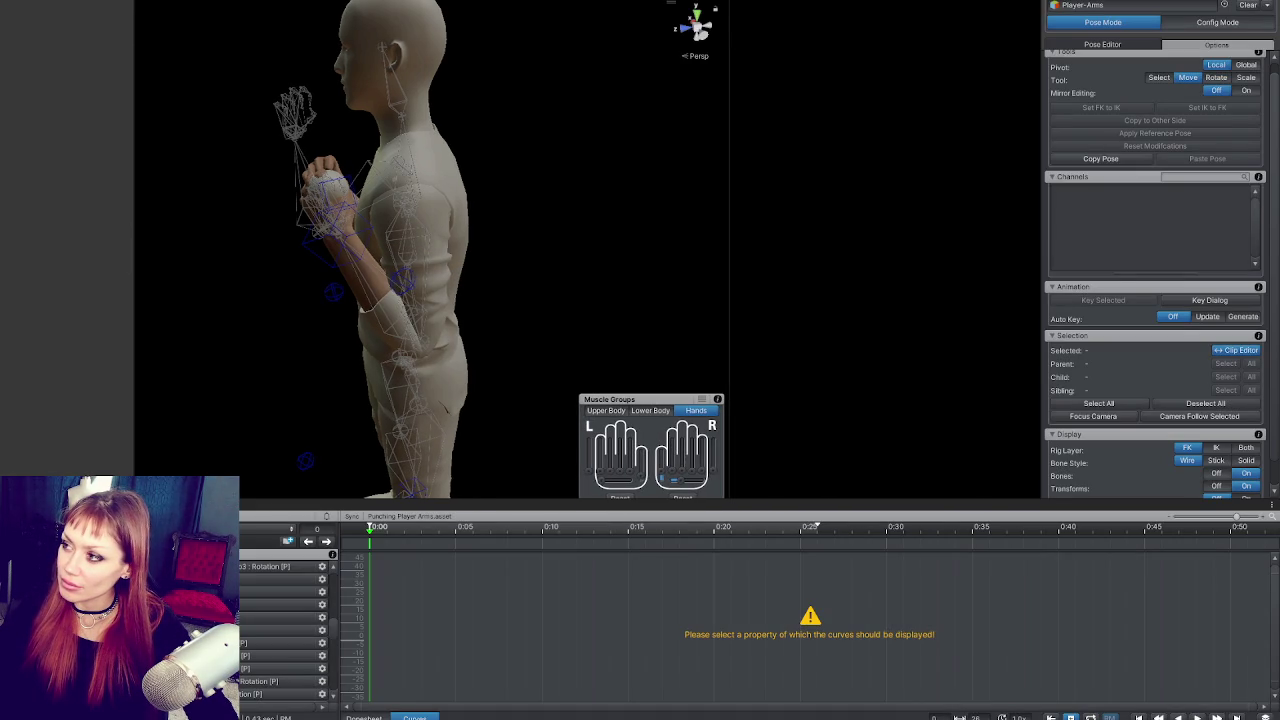
Step: For the Punching 3.0 state's clip, bake root rotation, Y and XZ position into pose, then preview it
left_click(1026, 233)
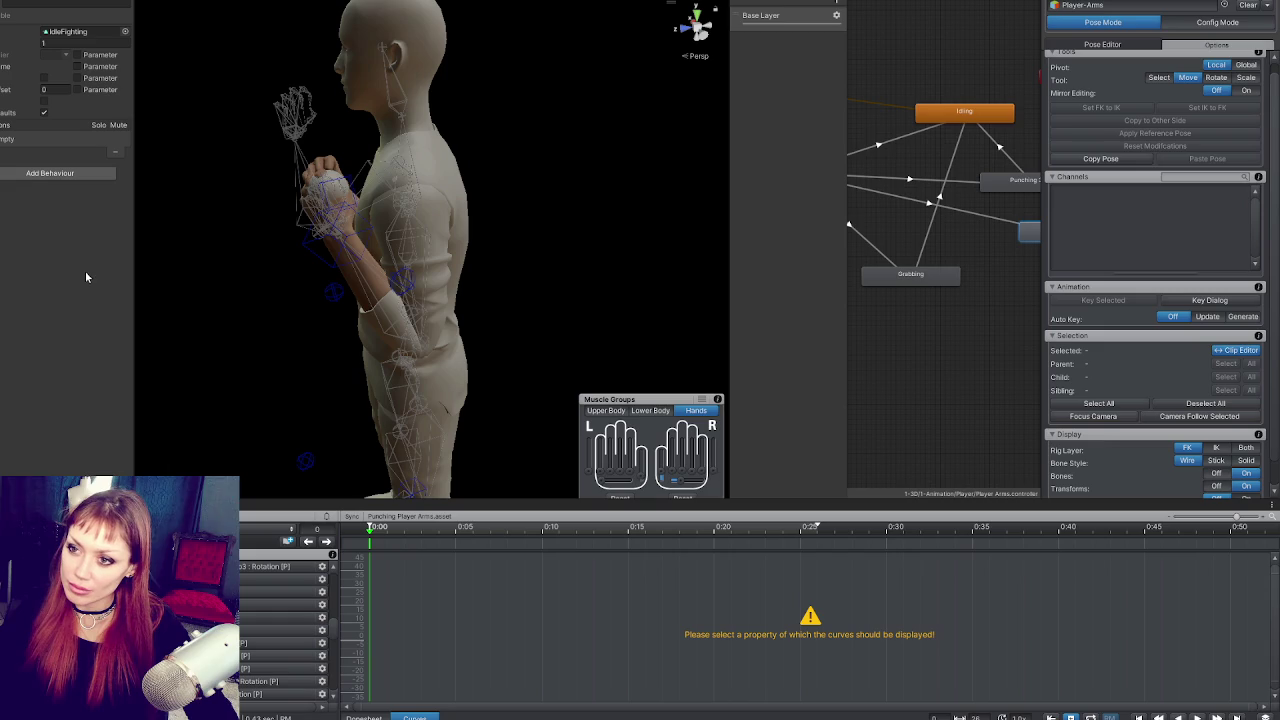
left_click(927, 220)
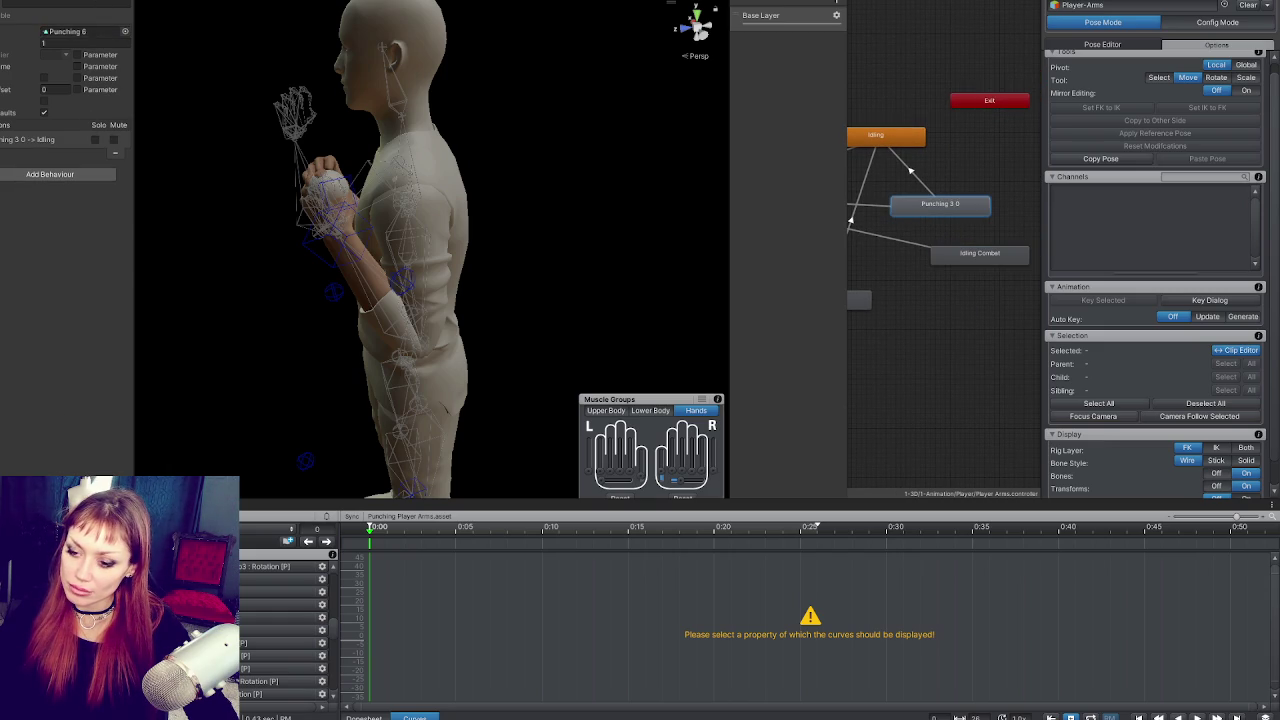
left_click(100, 330)
left_click(43, 140)
left_click(43, 189)
left_click(44, 91)
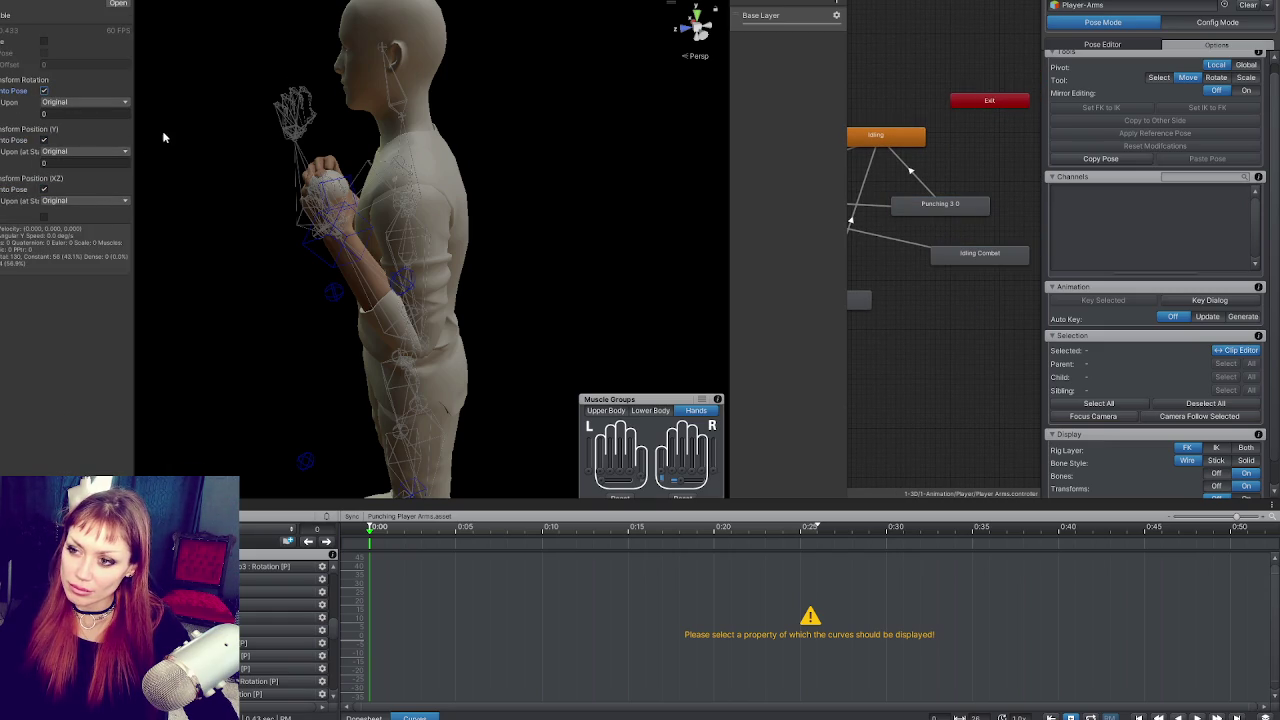
key("ctrl+Tab")
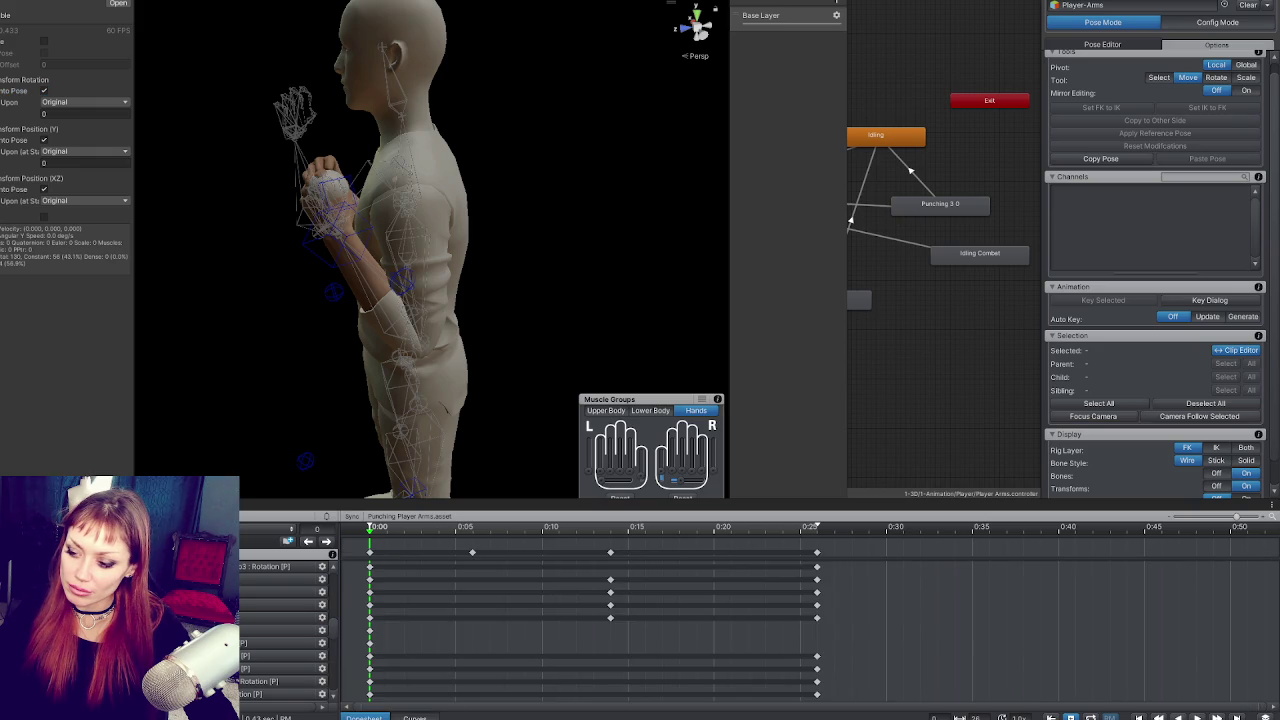
key("space")
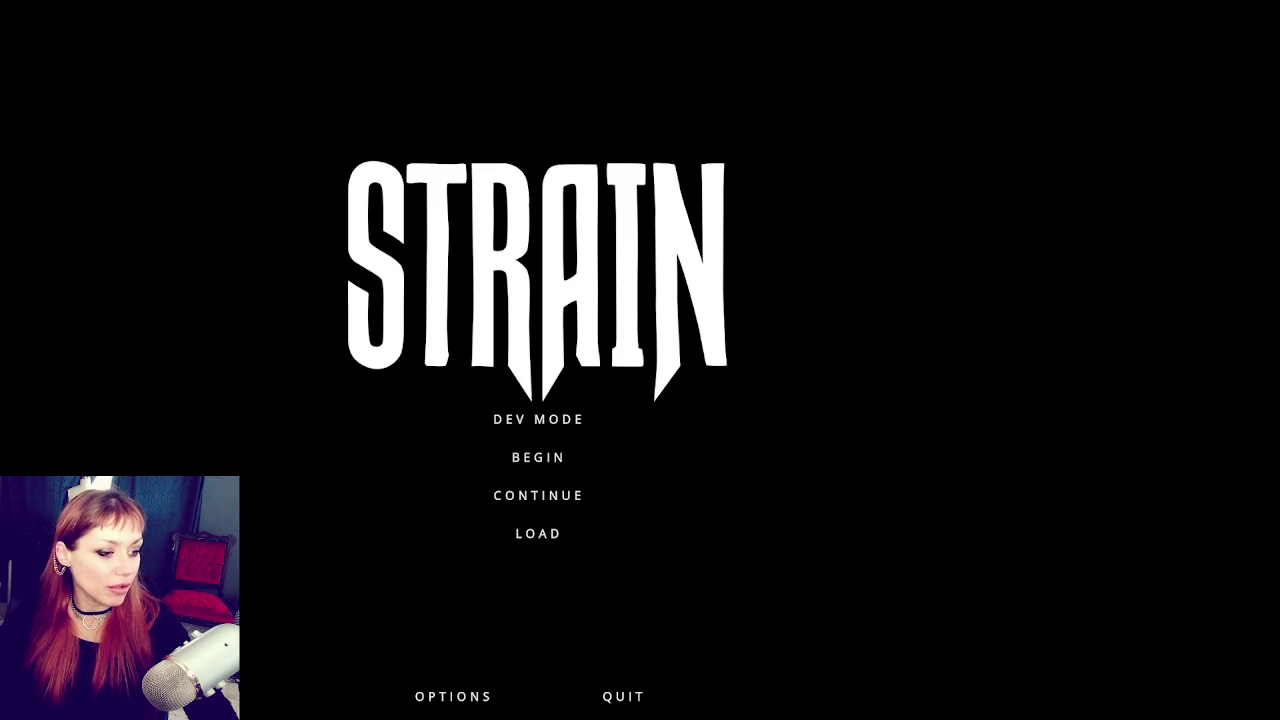
Step: Enter Dev Mode and throw a series of punches around the fenced yard, then pause
left_click(520, 422)
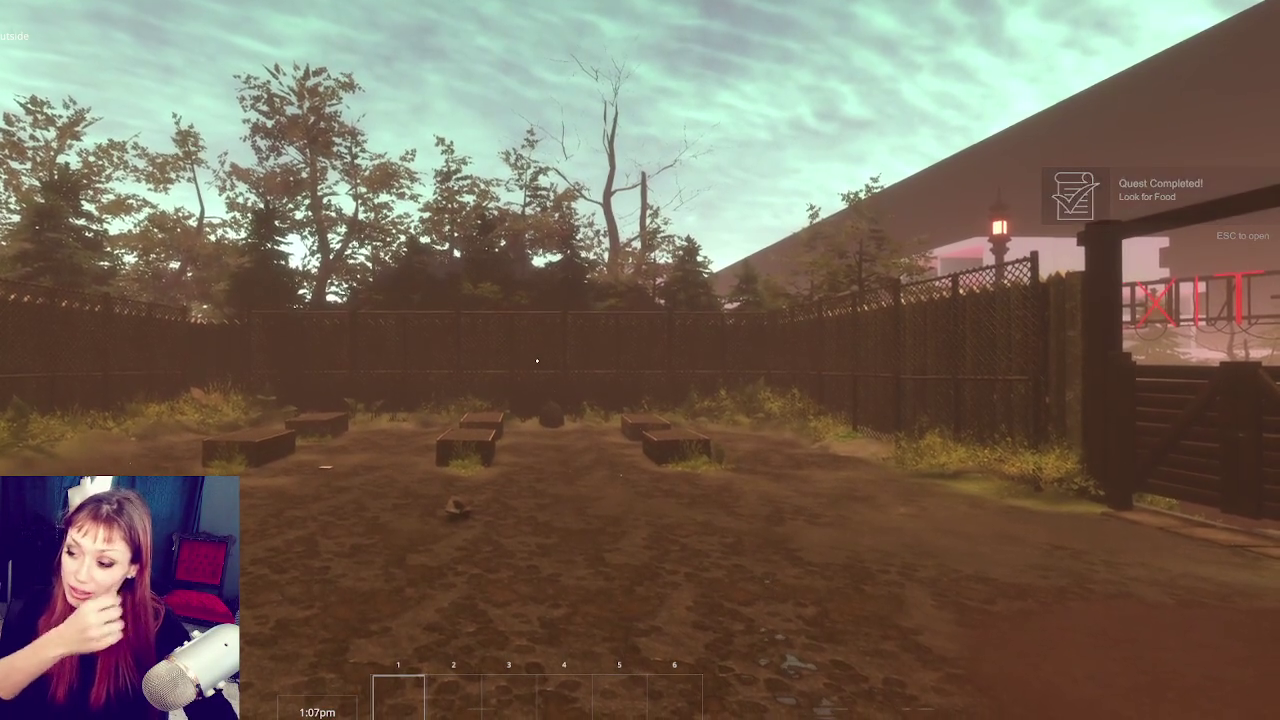
left_click(537, 360)
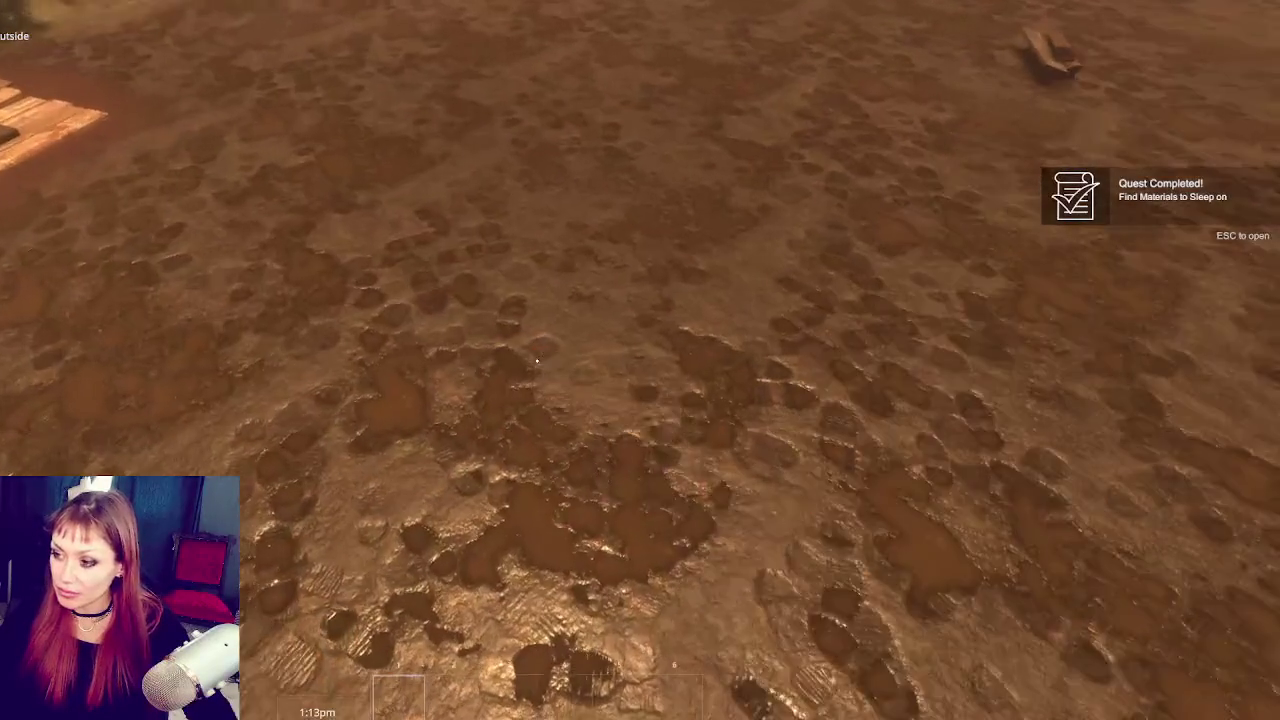
left_click(537, 360)
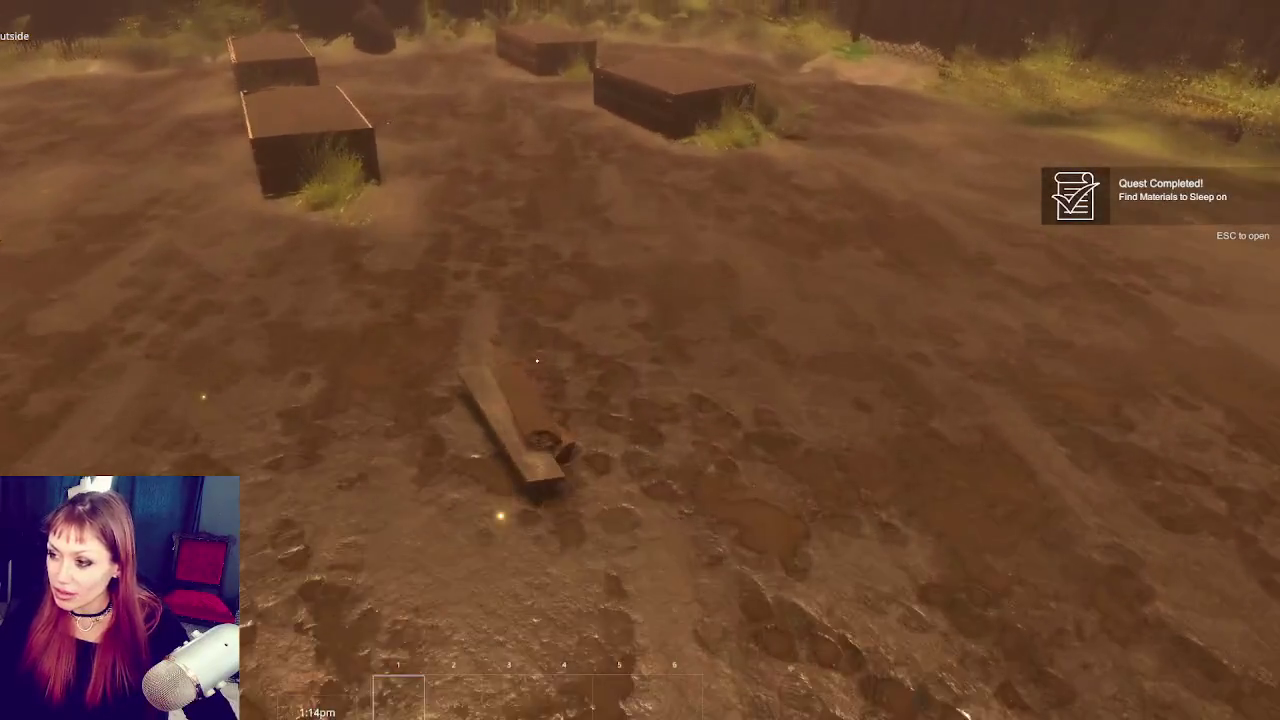
left_click(537, 360)
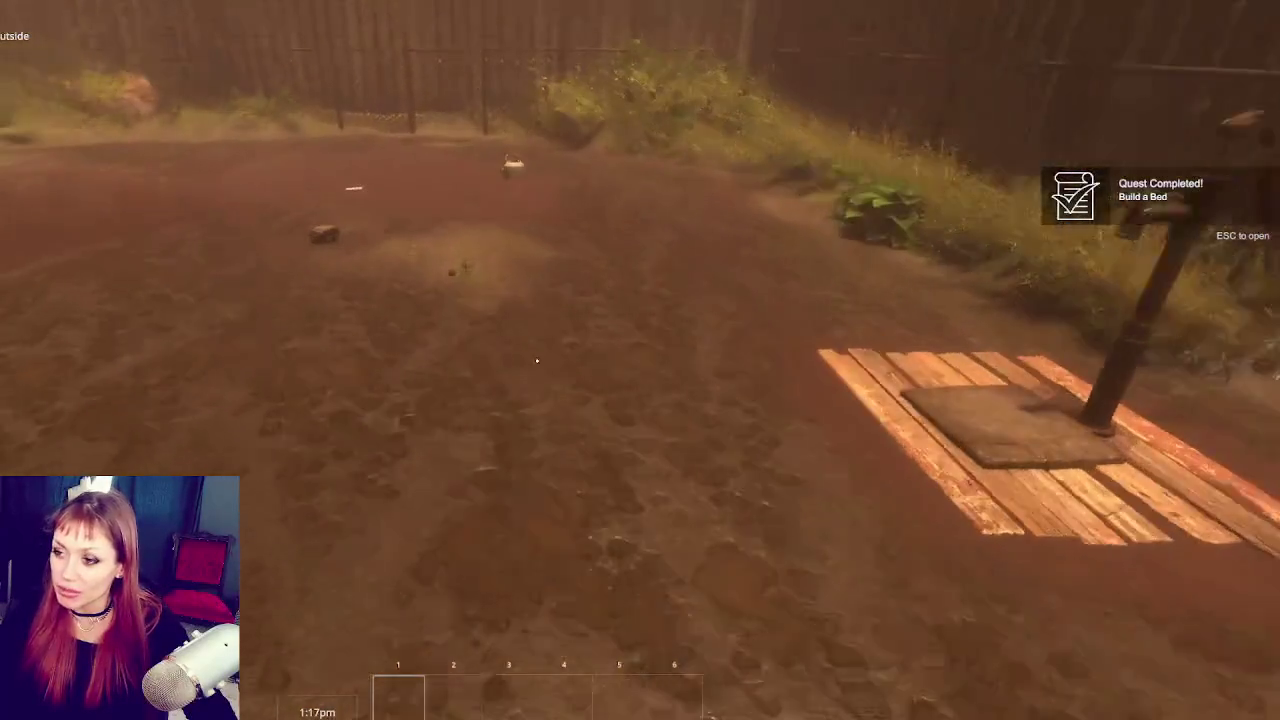
left_click(537, 360)
left_click(537, 360)
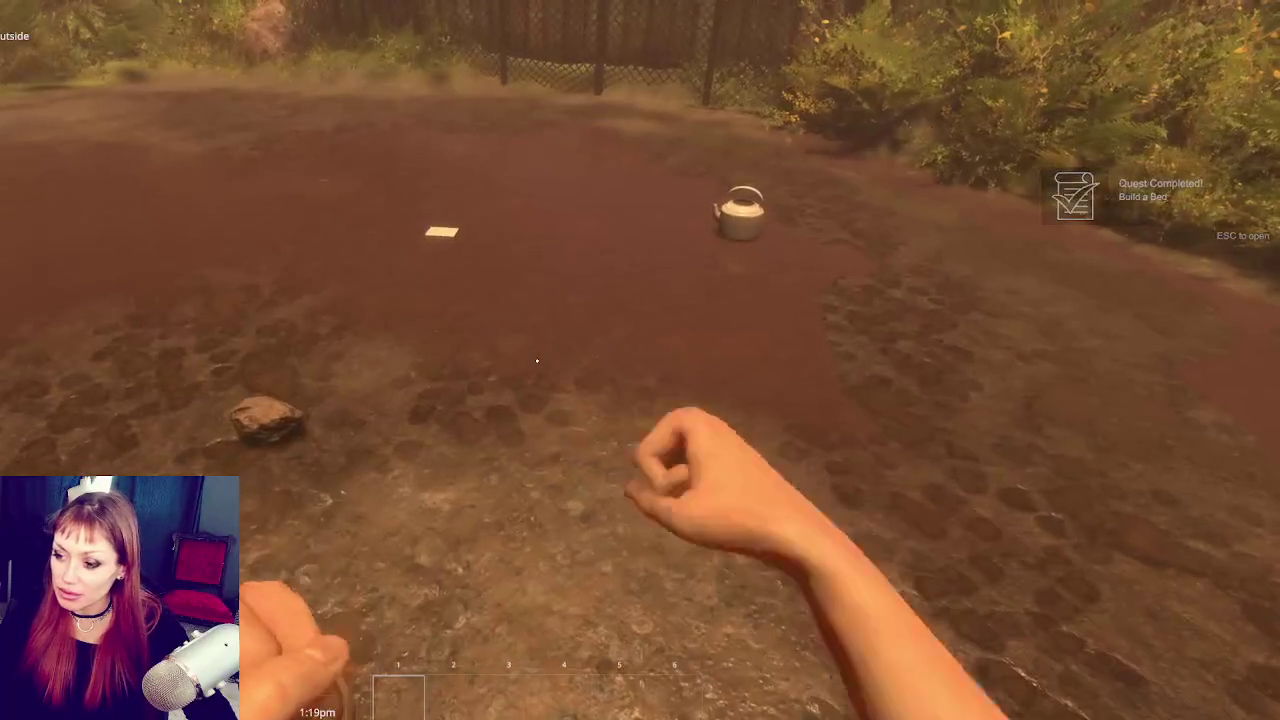
left_click(537, 360)
left_click(537, 360)
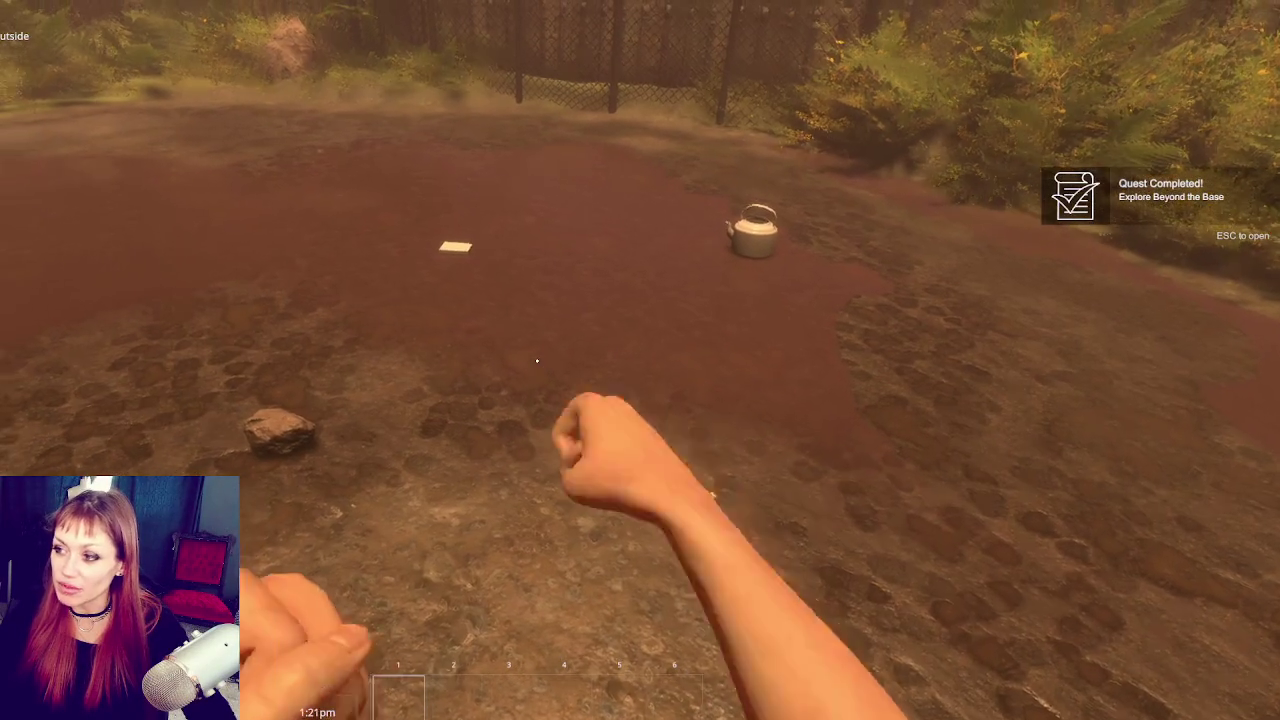
key("Escape")
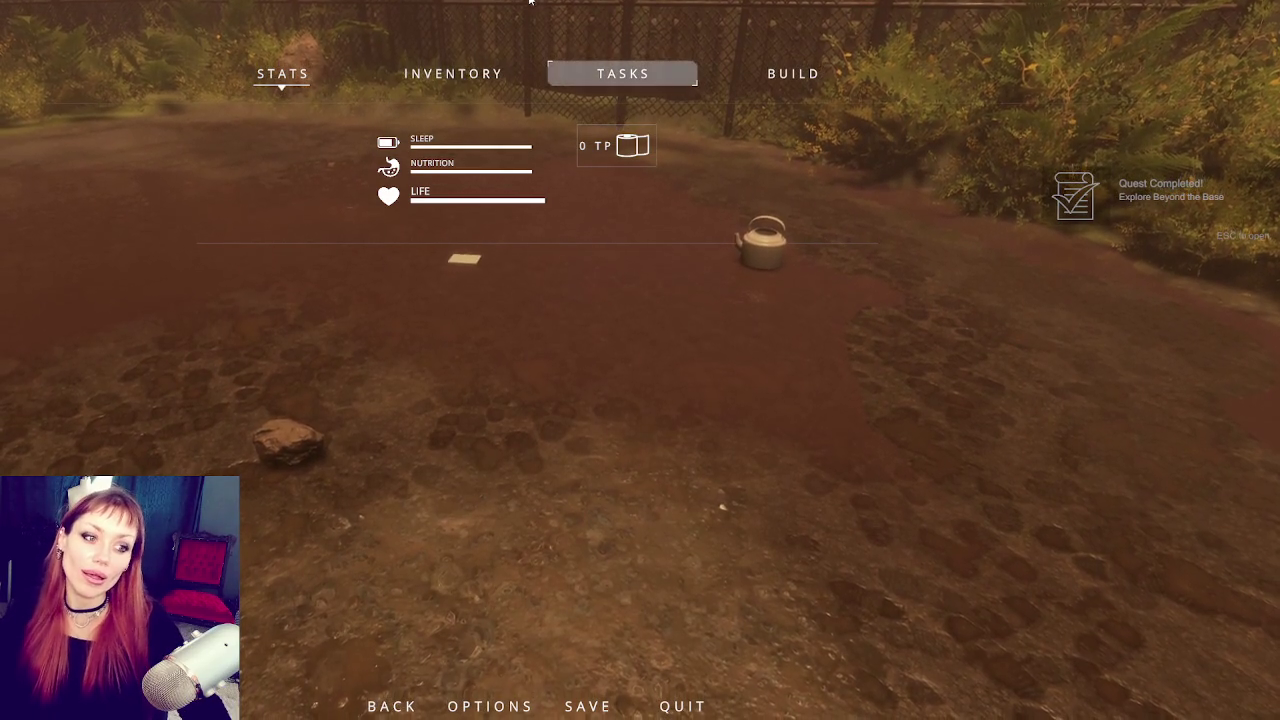
Step: Resume and re-pause the game, then go to line 86 of GrabAnimTimed in ItemUsable.cs
key("Escape")
key("Escape")
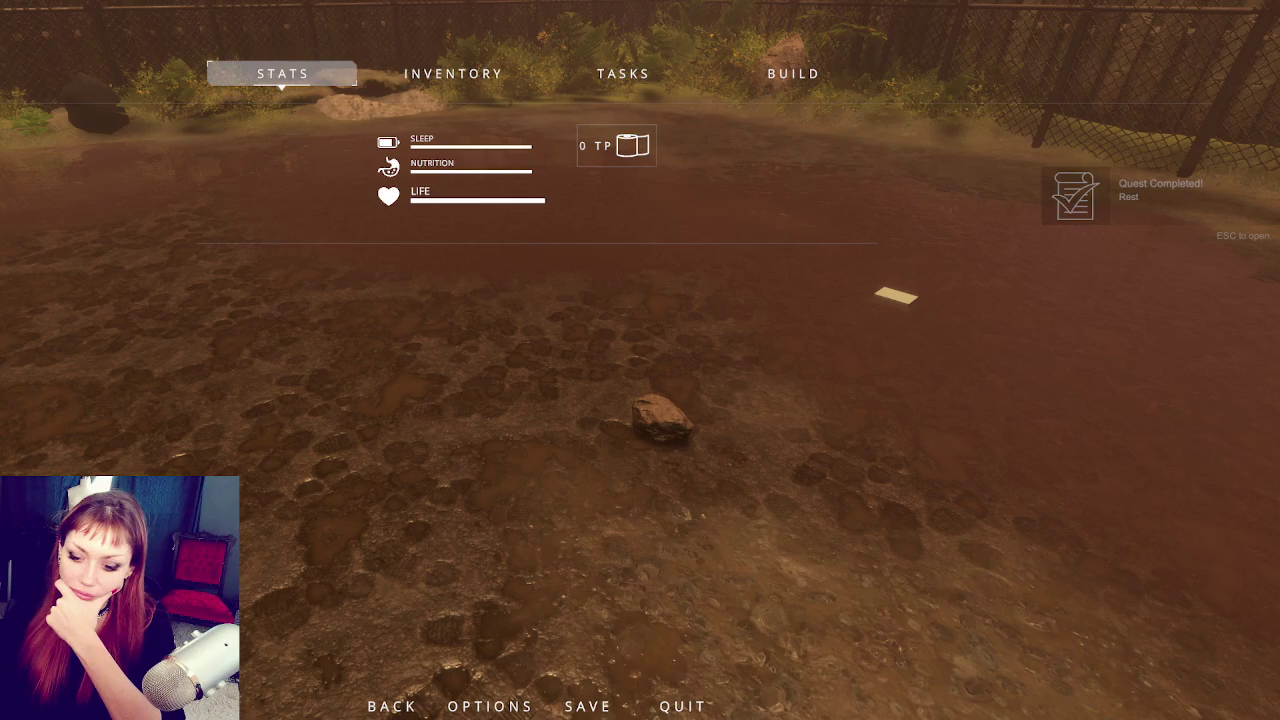
key("alt+Tab")
left_click(689, 433)
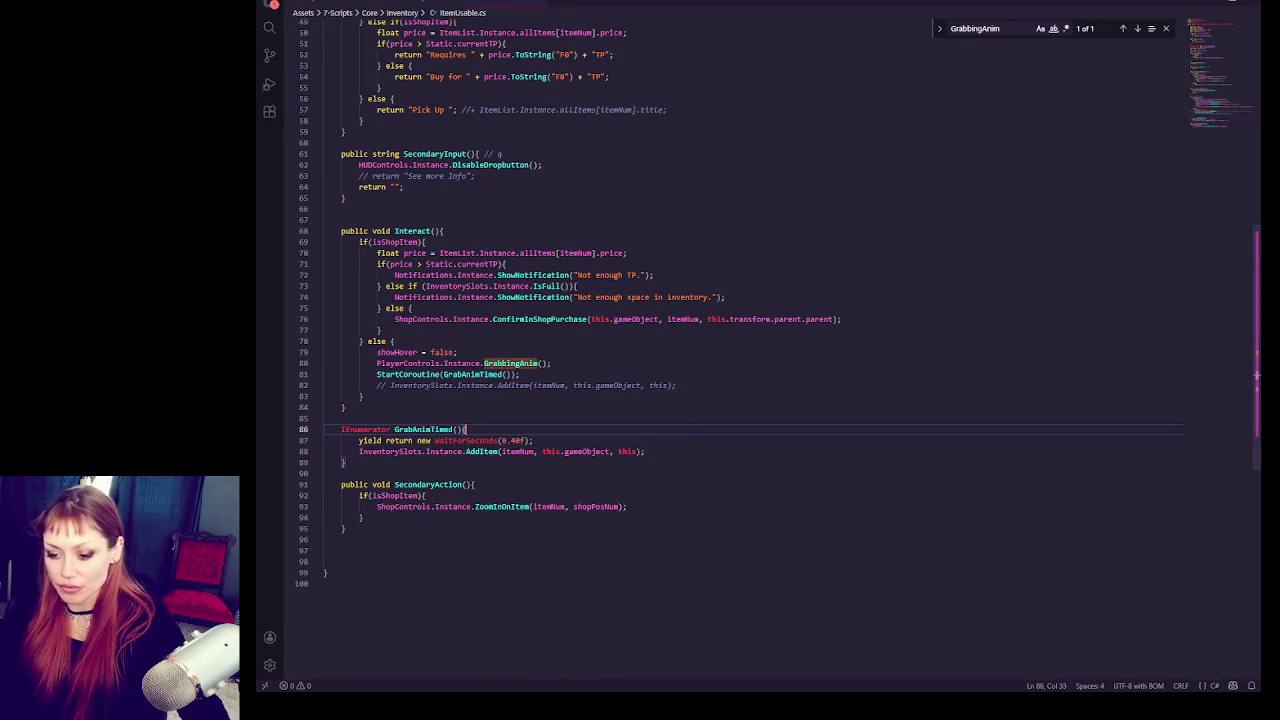
Step: Switch windows with Alt+Tab, leaving FightControls.cs open with Steam in front
key("alt+Tab")
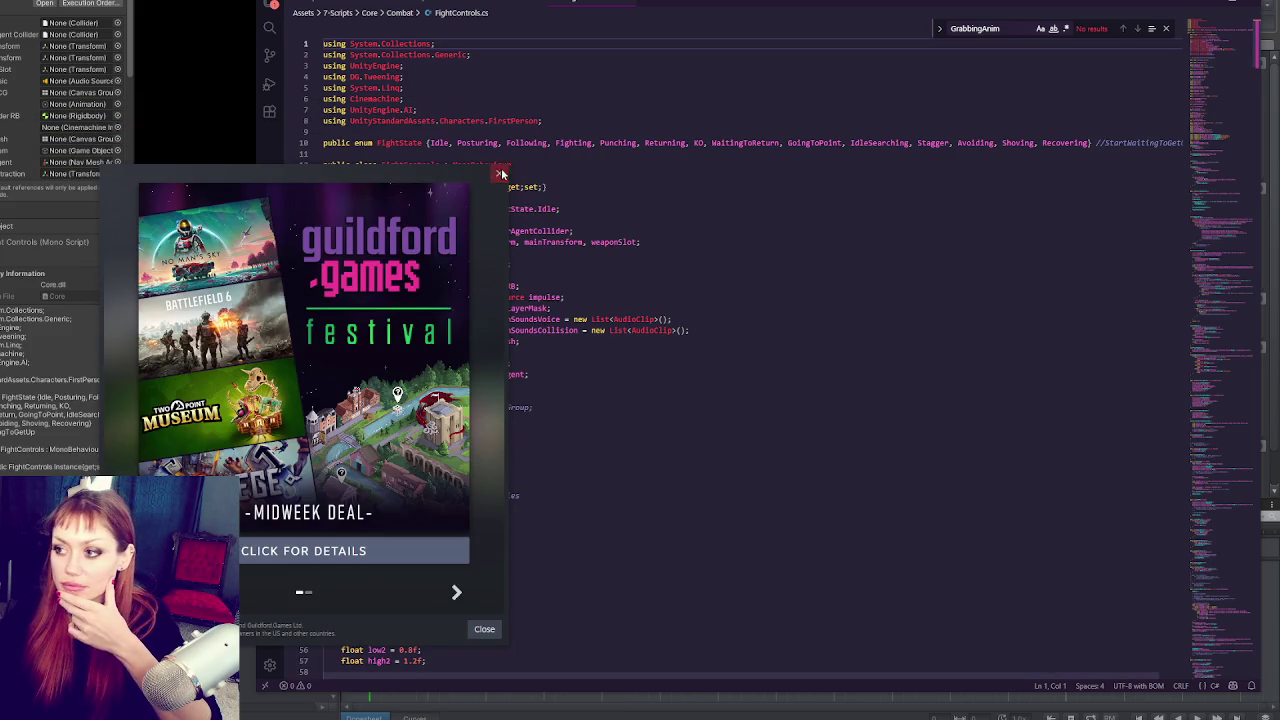
Step: Close the Steam window, focus FightControls.cs, and open the SynthWave '84 extension page
left_click(468, 172)
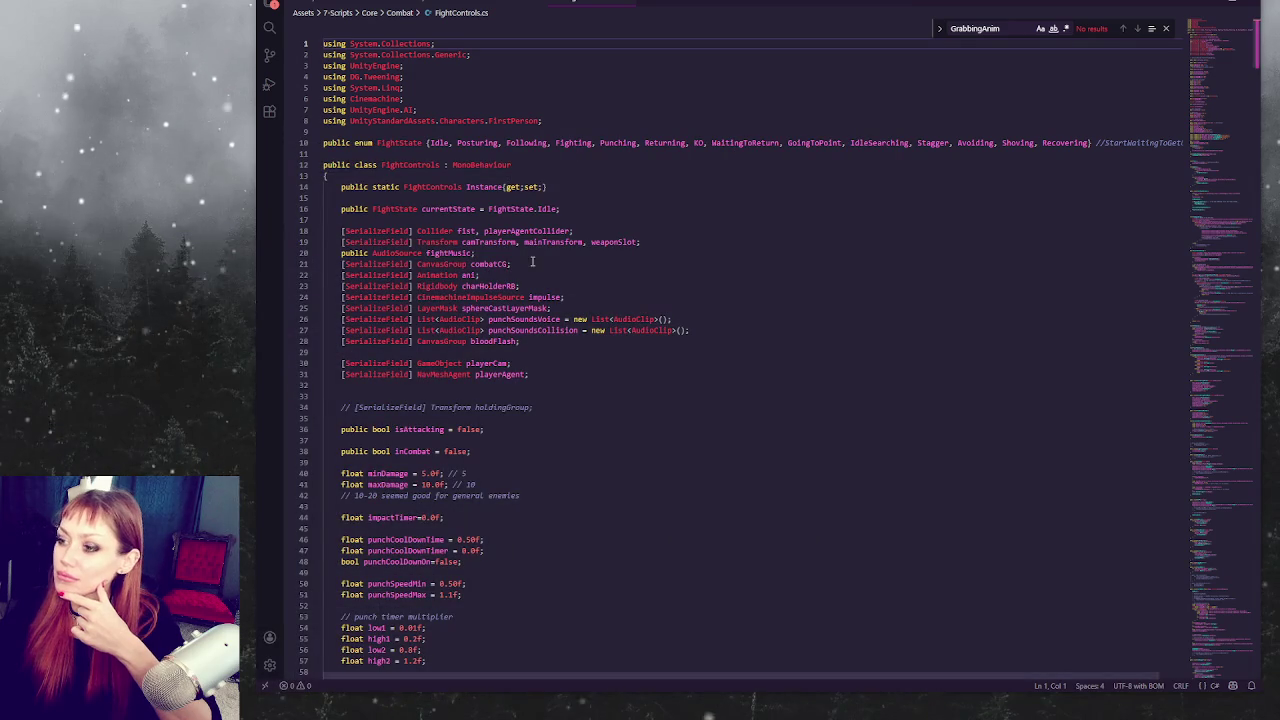
left_click(540, 252)
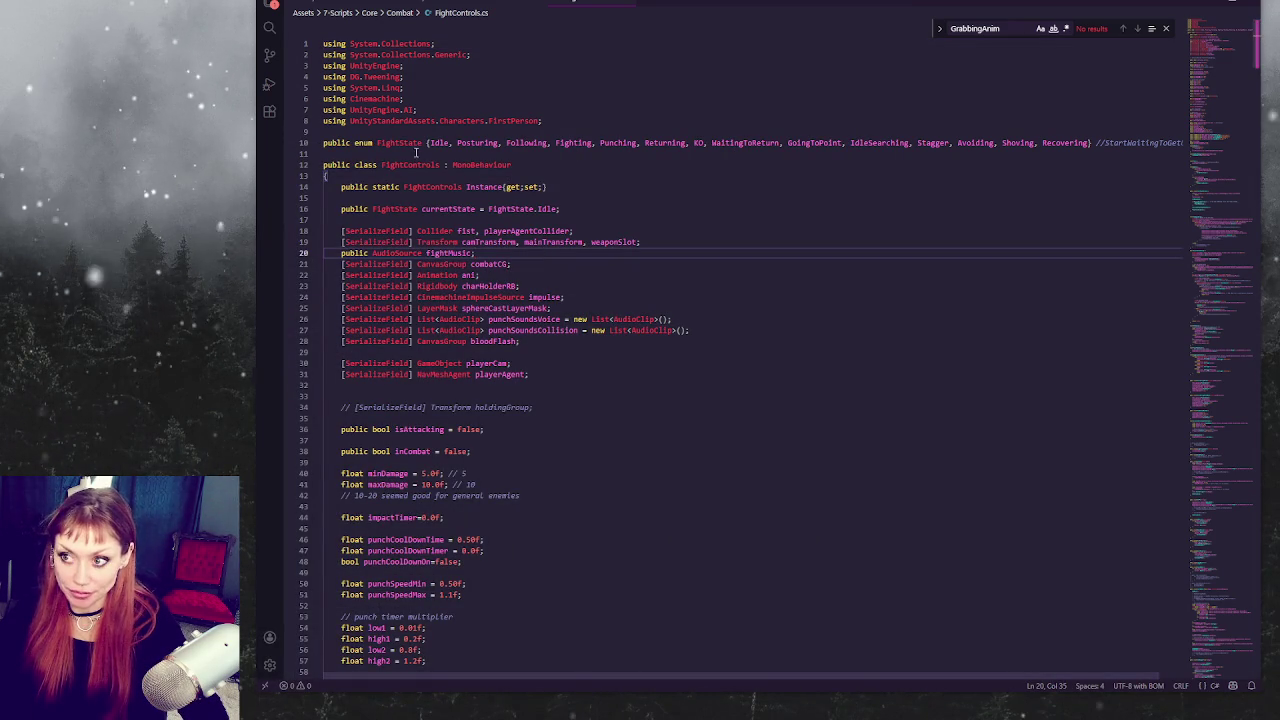
left_click(269, 111)
left_click(371, 236)
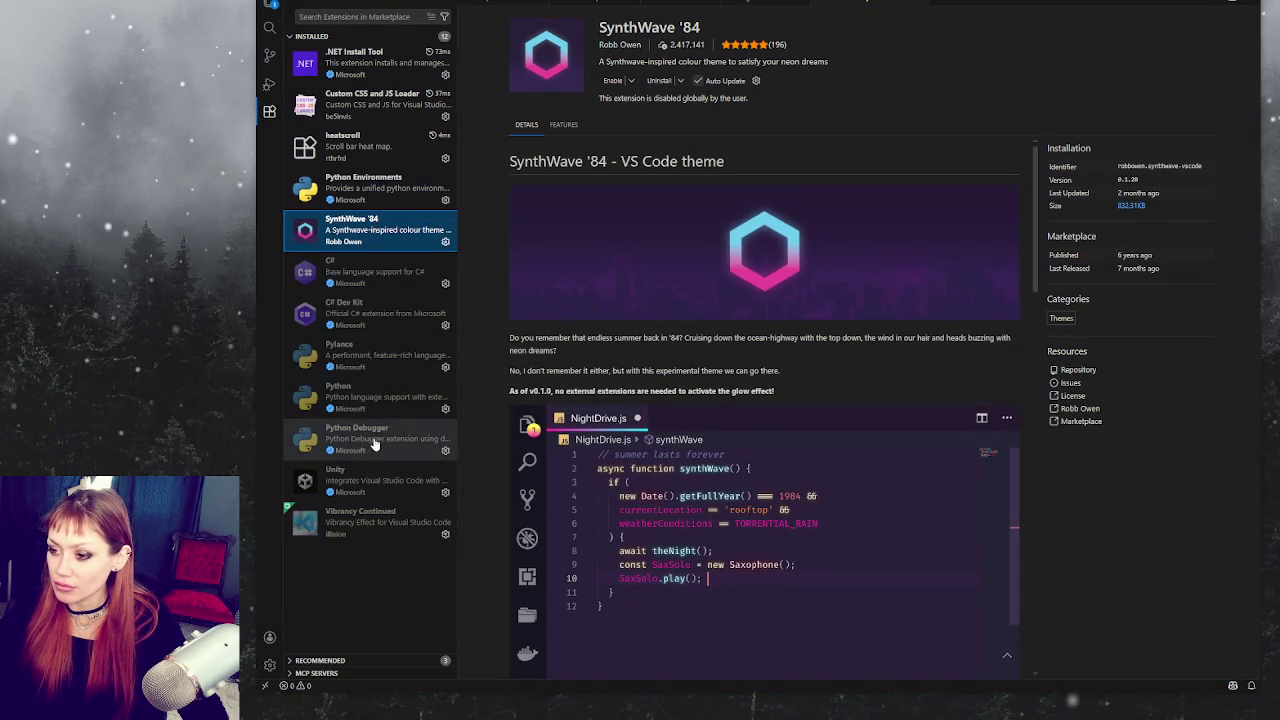
Step: View the Vibrancy Continued extension details, then return to FightControls.cs
left_click(370, 520)
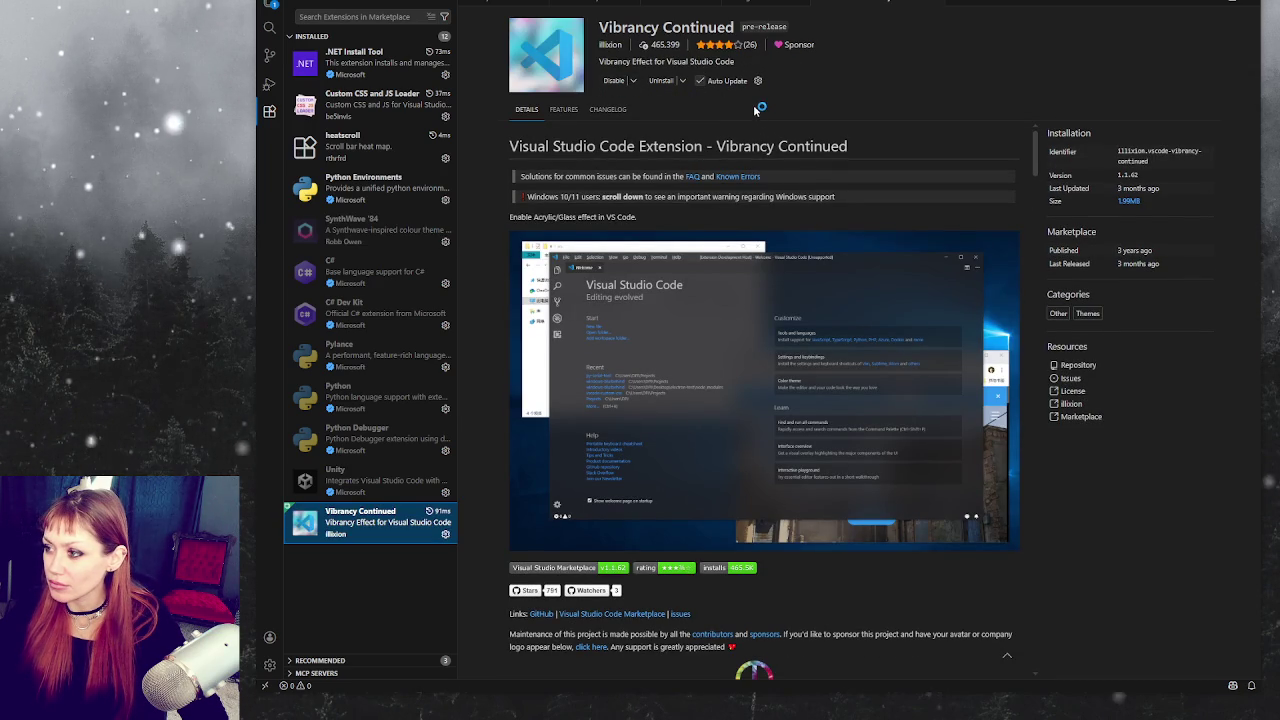
key("ctrl+w")
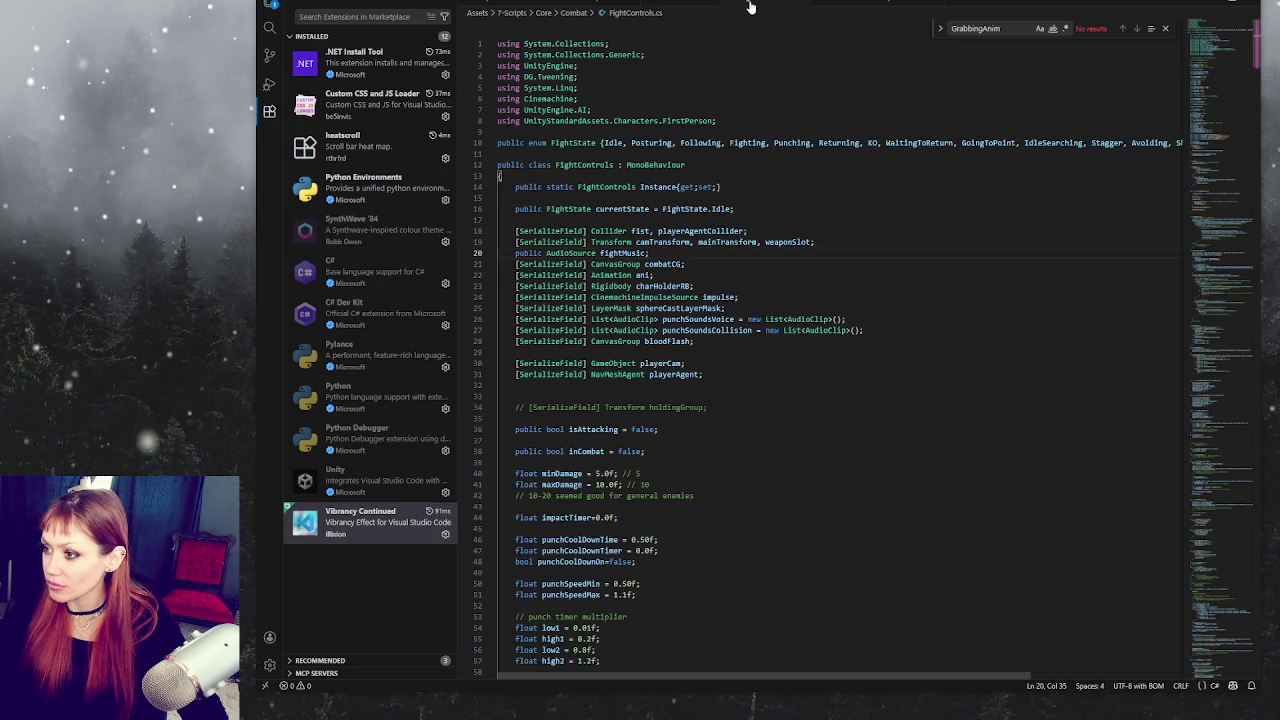
key("ctrl+p")
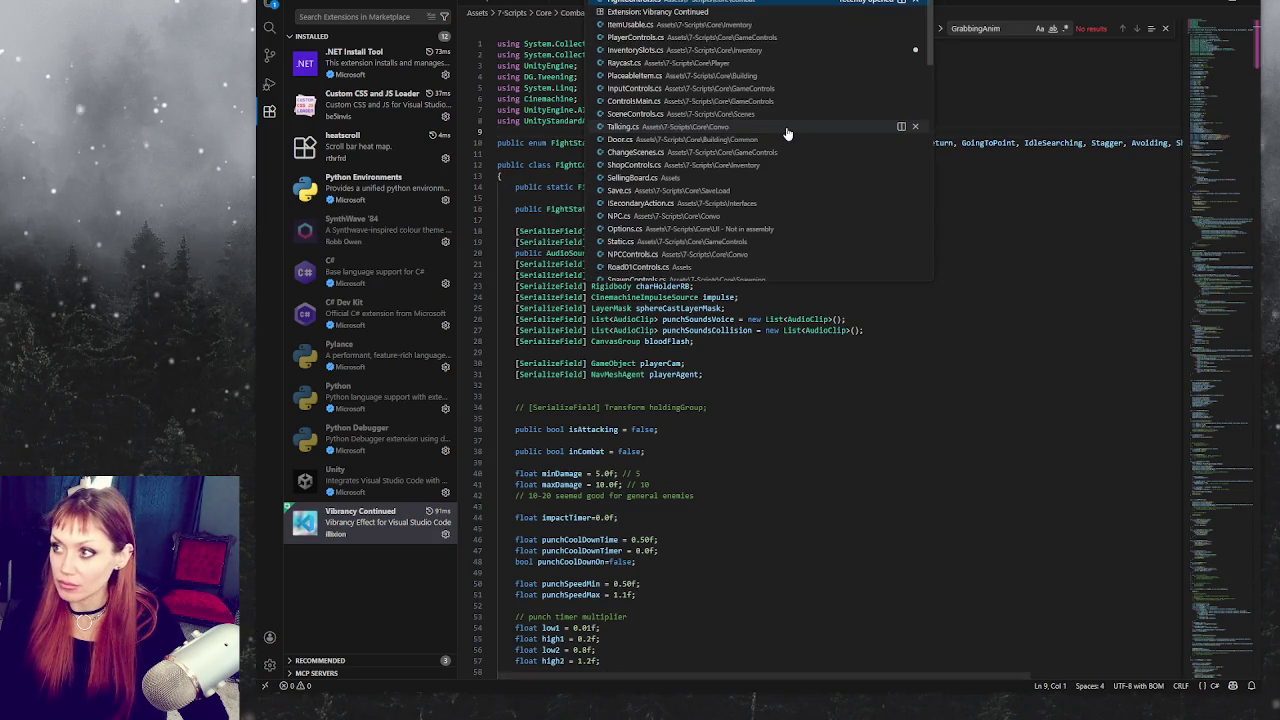
scroll(787, 133, "down", 5)
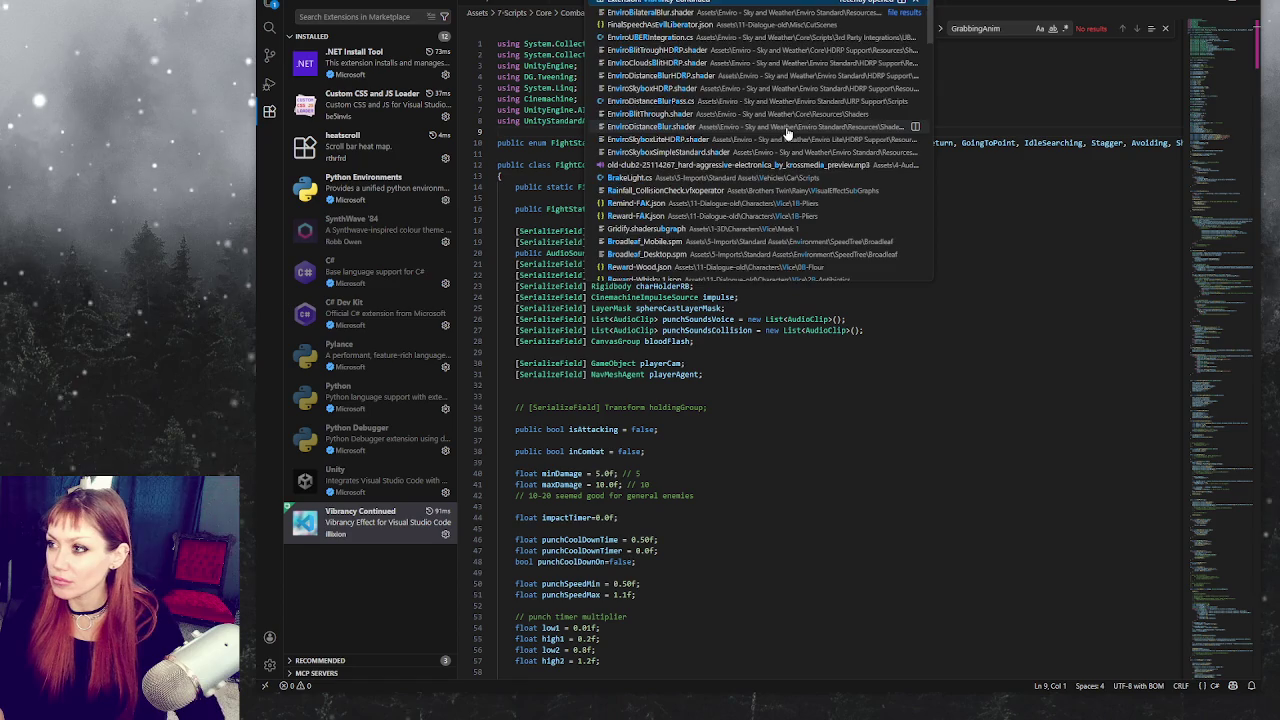
key("Escape")
Step: Delete the blank line after the using statements and run the Enable Vibrancy command
key("Delete")
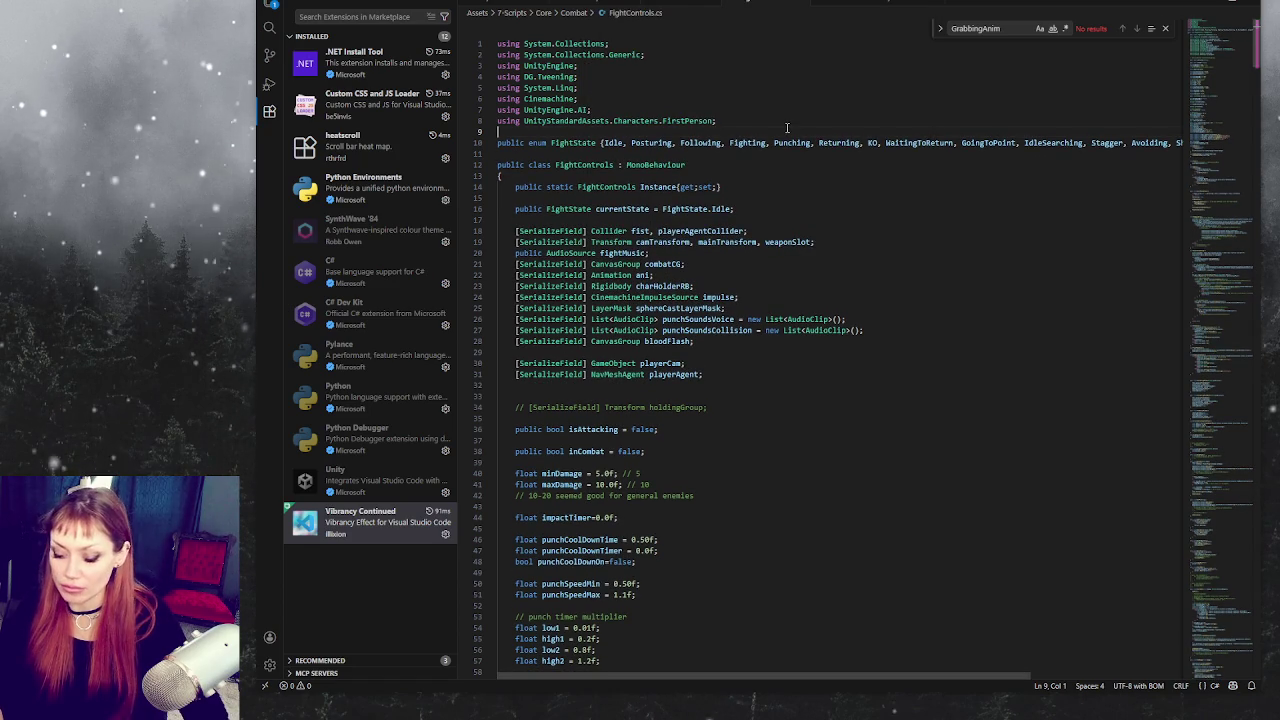
key("ctrl+shift+p")
key("Return")
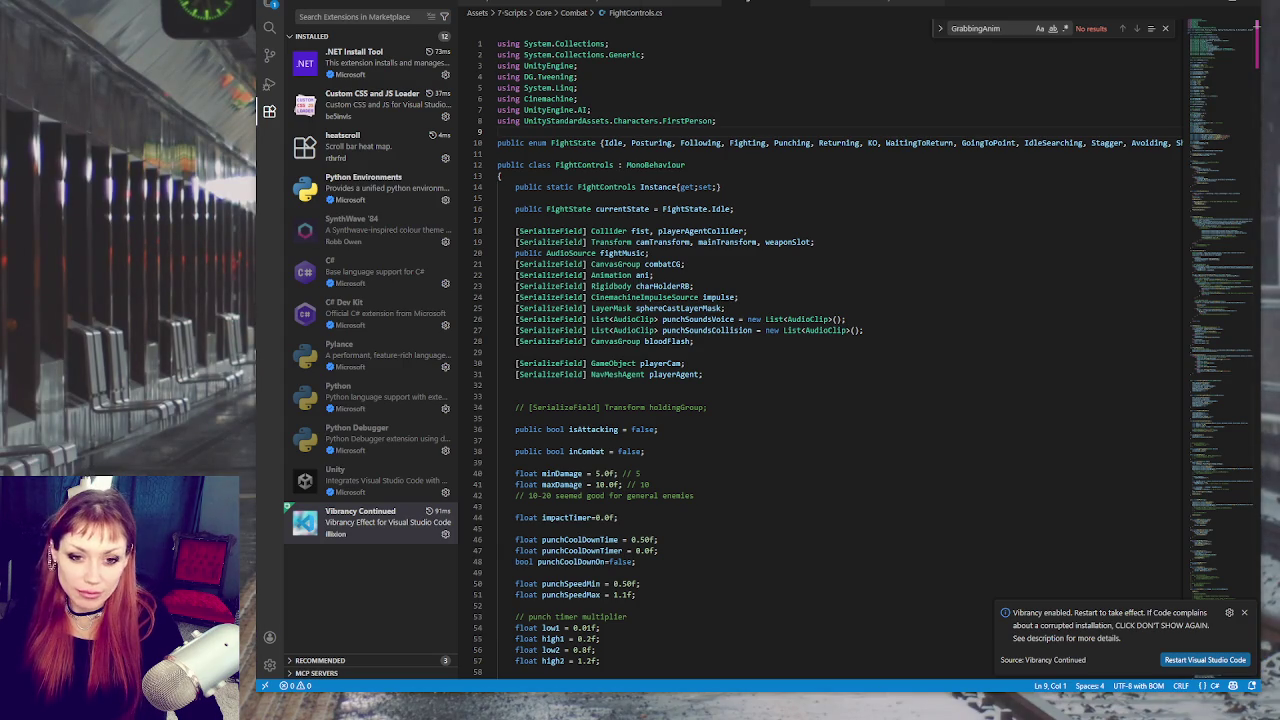
Step: Restart the editor to apply Vibrancy, dismissing its notice
left_click(1205, 660)
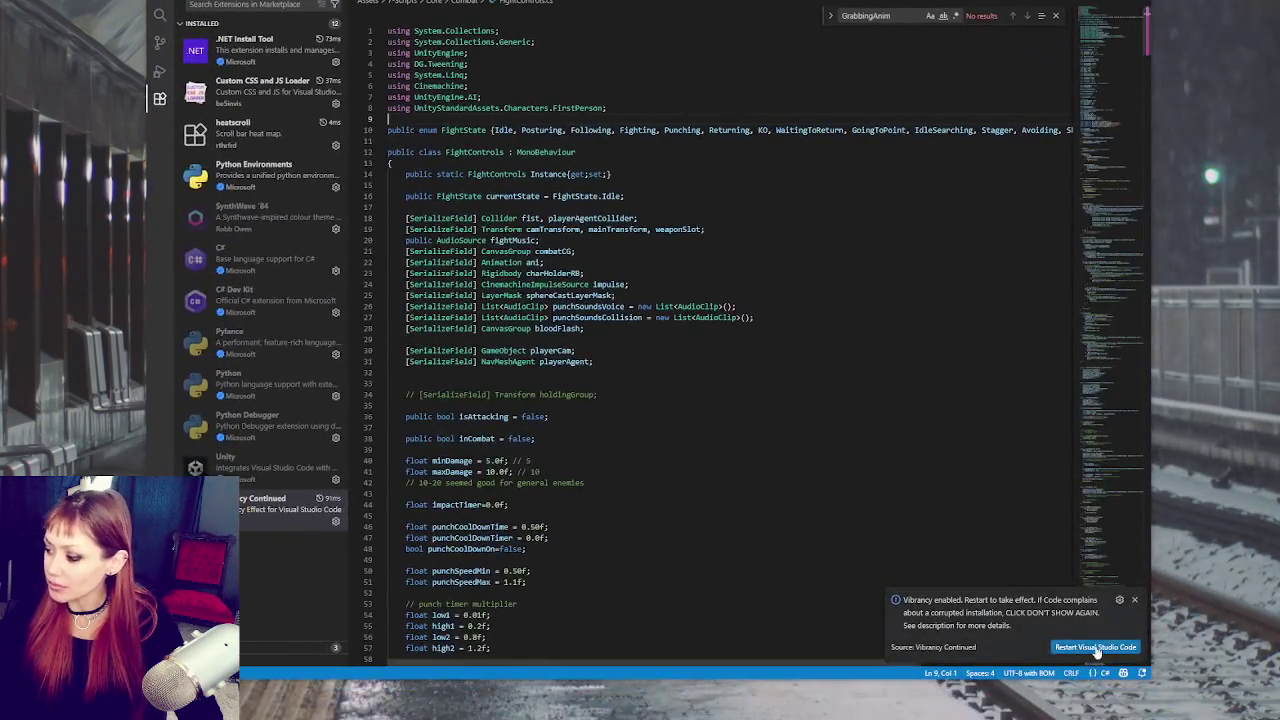
left_click(1088, 646)
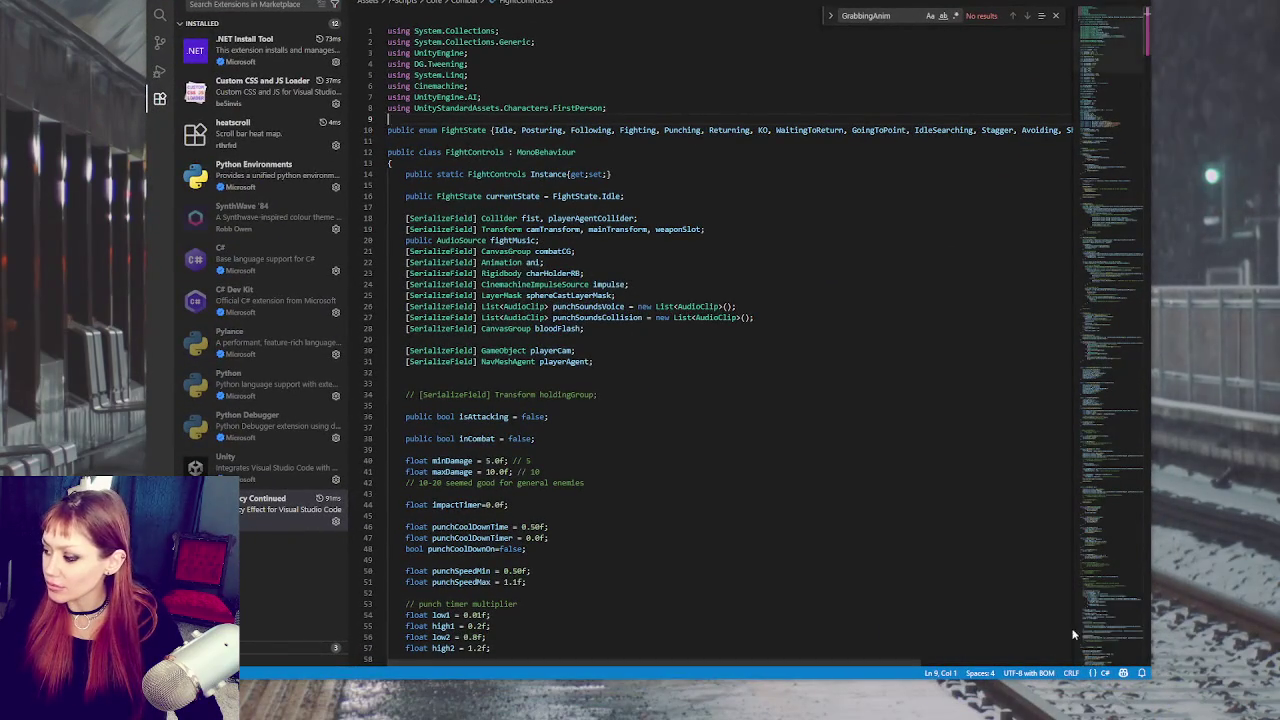
left_click(707, 326)
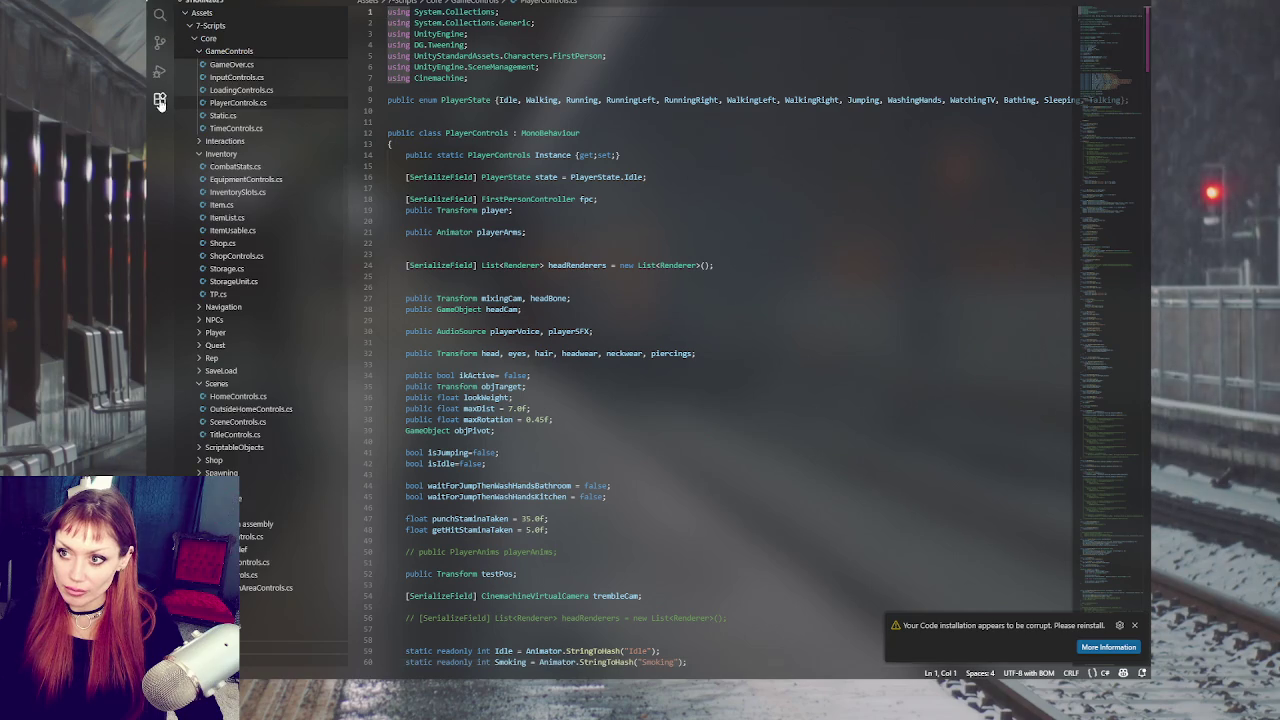
Step: Apply SynthWave '84 as the colour theme from its extension page in Extensions
left_click(159, 98)
left_click(252, 218)
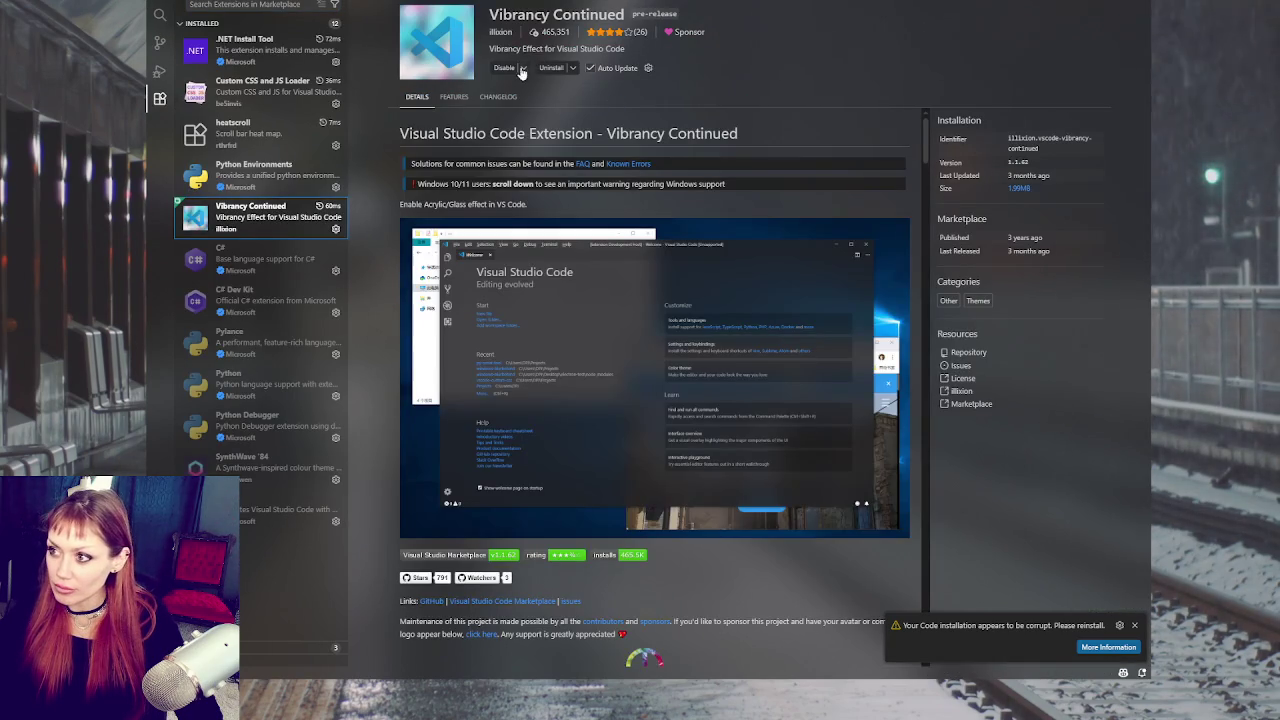
left_click(265, 458)
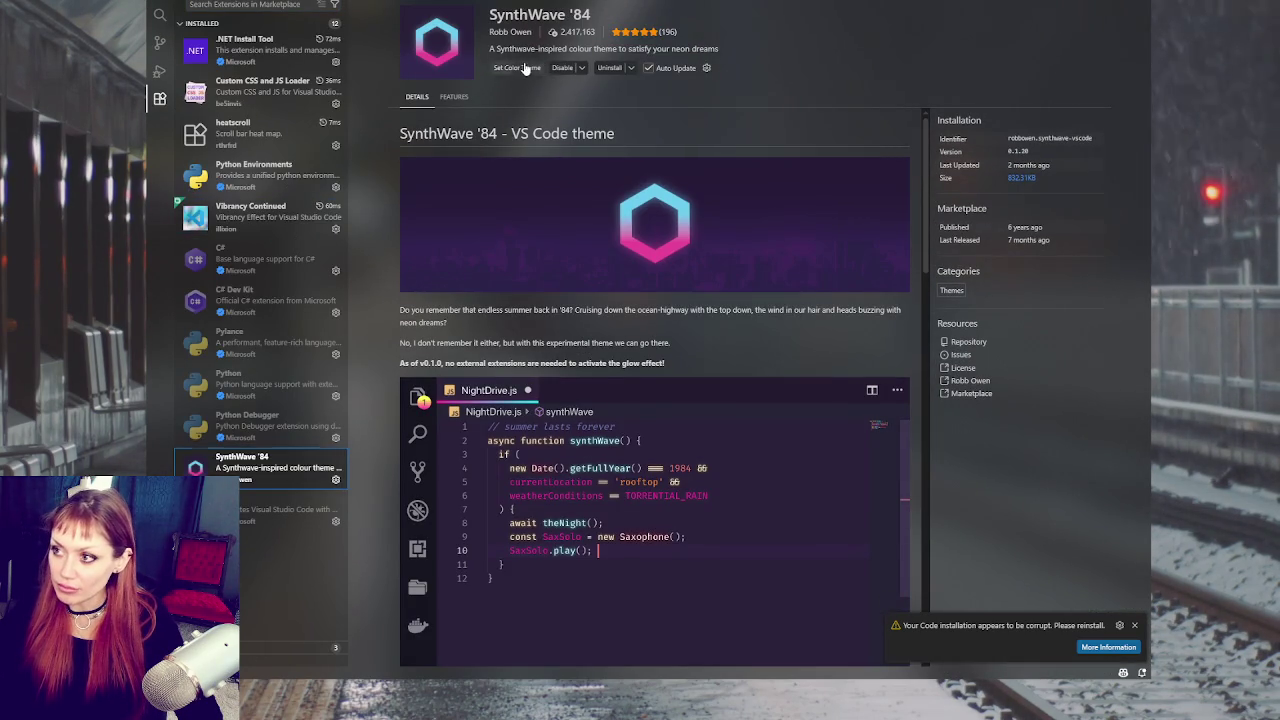
left_click(525, 68)
key("ctrl+w")
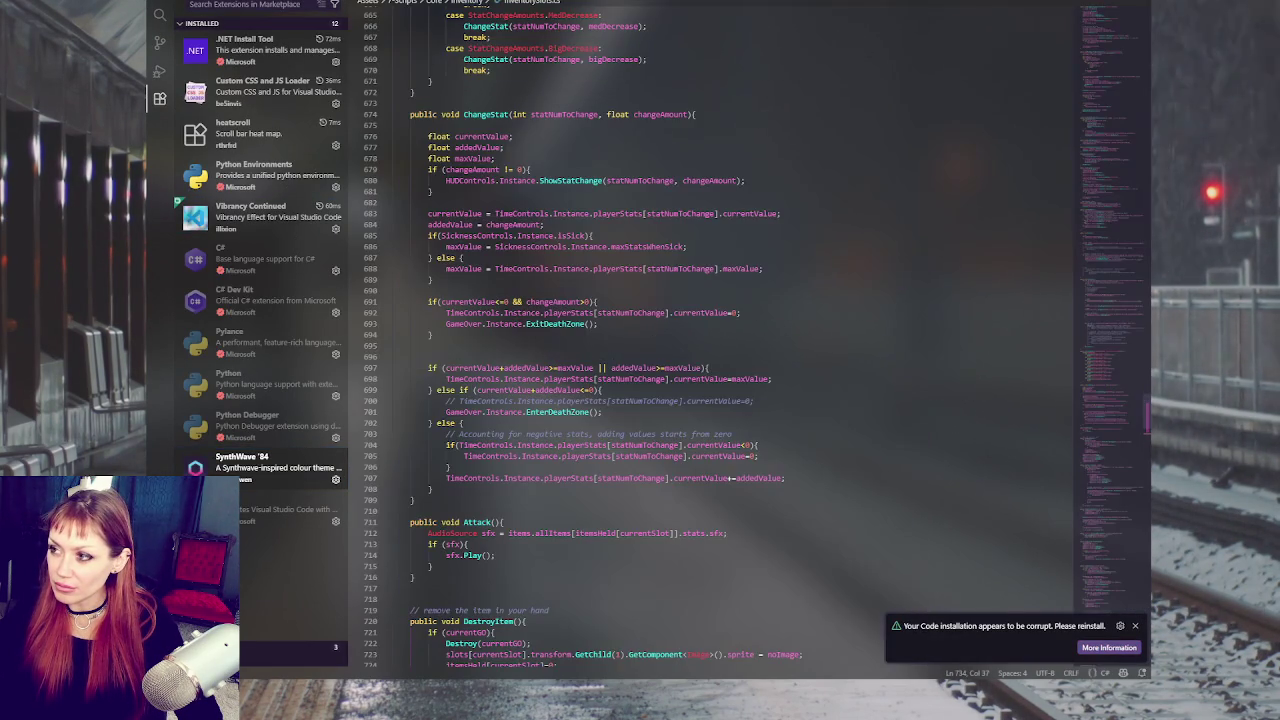
Step: Search the project files for 'enviro' and close the search without opening anything
key("ctrl+shift+p")
scroll(621, 39, "down", 10)
scroll(621, 39, "up", 10)
key("BackSpace")
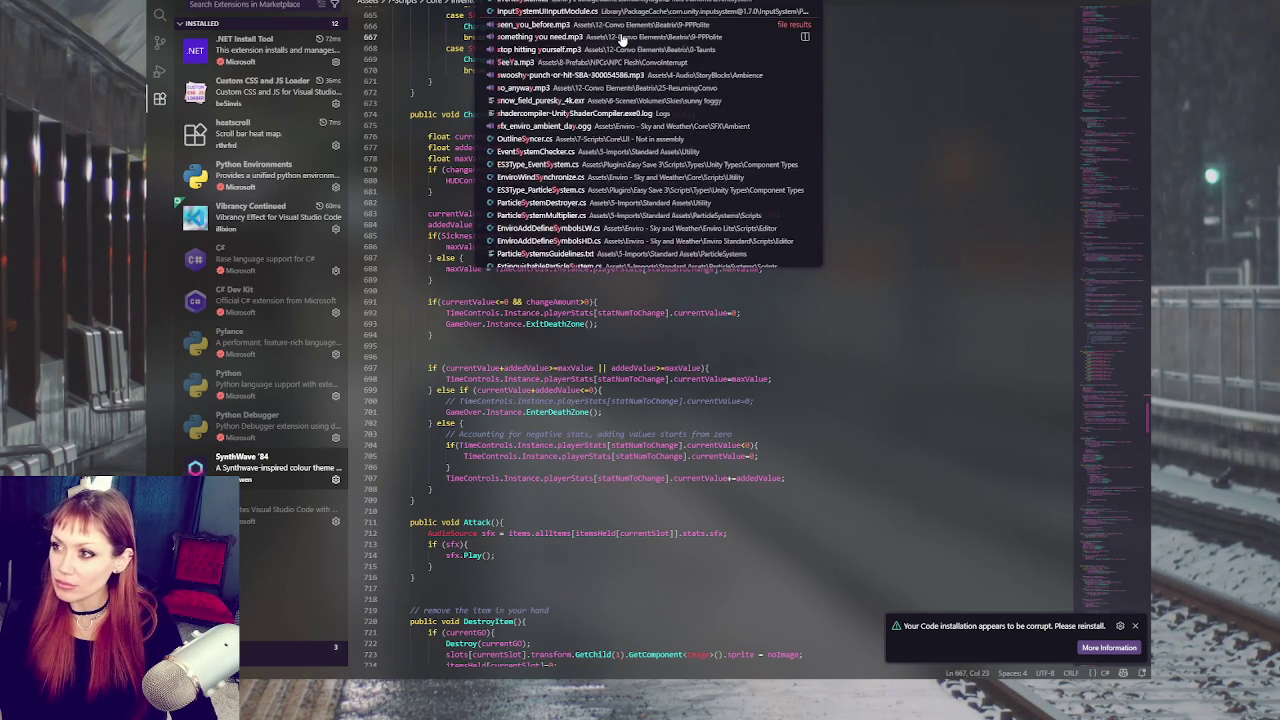
scroll(621, 39, "down", 3)
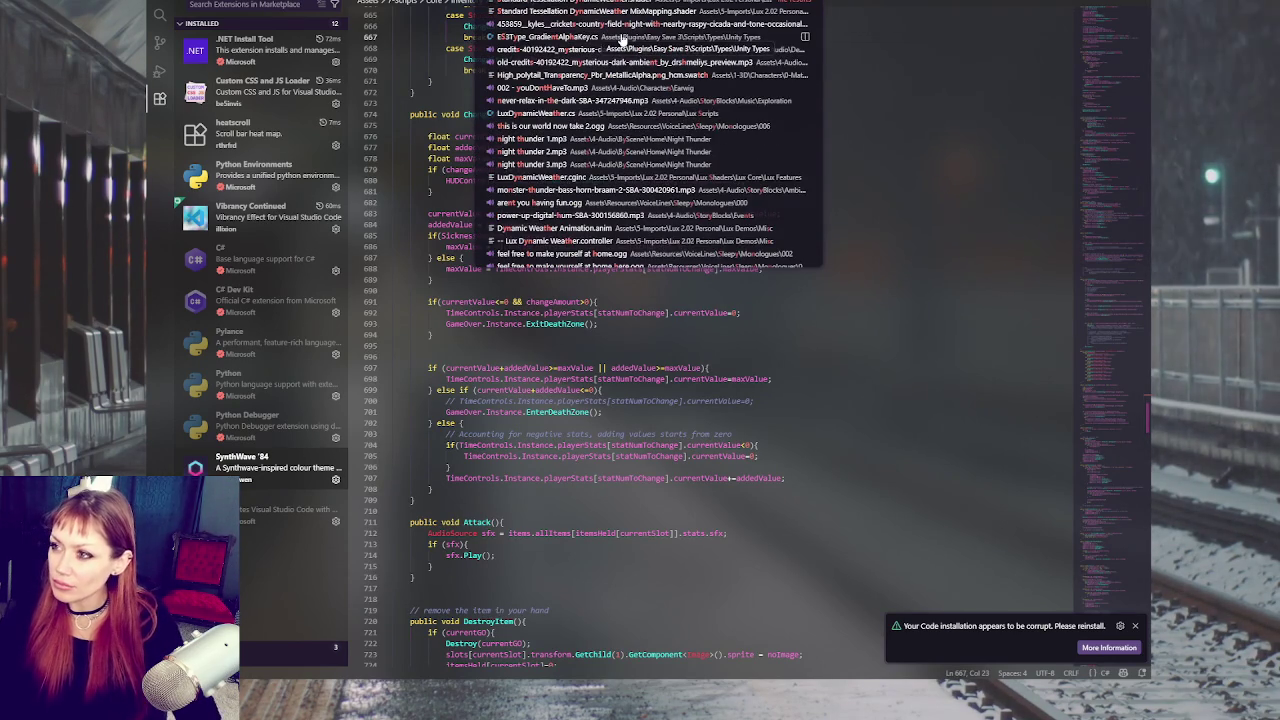
type("enviro")
key("Escape")
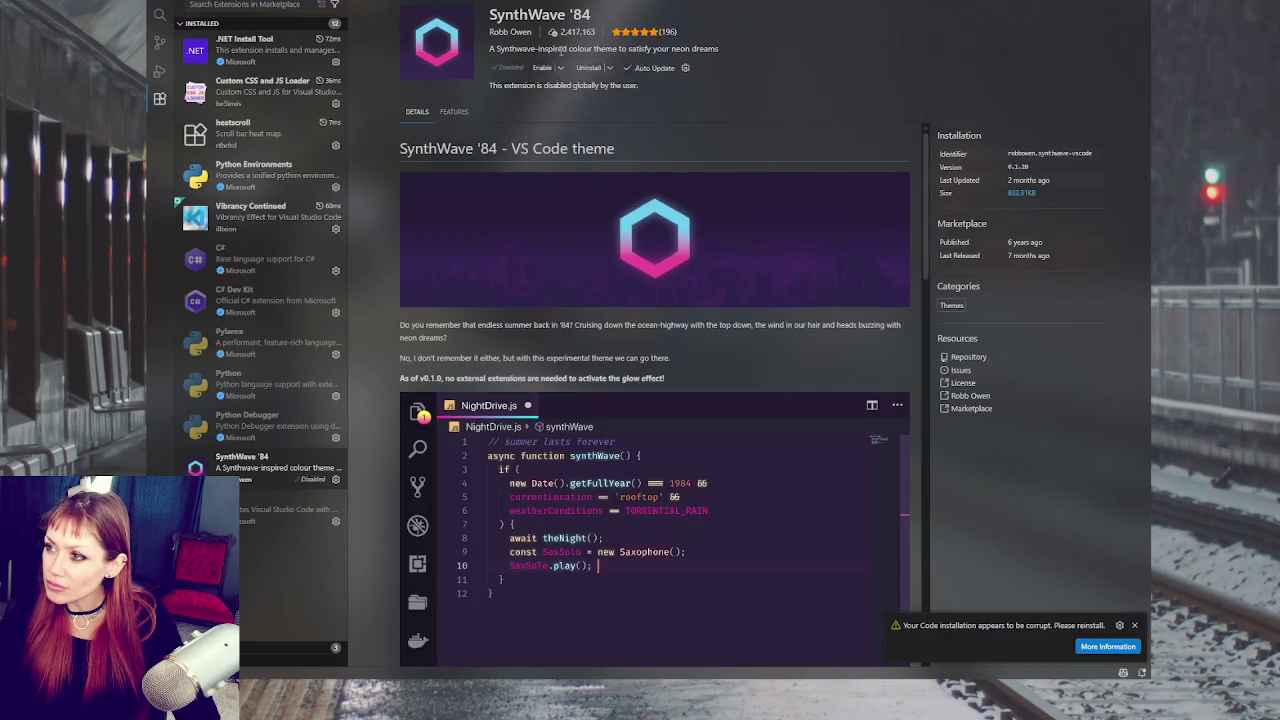
Step: Open VoiceLineObjects.cs and delete the stray character on line 1
key("ctrl+w")
key("ctrl+p")
key("Down")
key("Return")
key("BackSpace")
Step: Run the 'enable' command that turns on Custom CSS and JS
key("ctrl+shift+p")
key("Escape")
key("ctrl+shift+p")
scroll(621, 100, "up", 10)
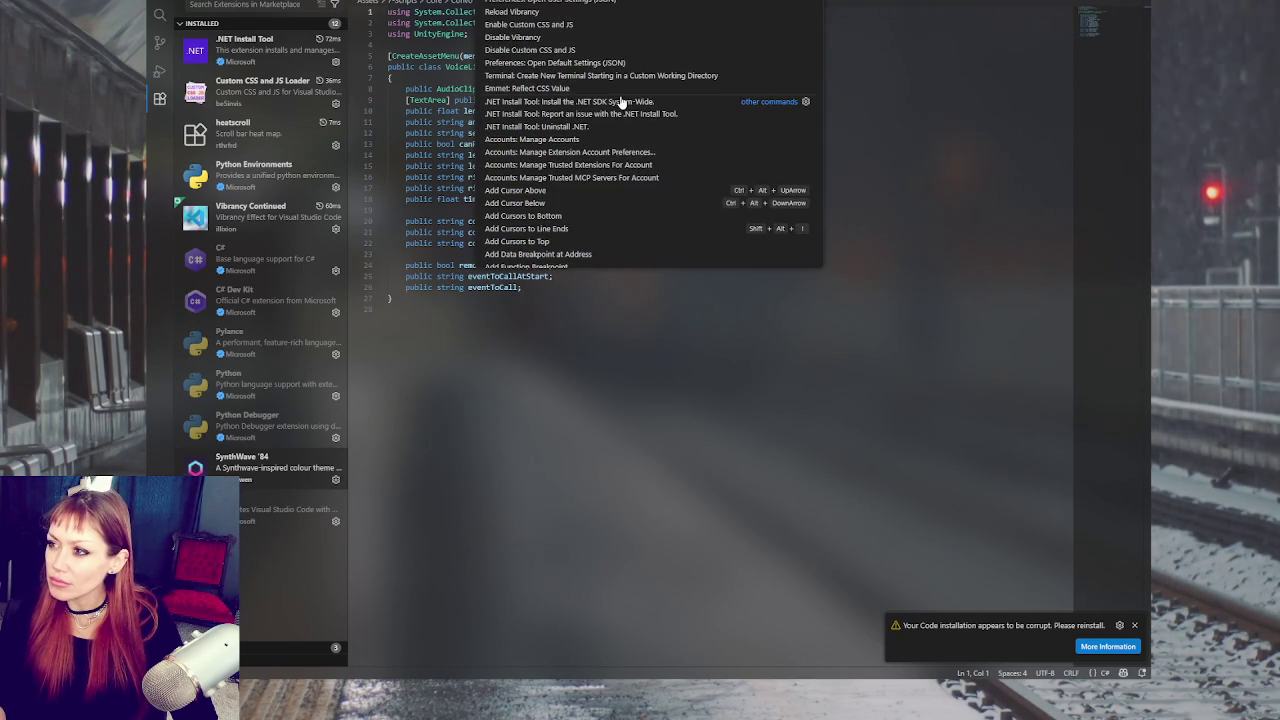
type("enable")
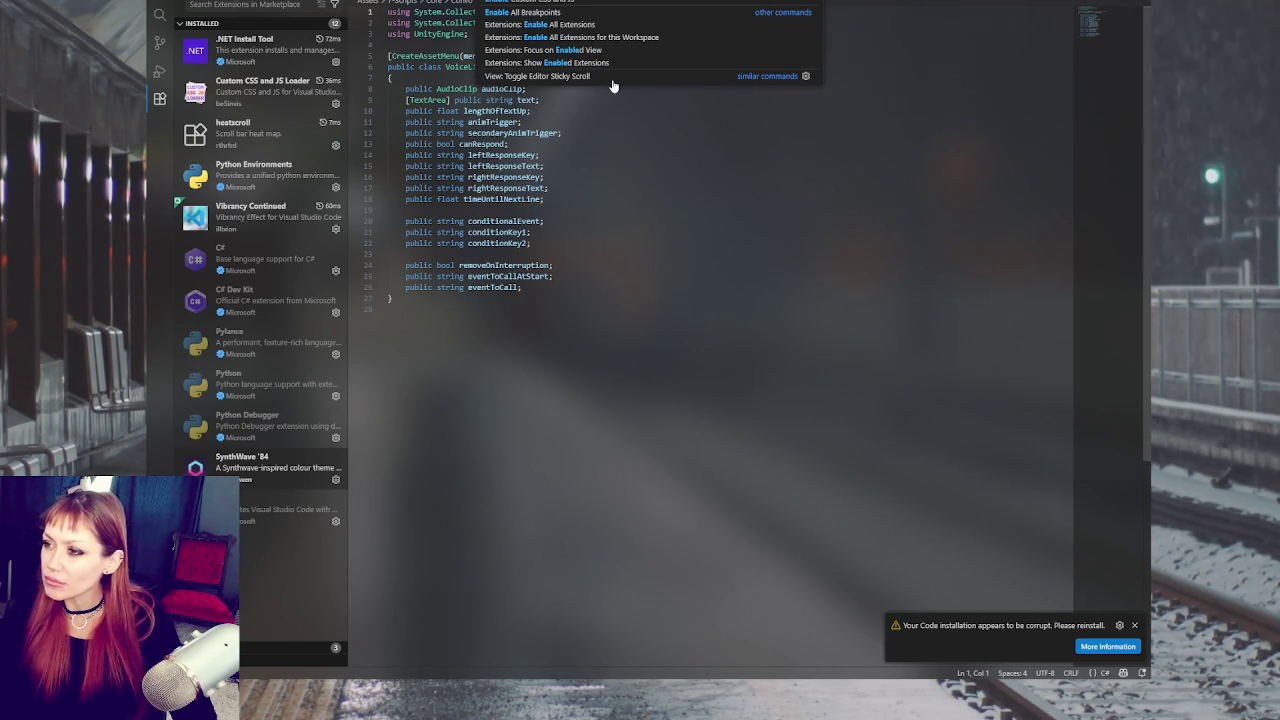
left_click(577, 3)
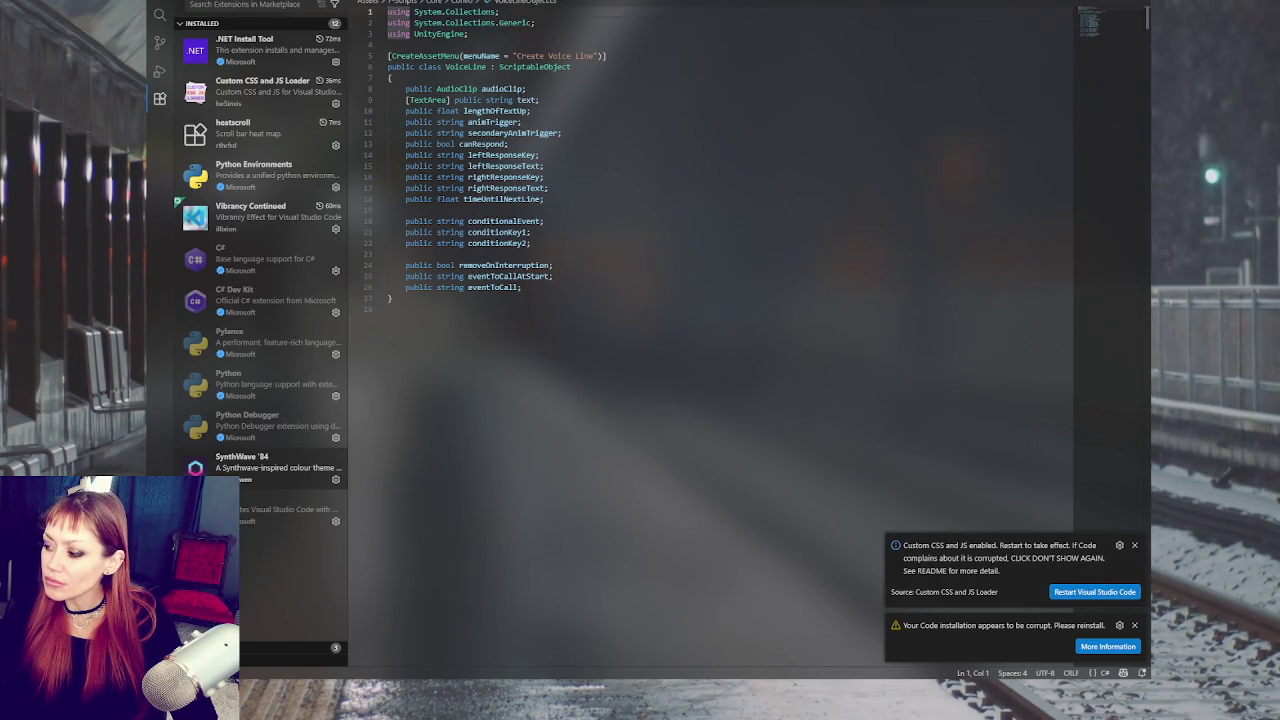
left_click(600, 4)
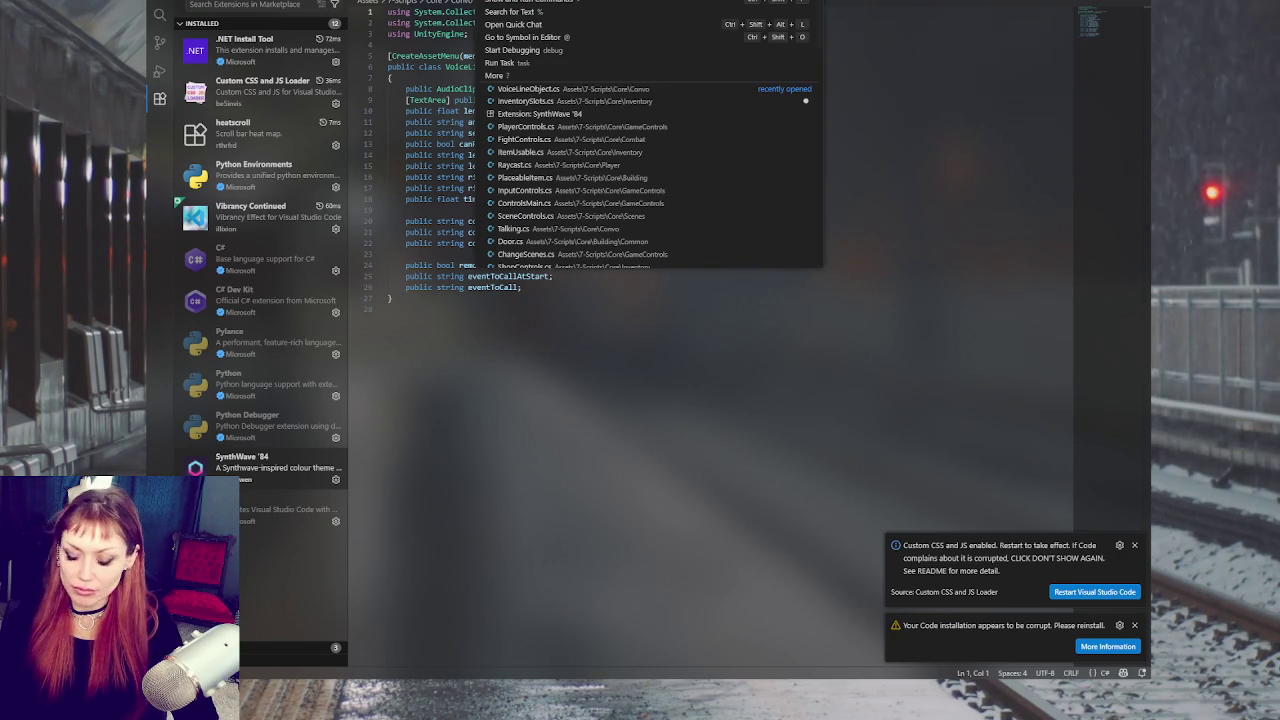
key("Escape")
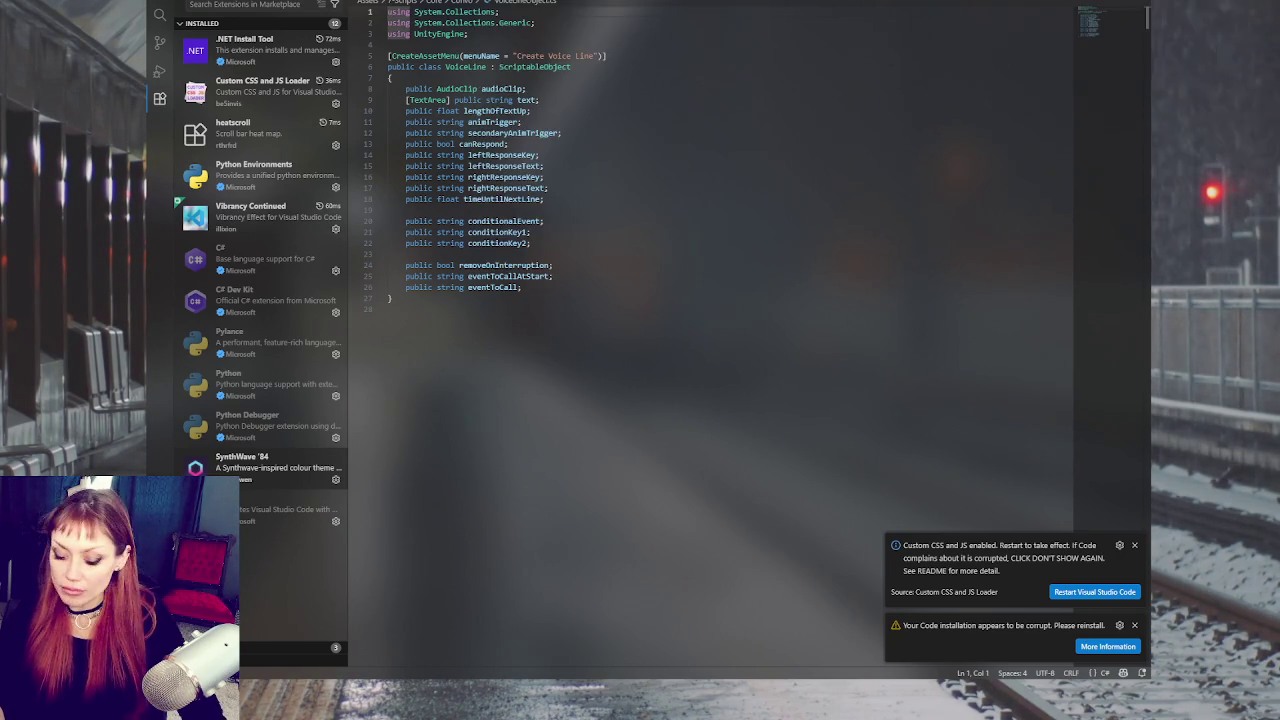
Step: Search for 'enable', then the project files for 'settings' and 'the', opening nothing
key("ctrl+shift+p")
type("enable")
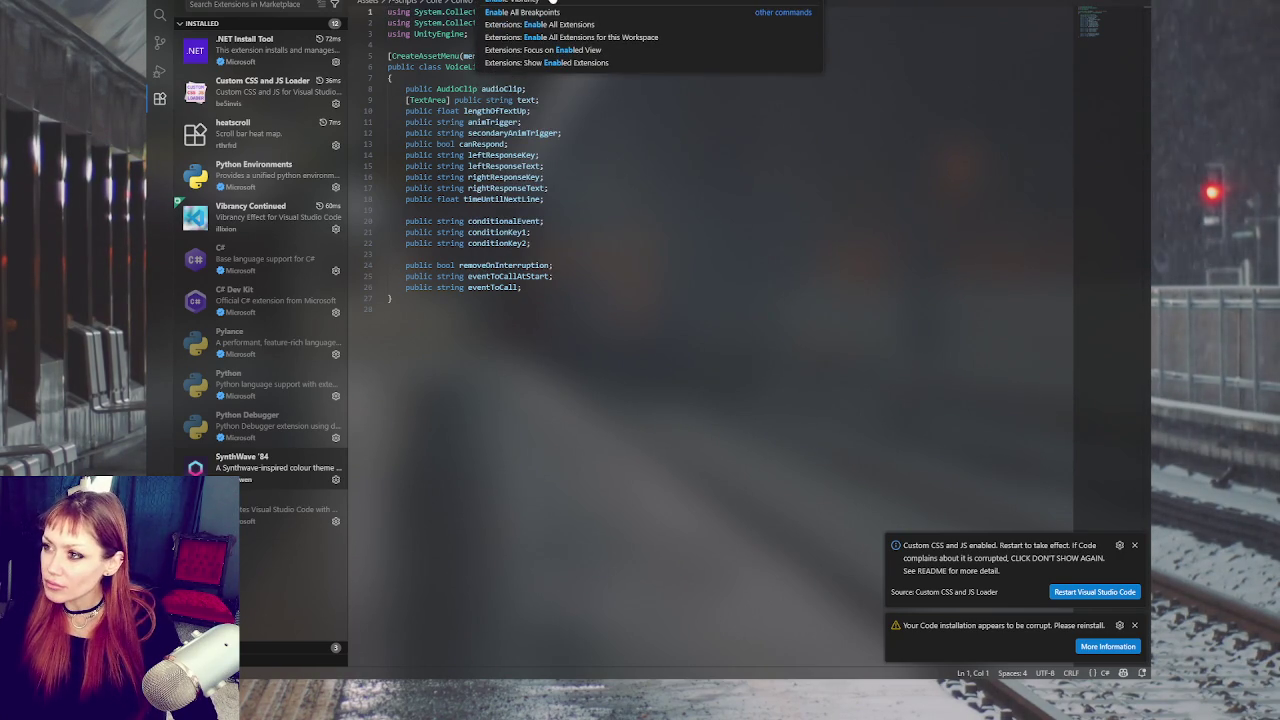
key("ctrl+a")
type("settings")
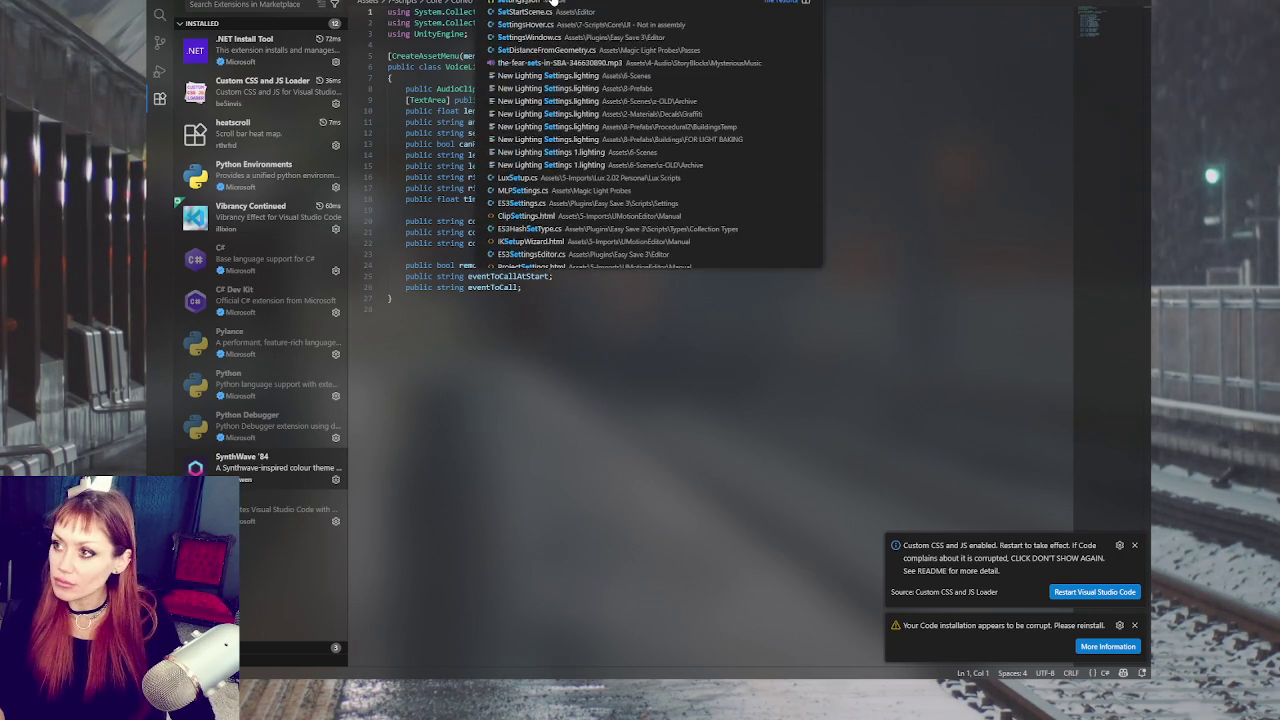
key("ctrl+a")
type("the")
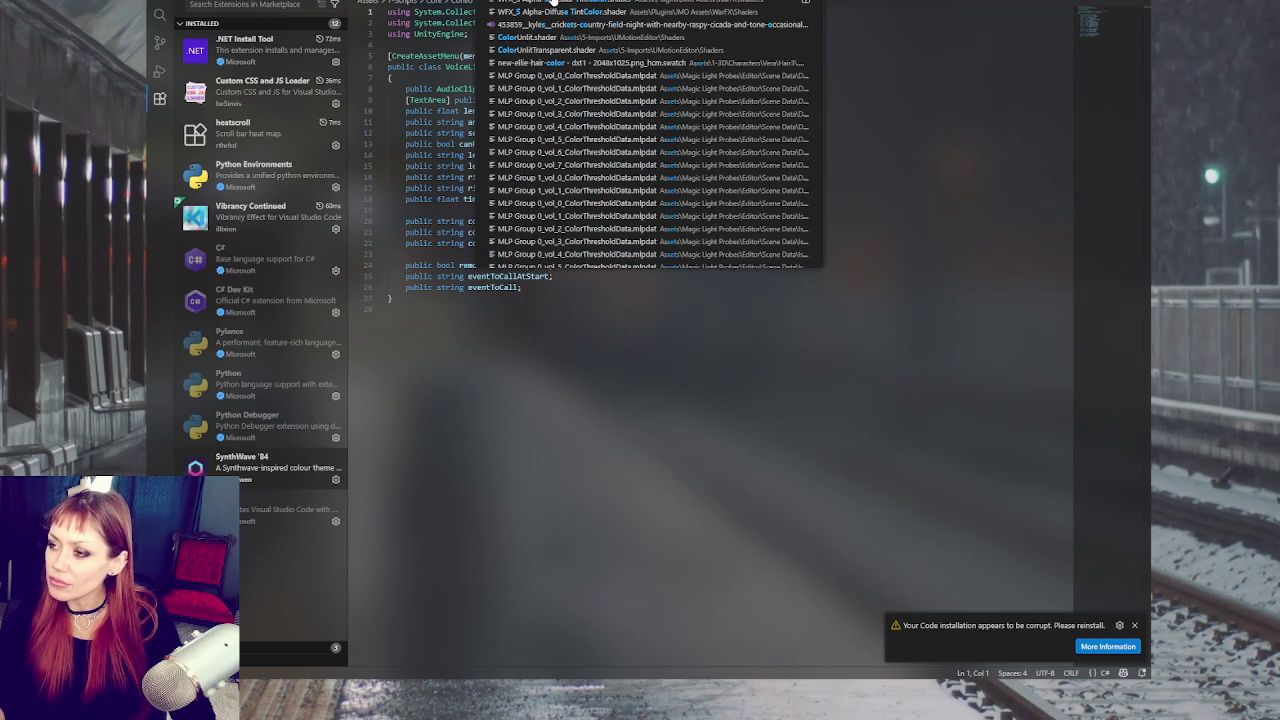
key("Escape")
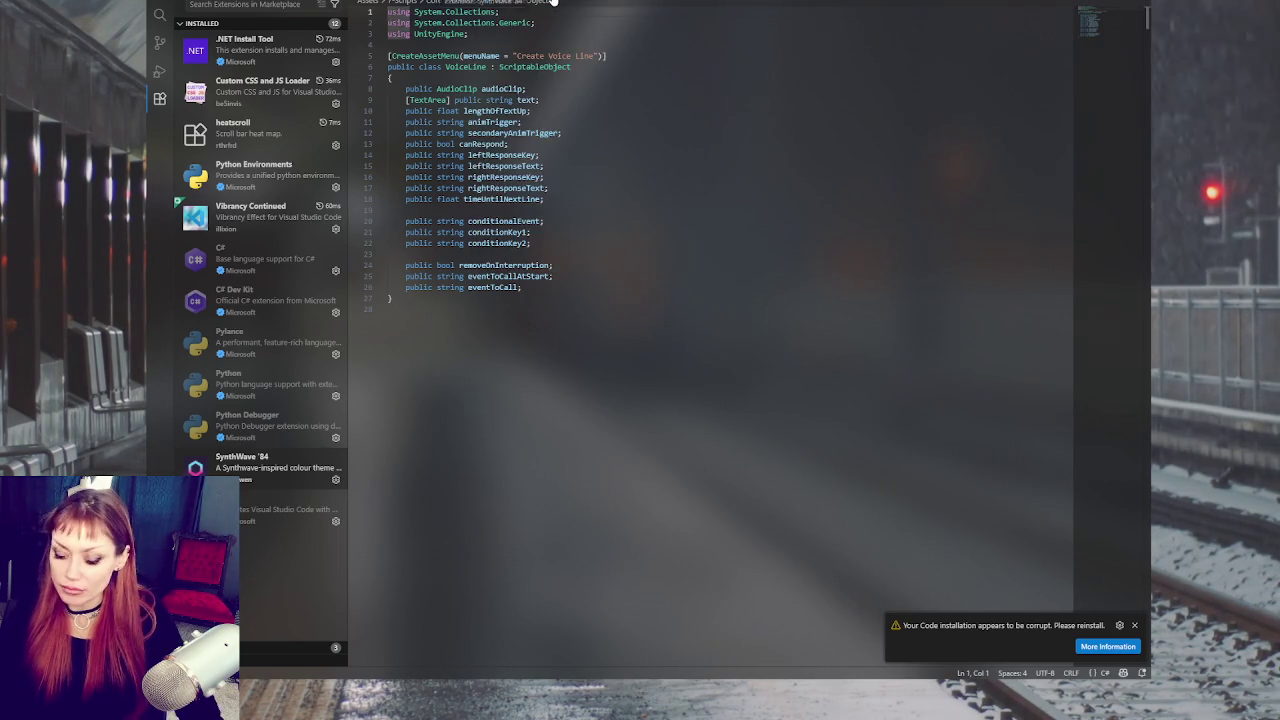
Step: Filter the editor commands by 'theme' and then 'syn' without running one
key("ctrl+shift+p")
type("theme")
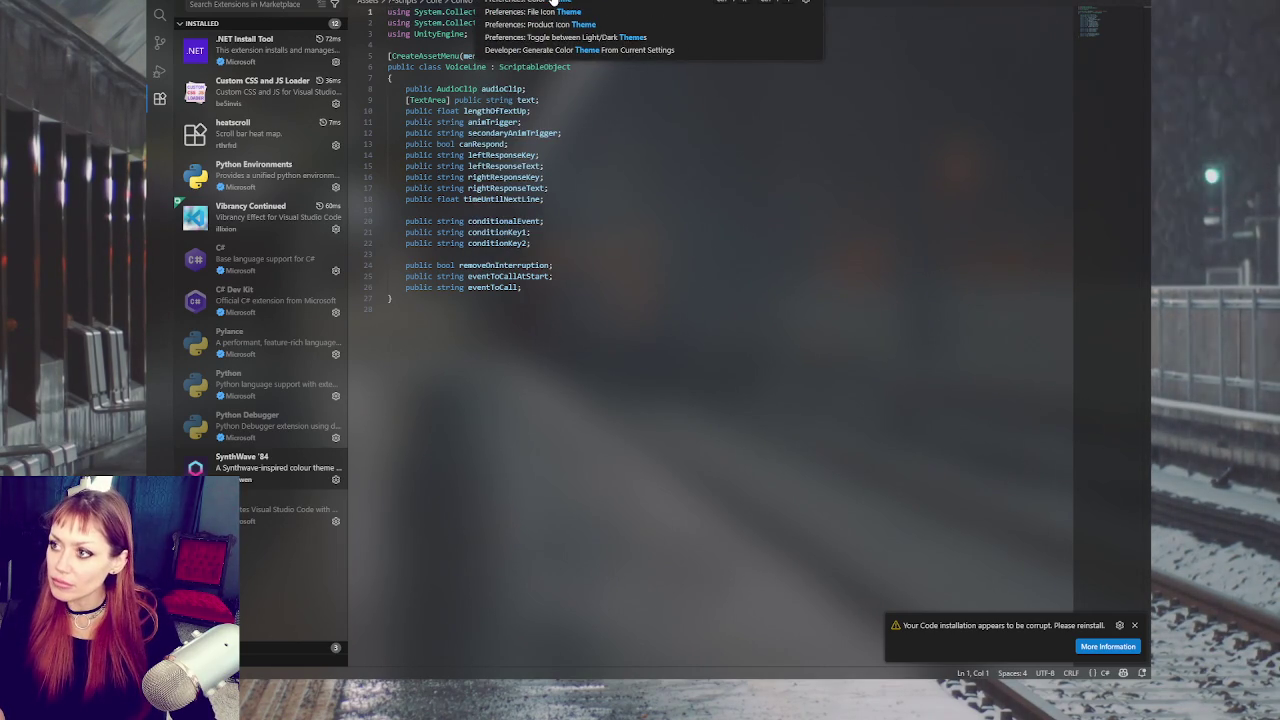
key("ctrl+BackSpace")
type("syn")
key("Escape")
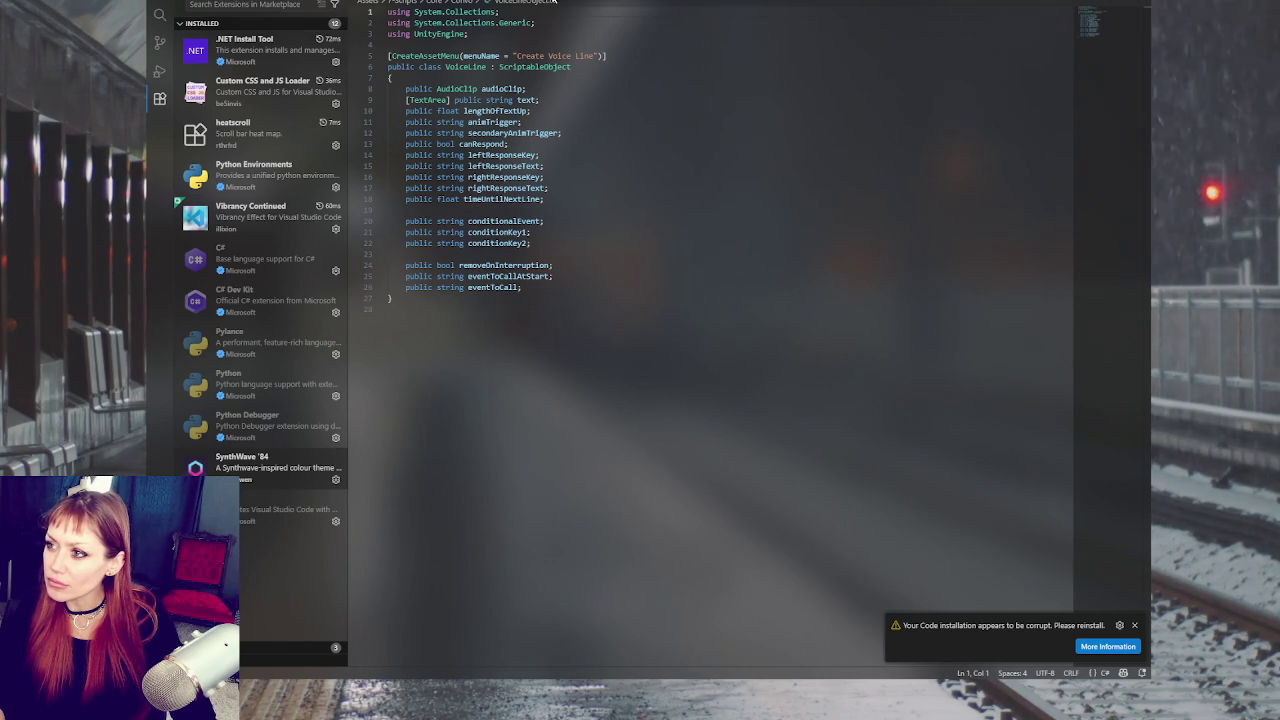
key("ctrl+shift+p")
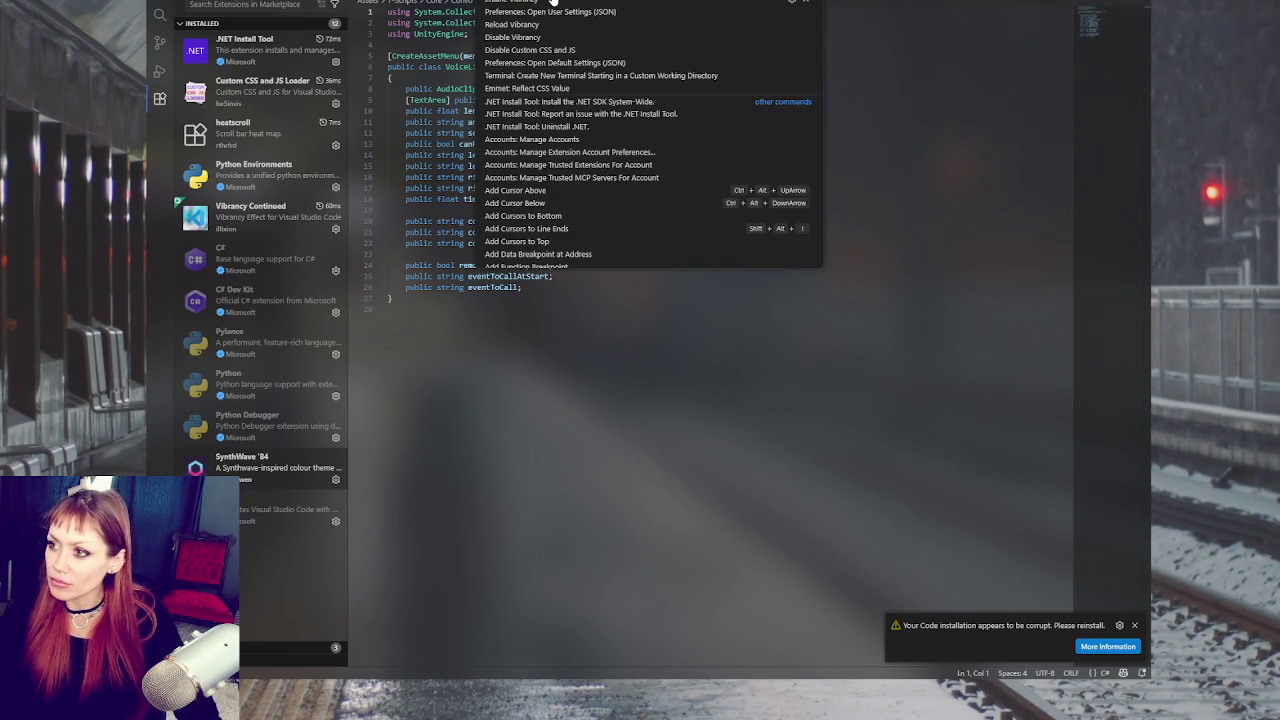
key("Escape")
Step: Enable the SynthWave '84 extension and apply its colour theme
left_click(244, 476)
left_click(509, 72)
left_click(501, 74)
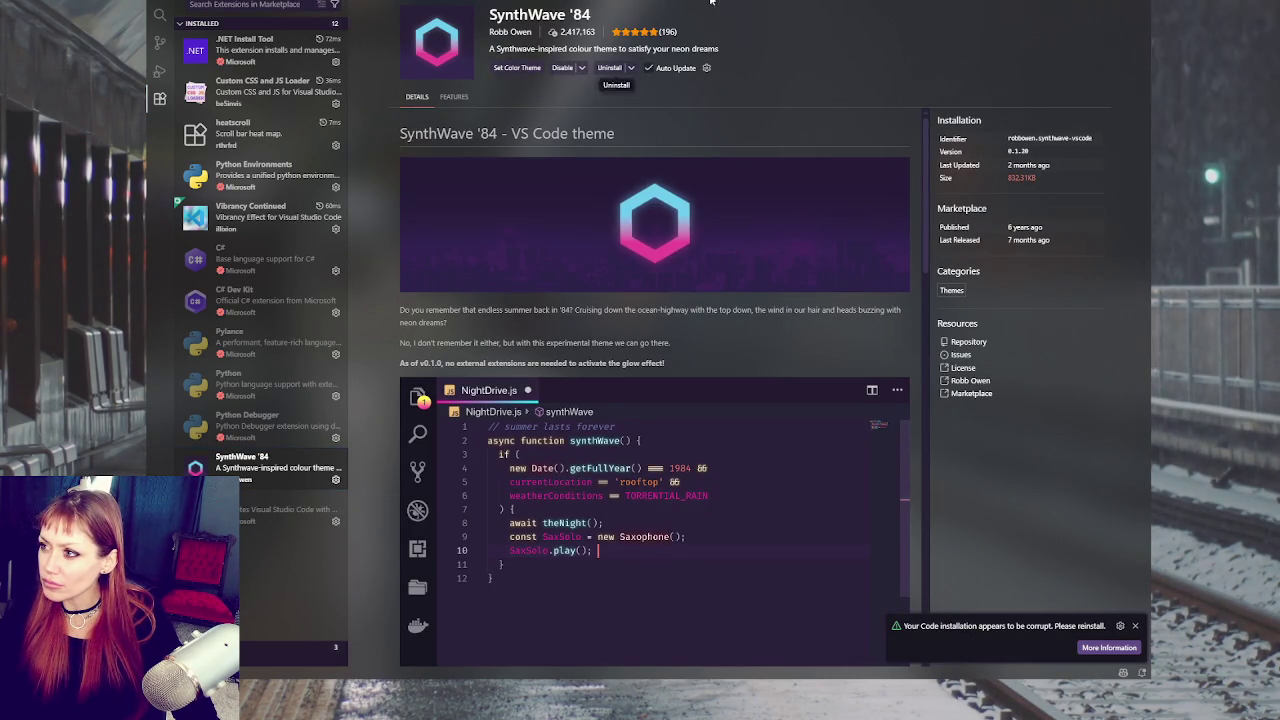
Step: Open the NPCVoiceLines script through the quick file search 'npc'
key("ctrl+w")
key("ctrl+p")
type("npc")
key("Return")
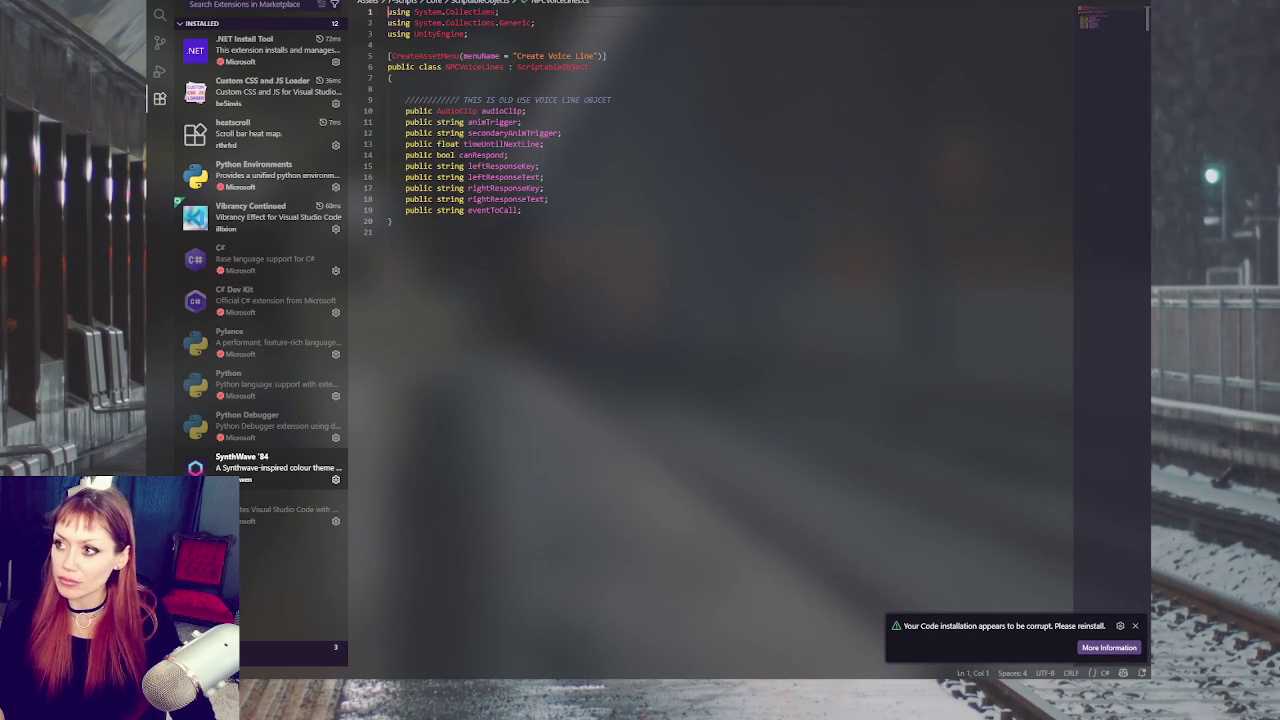
Step: Run 'Synthwave '84: Enable Neon Dreams' and restart the editor
key("ctrl+shift+p")
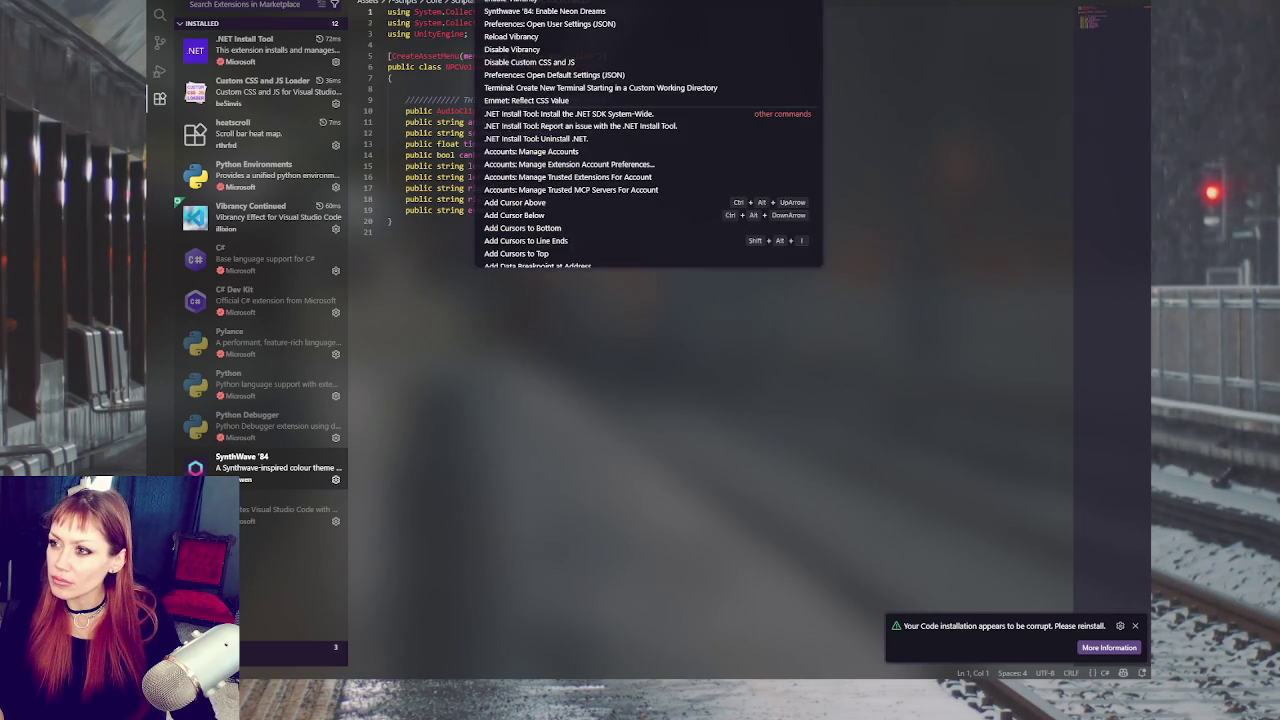
type("syn")
key("Return")
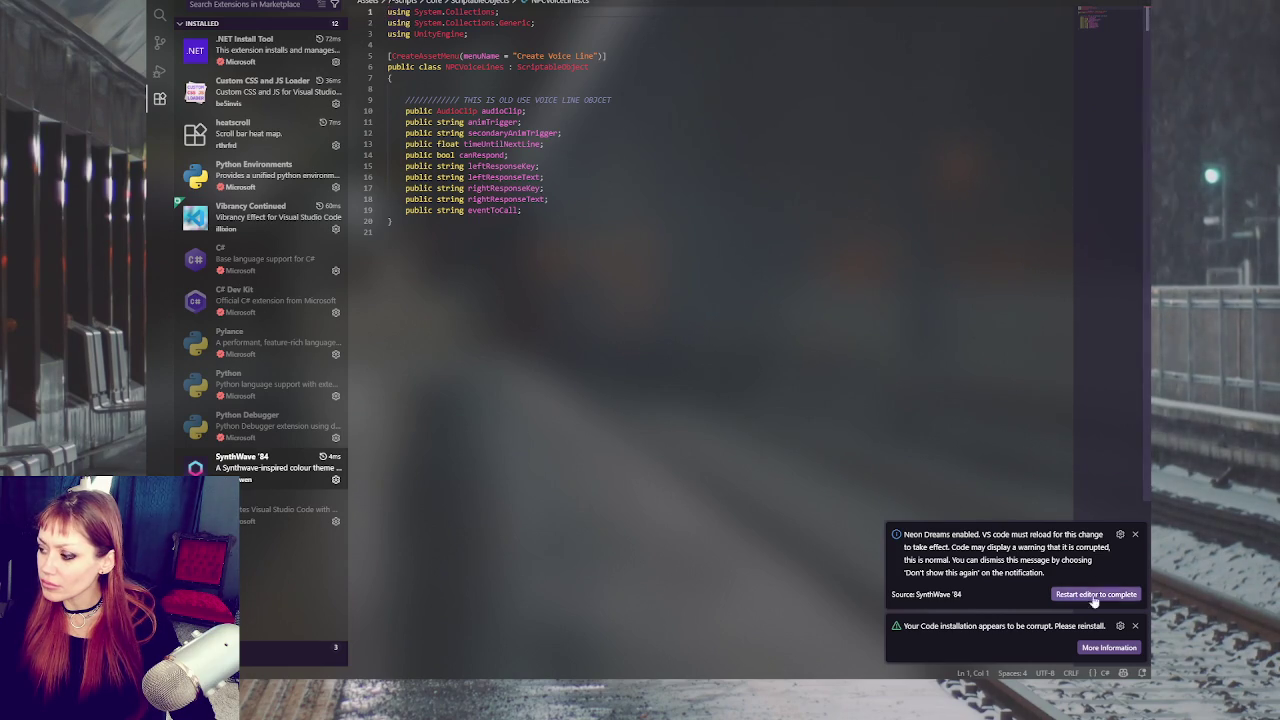
left_click(1094, 594)
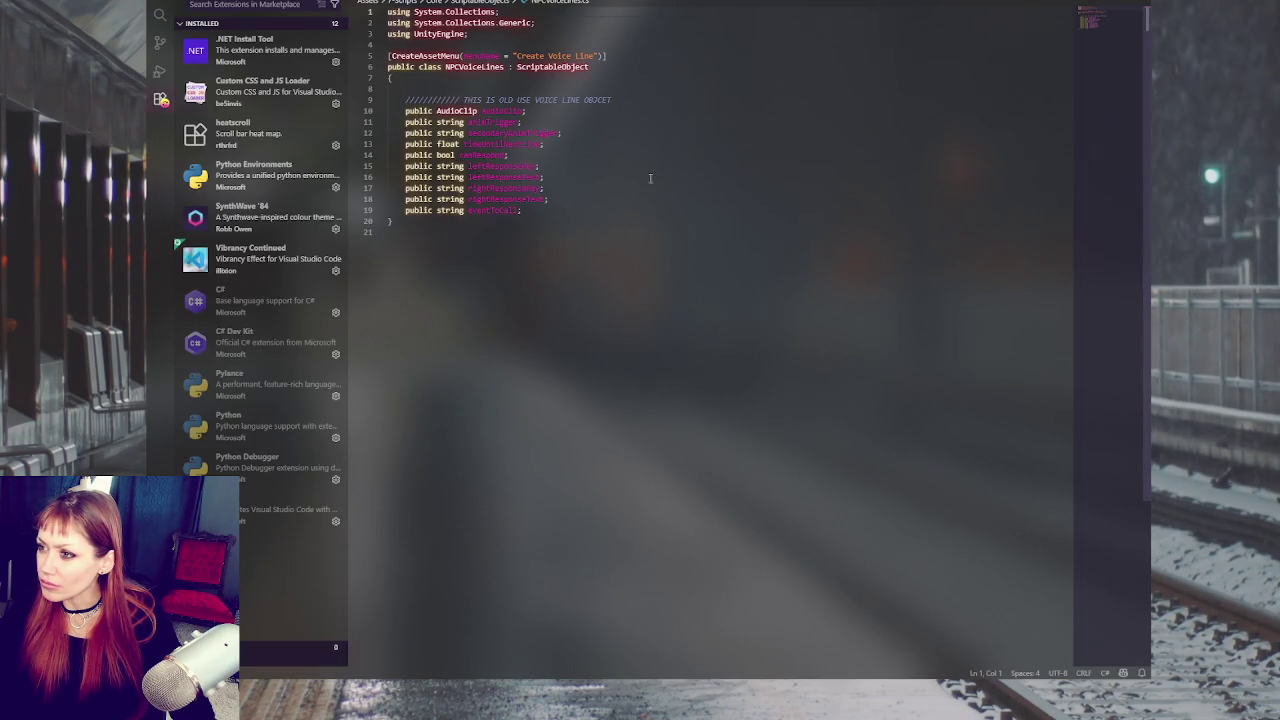
Step: Hide the extensions sidebar and set the corrupt-installation warning to Don't Show Again
key("ctrl+b")
key("ctrl+w")
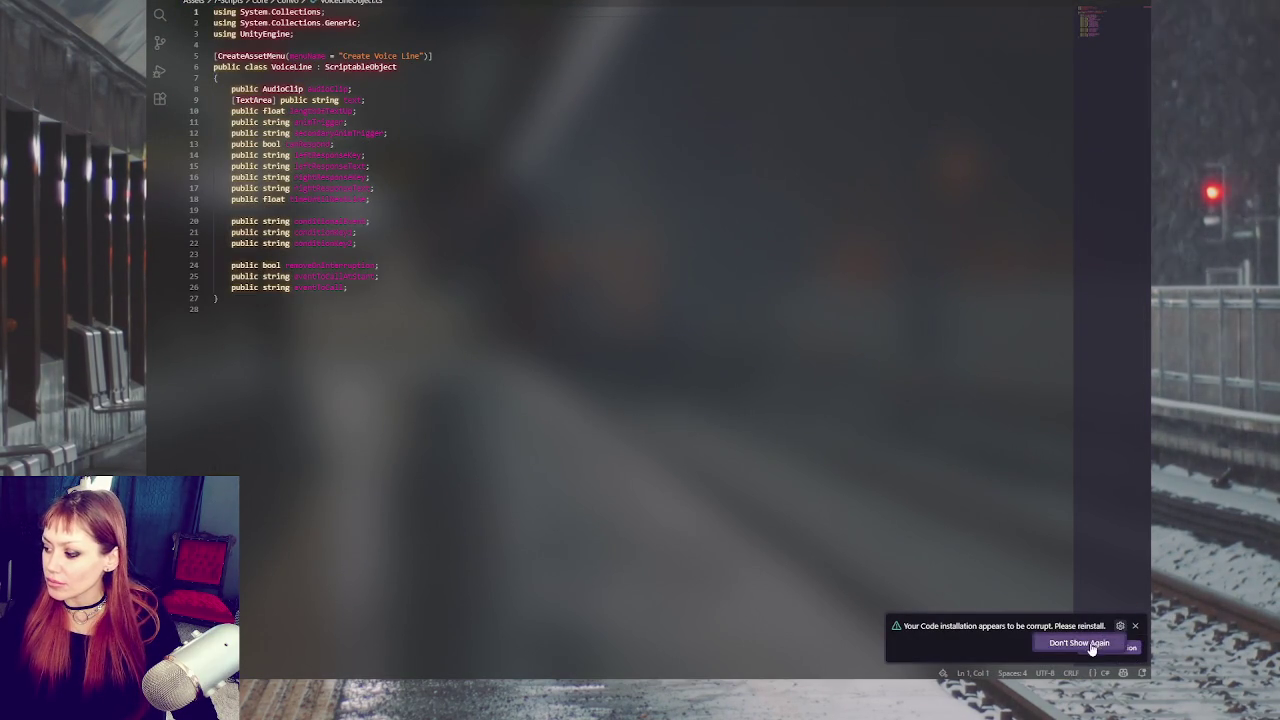
left_click(1135, 626)
left_click(370, 177)
Step: Cycle through InventorySlots to the FightControls.cs combat script
key("ctrl+w")
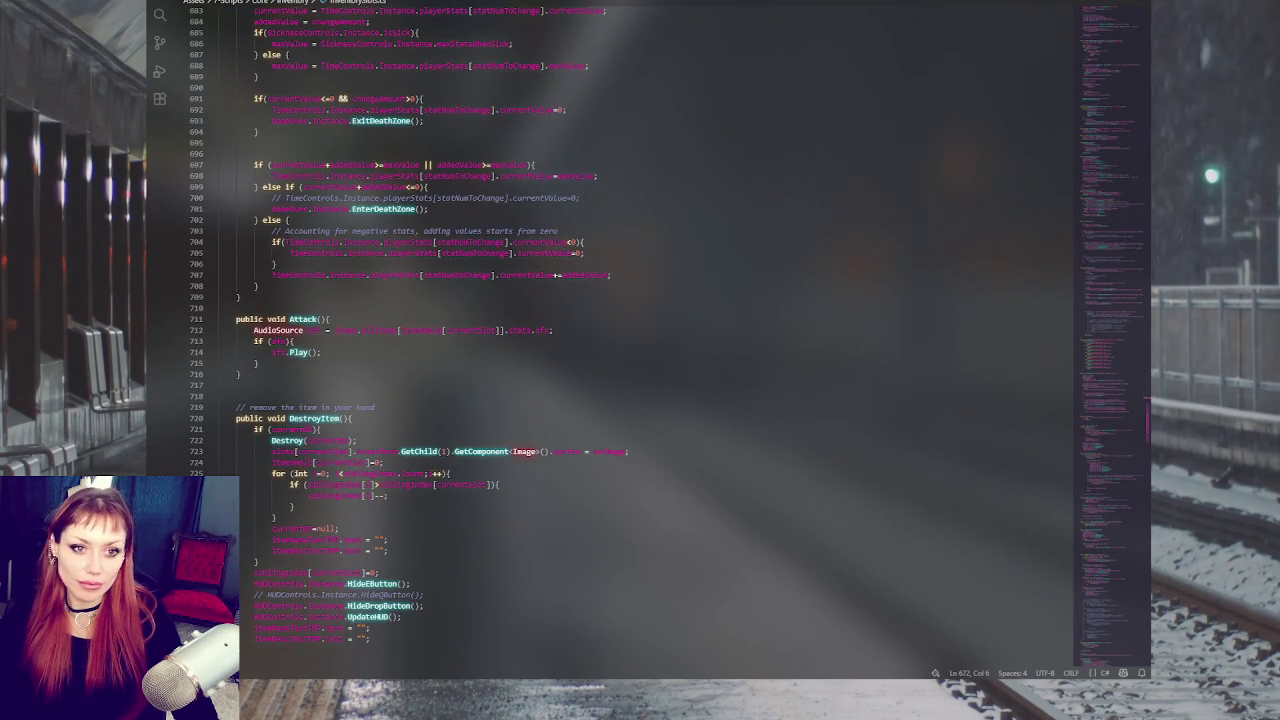
scroll(542, 244, "down", 14)
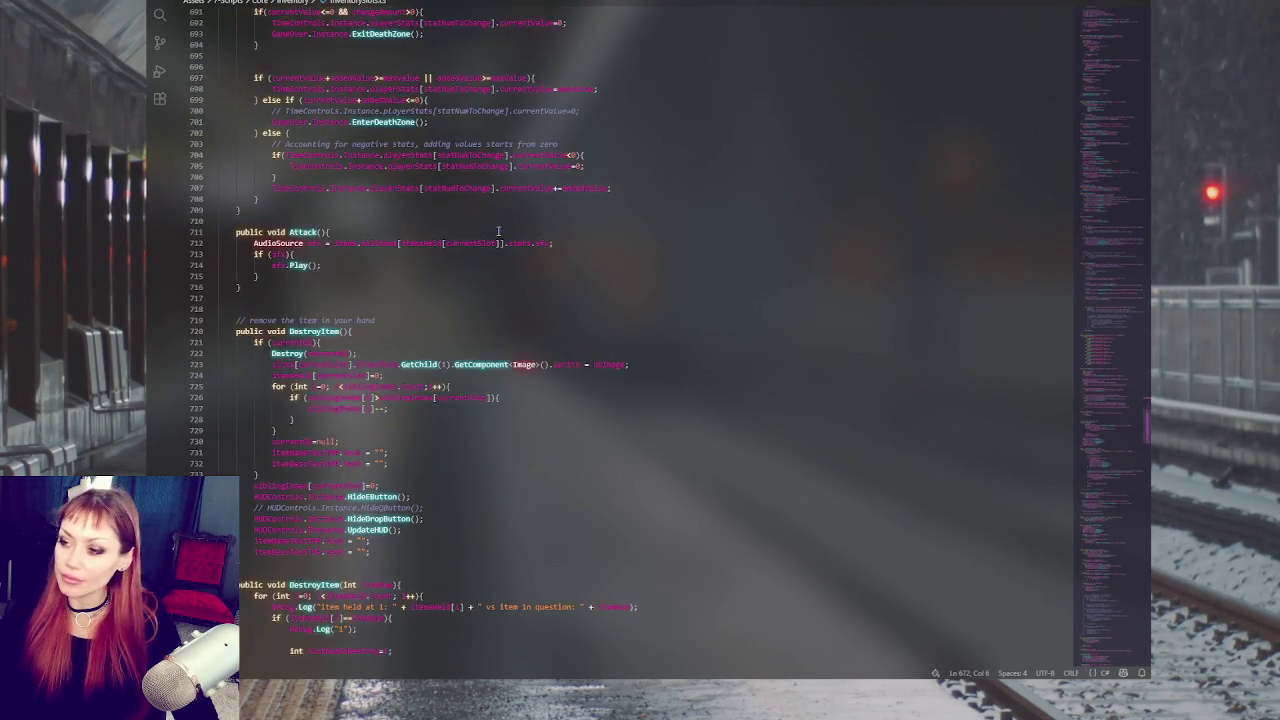
scroll(542, 244, "down", 17)
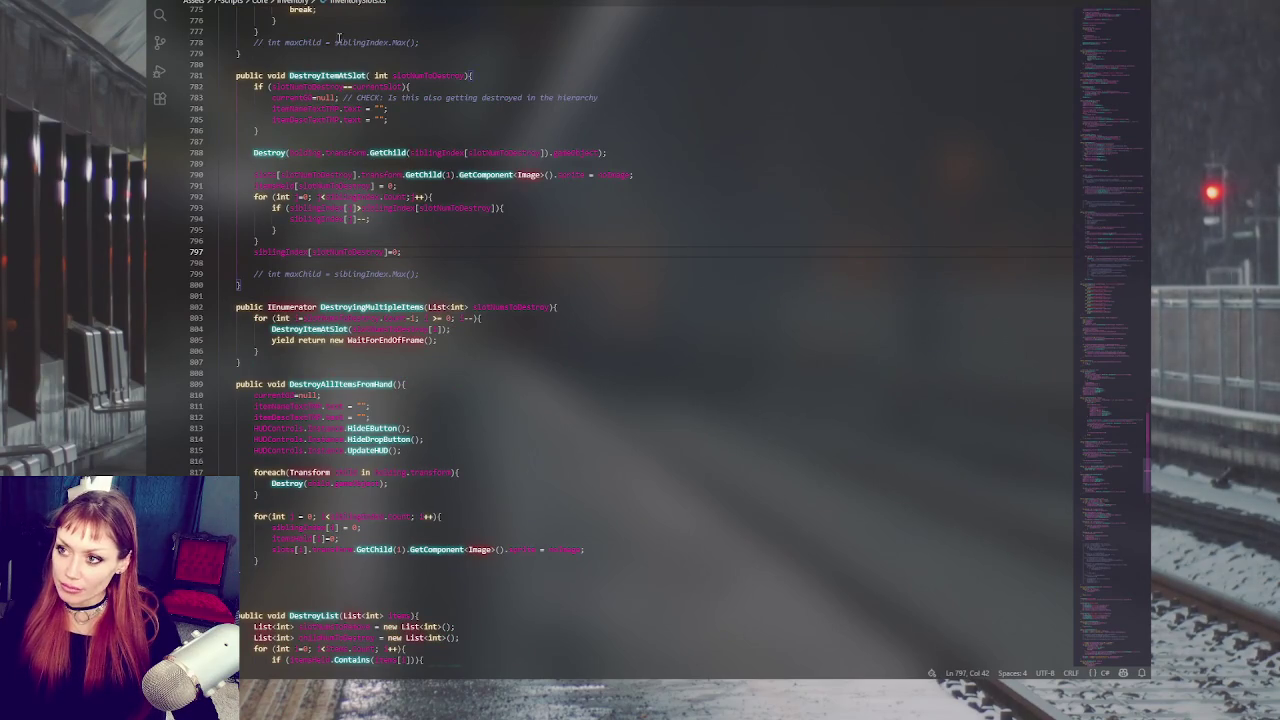
key("ctrl+w")
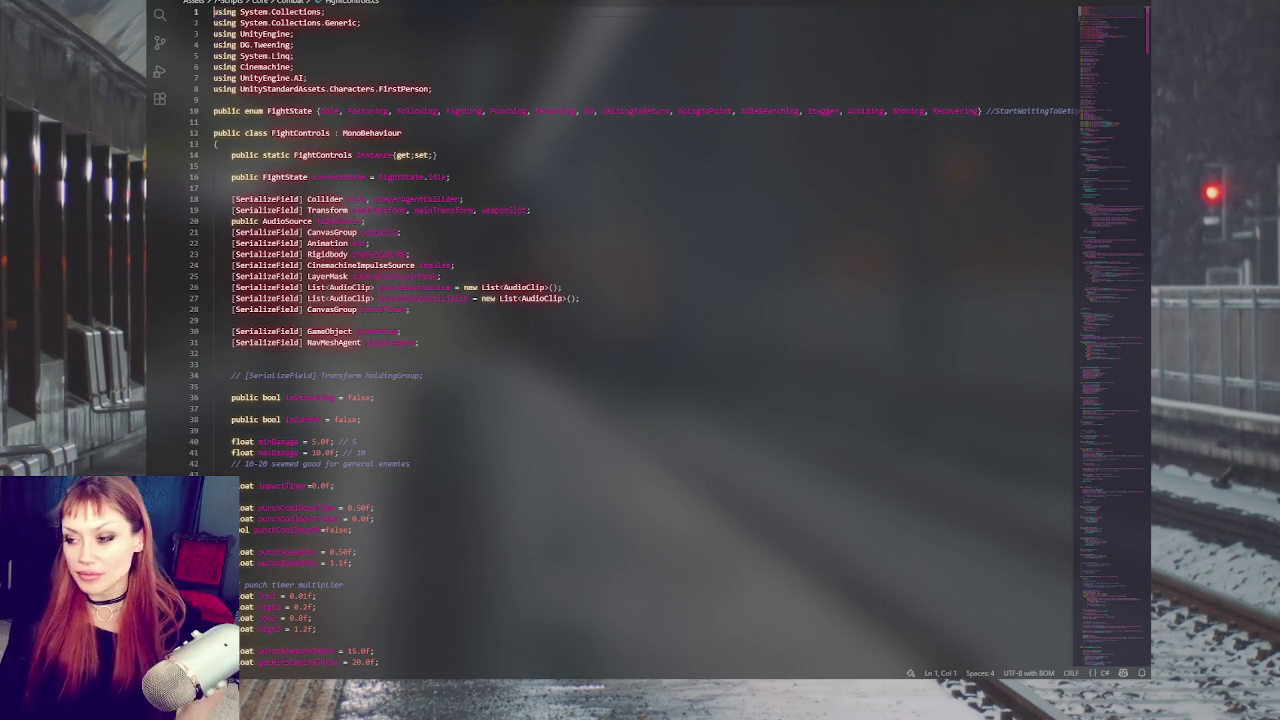
left_click(503, 166)
scroll(593, 153, "down", 5)
scroll(593, 153, "down", 18)
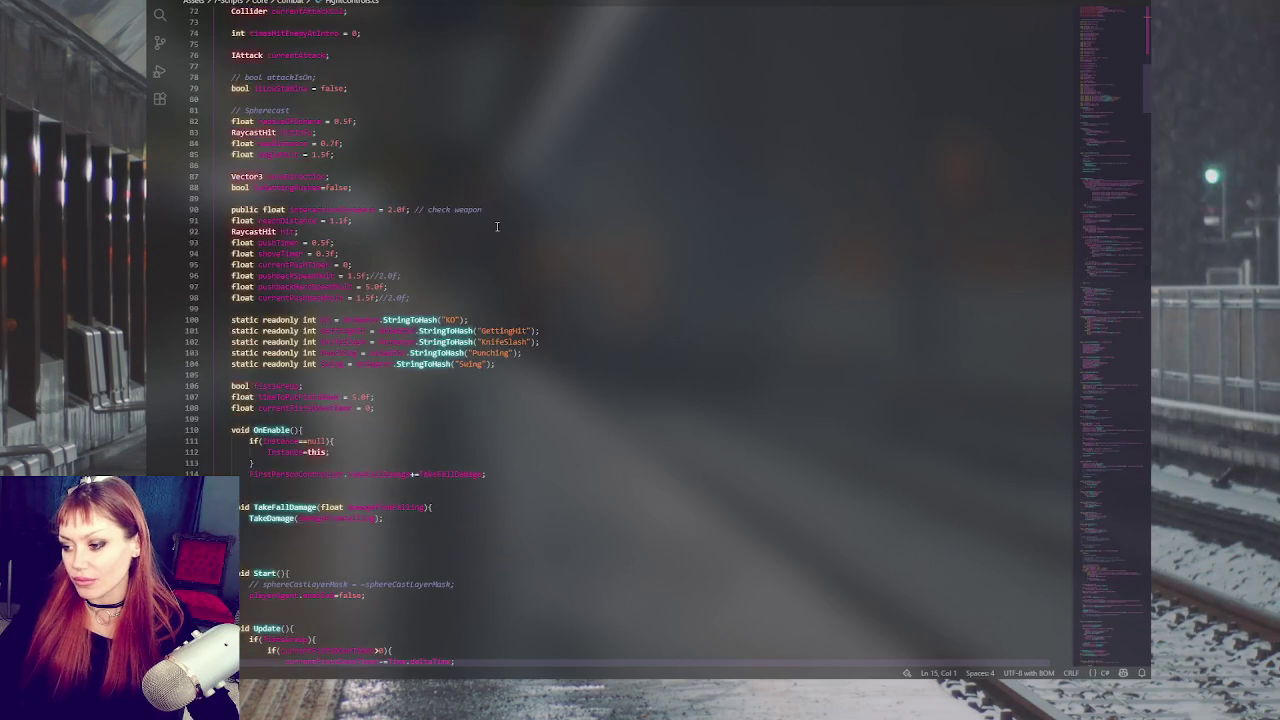
scroll(504, 231, "down", 19)
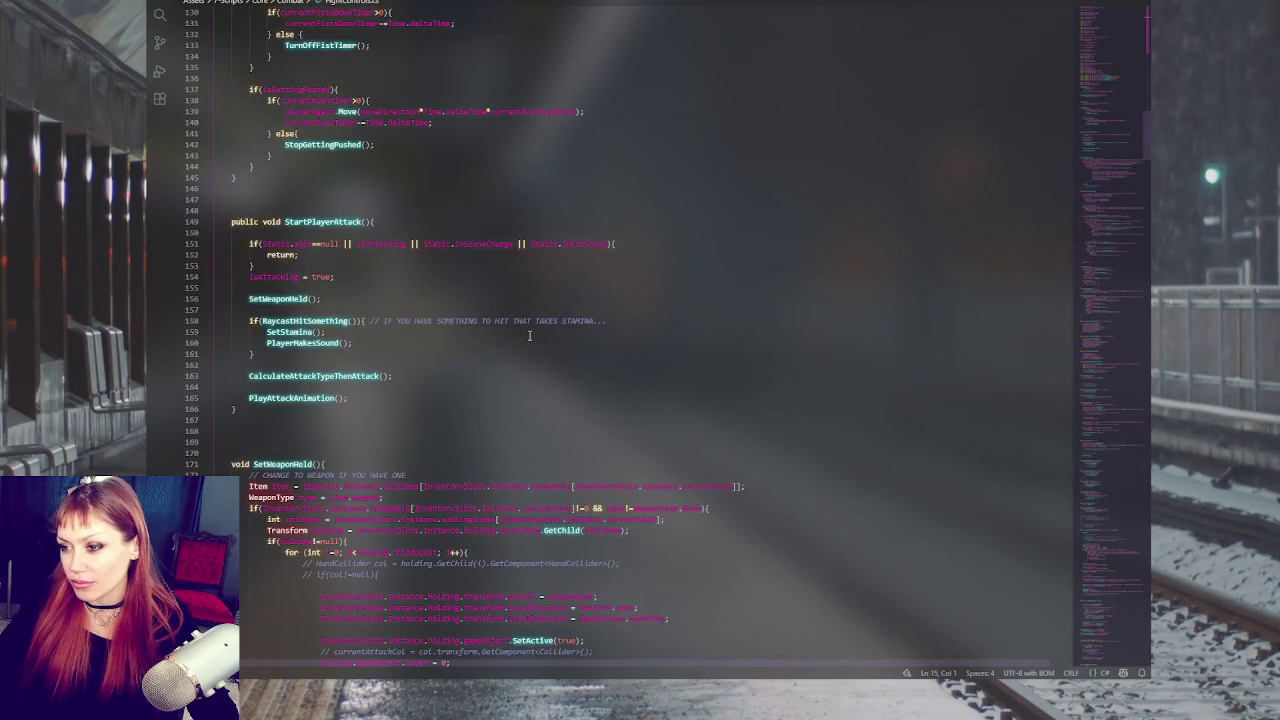
scroll(530, 335, "down", 18)
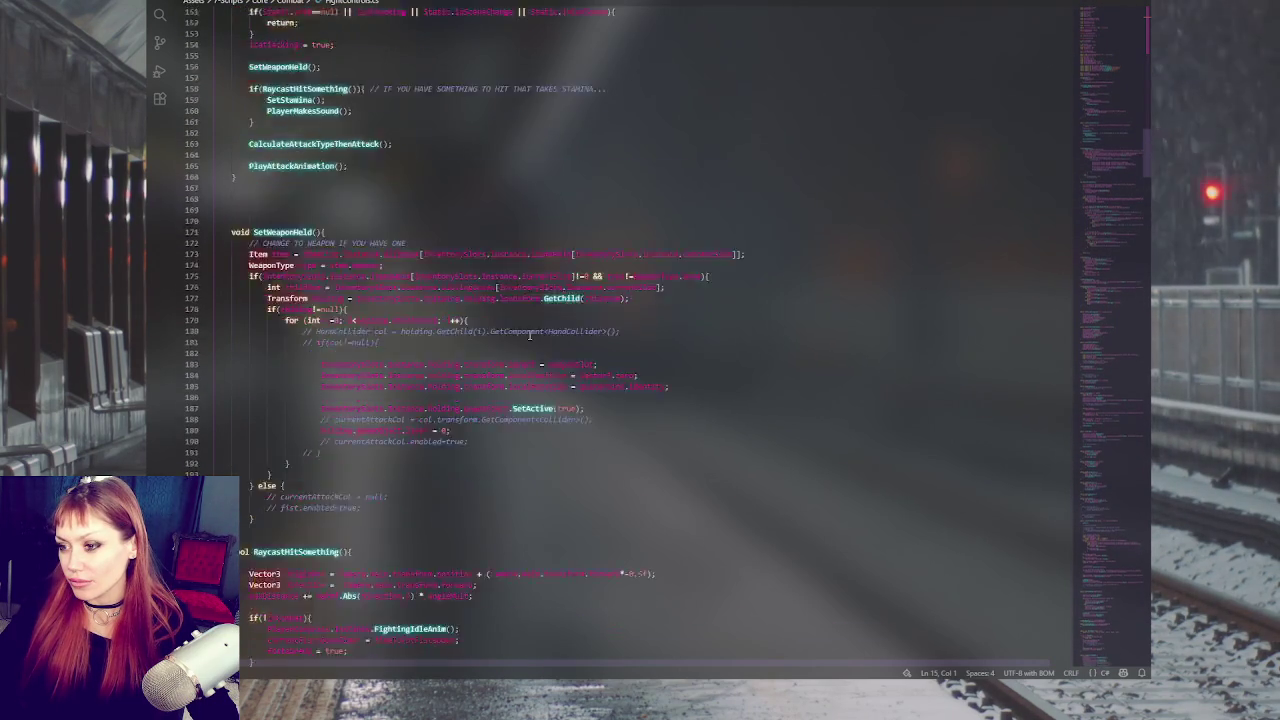
scroll(570, 384, "down", 20)
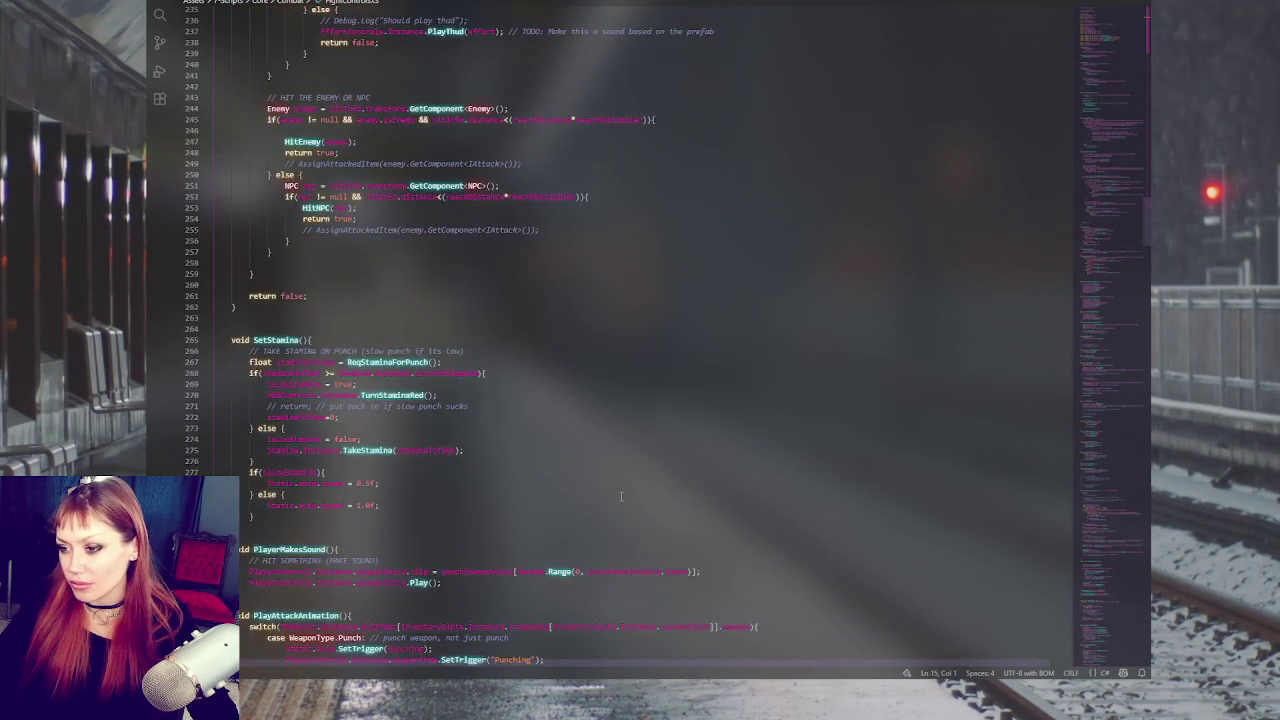
scroll(633, 516, "down", 6)
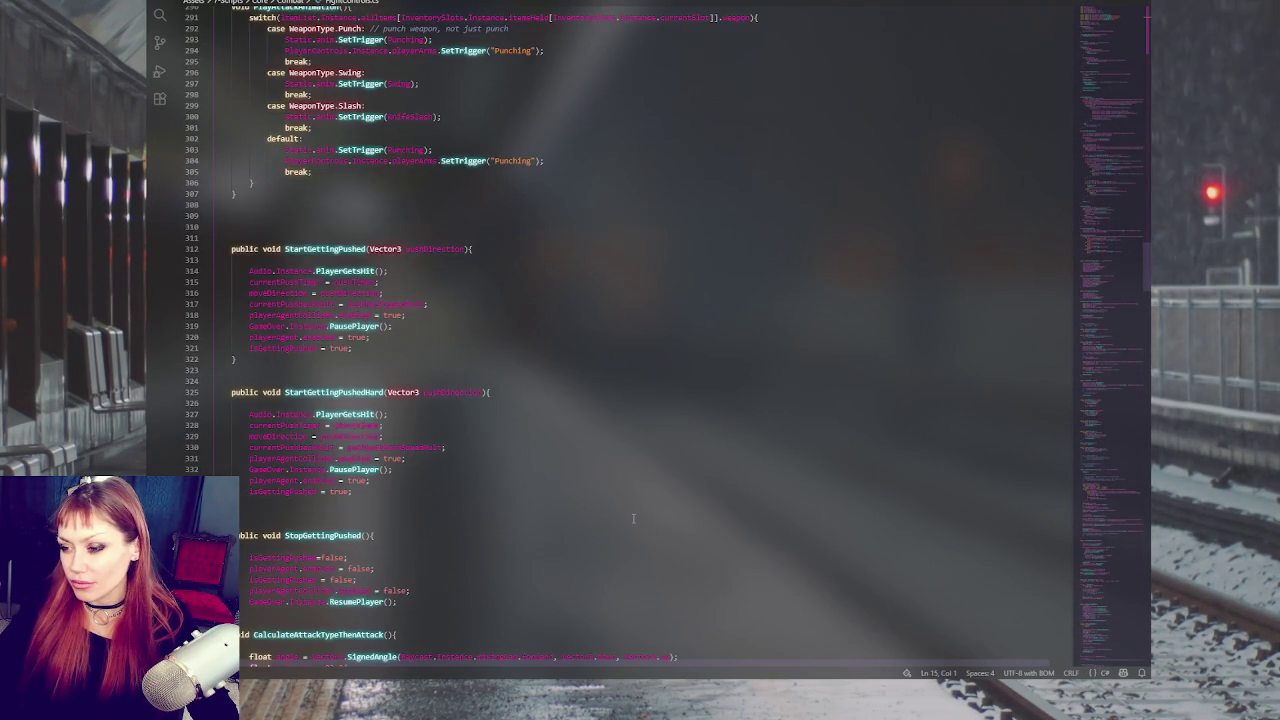
scroll(633, 518, "down", 5)
scroll(633, 518, "down", 10)
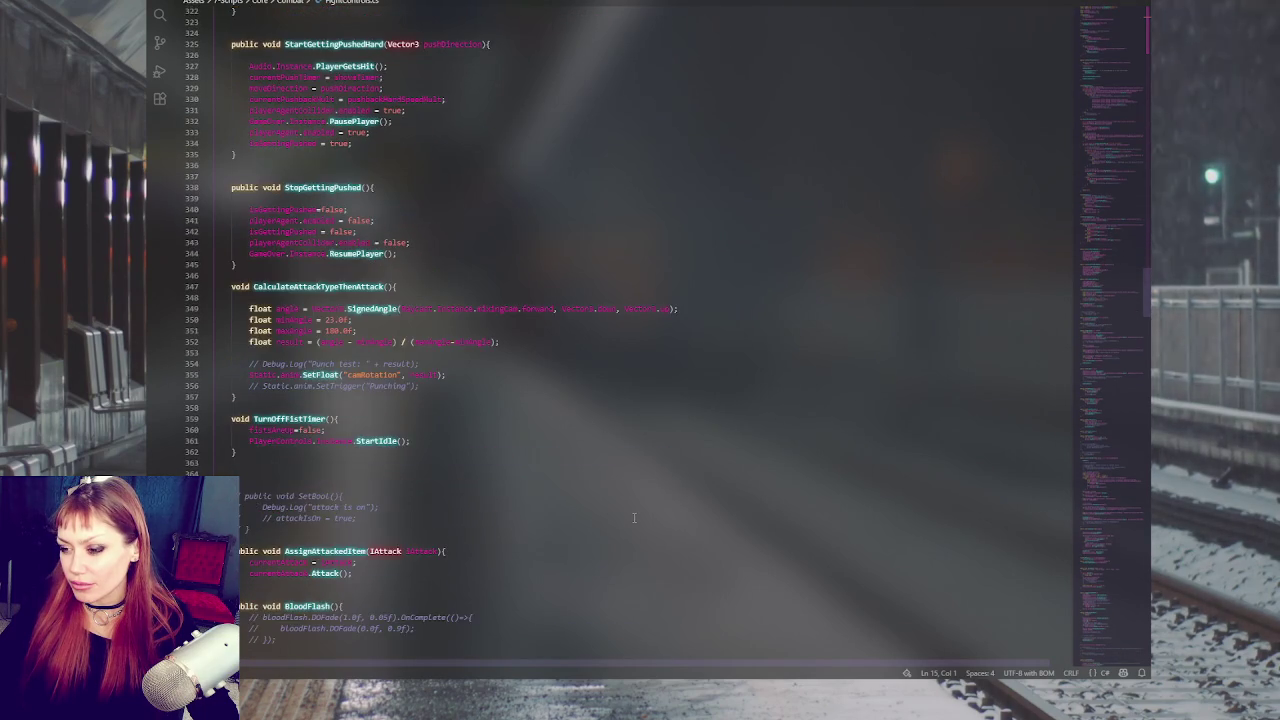
scroll(641, 526, "down", 6)
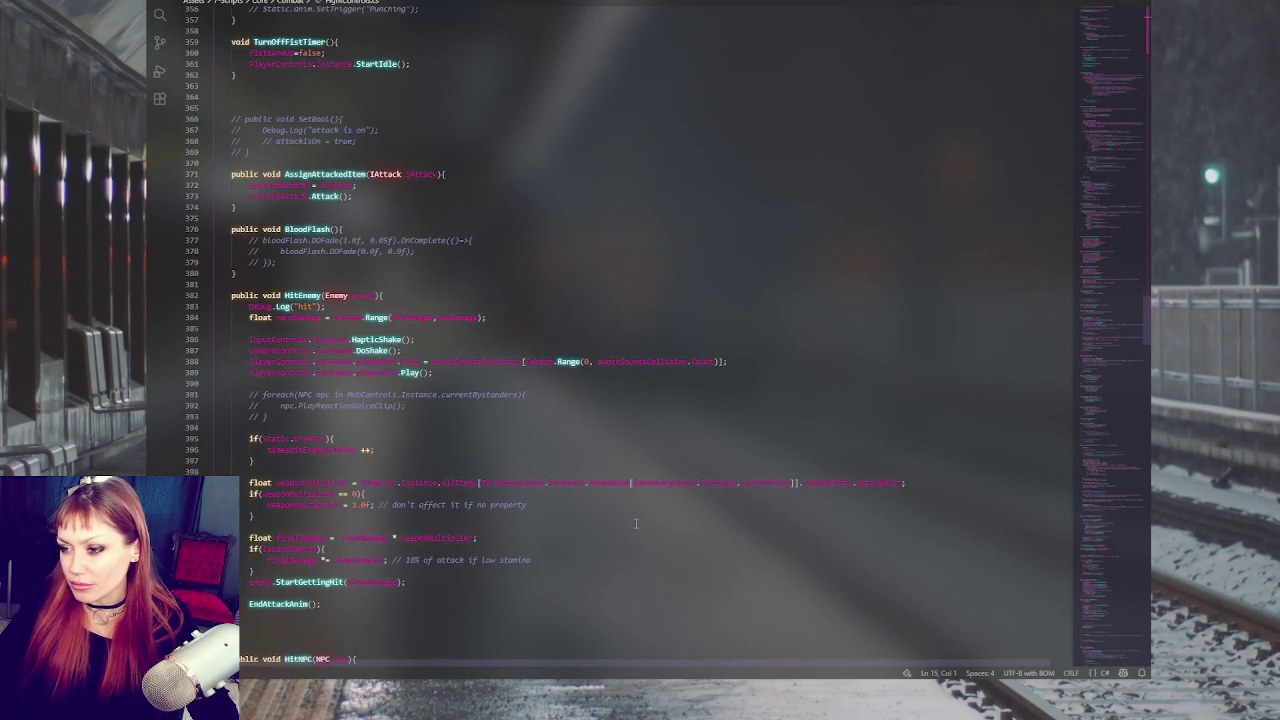
scroll(635, 523, "up", 5)
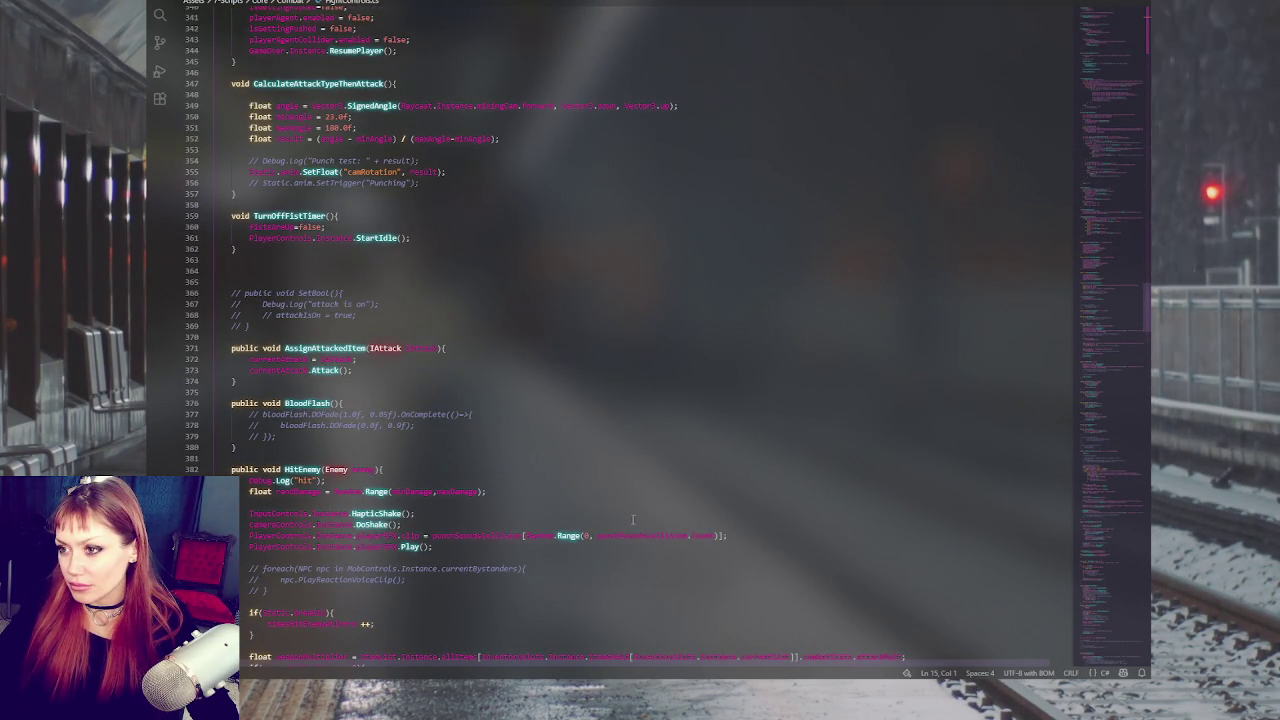
left_click(633, 487)
Step: Search the script for 'combat', then step through all 'inCombat' matches
key("ctrl+f")
type("comba")
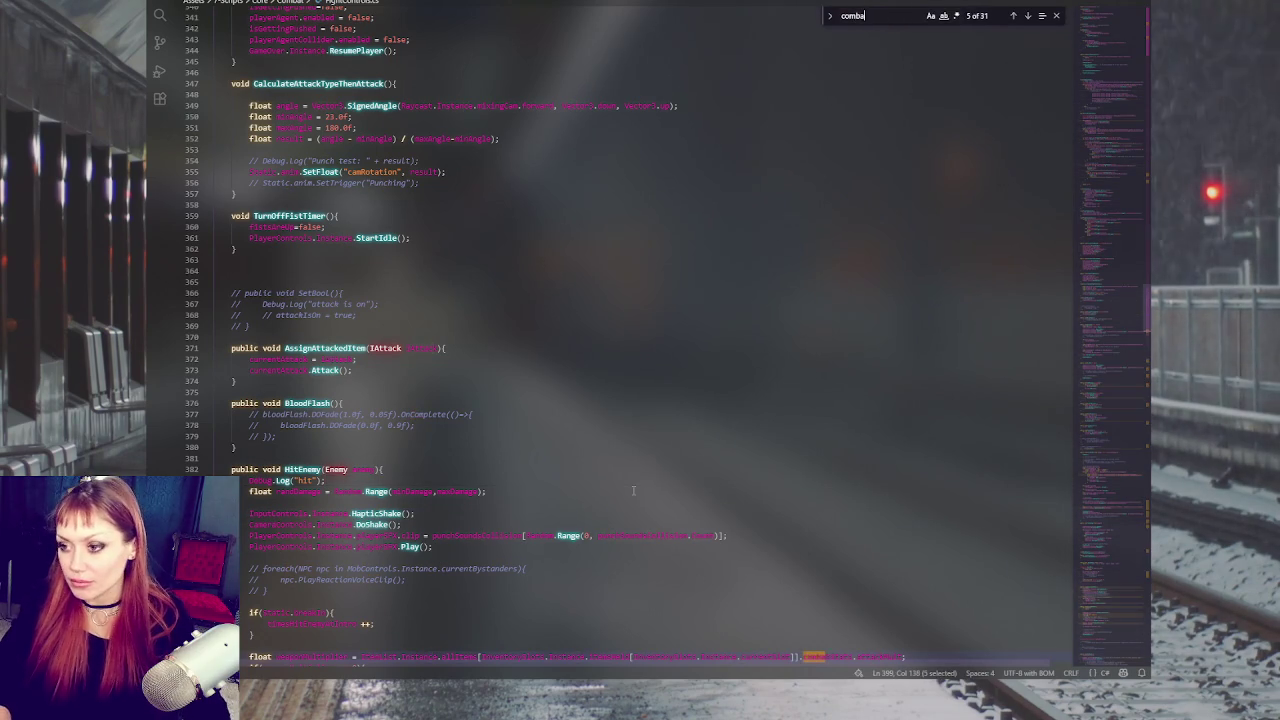
type("t")
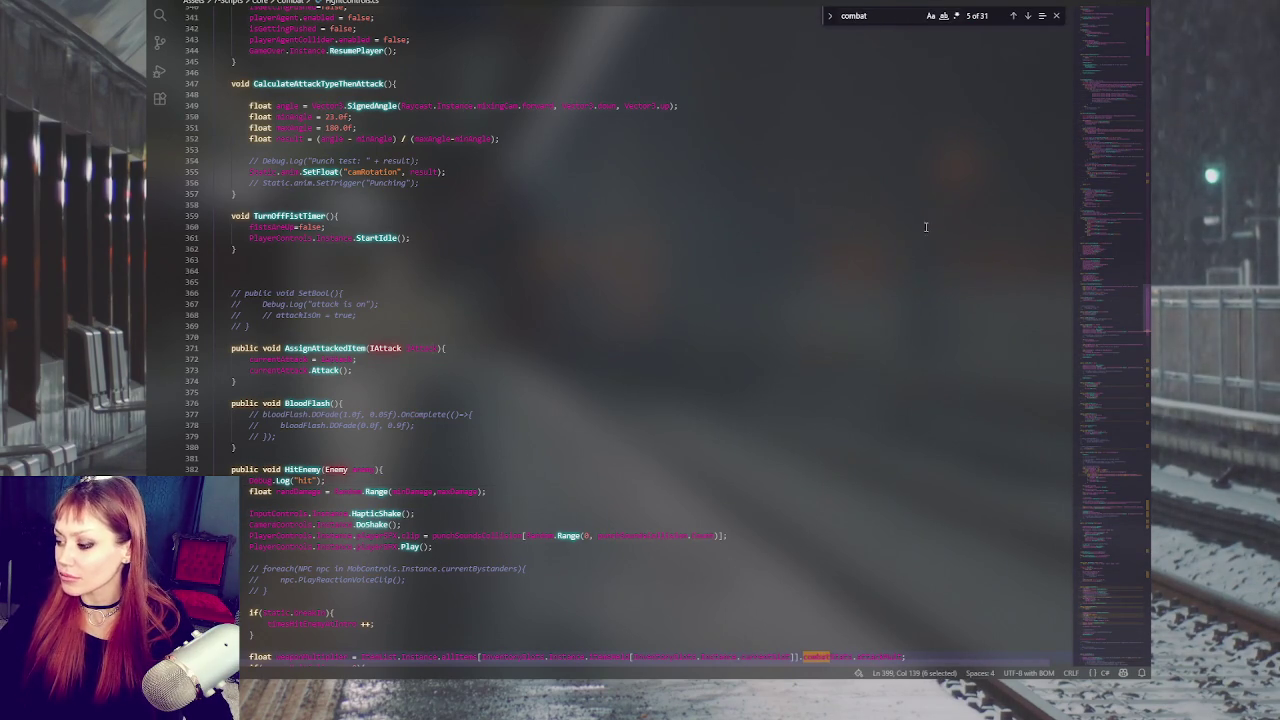
left_click(1131, 63)
scroll(1131, 65, "up", 15)
left_click(826, 117)
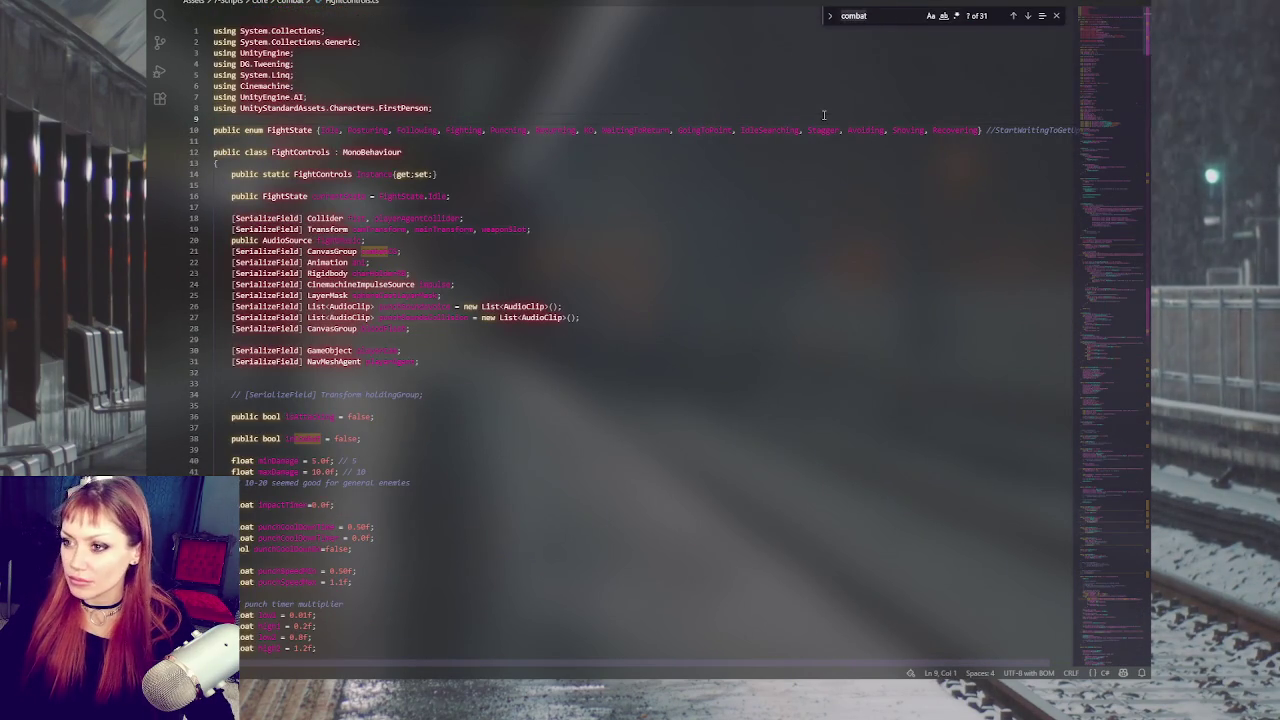
type("inCombat")
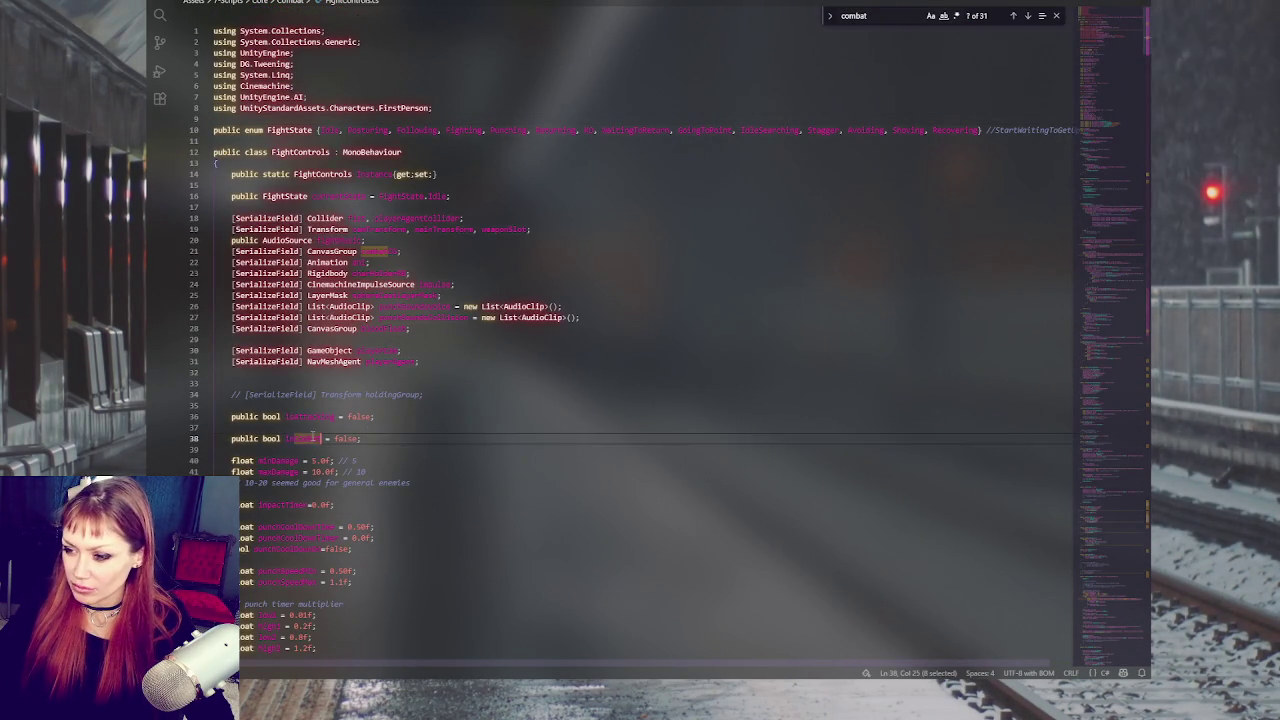
left_click(1028, 16)
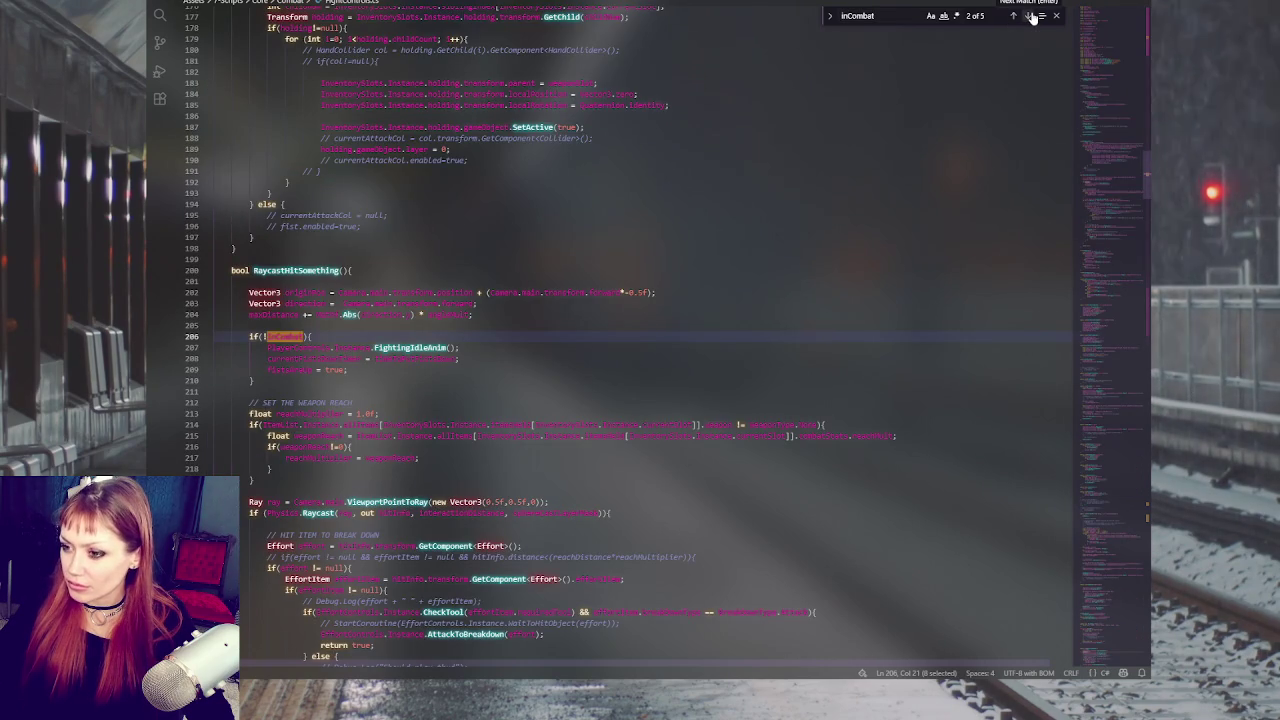
left_click(1030, 16)
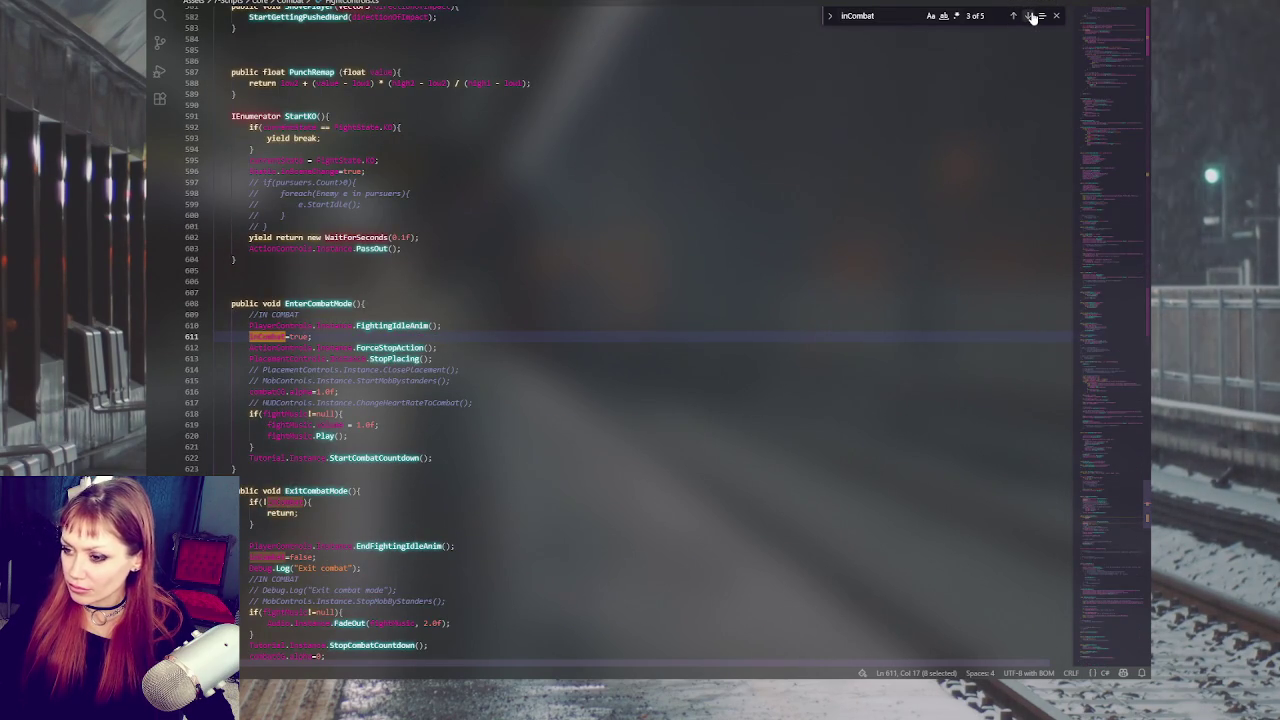
left_click(1030, 15)
left_click(1030, 15)
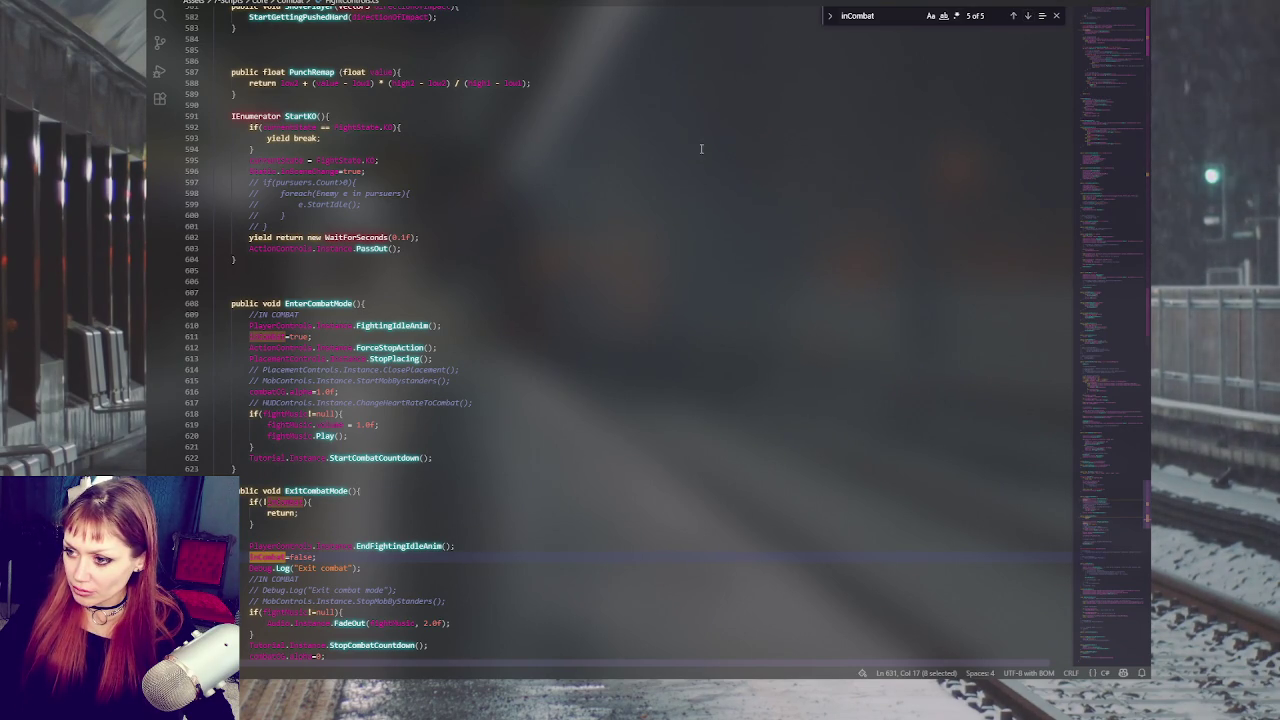
Step: Inspect the FightingIdleAnim call and scroll through EnterCombatMode and ExitCombatMode
double_click(407, 324)
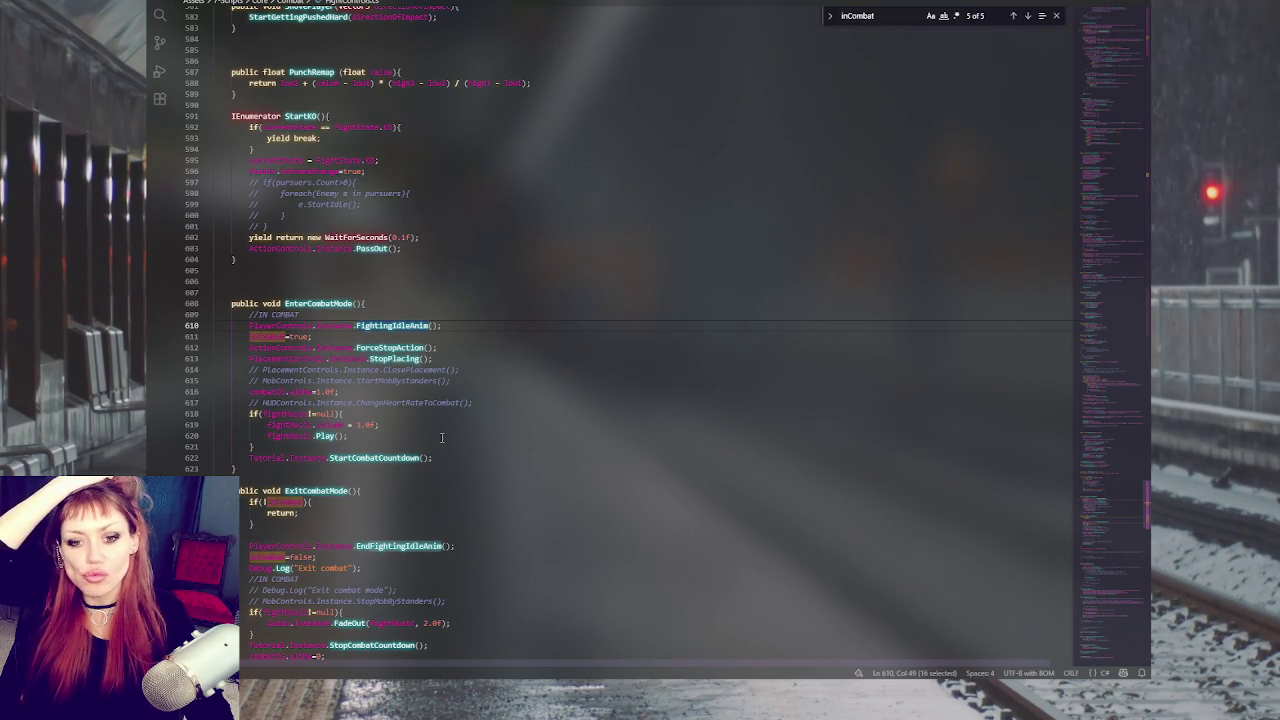
left_click(433, 391)
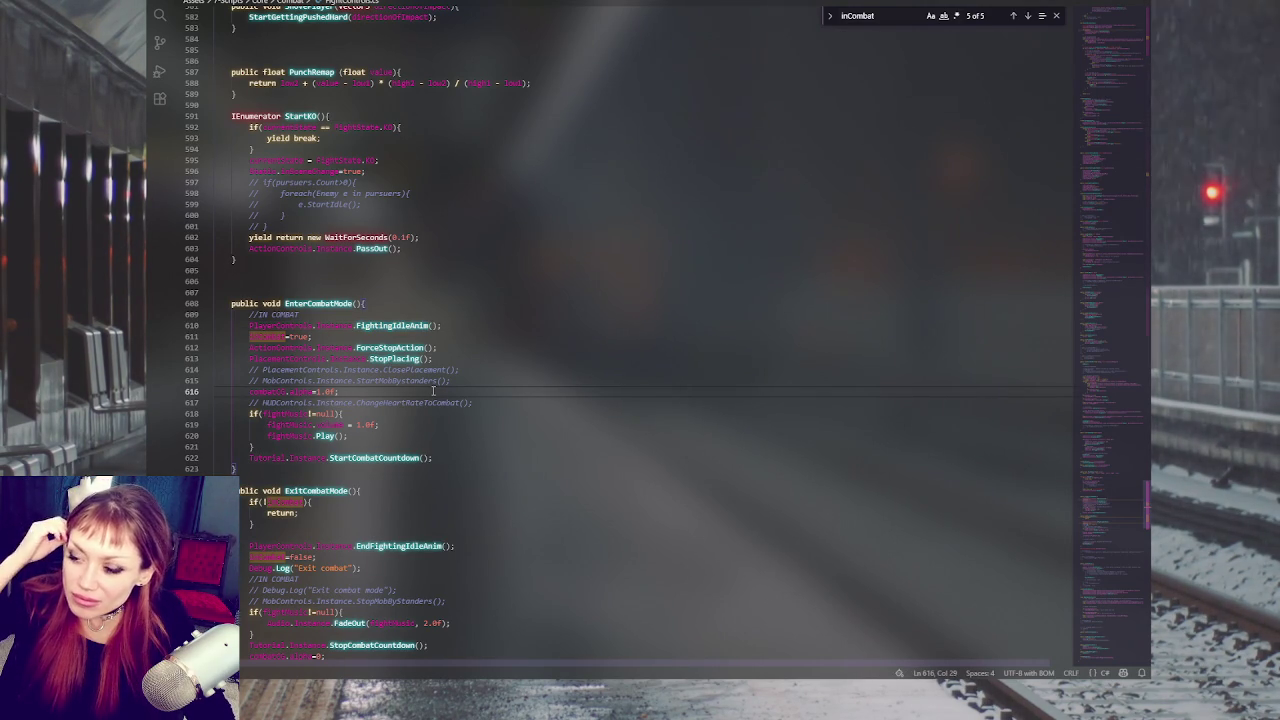
scroll(445, 400, "up", 15)
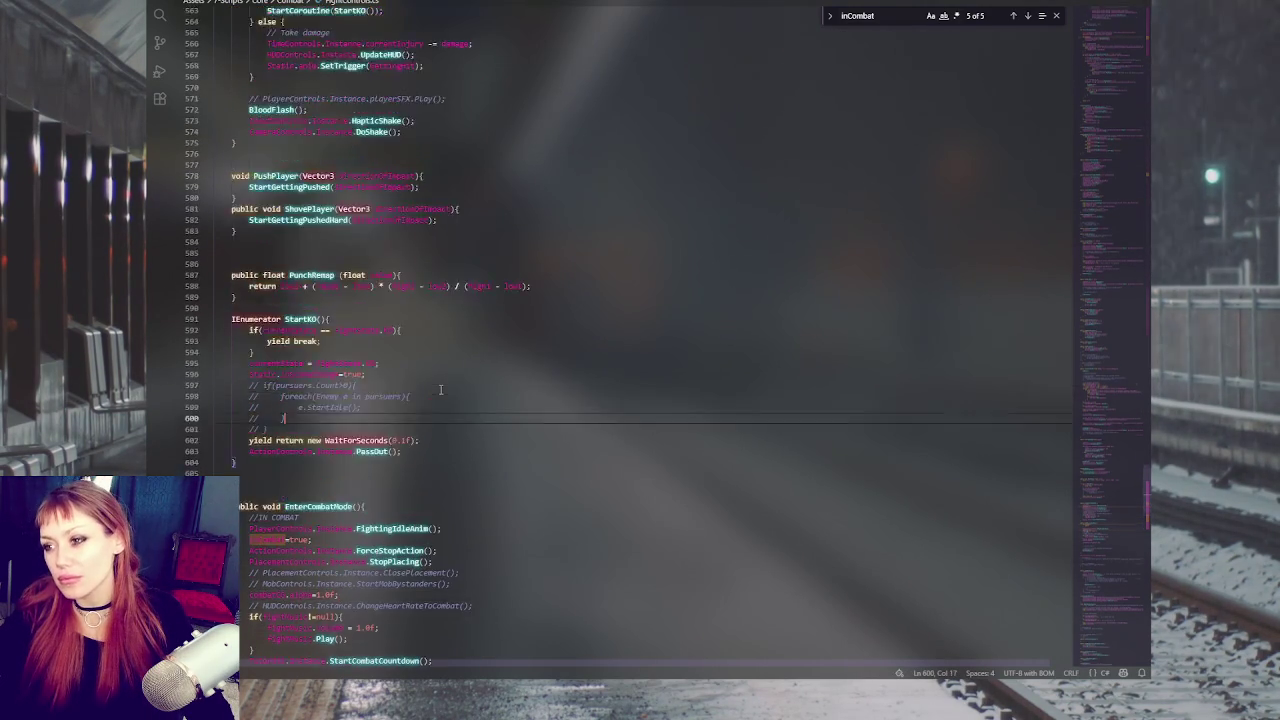
scroll(430, 410, "down", 10)
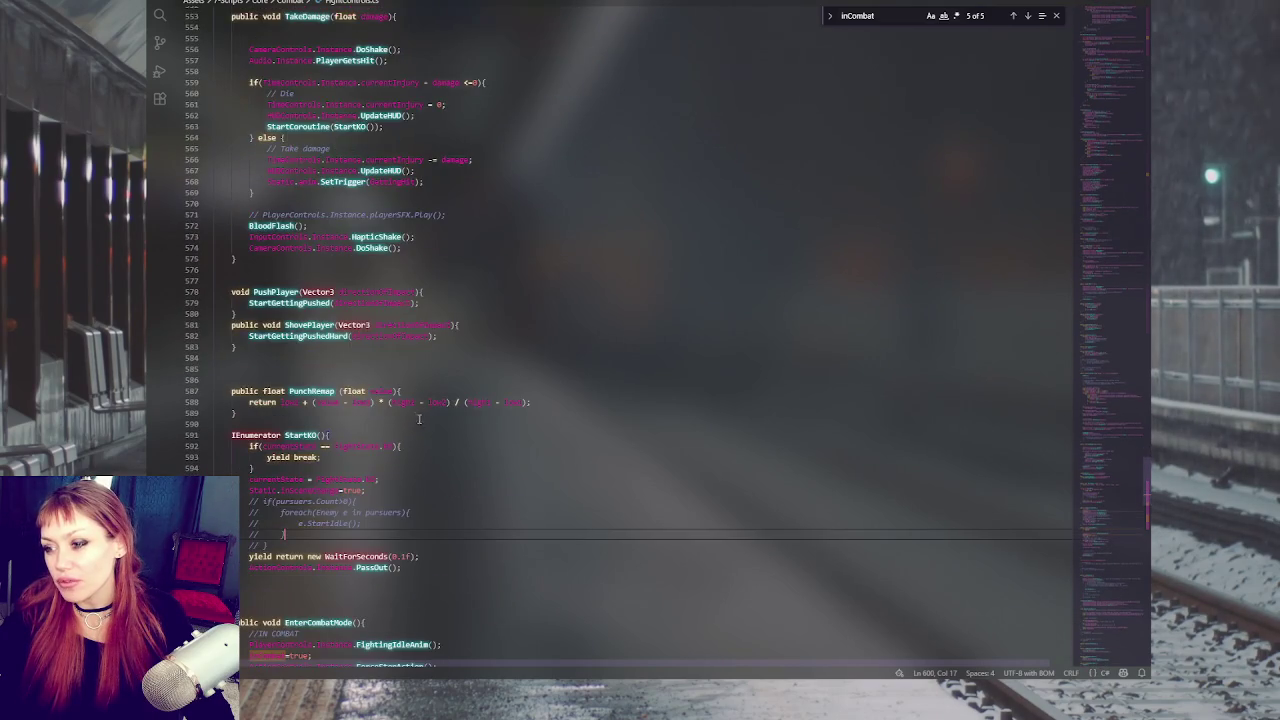
left_click(380, 448)
scroll(377, 440, "down", 4)
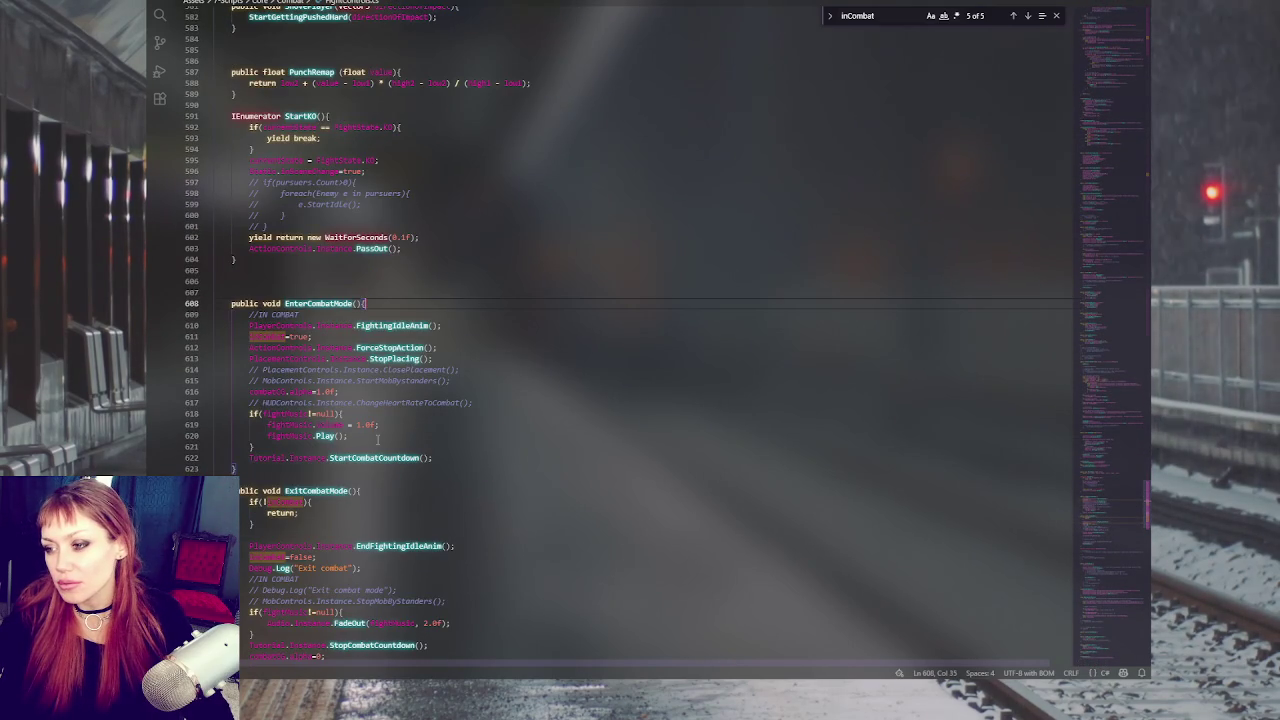
scroll(342, 455, "down", 12)
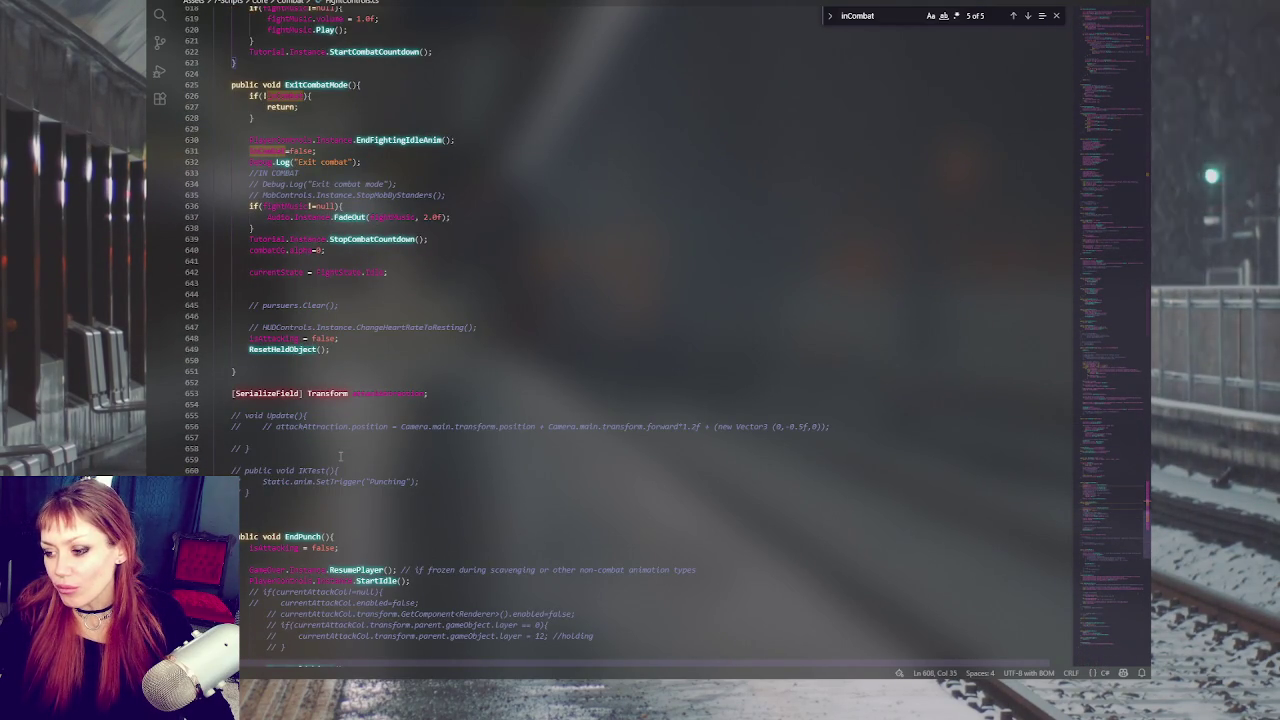
scroll(340, 456, "down", 5)
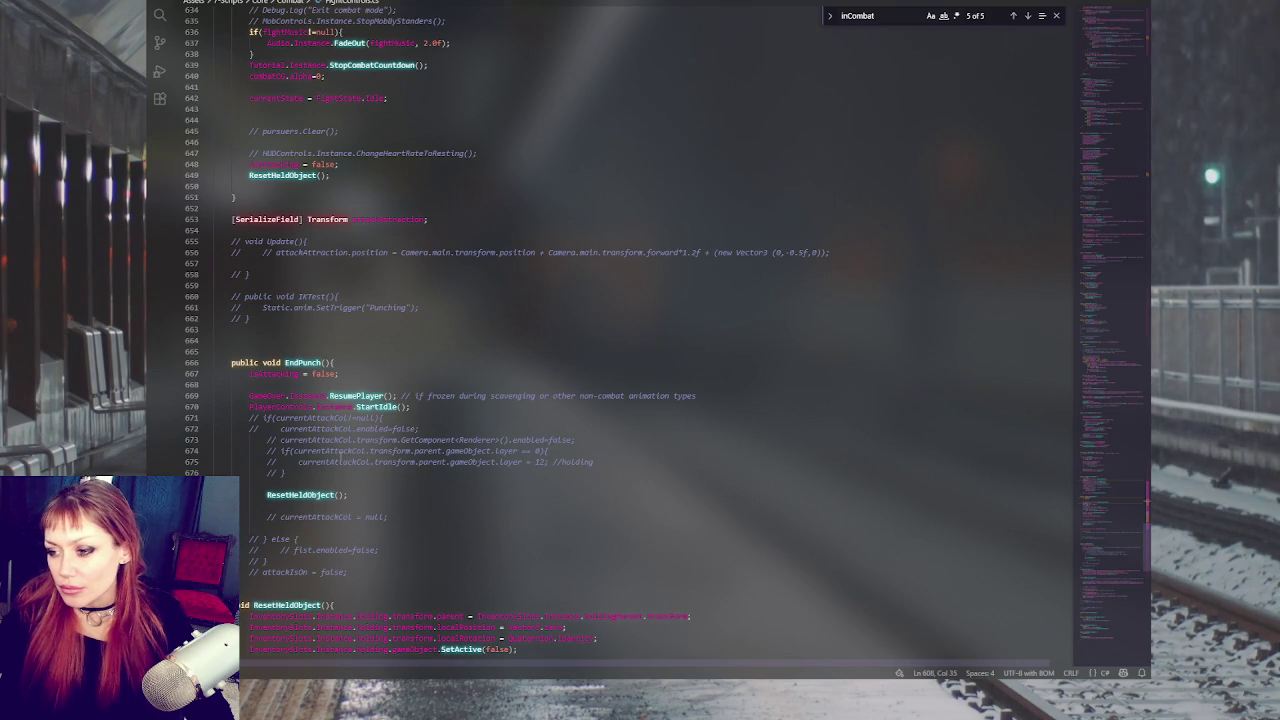
scroll(340, 456, "up", 5)
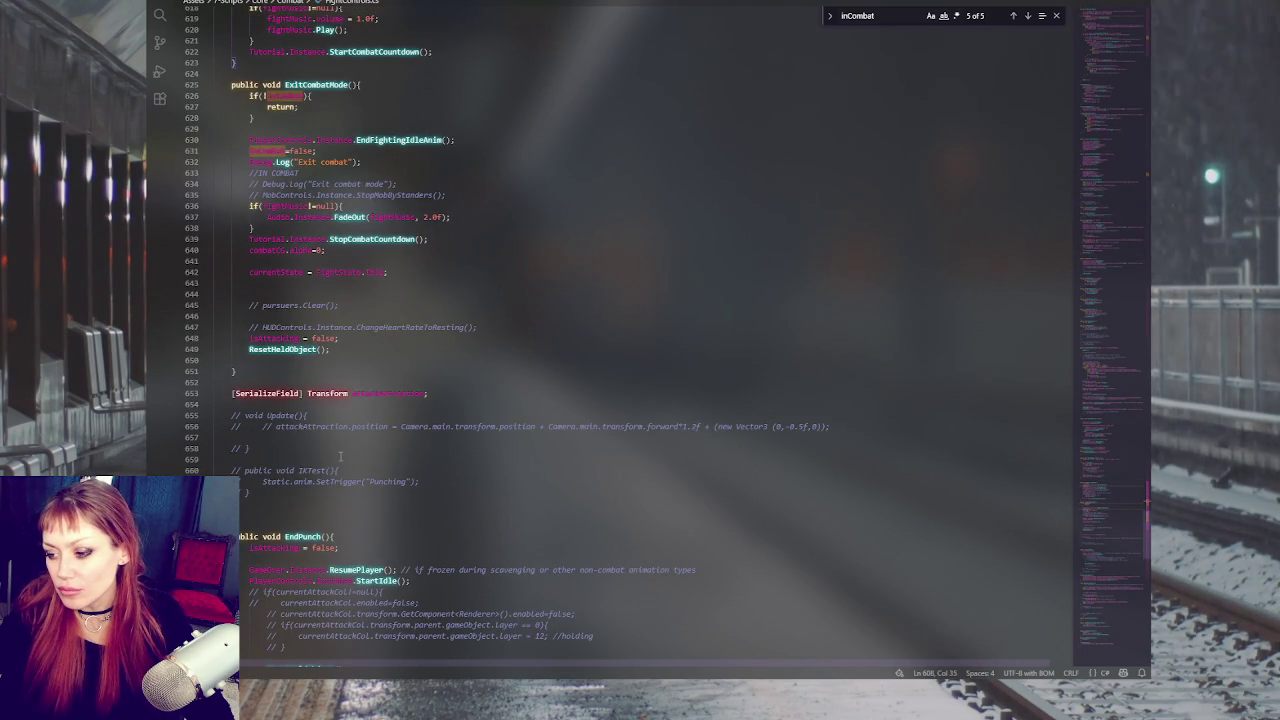
scroll(340, 456, "down", 5)
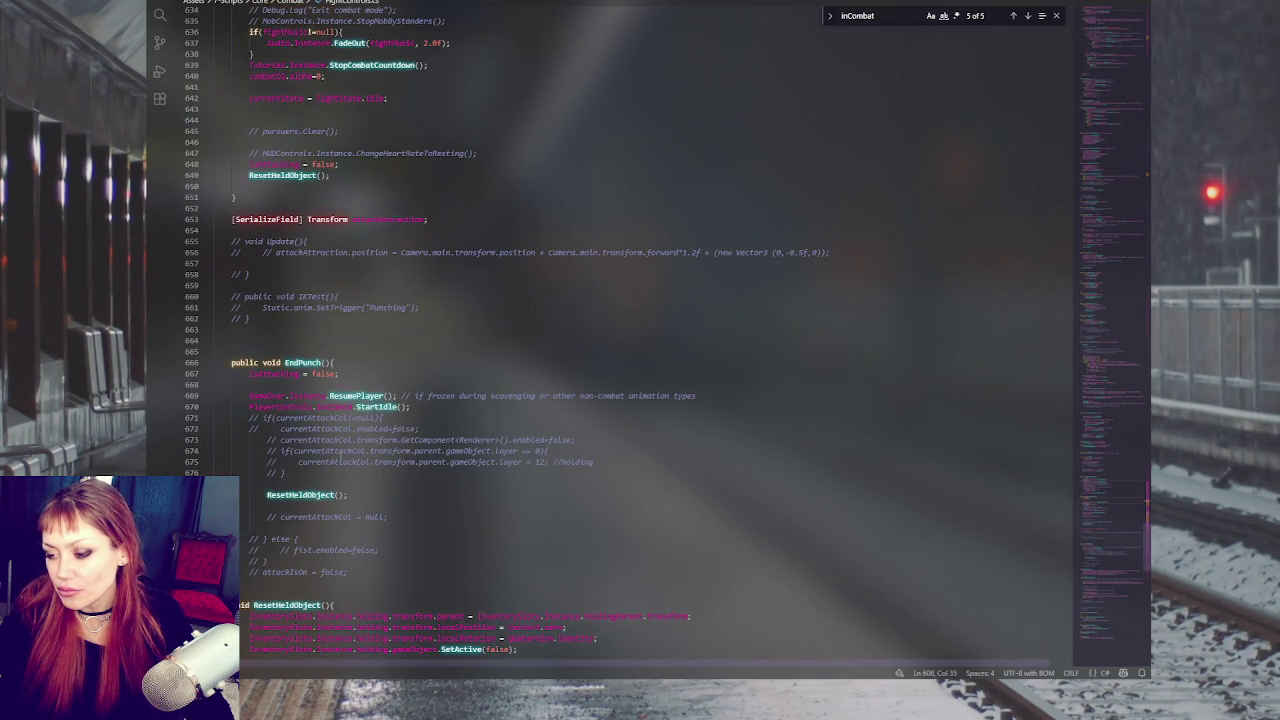
Step: Outdent the ResetHeldObject() call in EndPunch by one level
left_click(348, 494)
key("shift+Tab")
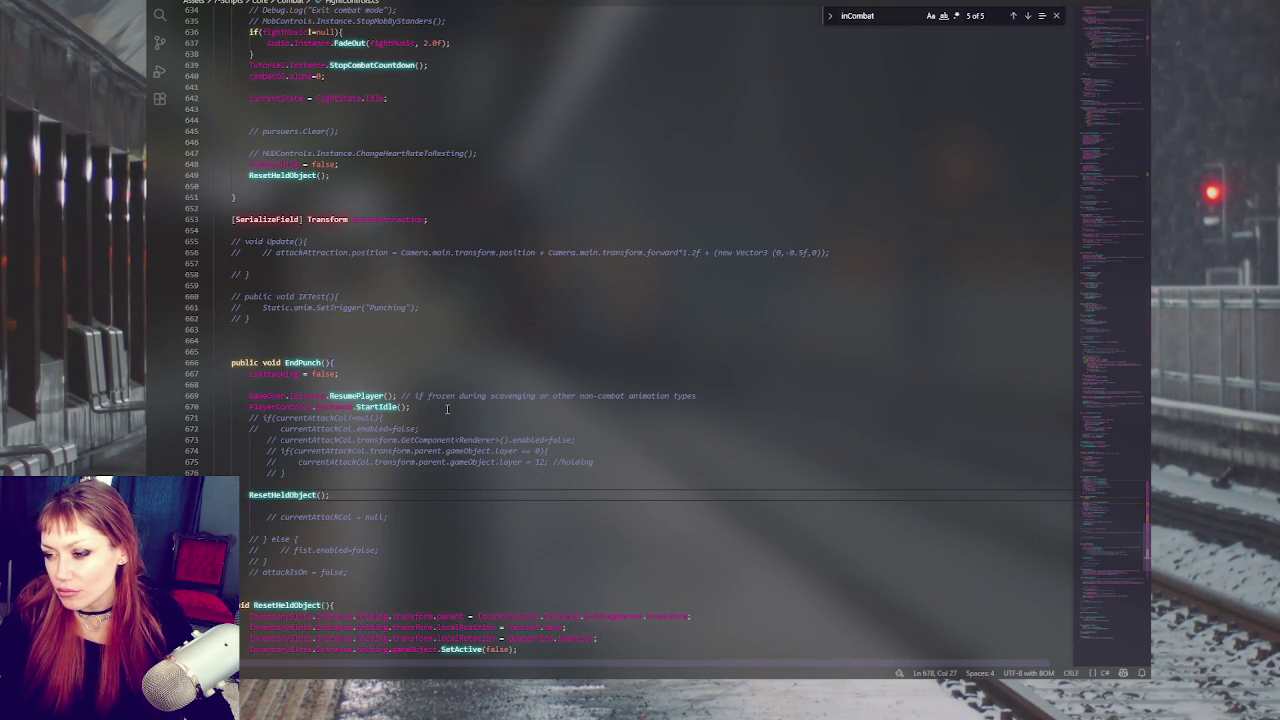
left_click(447, 408)
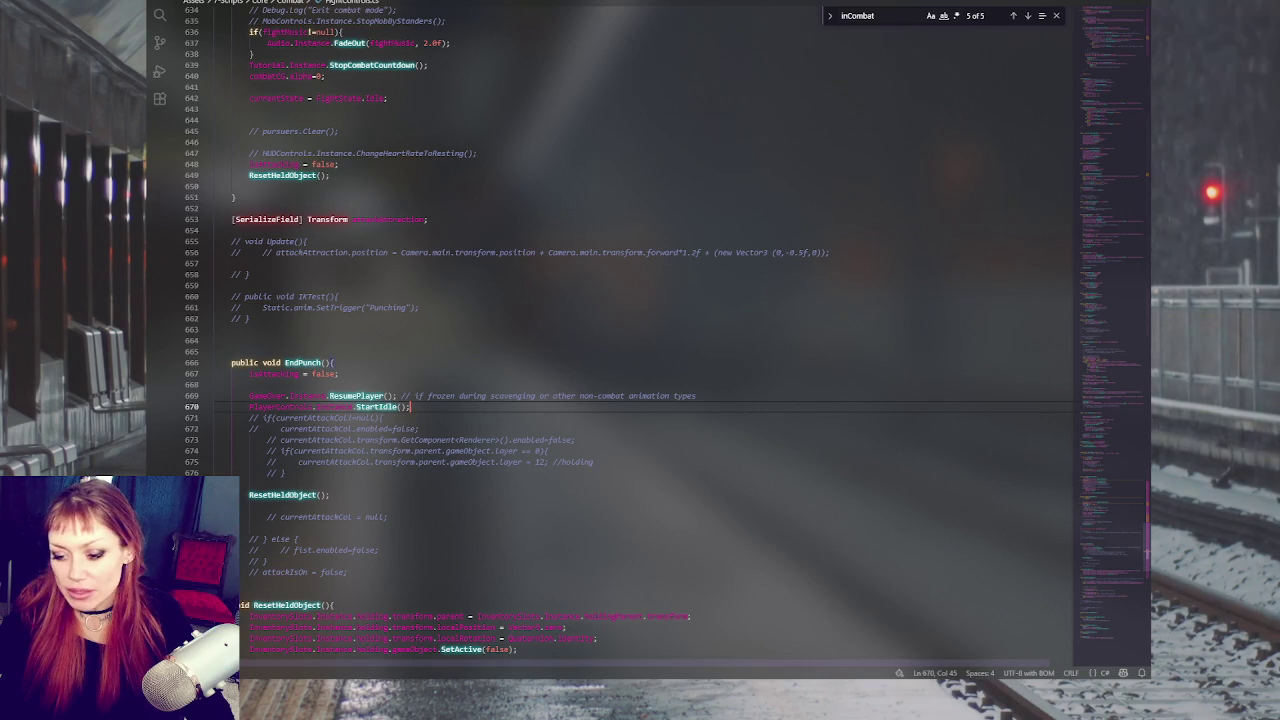
left_click(397, 362)
scroll(397, 245, "up", 10)
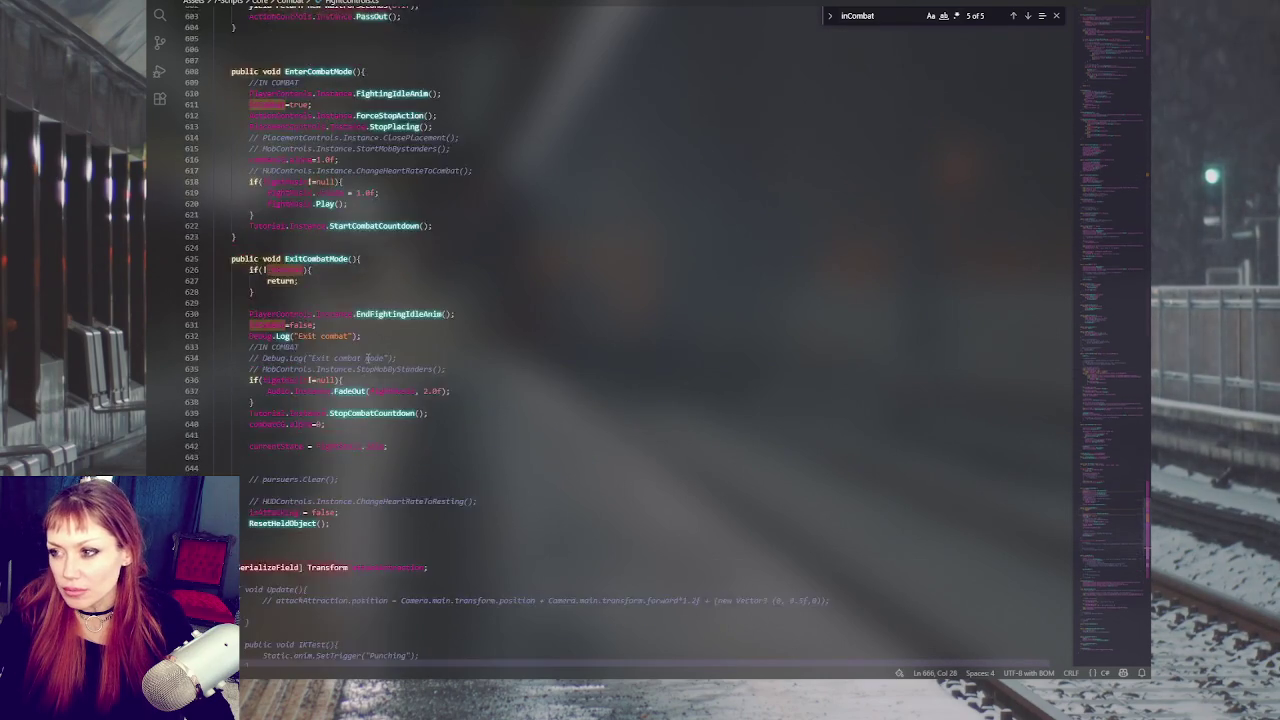
Step: Add Debug.Log("Enter combat mode"); as EnterCombatMode's first line and copy it
left_click(397, 245)
key("Return")
type("Debug.Log(\"Enter combat mode\"")
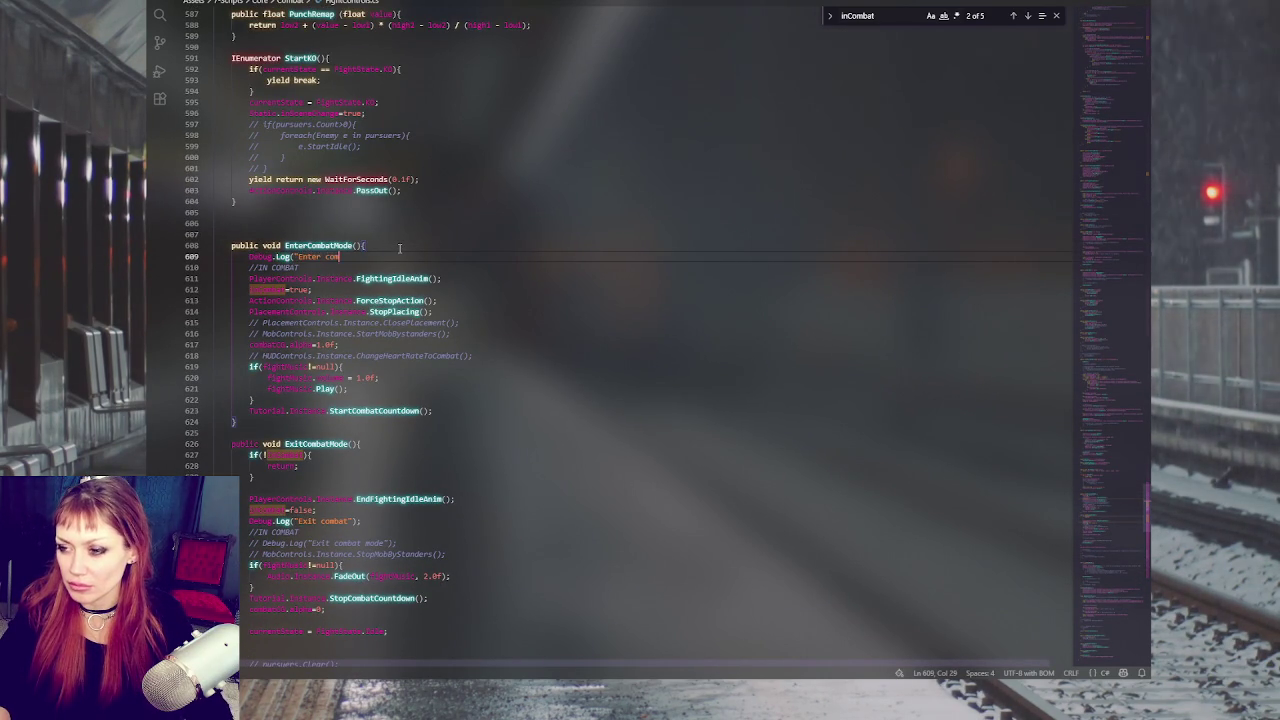
type(");")
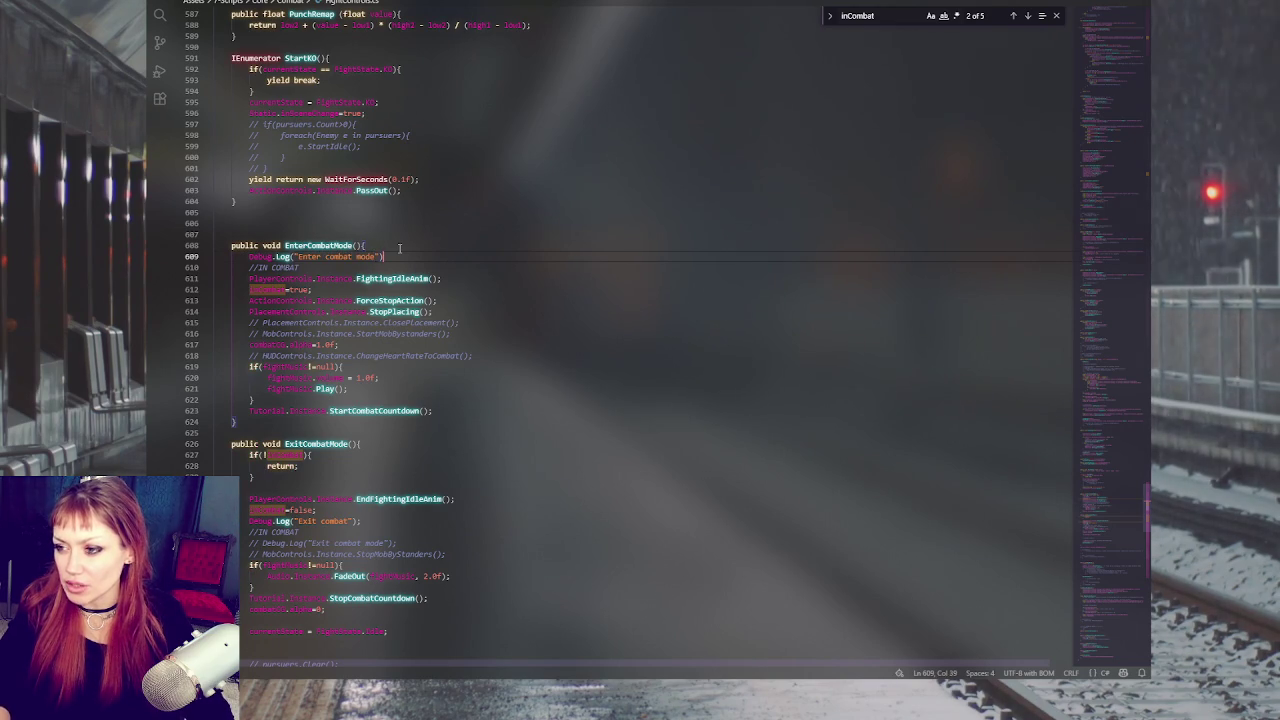
key("shift+Home")
key("ctrl+c")
Step: Paste the log into ExitCombatMode and change it to "Exit combat mode"
left_click(405, 444)
key("Return")
key("ctrl+v")
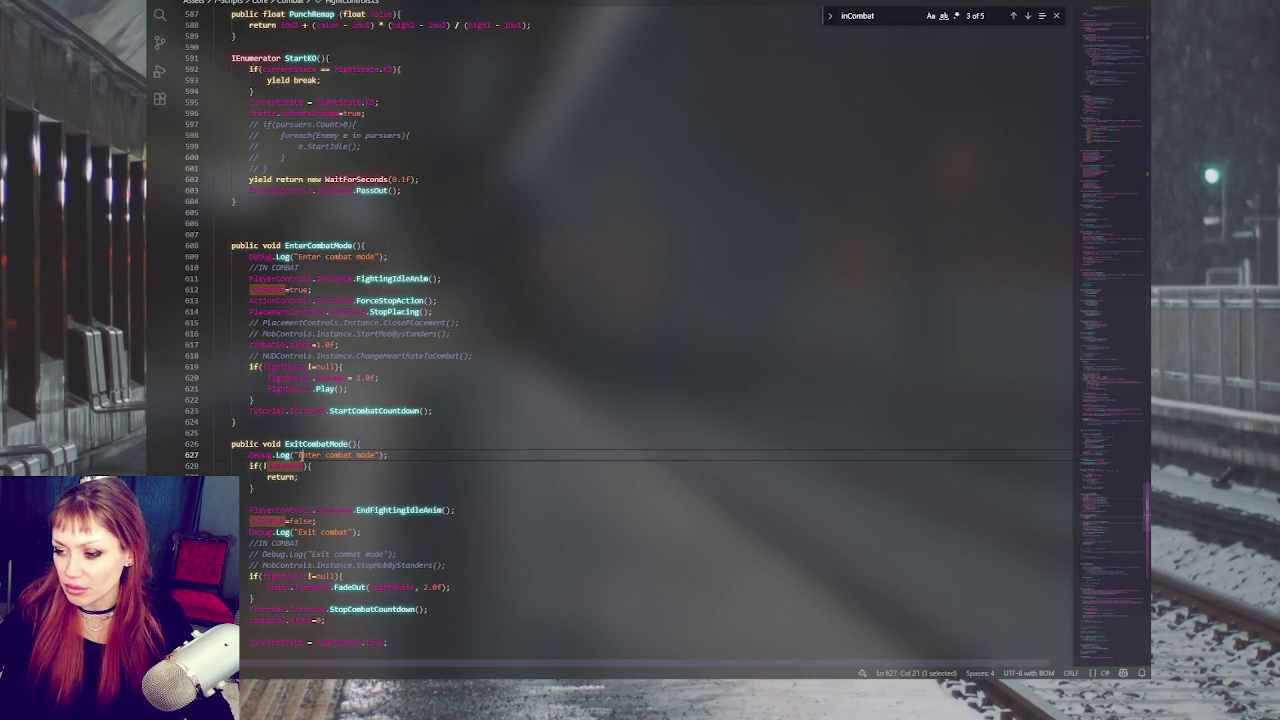
left_click(302, 455)
type("e")
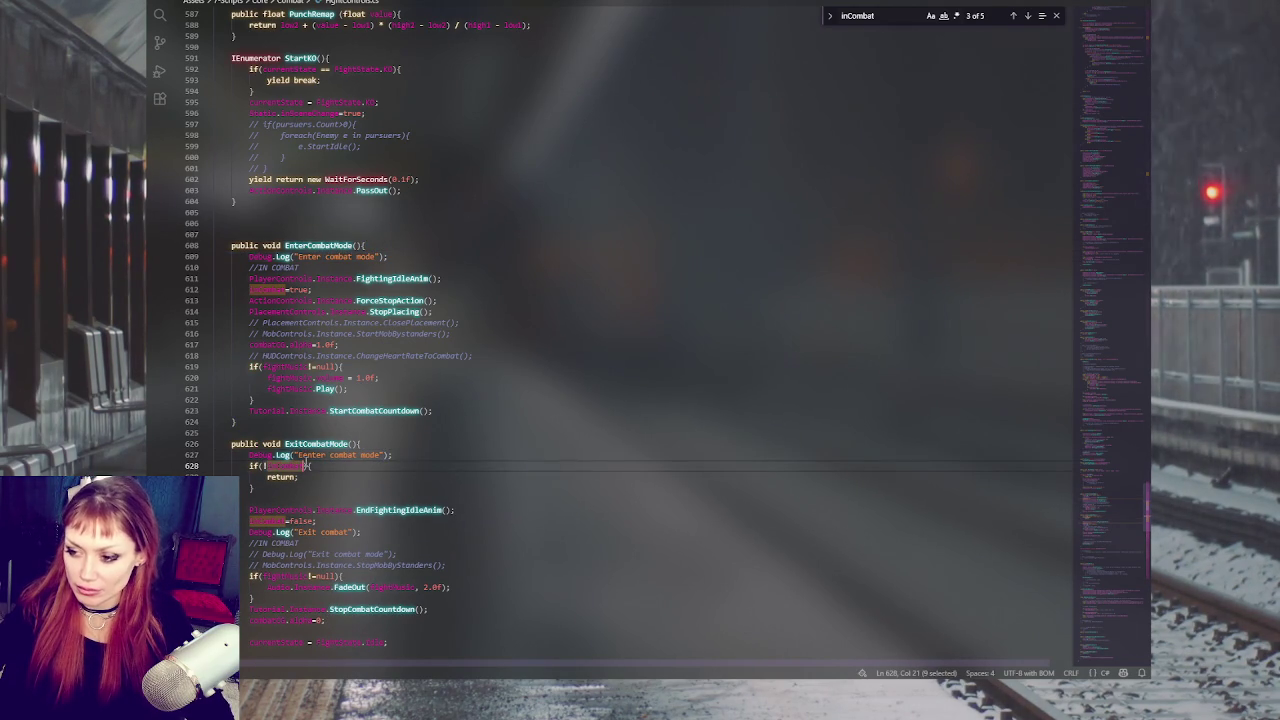
double_click(302, 455)
type("Exit")
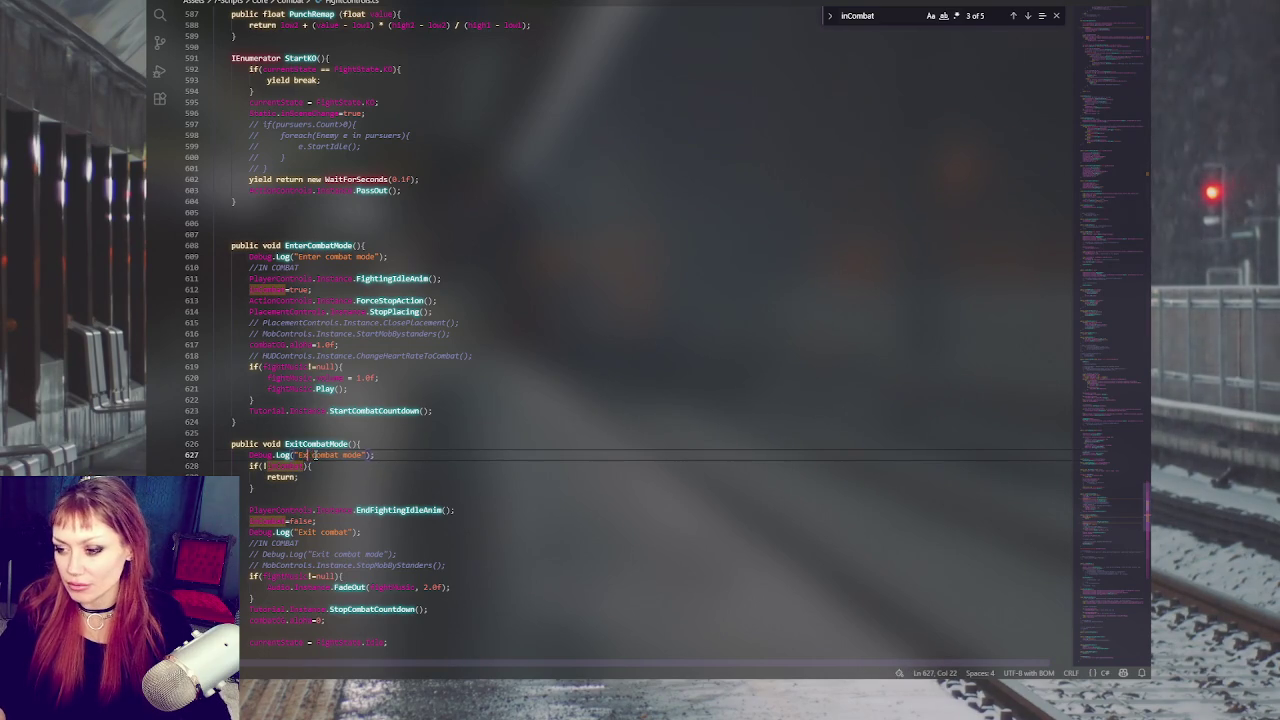
left_click(438, 300)
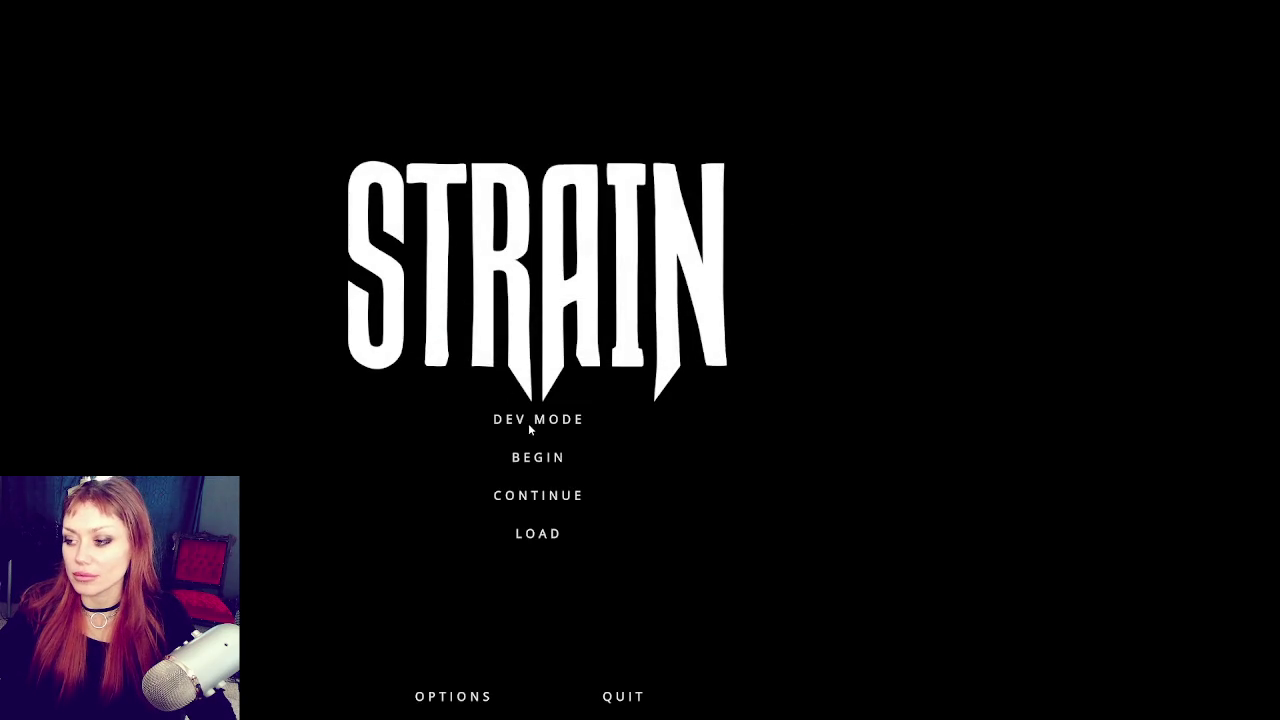
Step: Start in DEV MODE, walk through the yard gate, and open the red gate onto the road
left_click(528, 423)
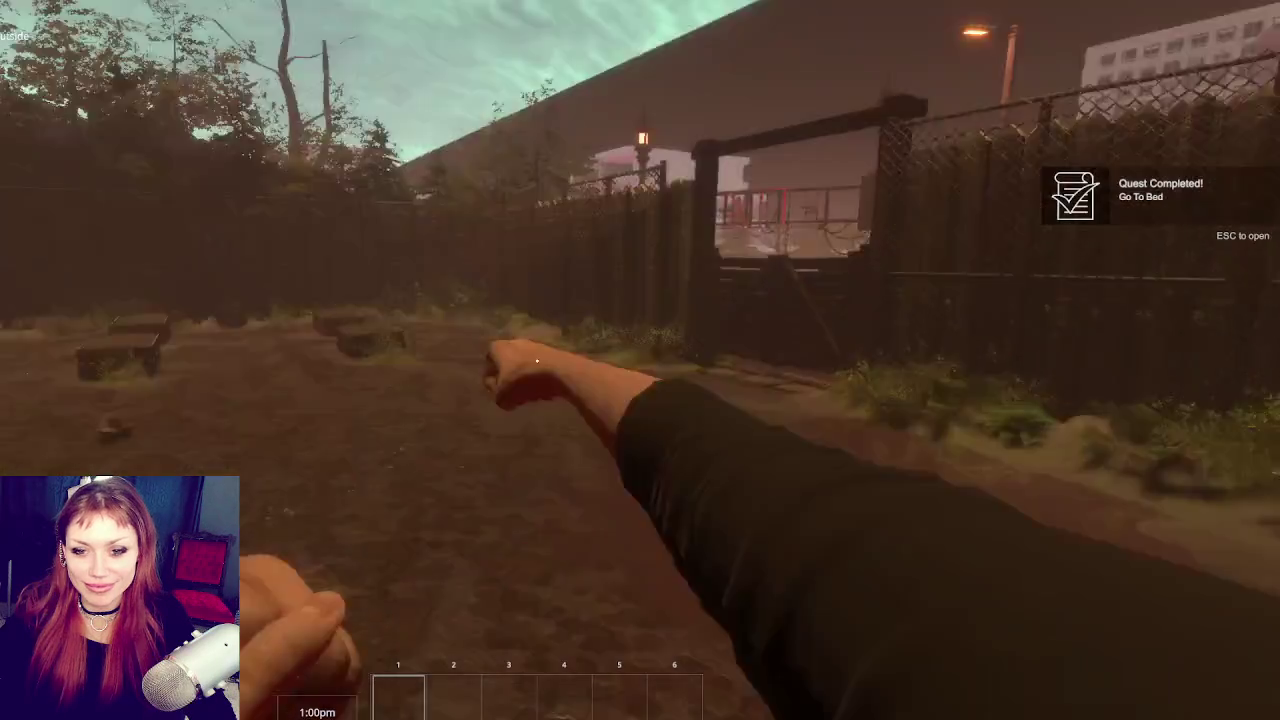
key("w")
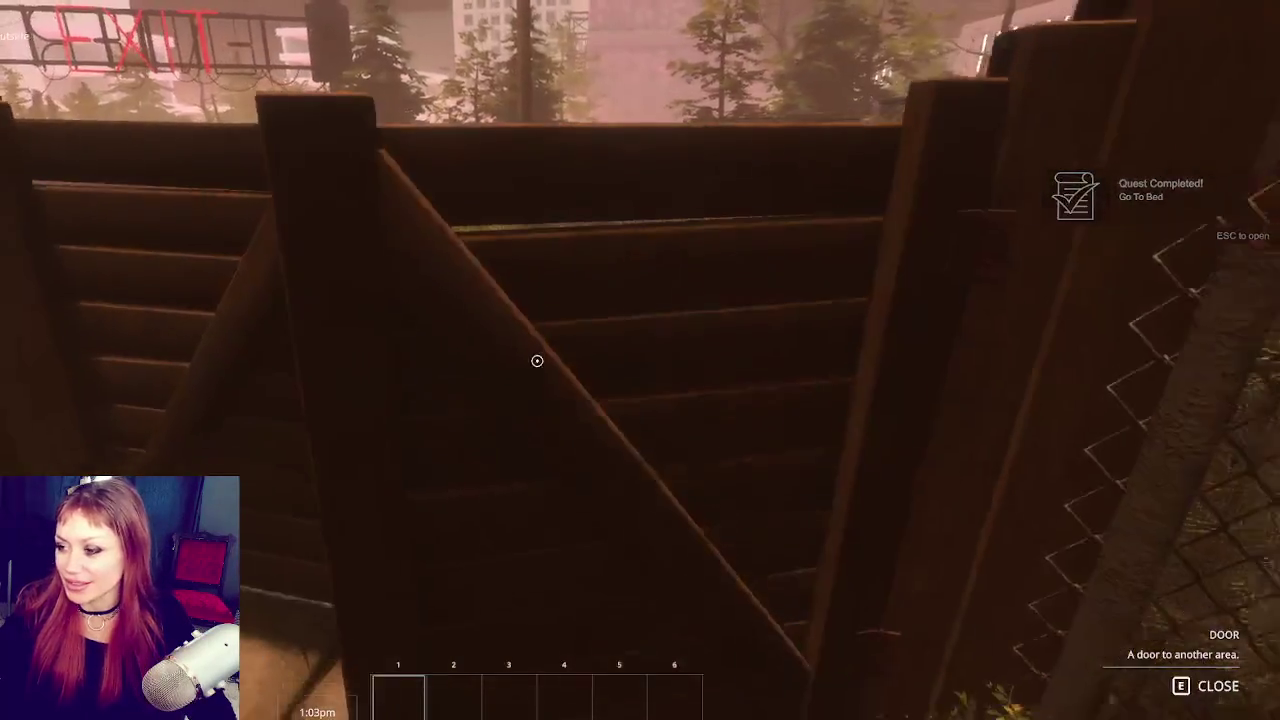
left_click(537, 361)
key("w")
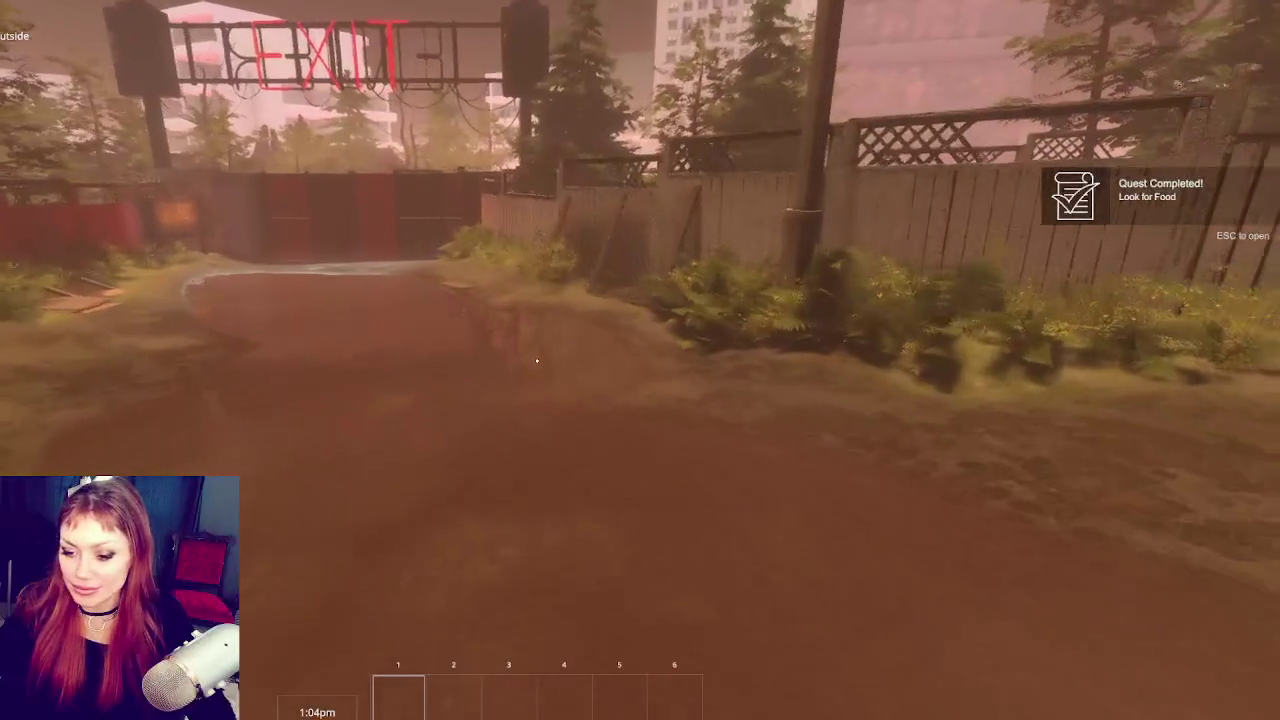
key("w")
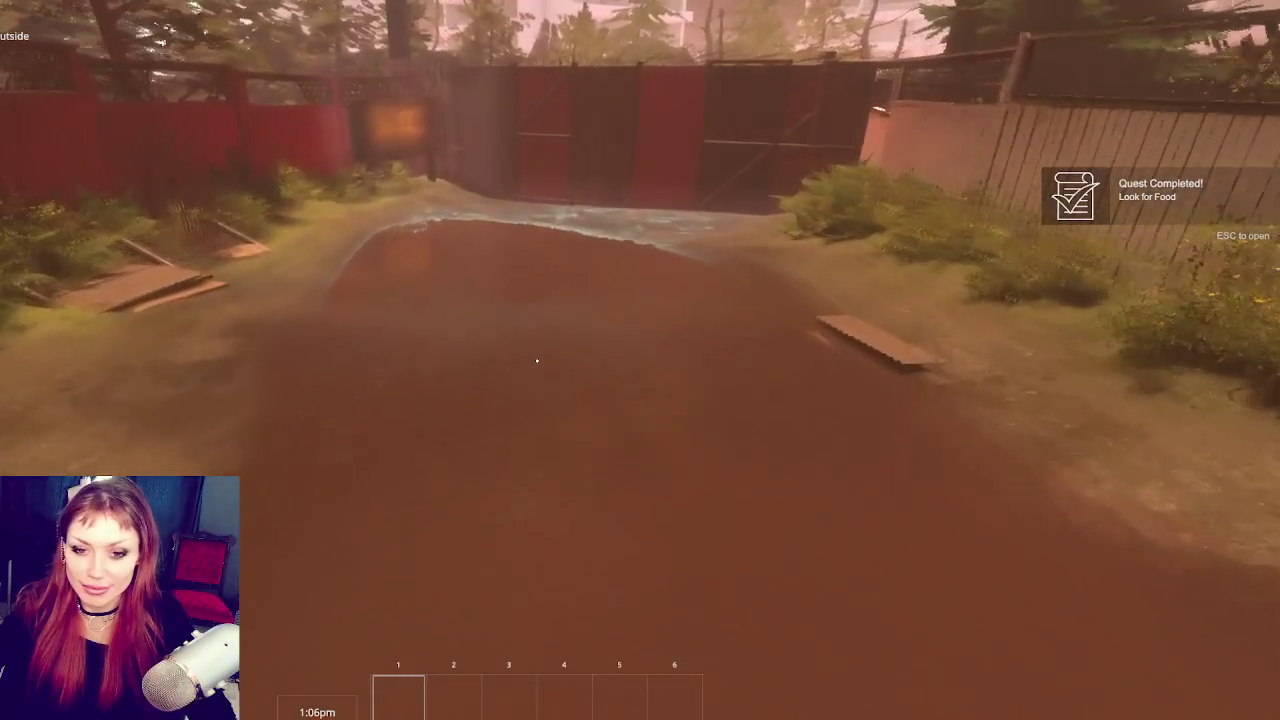
key("w")
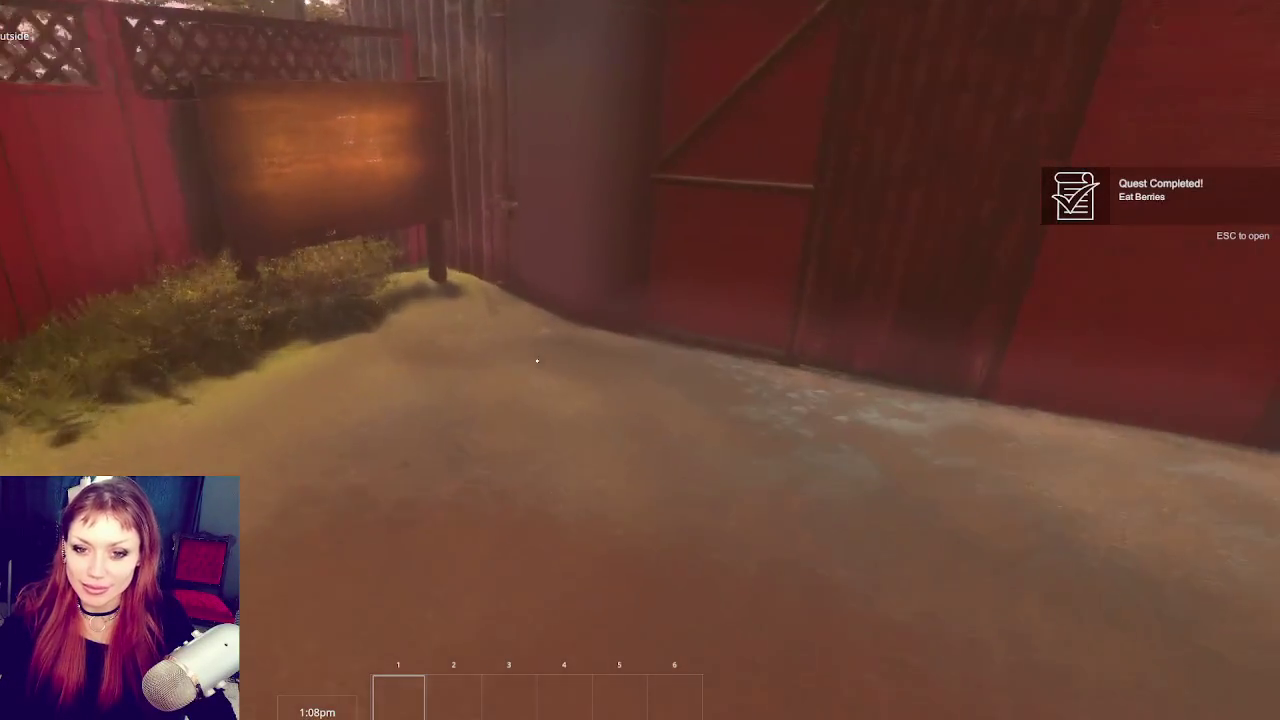
key("e")
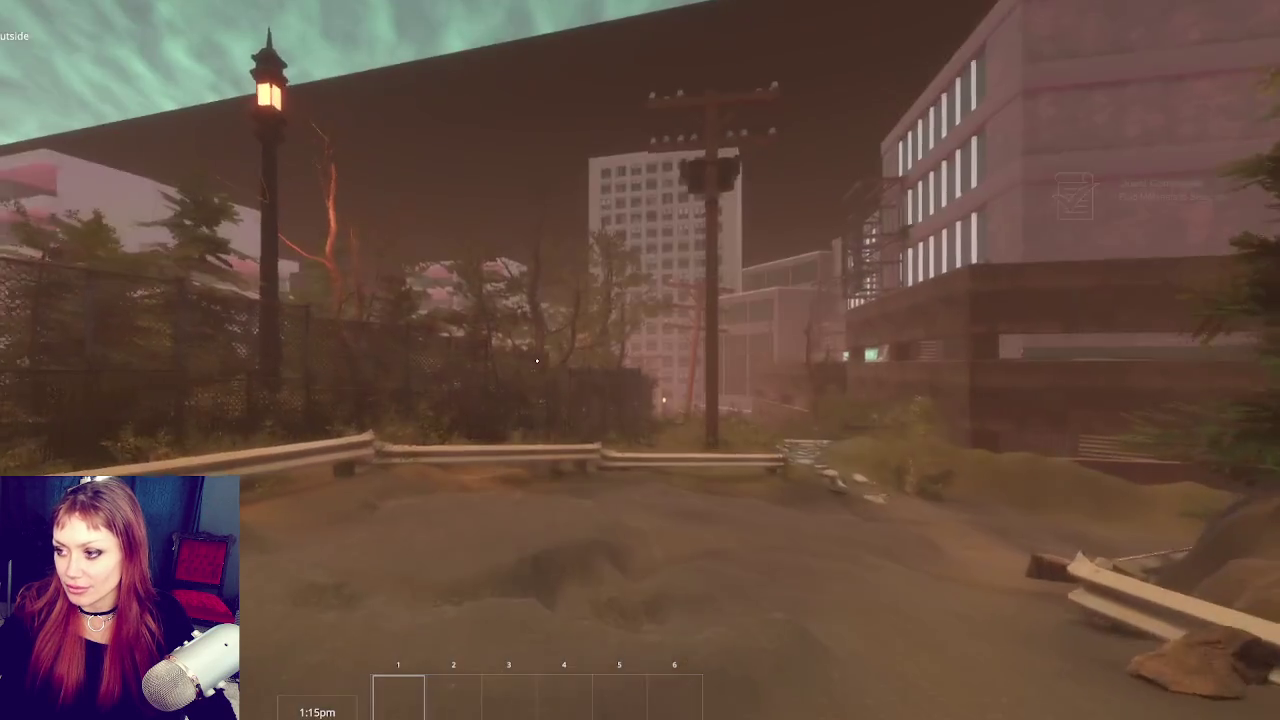
key("w")
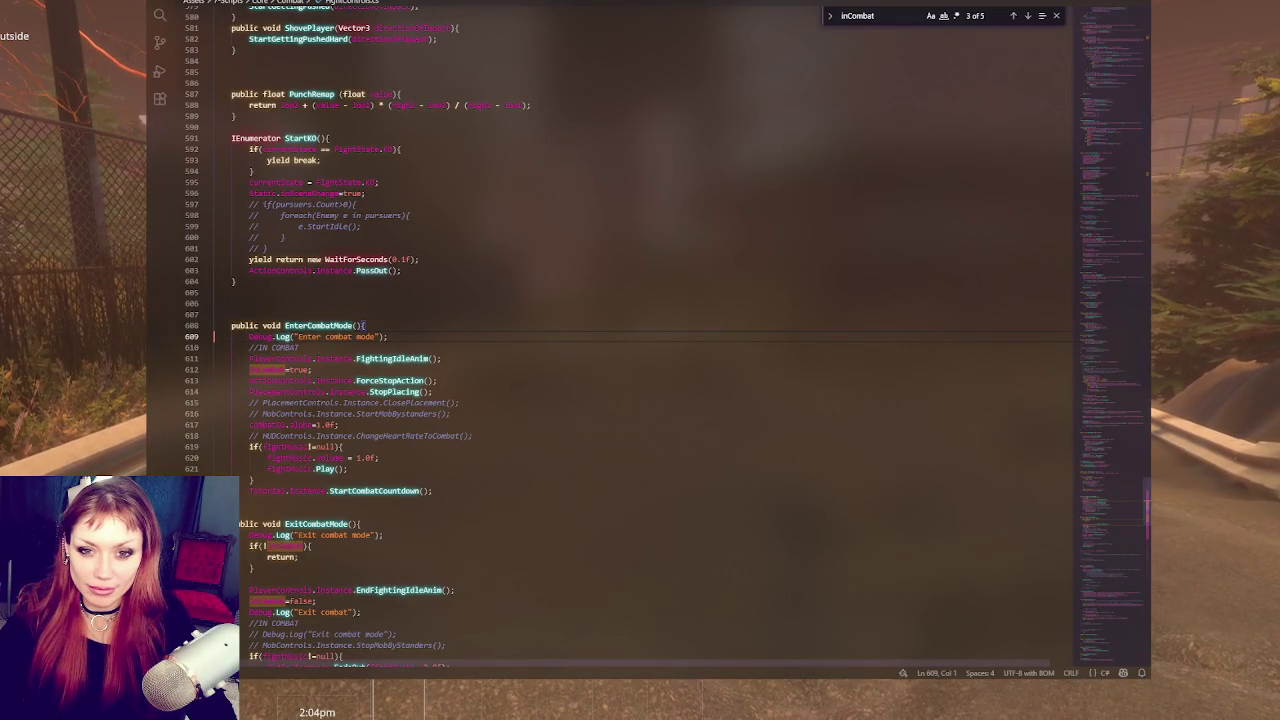
Step: Pause the game, then find both EnterCombatMode matches: the AddPursuer call and definition
key("alt+Tab")
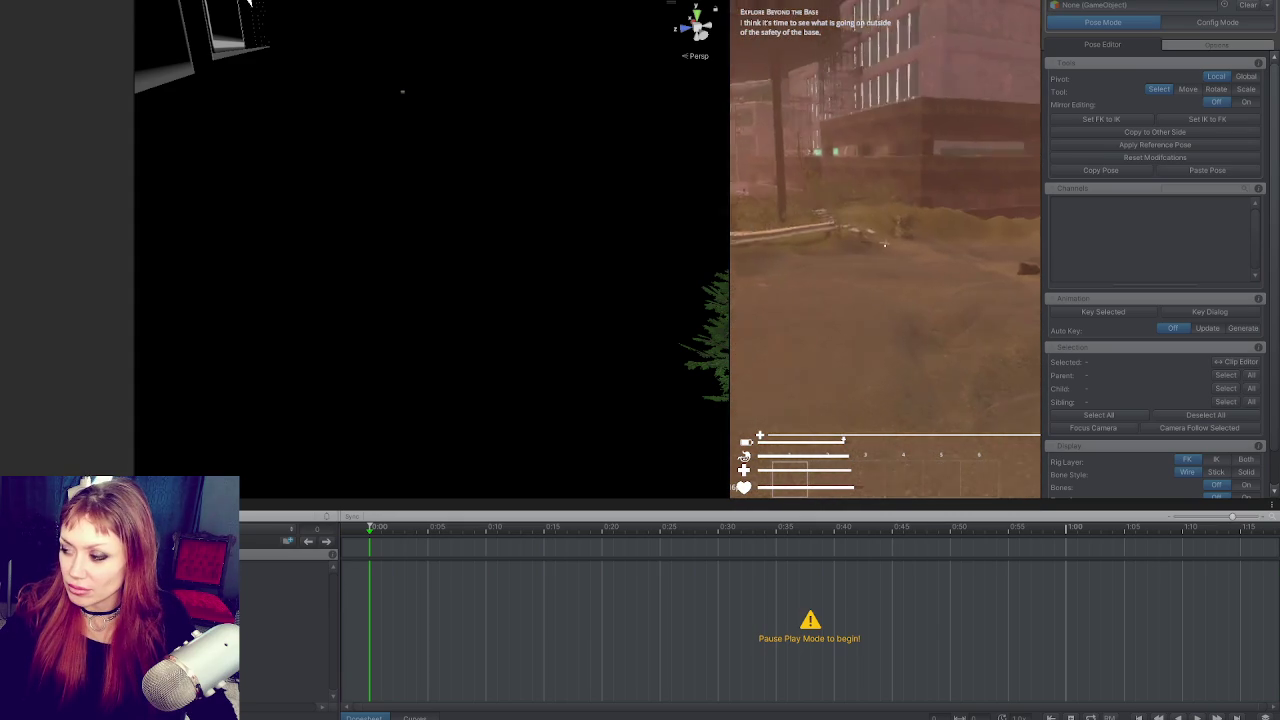
key("Escape")
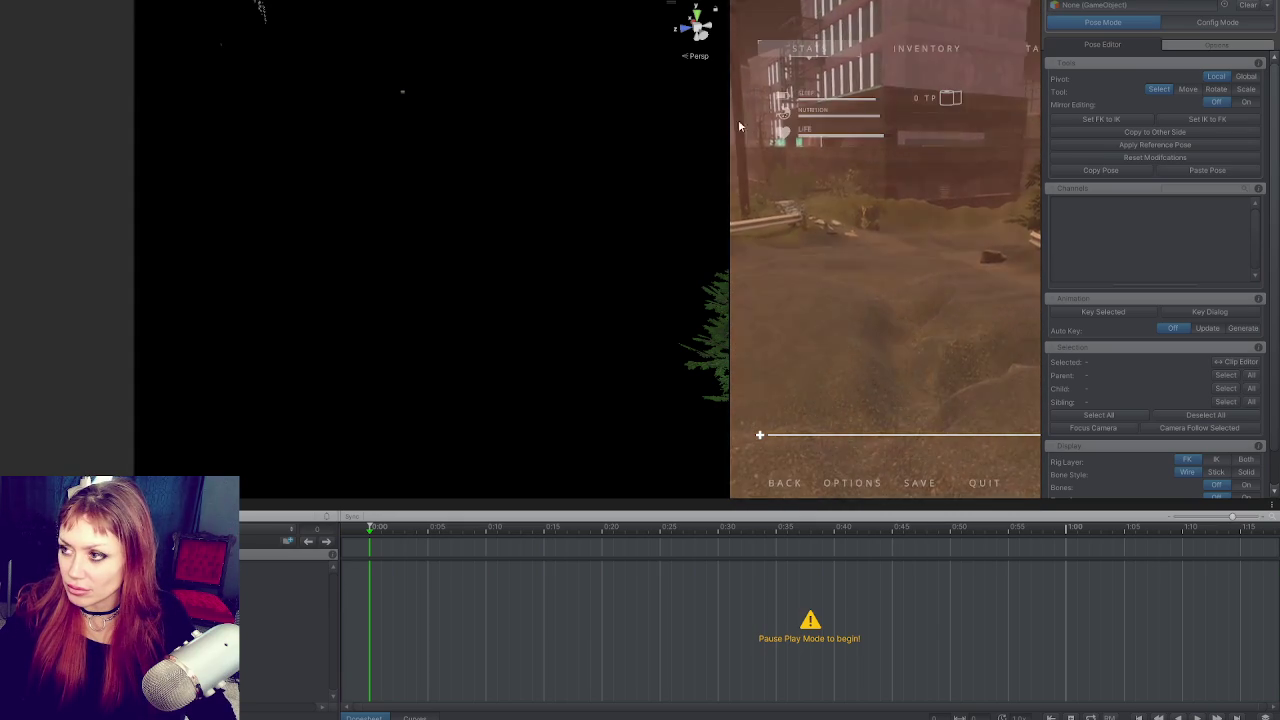
key("alt+Tab")
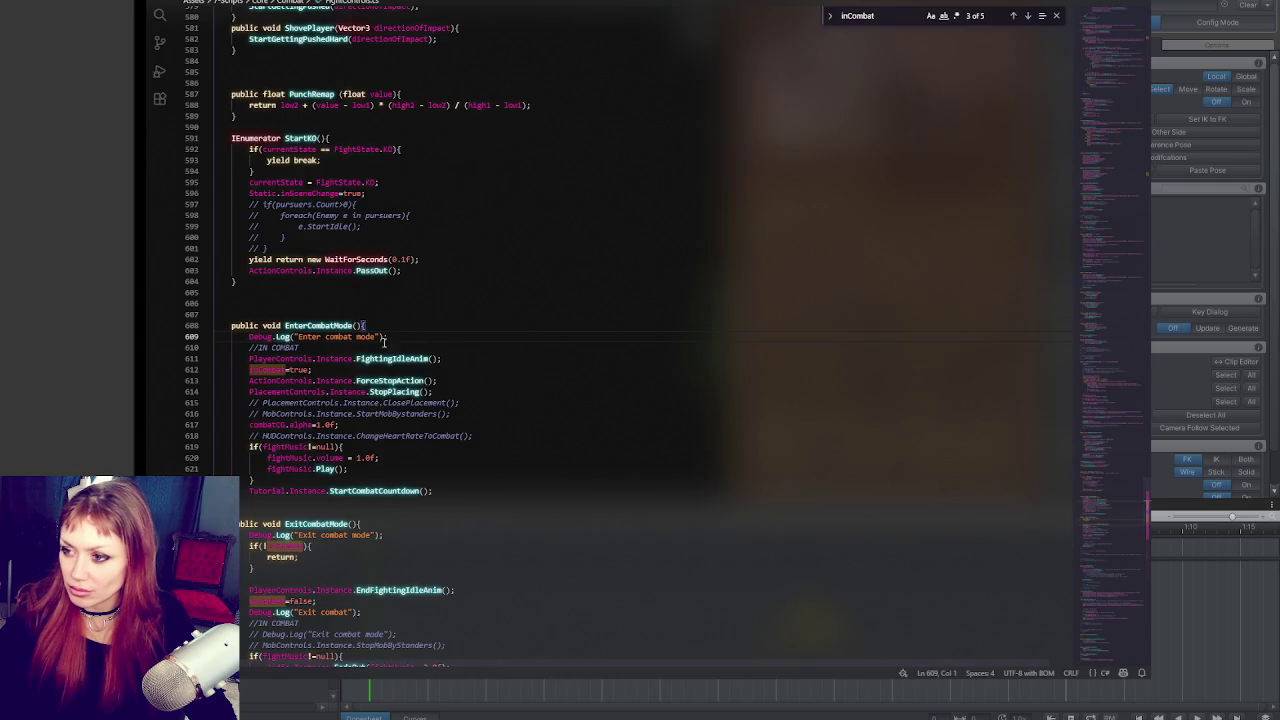
double_click(318, 325)
key("ctrl+f")
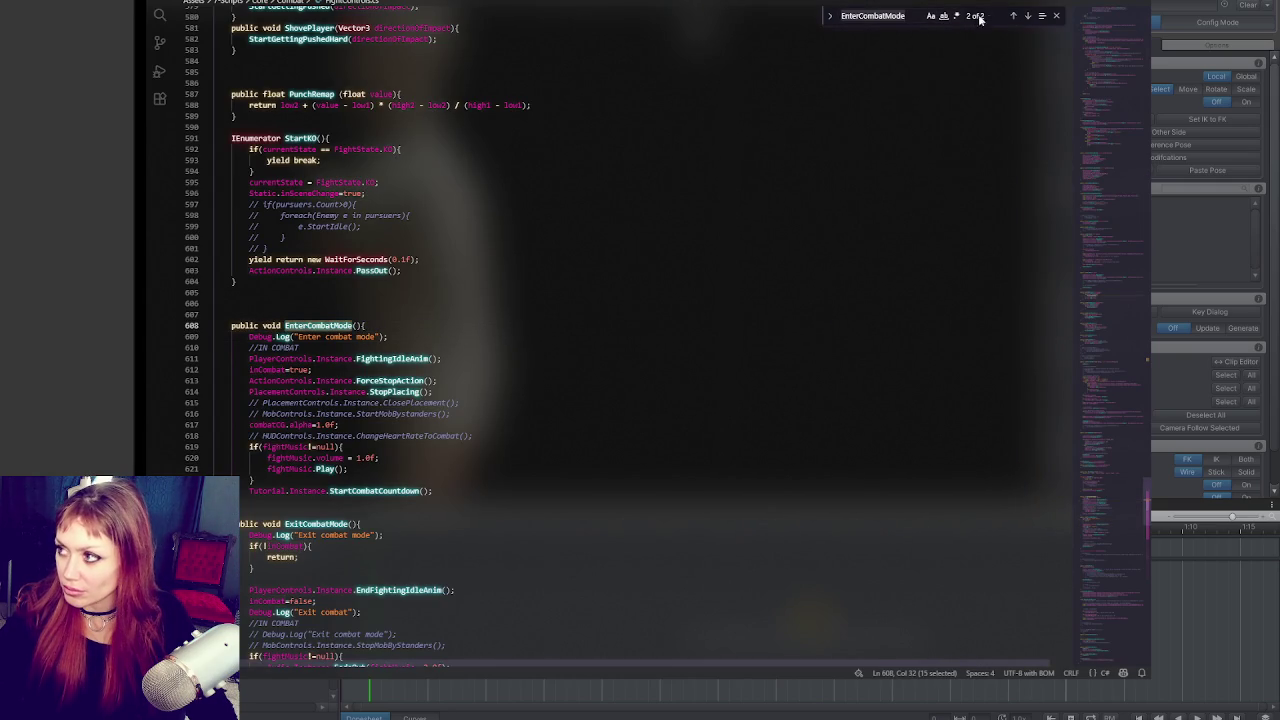
left_click(1012, 16)
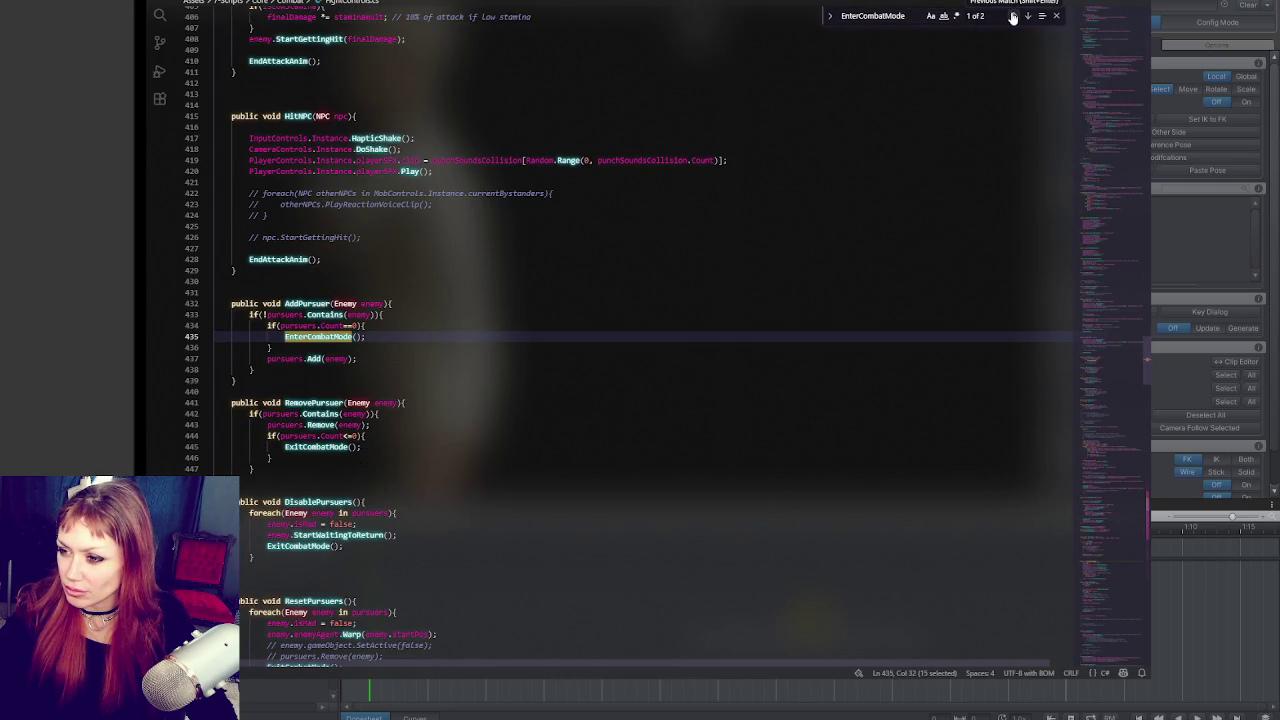
left_click(1027, 16)
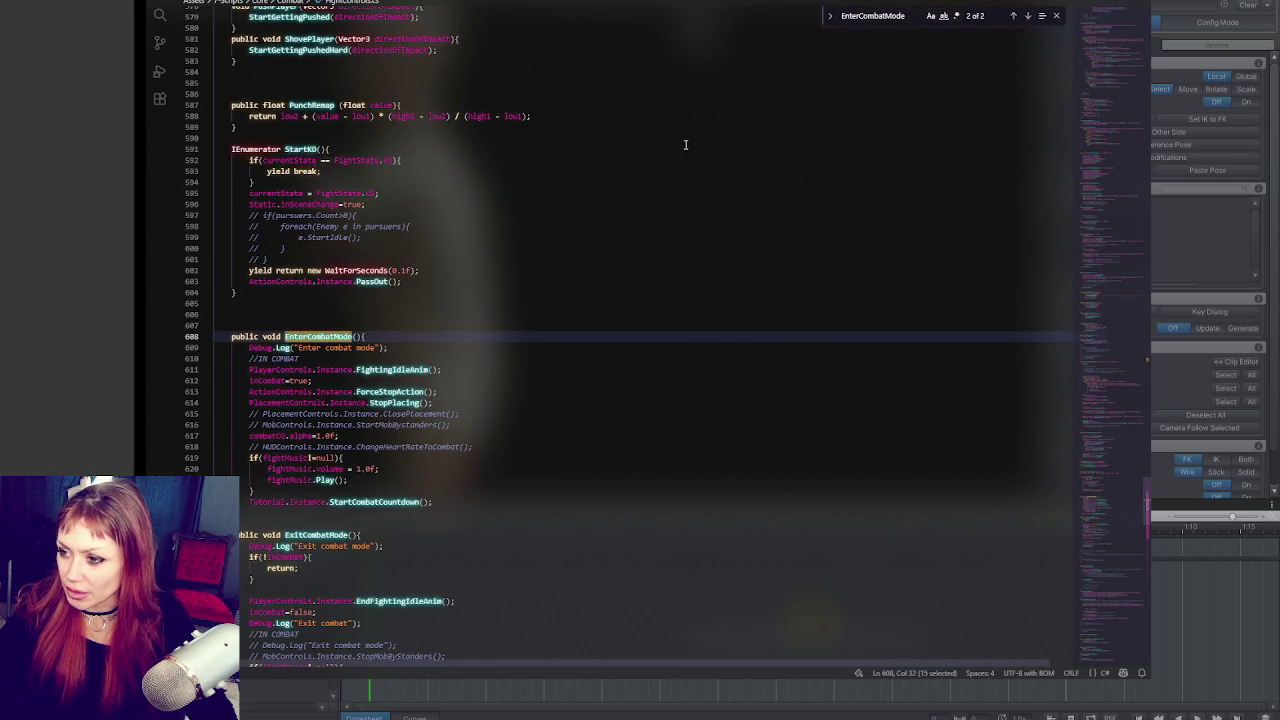
left_click(403, 228)
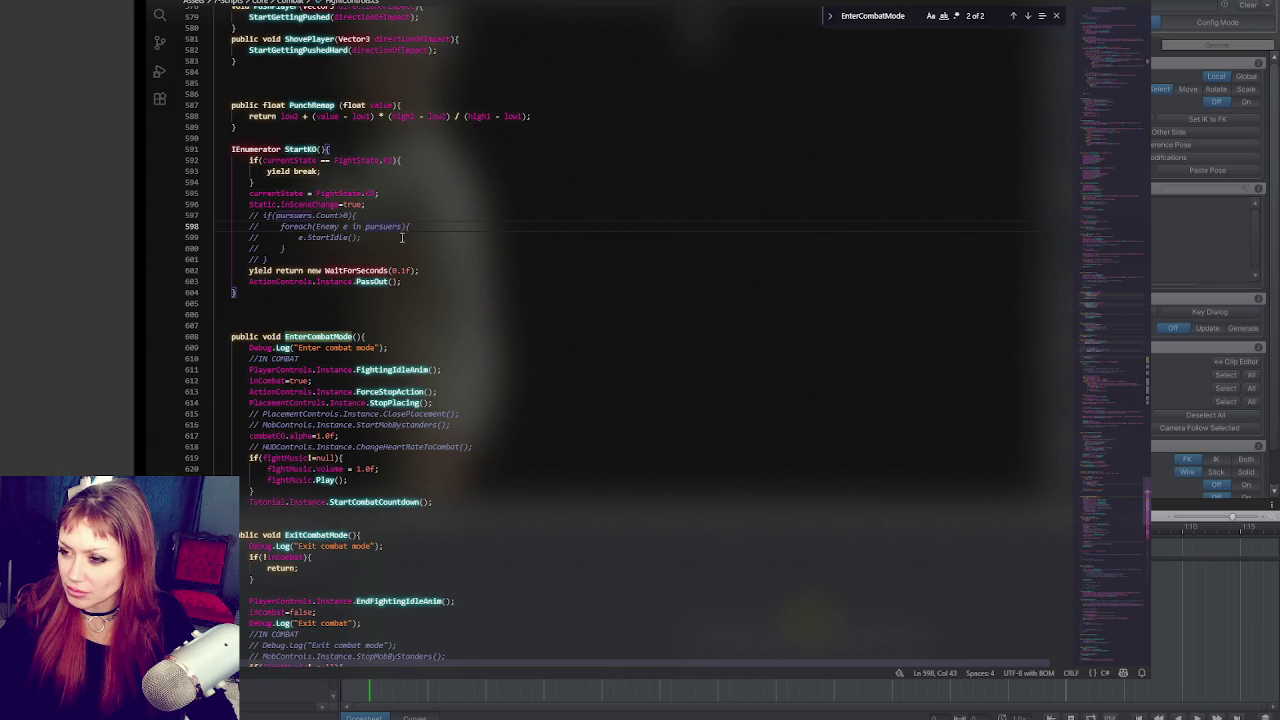
Step: Scroll down to ExitCombatMode and place the caret on its empty line
scroll(410, 245, "down", 12)
scroll(424, 257, "down", 3)
scroll(428, 255, "up", 10)
left_click(360, 385)
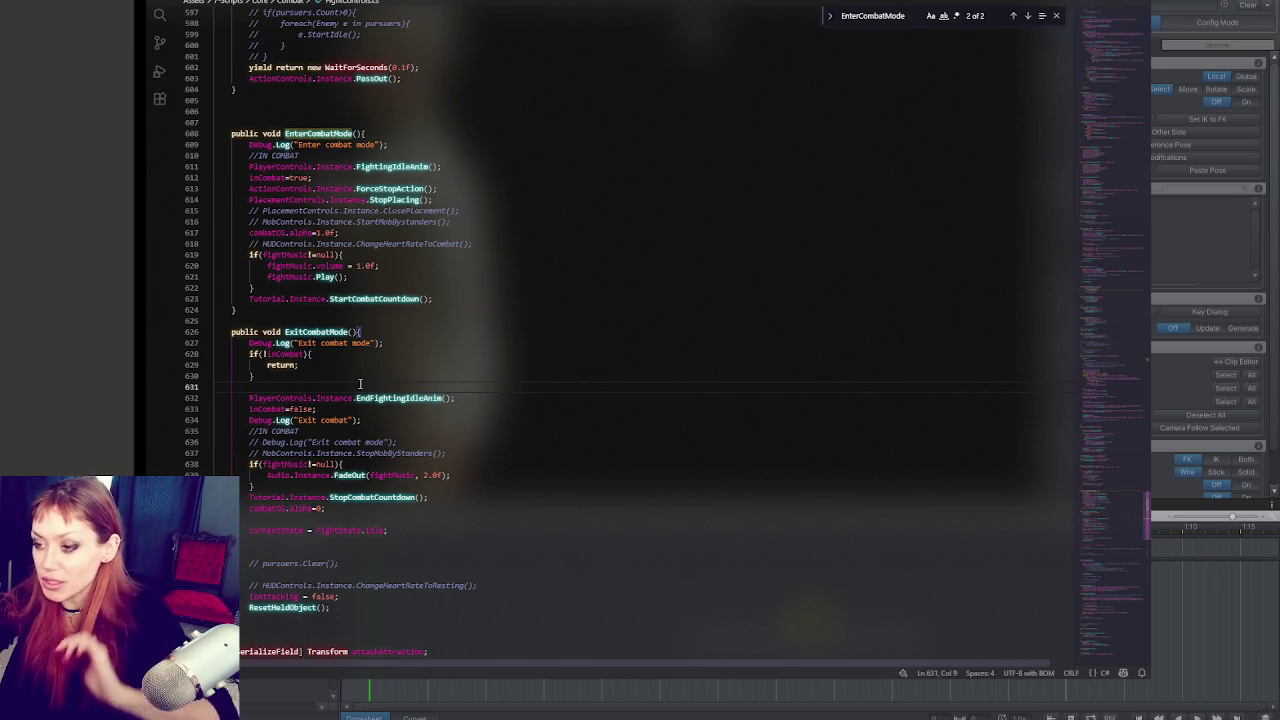
left_click(1127, 209)
Step: Select StartPlayerAttack in FightControls.cs and search the script for it, jumping to its match
scroll(571, 163, "up", 20)
scroll(480, 300, "down", 10)
left_click(267, 190)
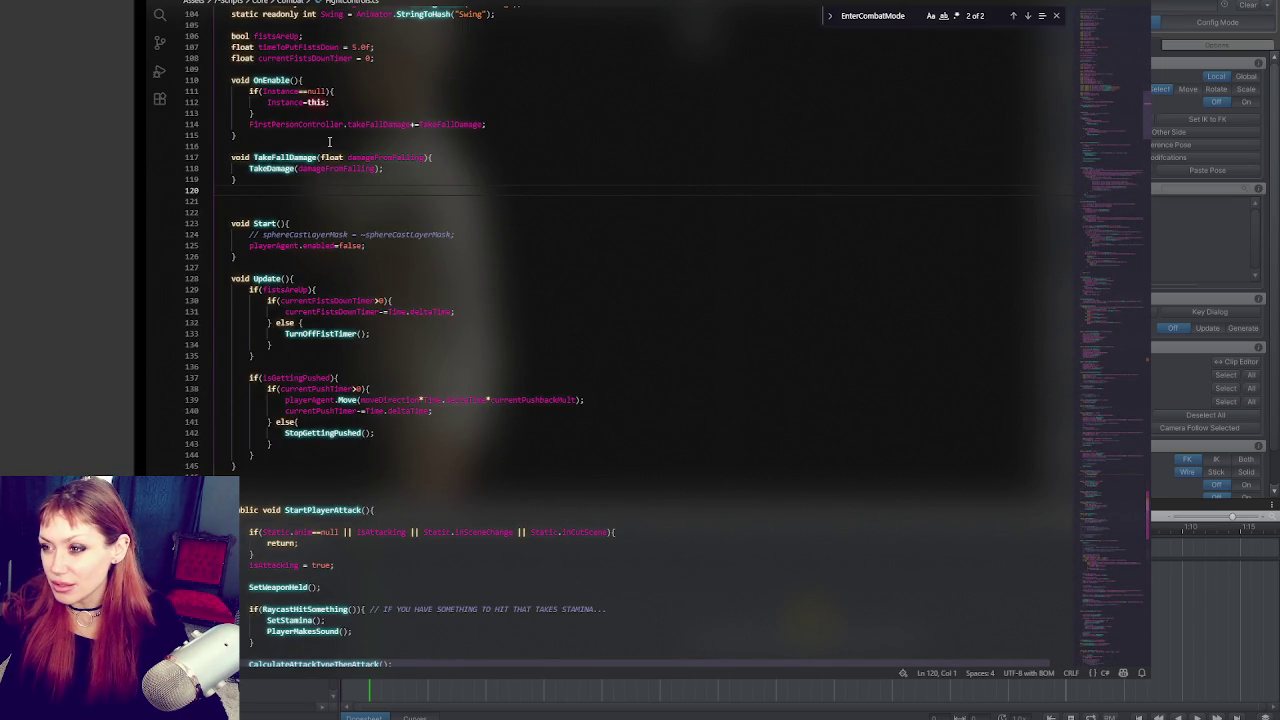
left_click(340, 201)
scroll(377, 260, "down", 4)
double_click(322, 364)
scroll(525, 354, "down", 5)
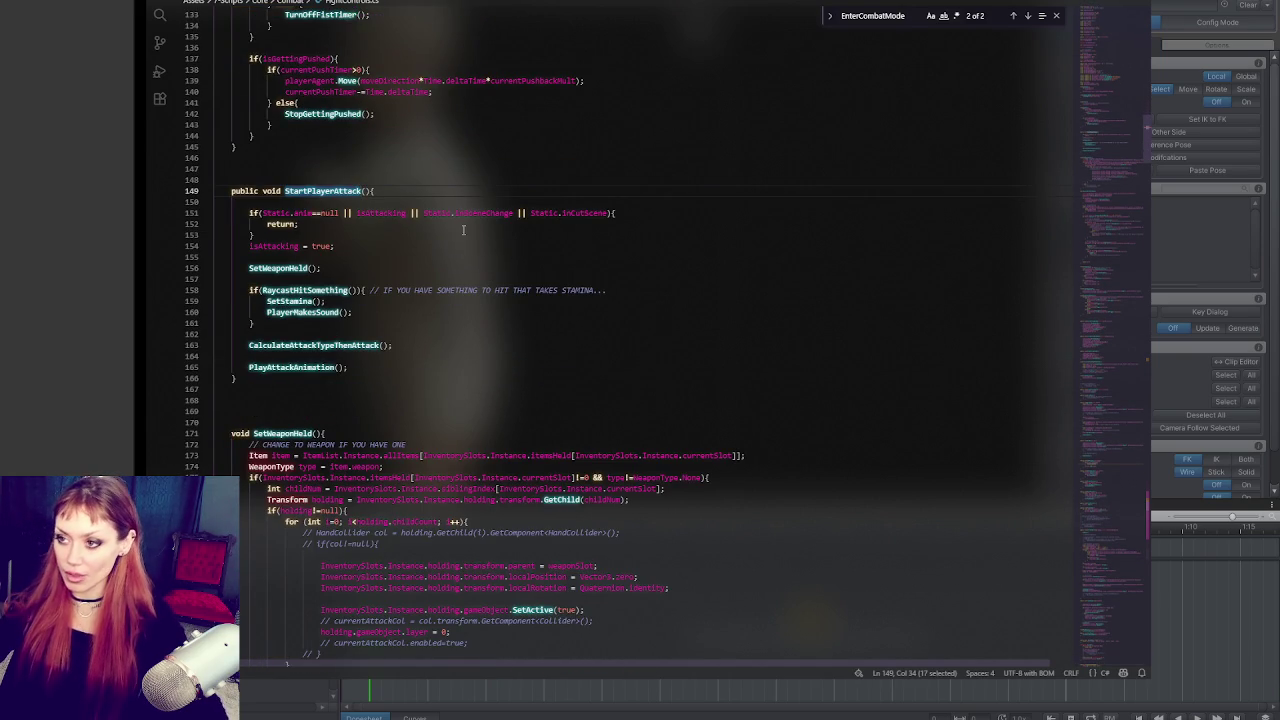
scroll(680, 166, "down", 5)
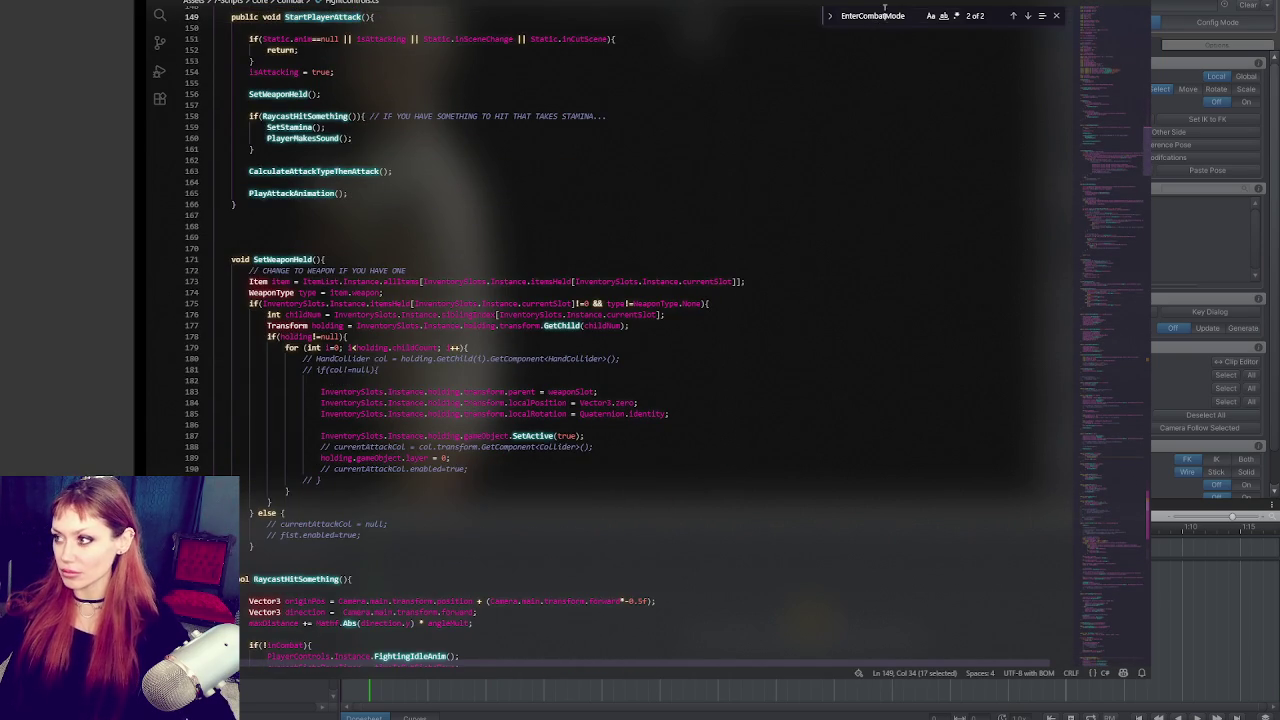
key("ctrl+f")
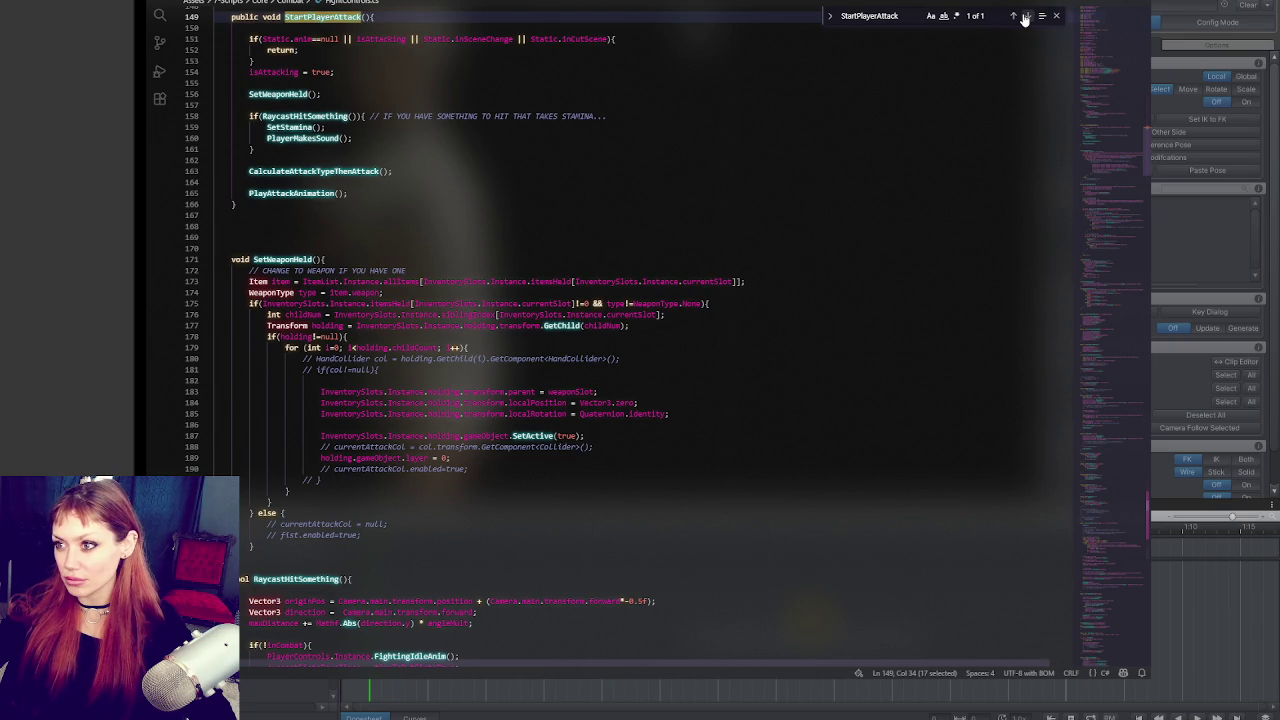
left_click(1024, 18)
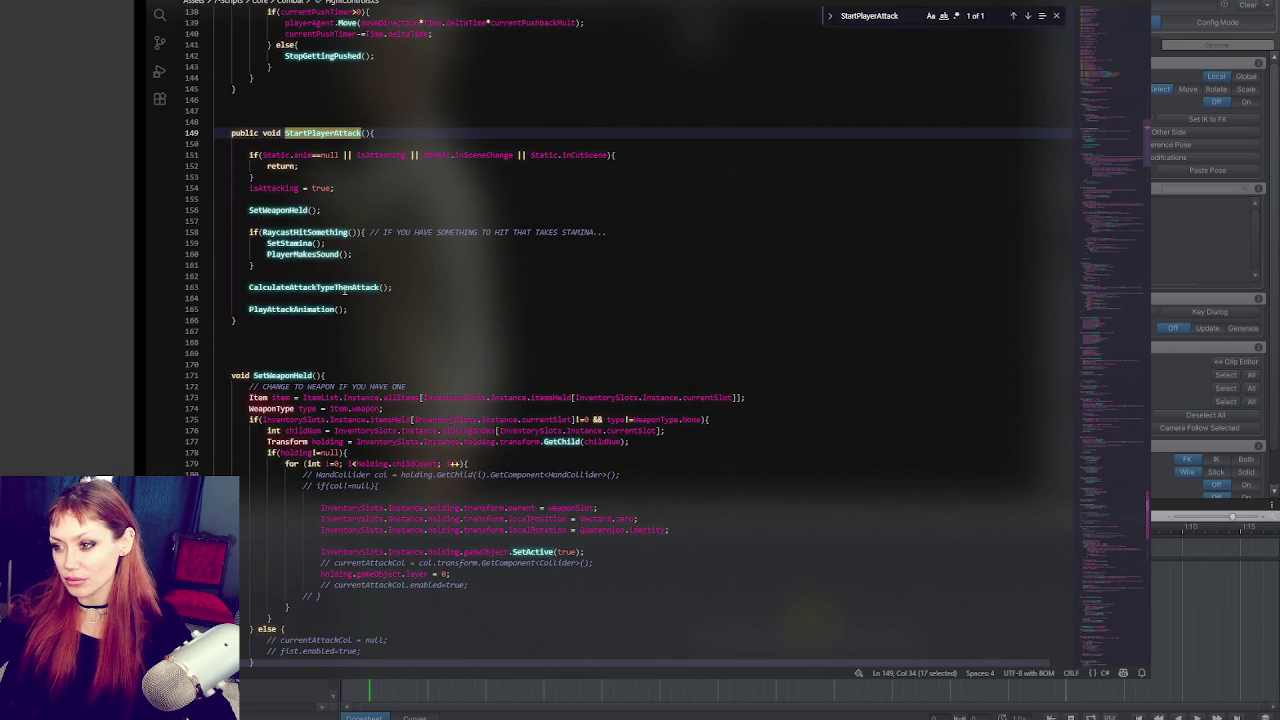
Step: Read down through the attack methods to HitNPC, then search the script for 'end'
scroll(500, 312, "down", 18)
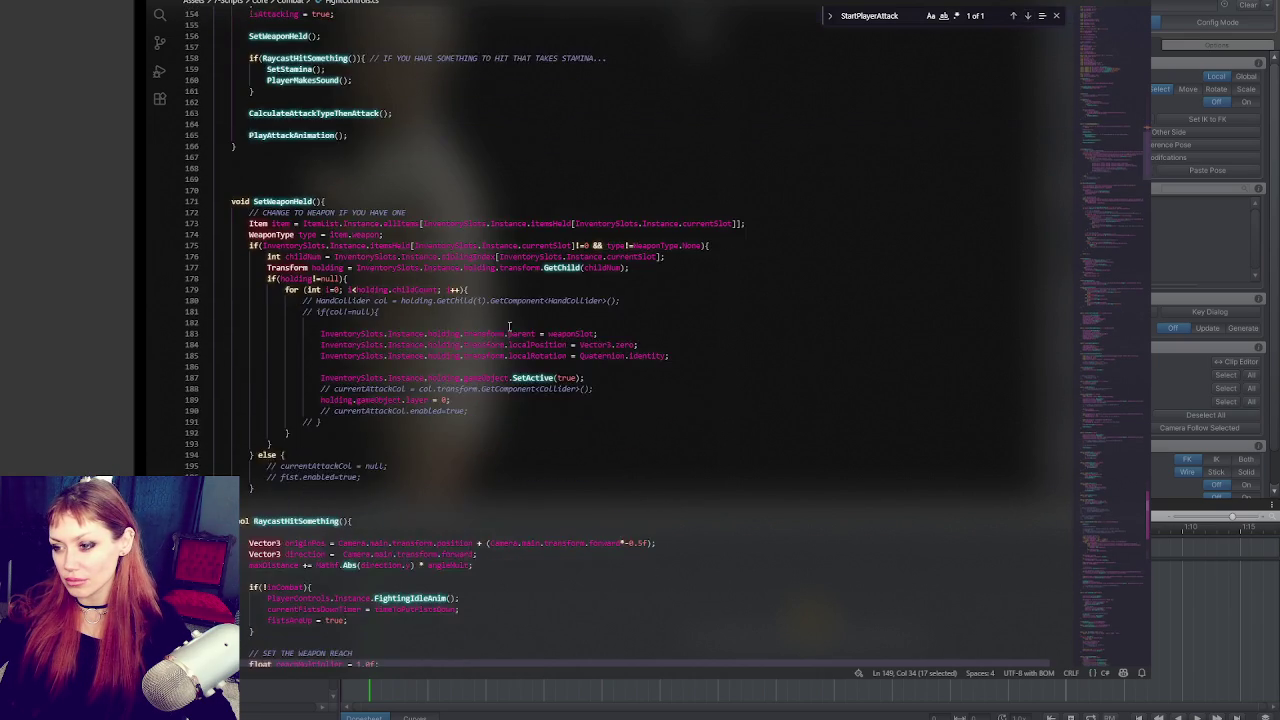
scroll(570, 375, "down", 18)
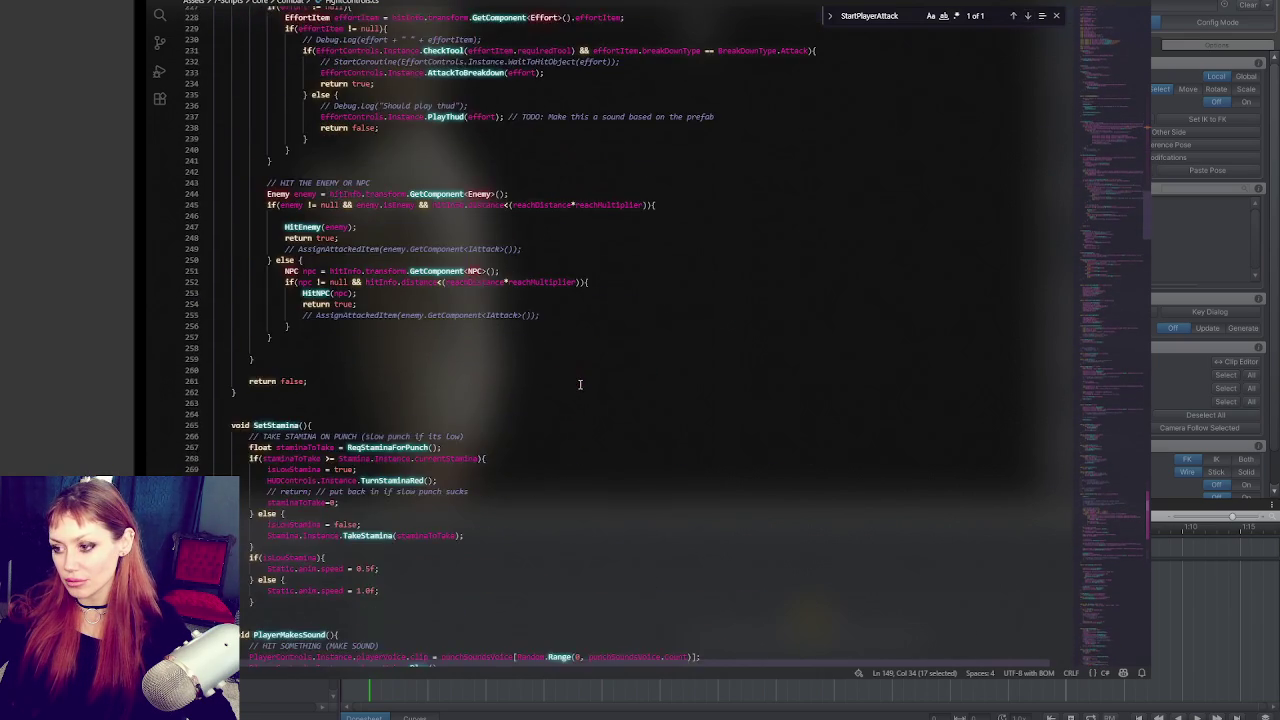
scroll(579, 384, "down", 5)
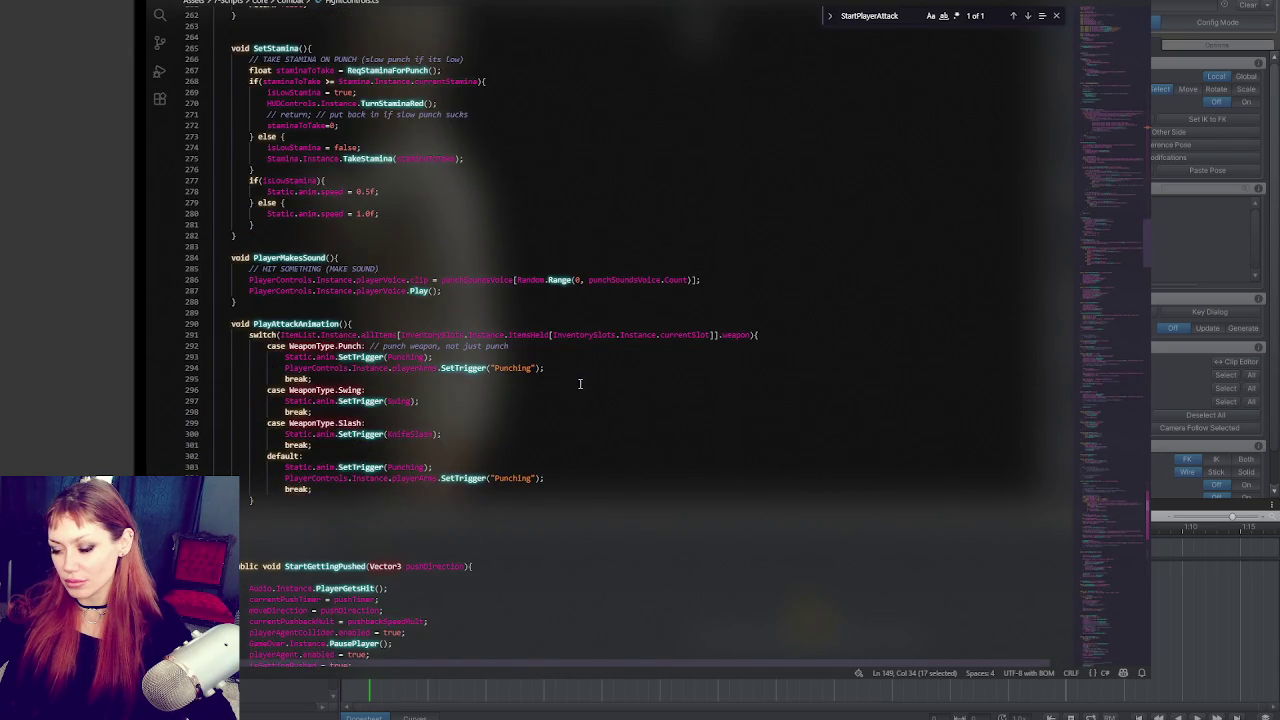
scroll(580, 383, "down", 11)
scroll(584, 382, "down", 10)
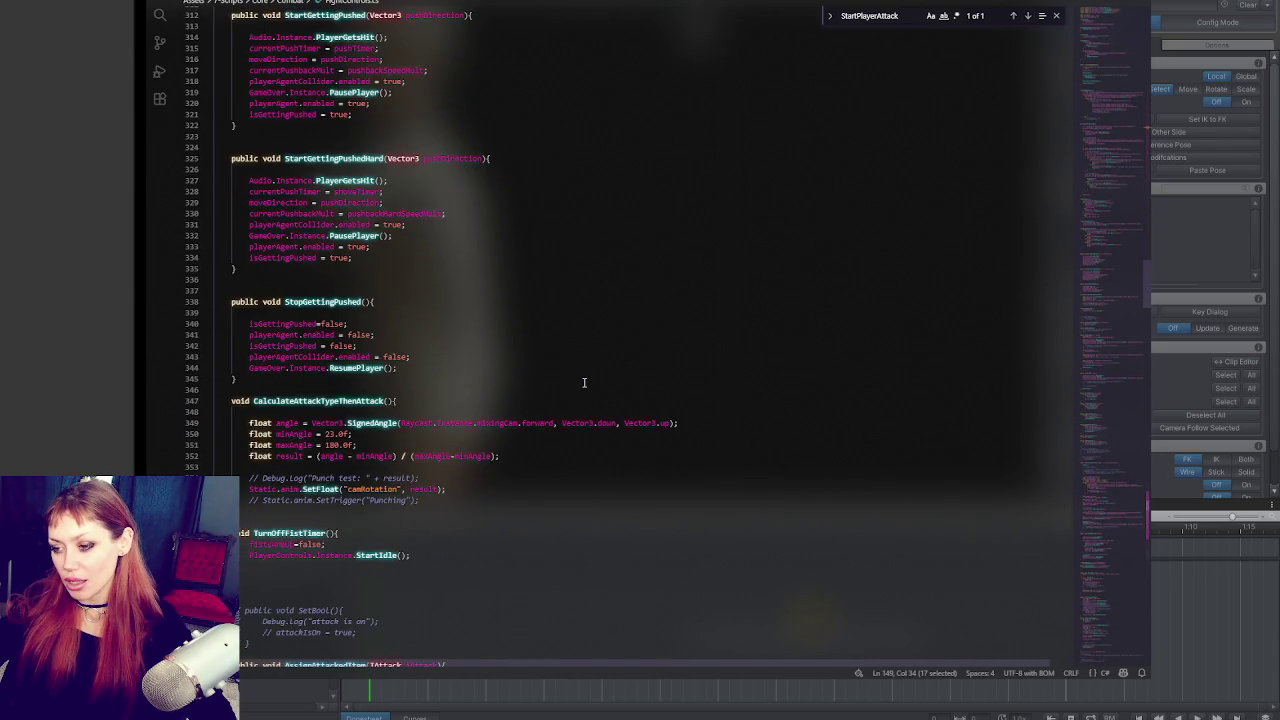
scroll(584, 382, "down", 16)
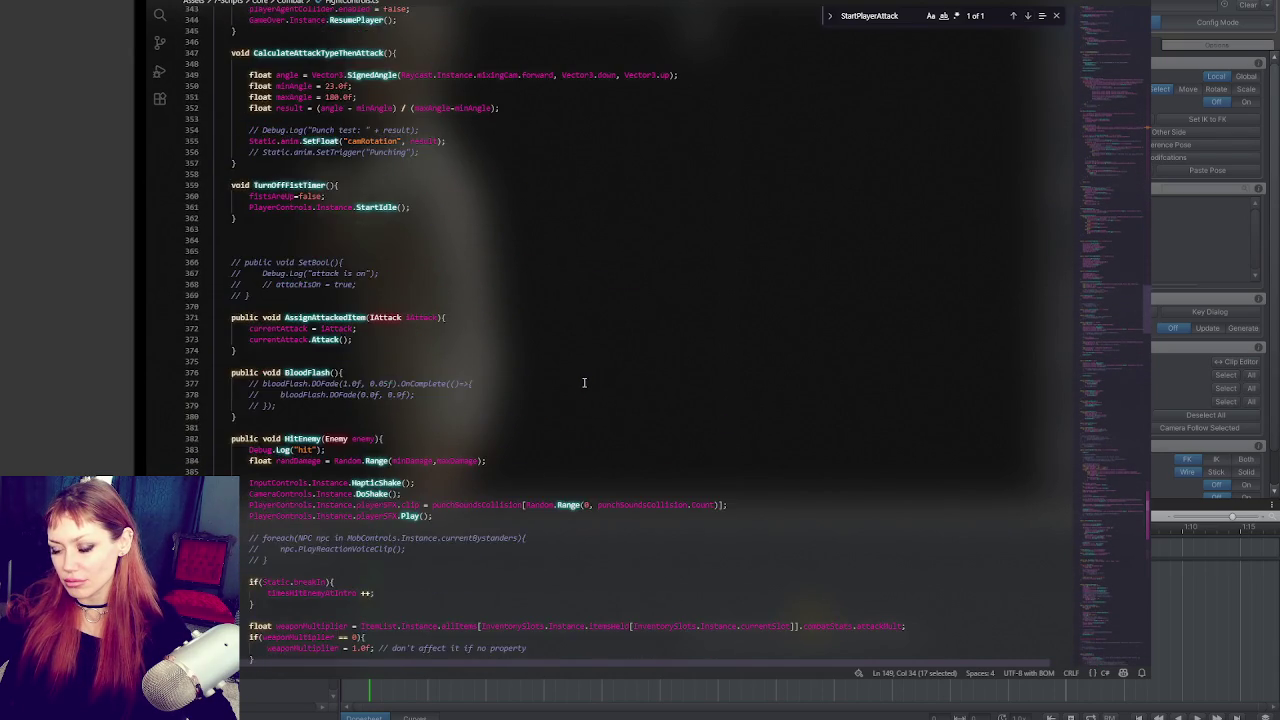
scroll(518, 405, "down", 5)
left_click(546, 395)
left_click(888, 17)
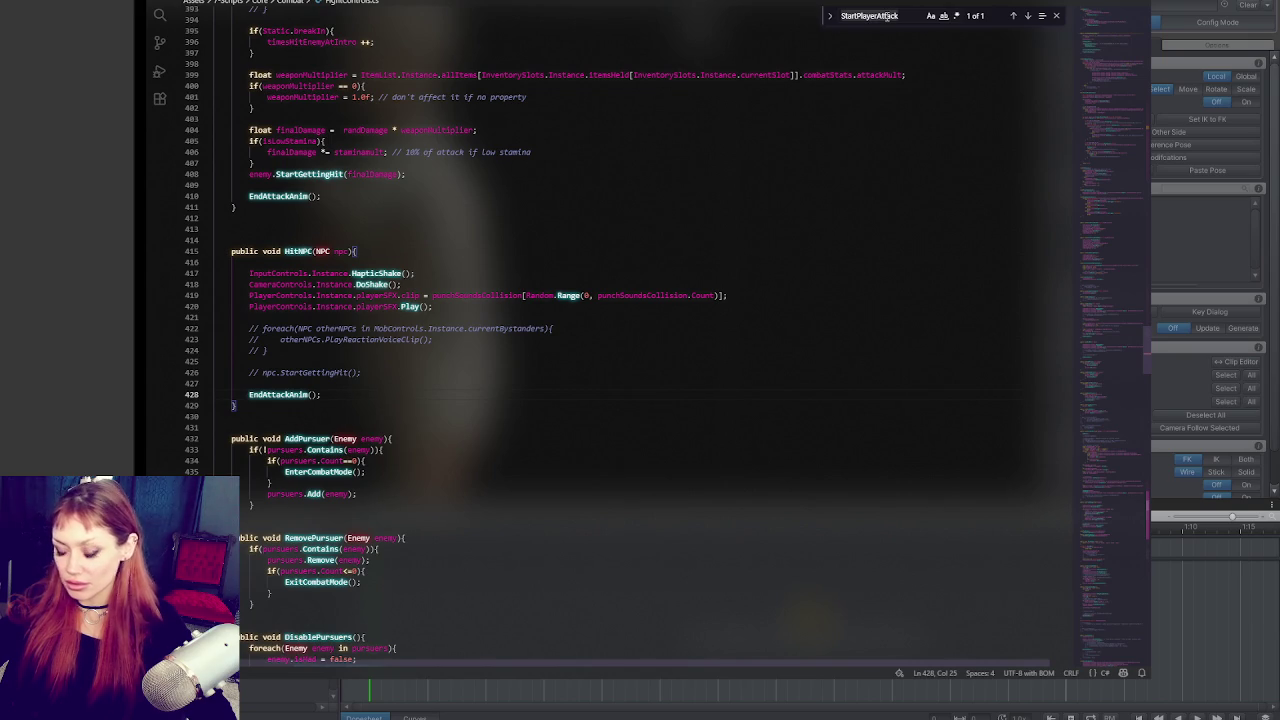
type("end")
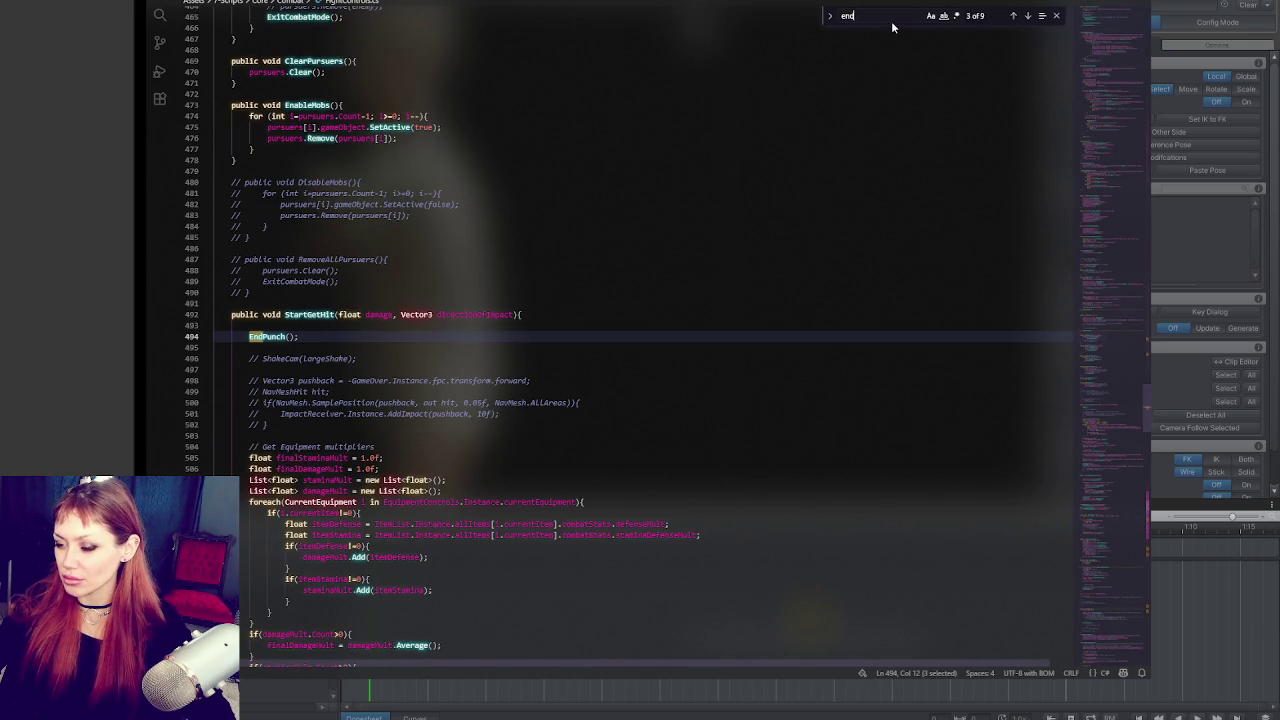
Step: Step past EndFightingIdleAnim to EndPunch, add Debug.Log("end punch") inside it, and return to Unity
left_click(1027, 16)
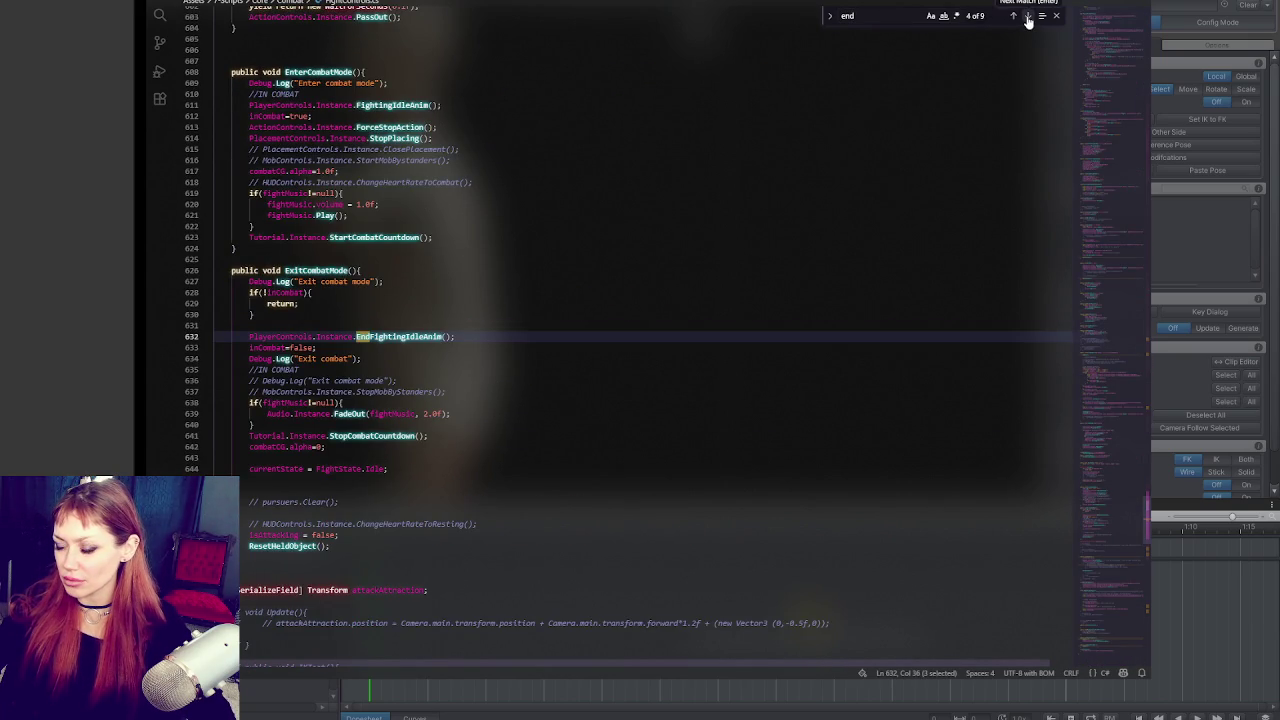
left_click(1027, 16)
left_click(466, 335)
key("Return")
type("Debug.Log(\"")
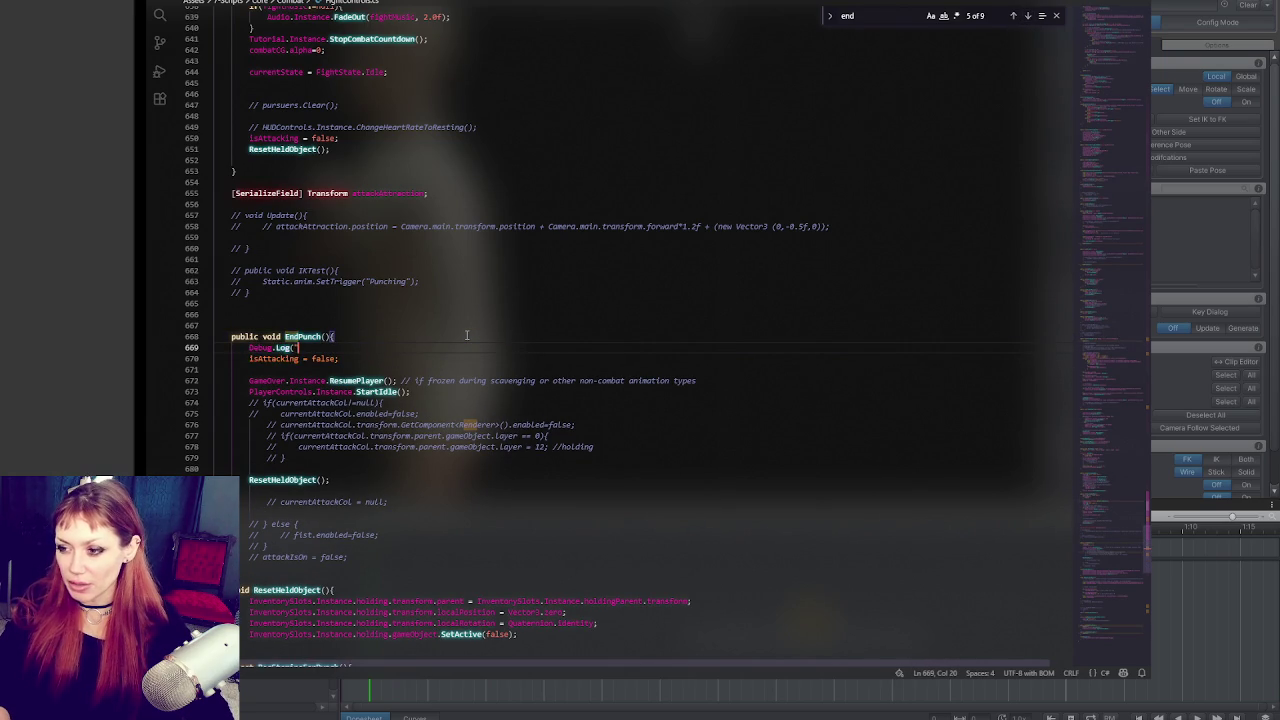
type("end punch\");")
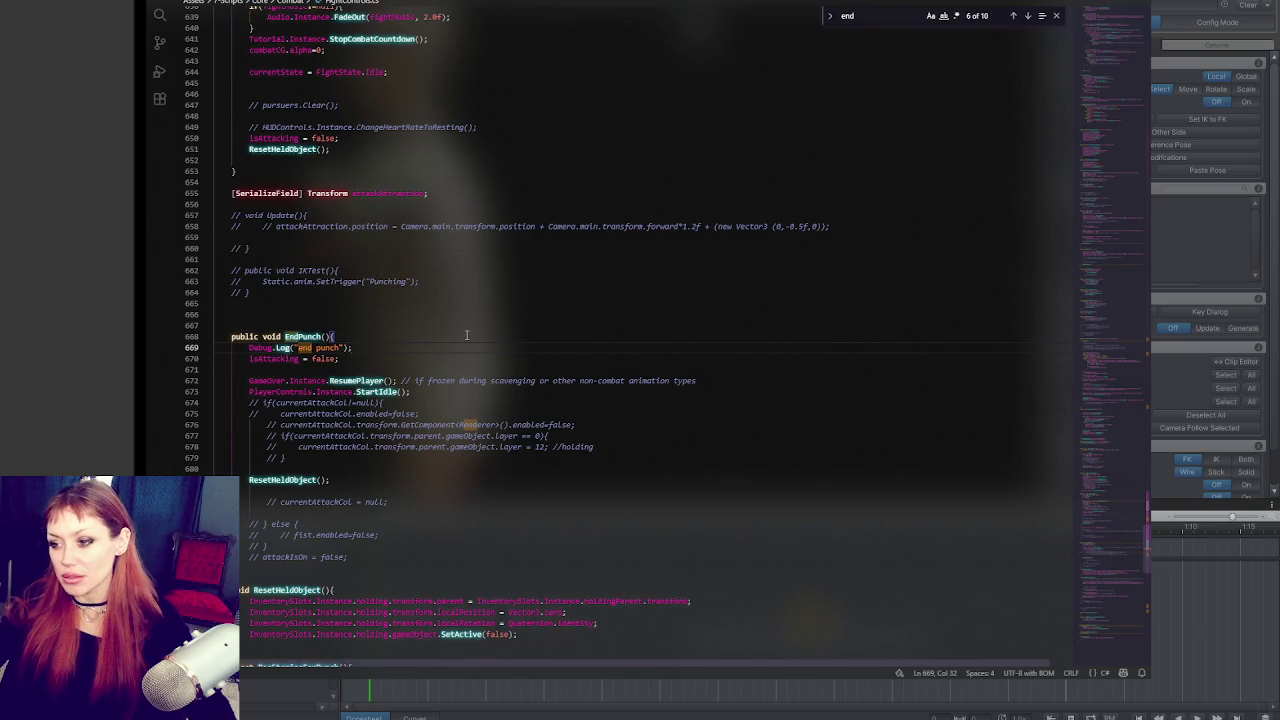
key("alt+Tab")
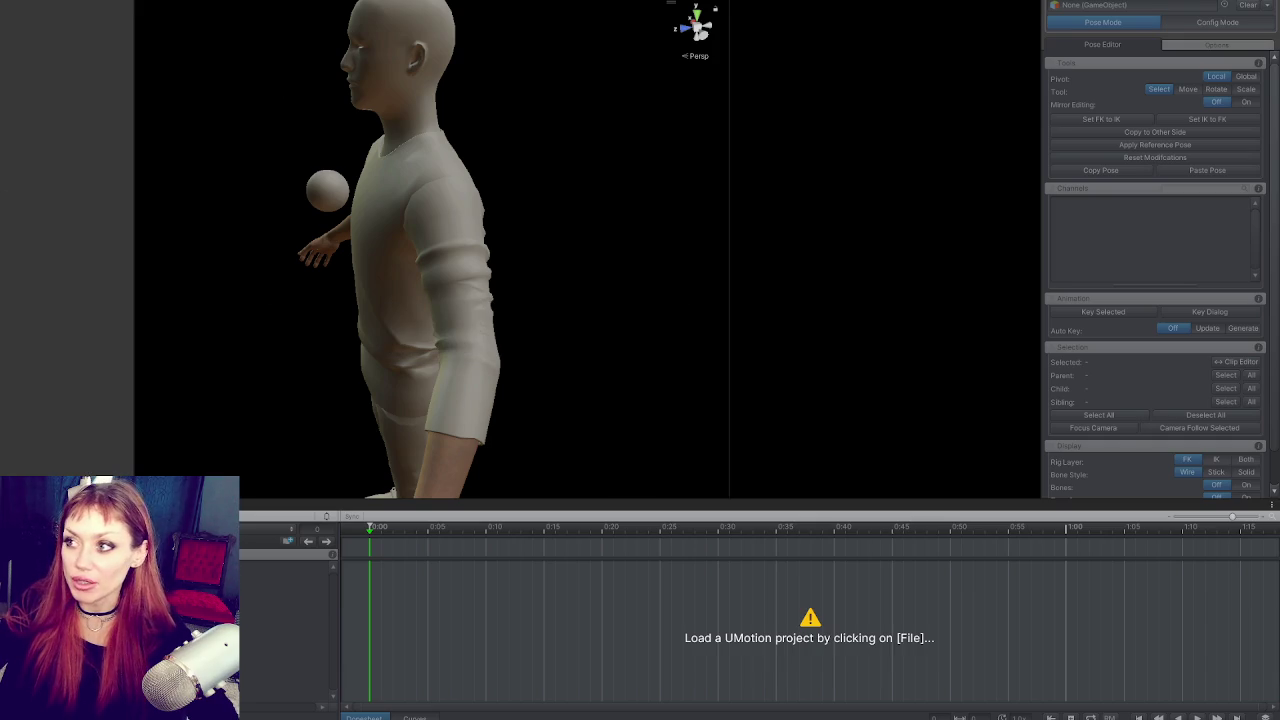
left_click_drag(731, 40, 690, 40)
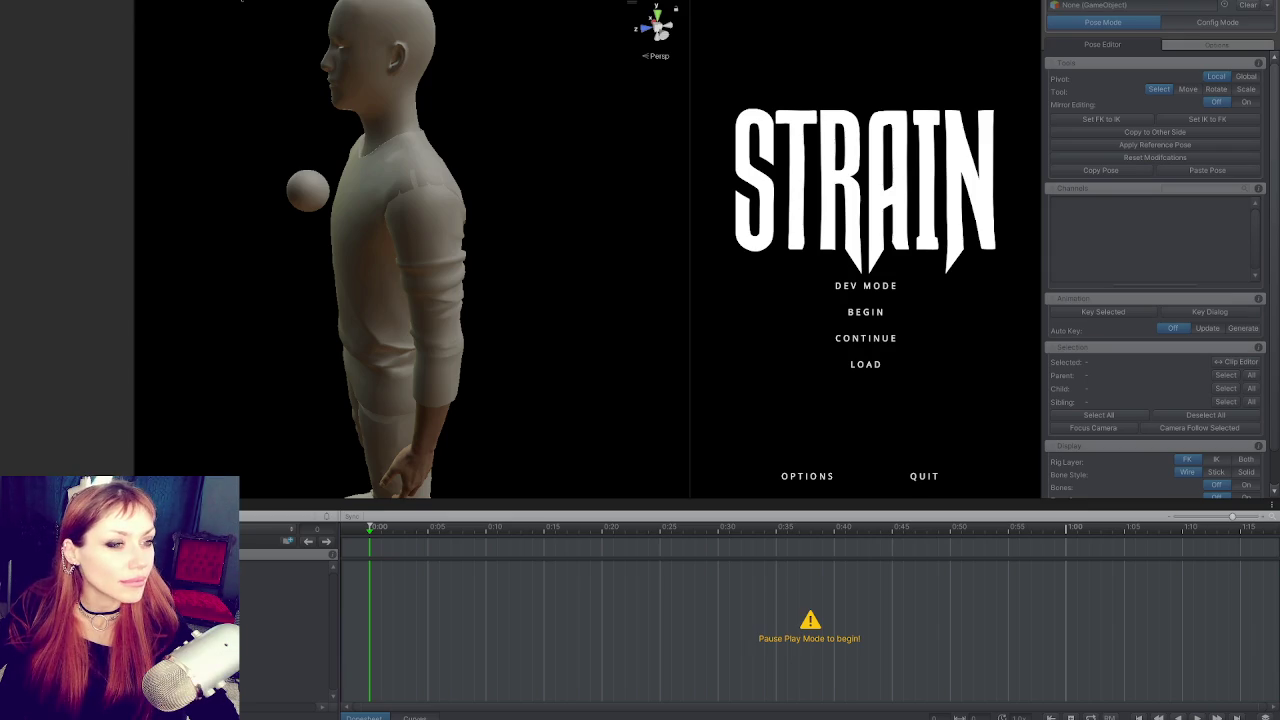
left_click(868, 288)
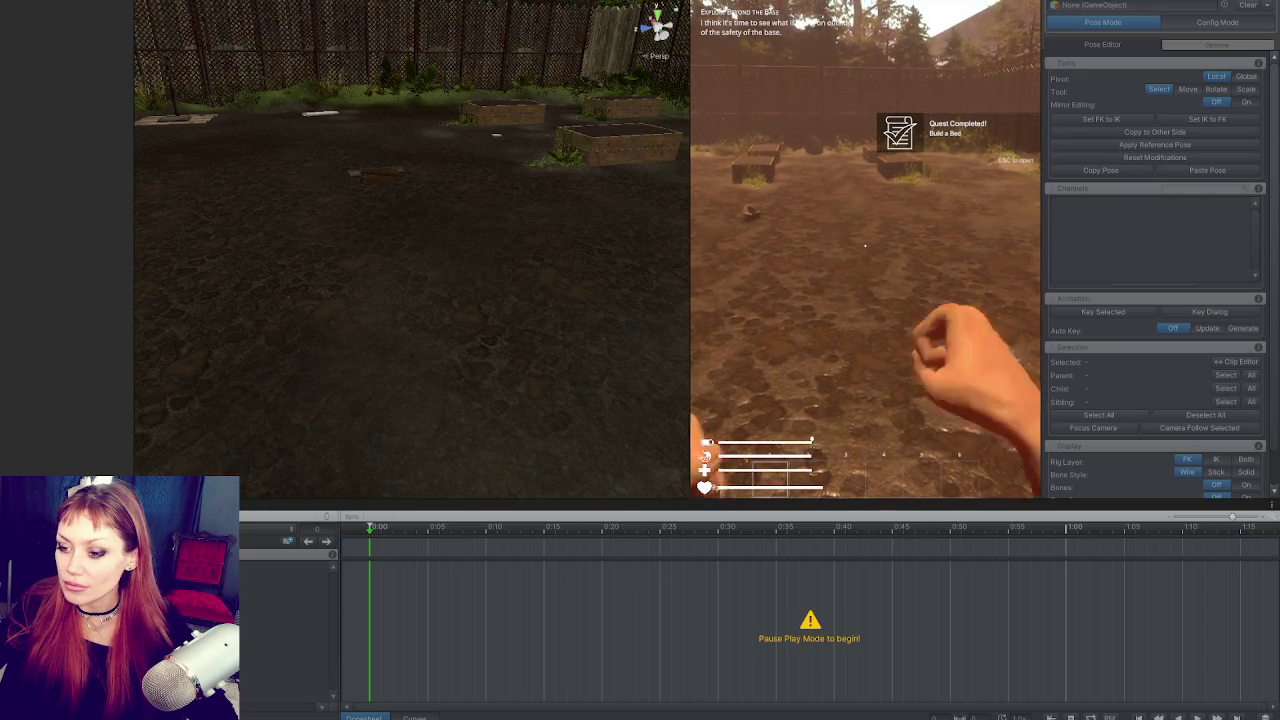
key("Escape")
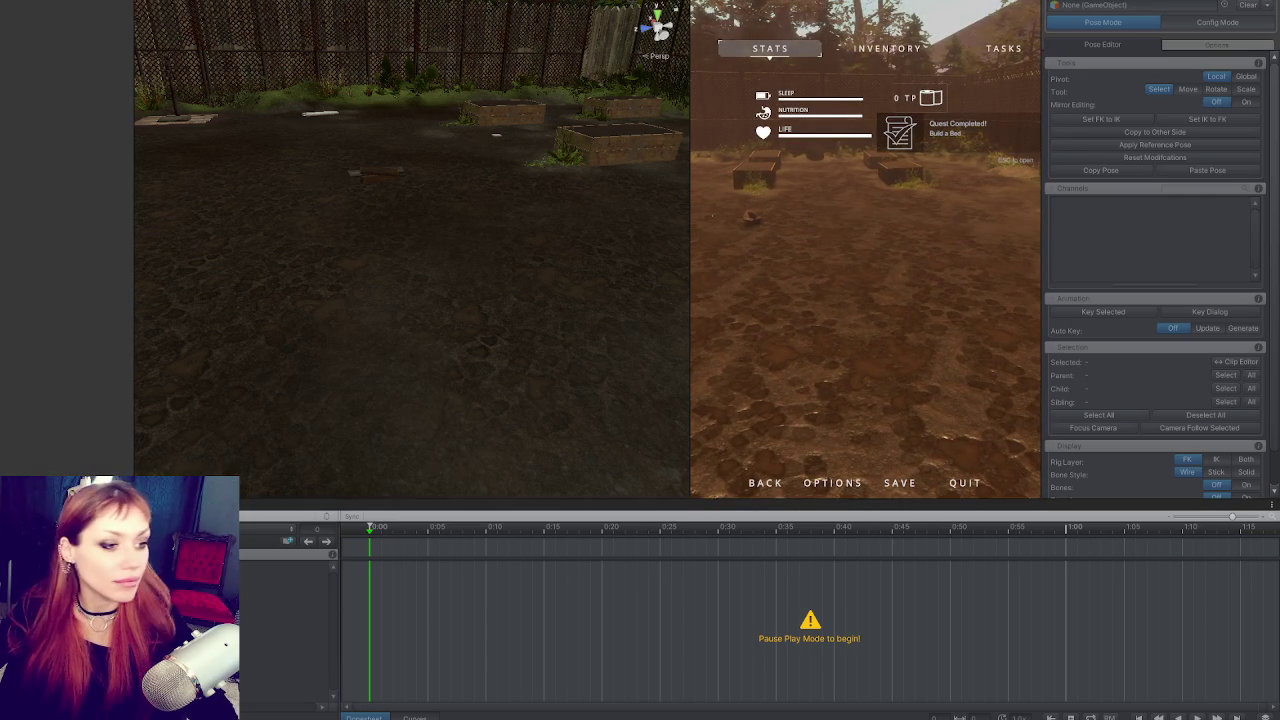
key("ctrl+p")
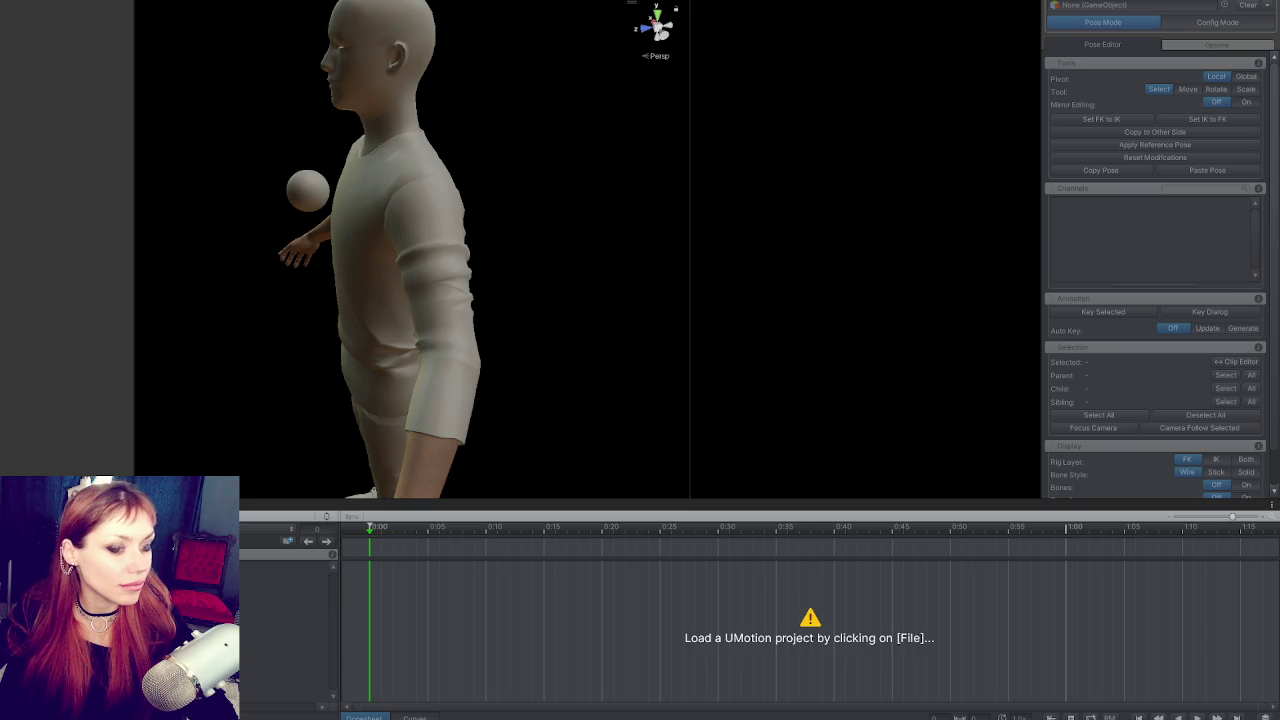
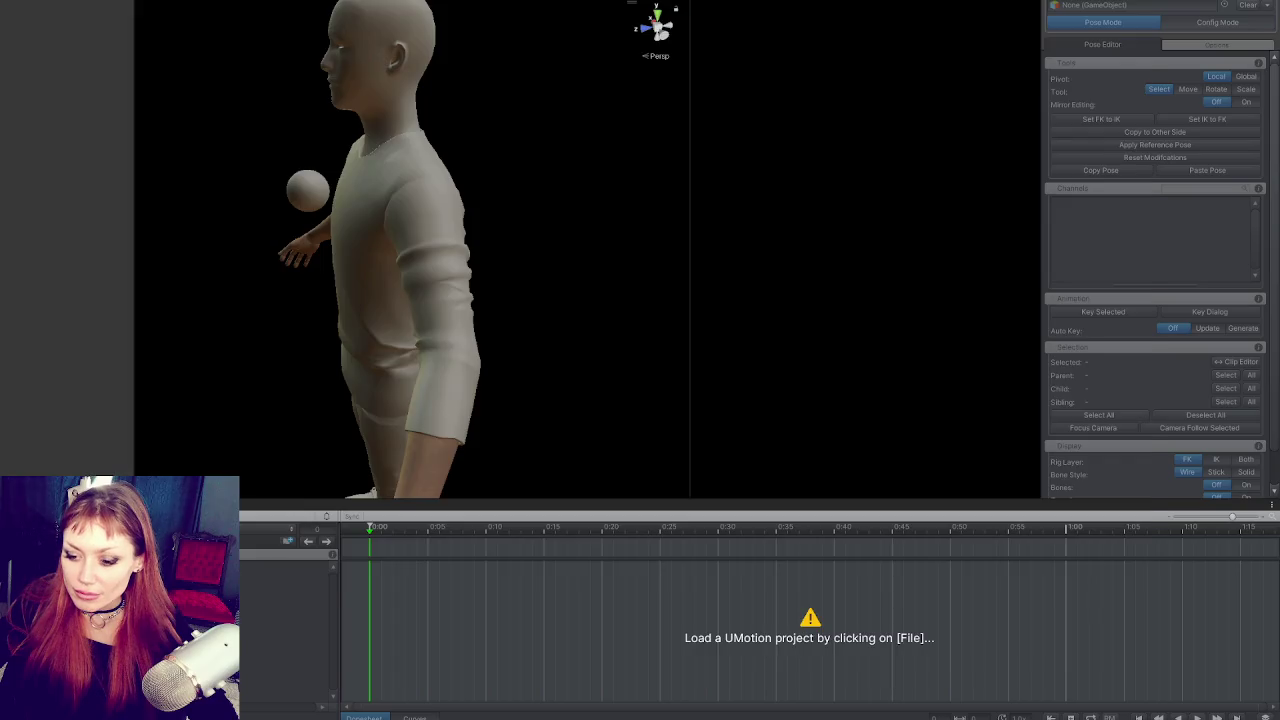
Step: Load Punching Player Arms.asset into the UMotion timeline from the recent projects list
key("alt+Tab")
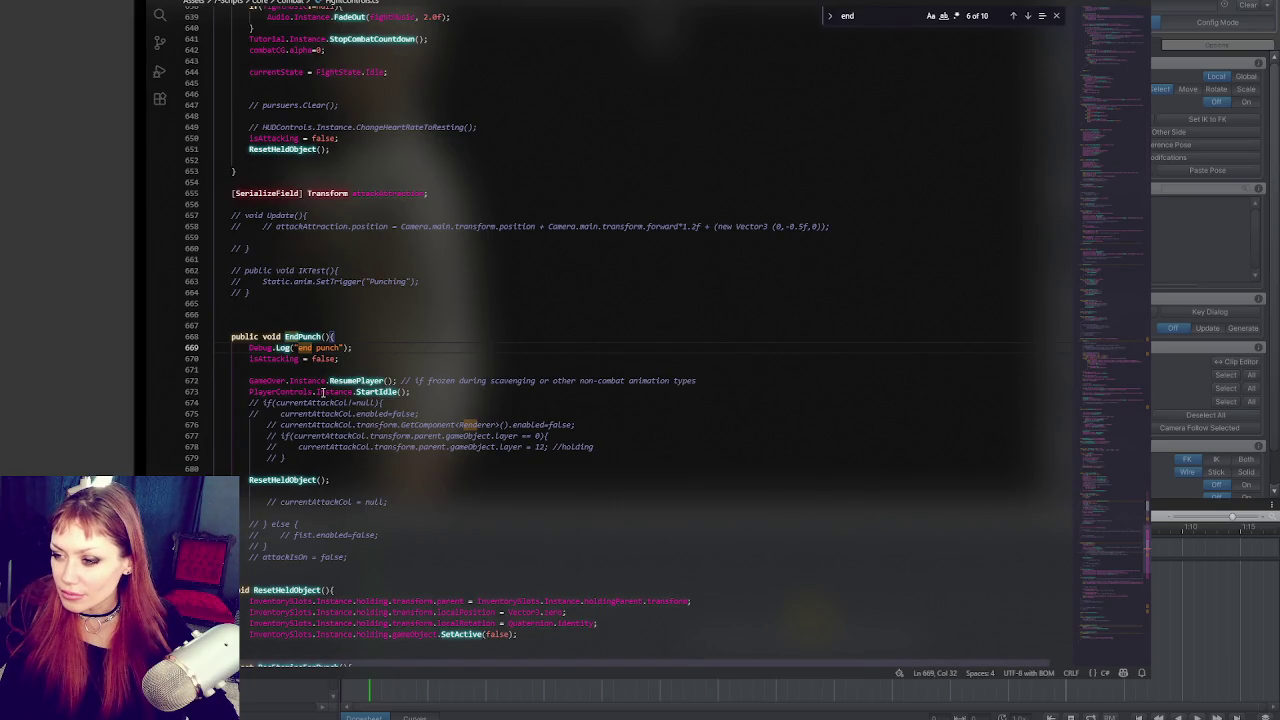
key("alt+Tab")
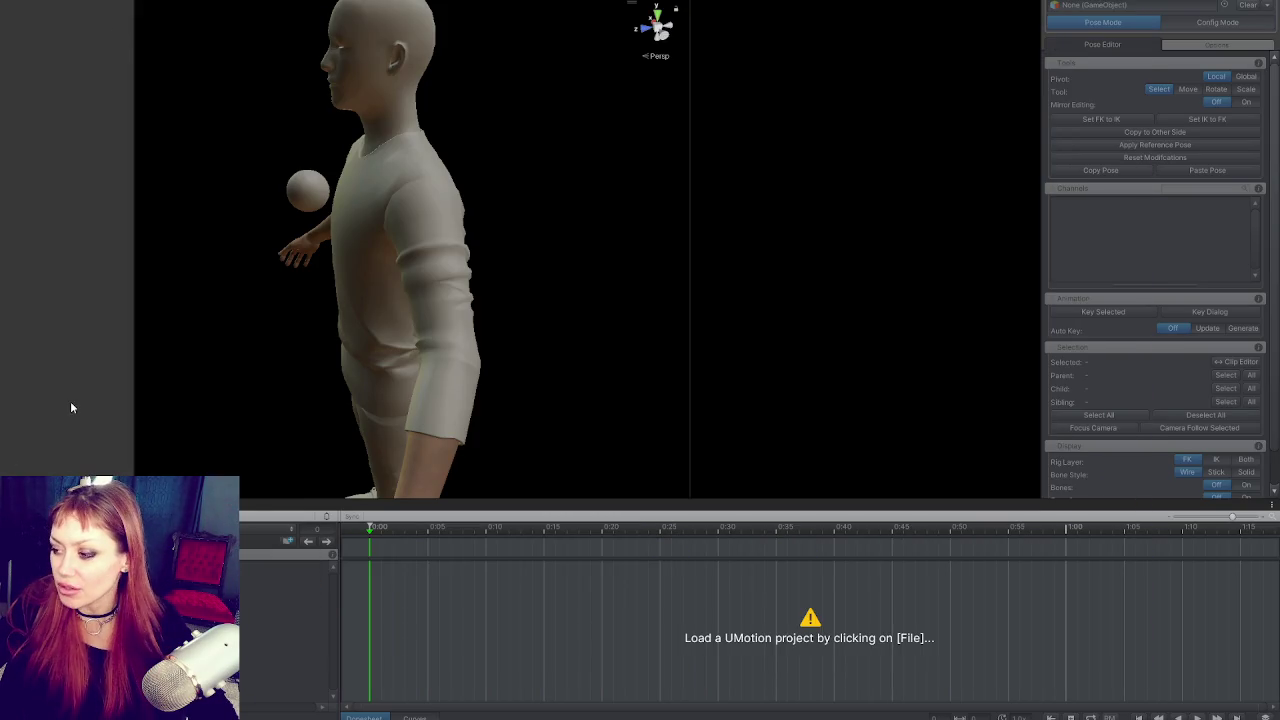
left_click(85, 516)
mouse_move(200, 583)
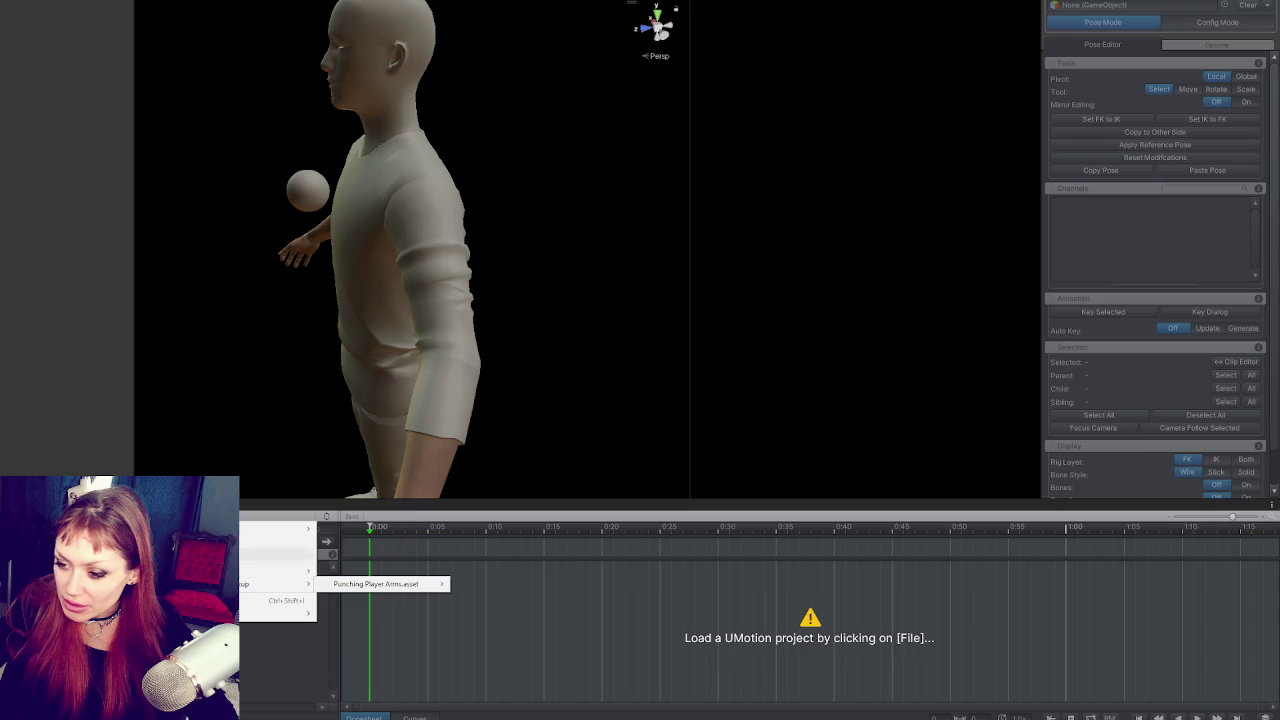
left_click(407, 575)
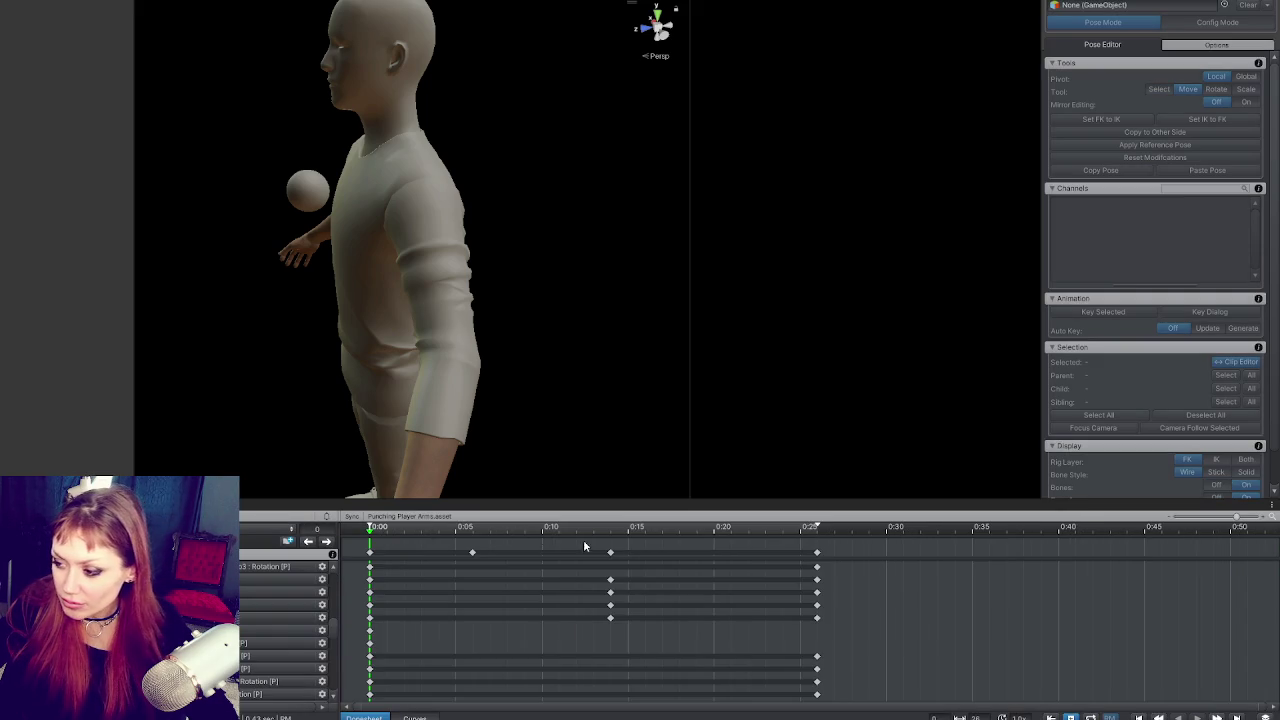
Step: Back in the code editor, select the EndPunch method name
scroll(712, 552, "down", 1)
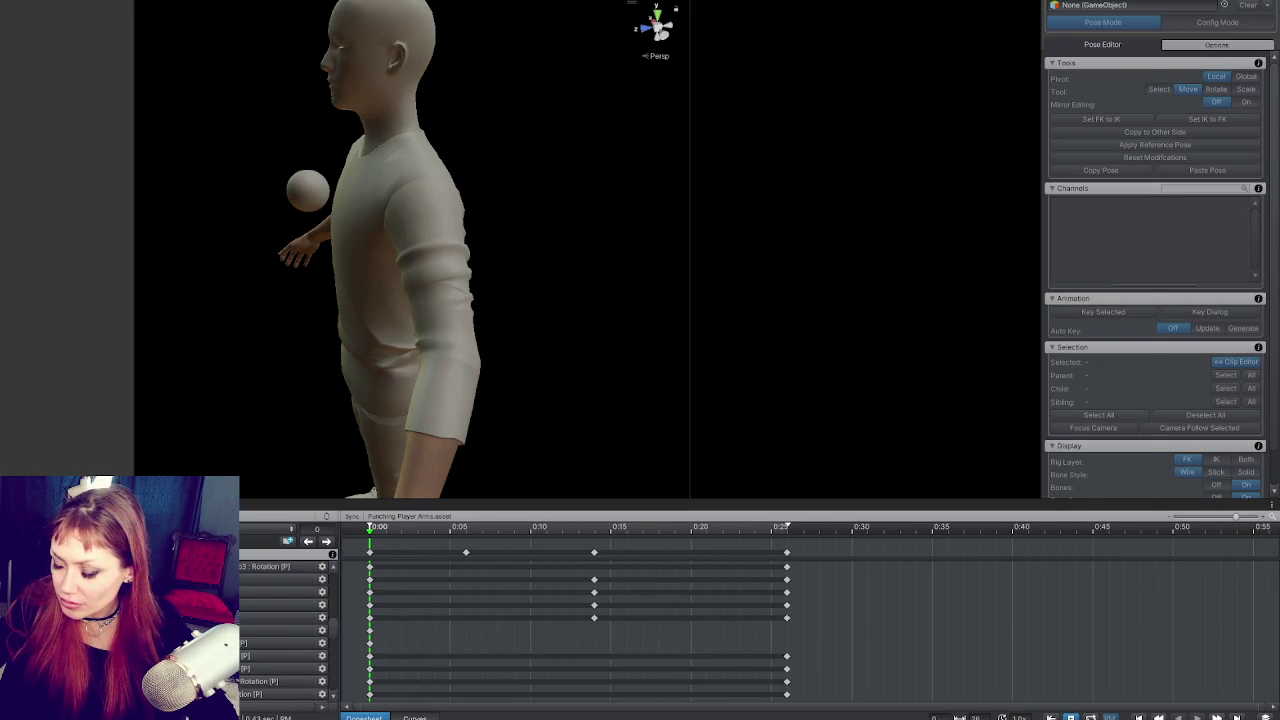
key("alt+Tab")
double_click(303, 336)
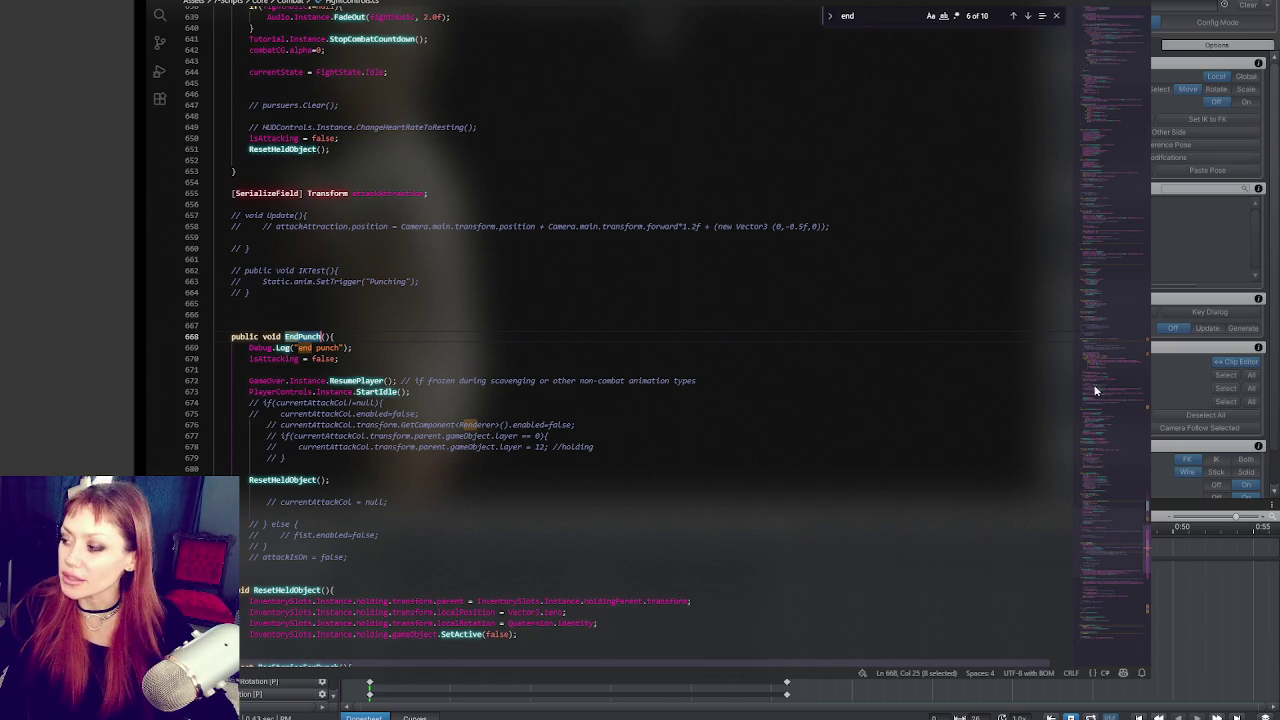
Step: Step through the 'end' search matches in the fight code
scroll(1119, 537, "up", 1)
left_click_drag(1119, 537, 1117, 108)
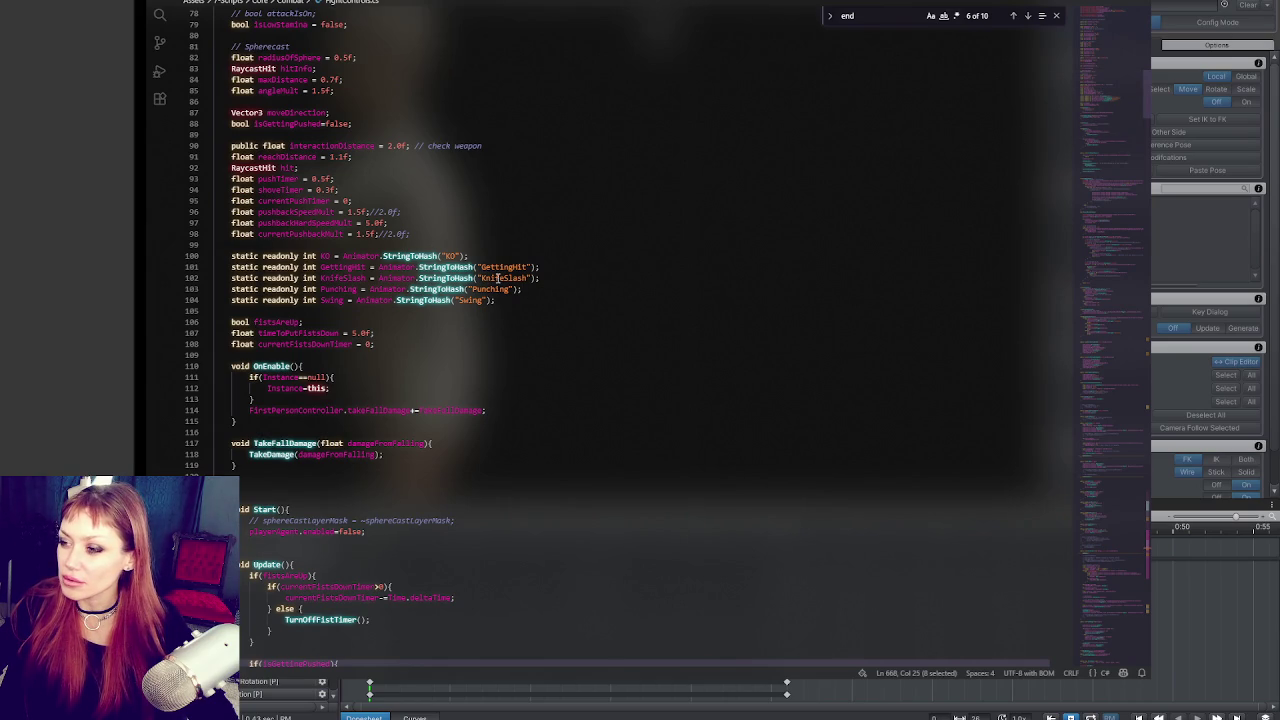
scroll(530, 335, "up", 4)
scroll(540, 324, "down", 20)
scroll(545, 323, "down", 15)
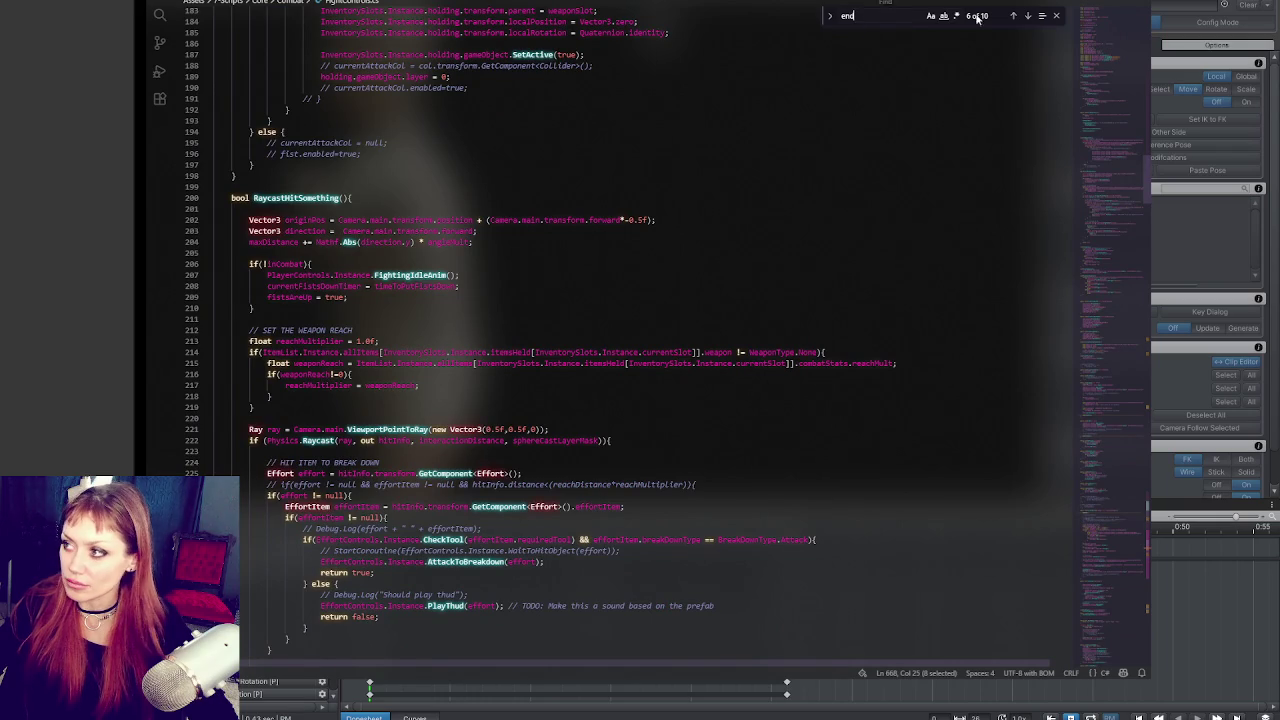
left_click(1014, 17)
left_click(1014, 17)
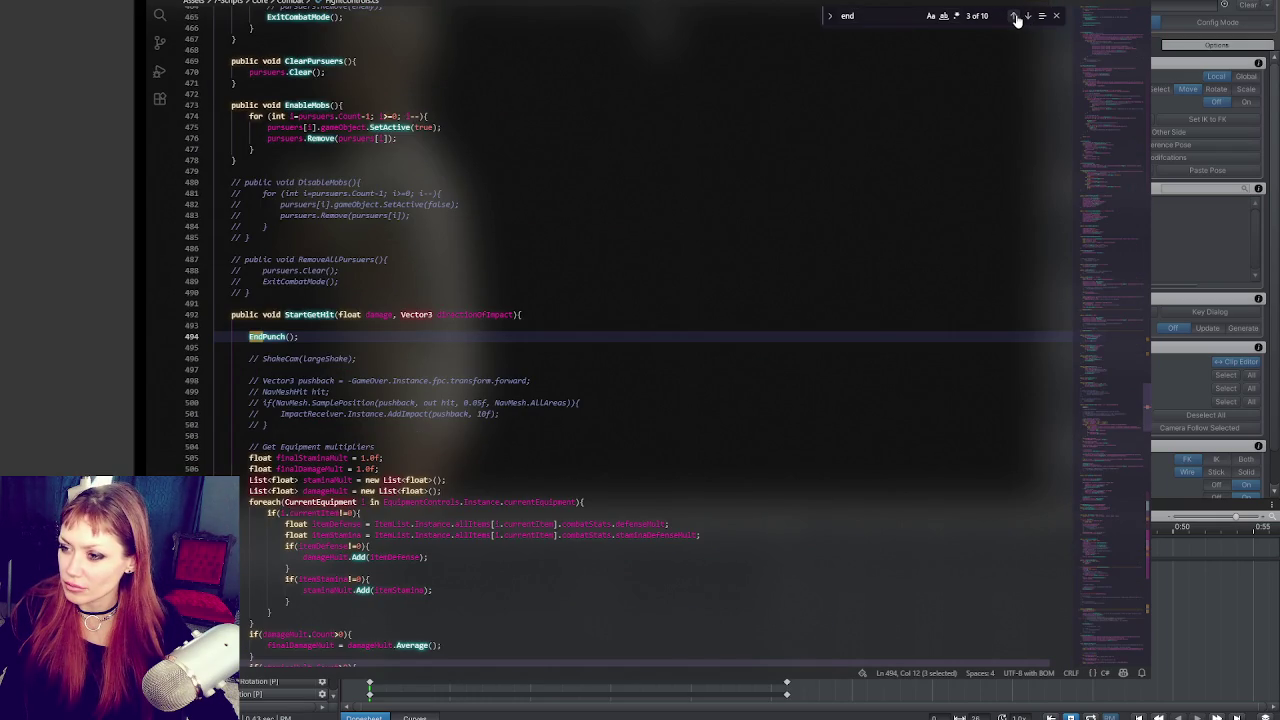
left_click(1028, 17)
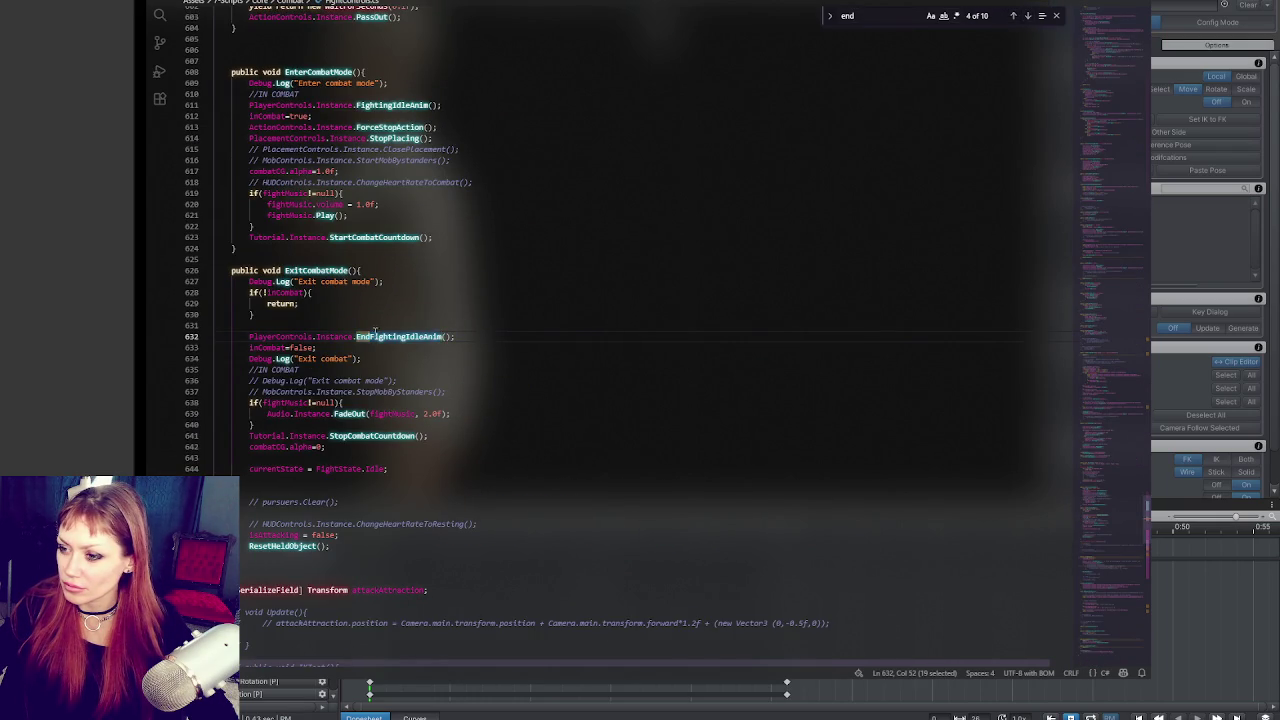
Step: Search for EndFightingIdleAnim and jump to its definition in PlayerControls.cs
key("ctrl+f")
left_click(1014, 17)
key("F12")
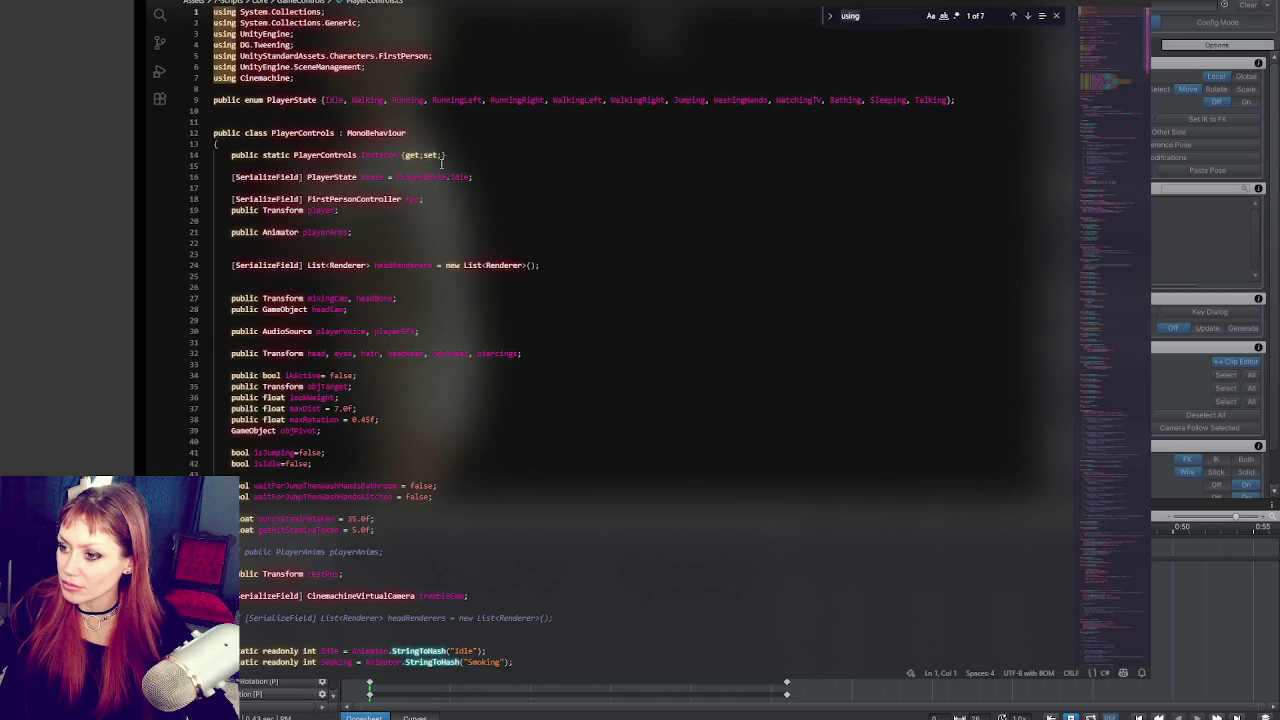
key("Up")
key("Up")
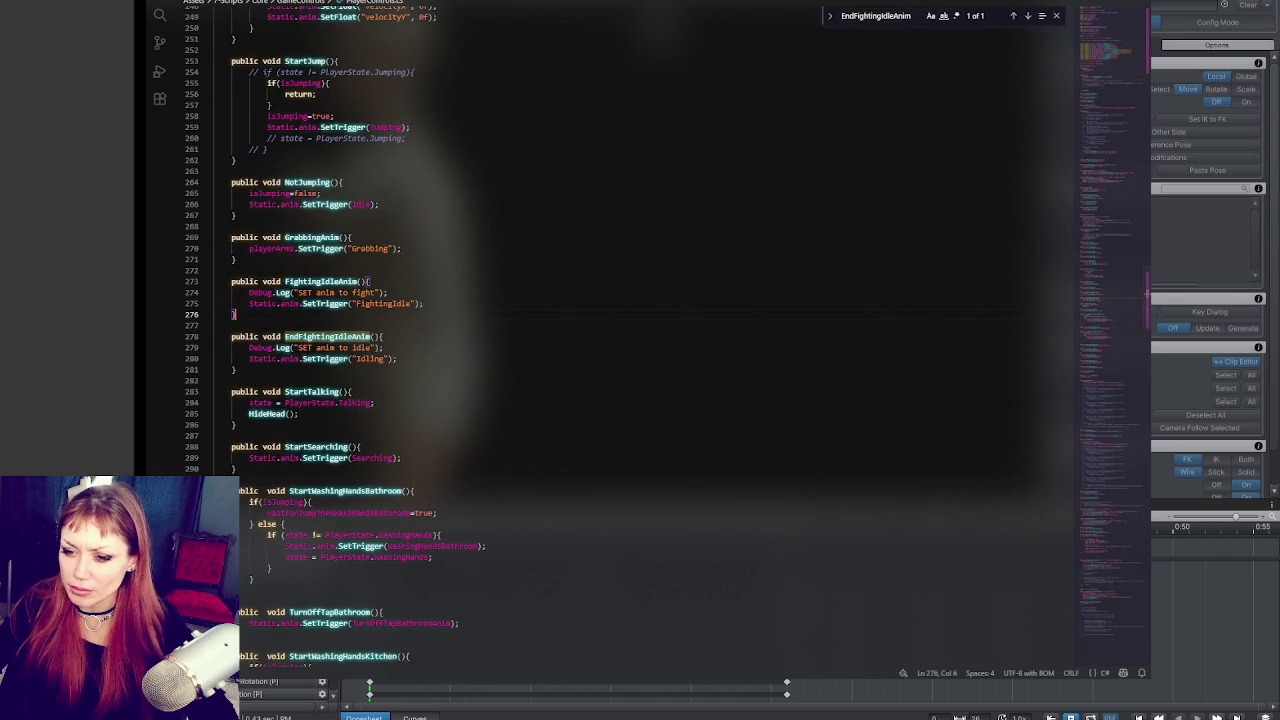
key("super+Tab")
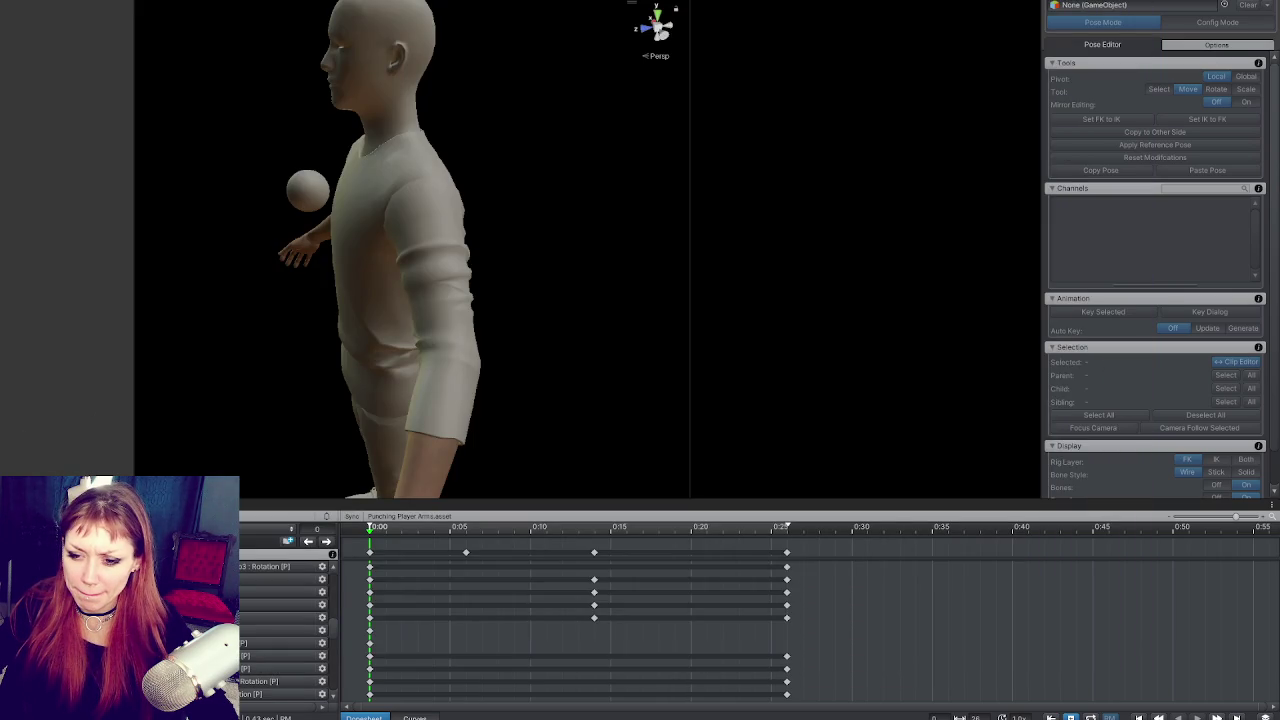
key("super+Tab")
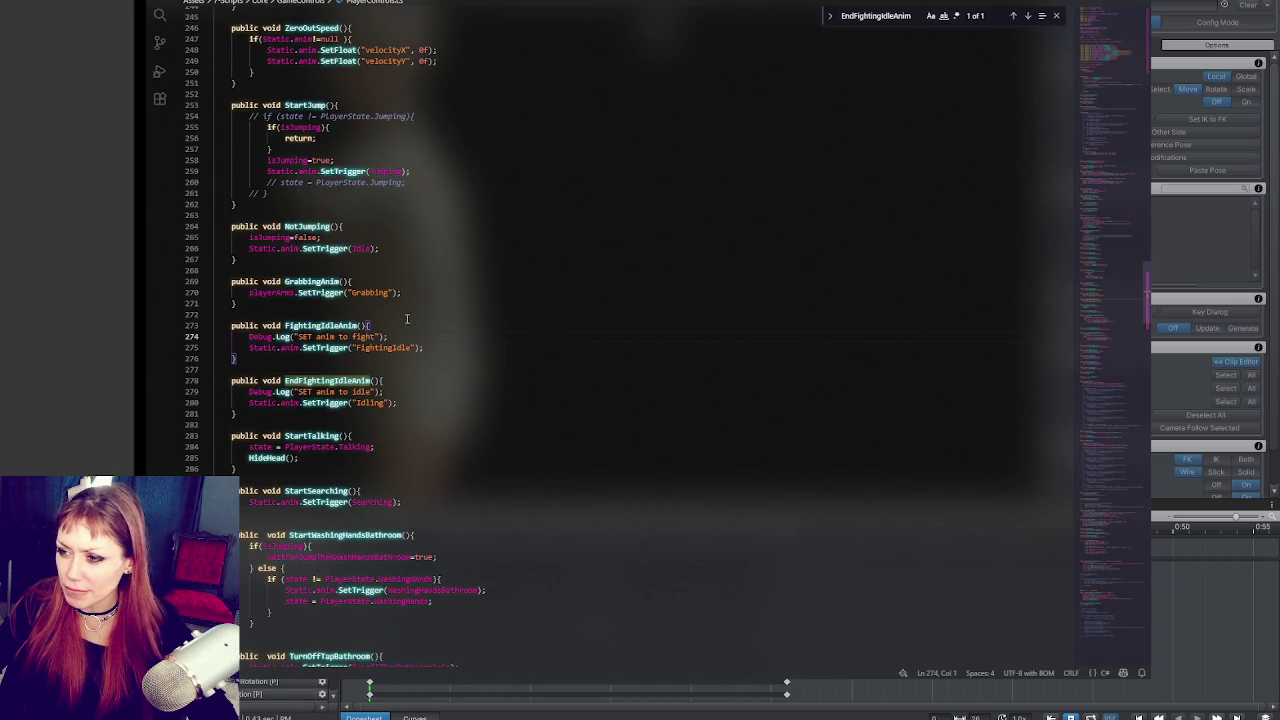
key("End")
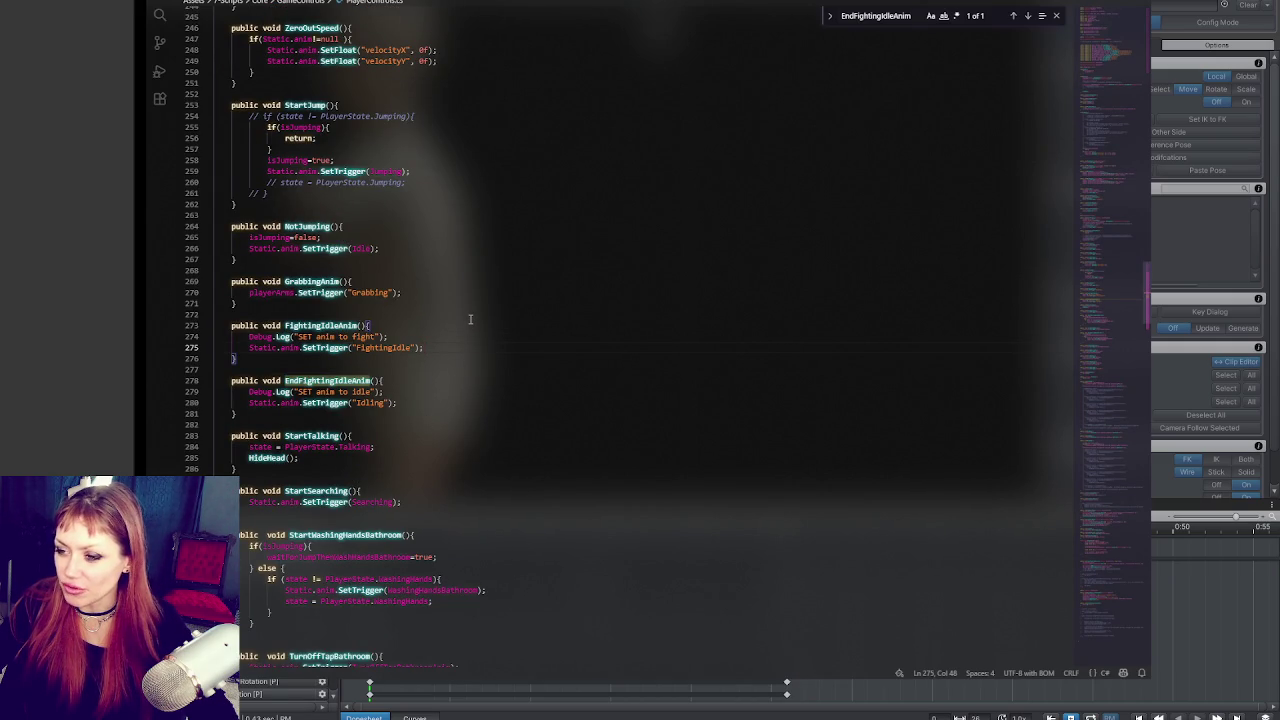
Step: Inspect the playerArms Animator field near the top of PlayerControls.cs
scroll(470, 319, "up", 20)
scroll(554, 292, "up", 20)
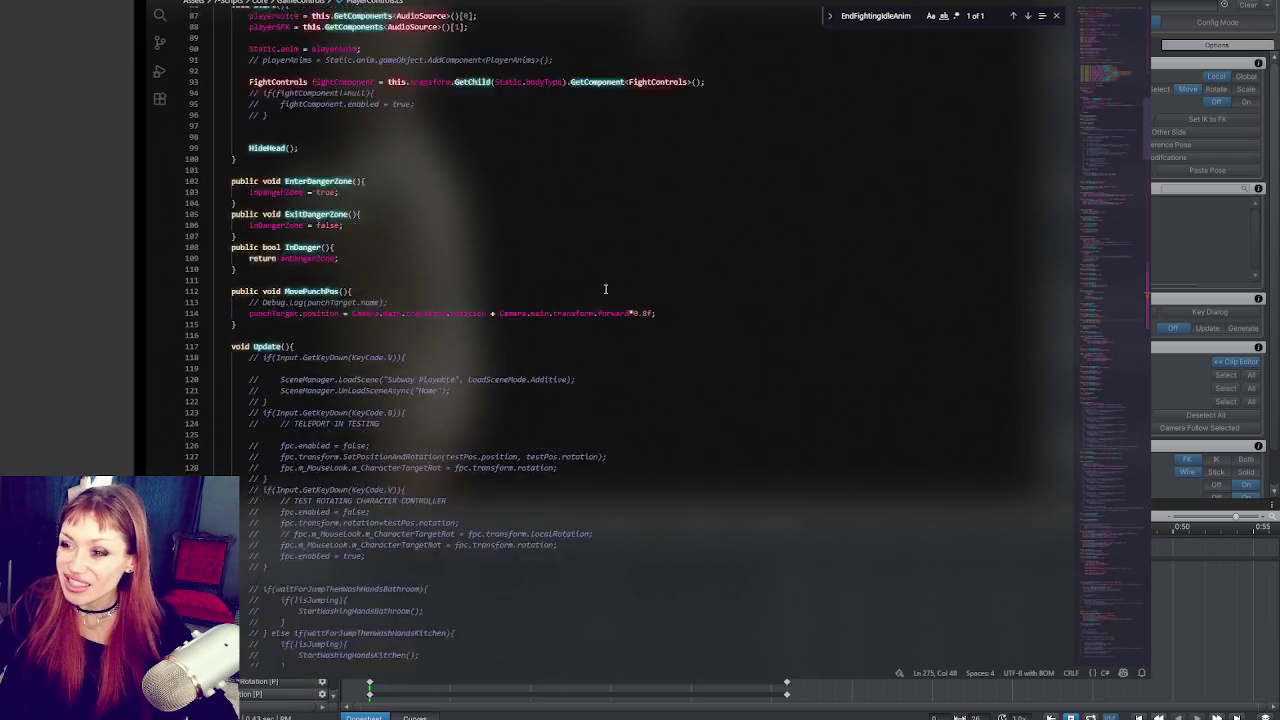
scroll(765, 277, "up", 8)
scroll(1100, 103, "up", 16)
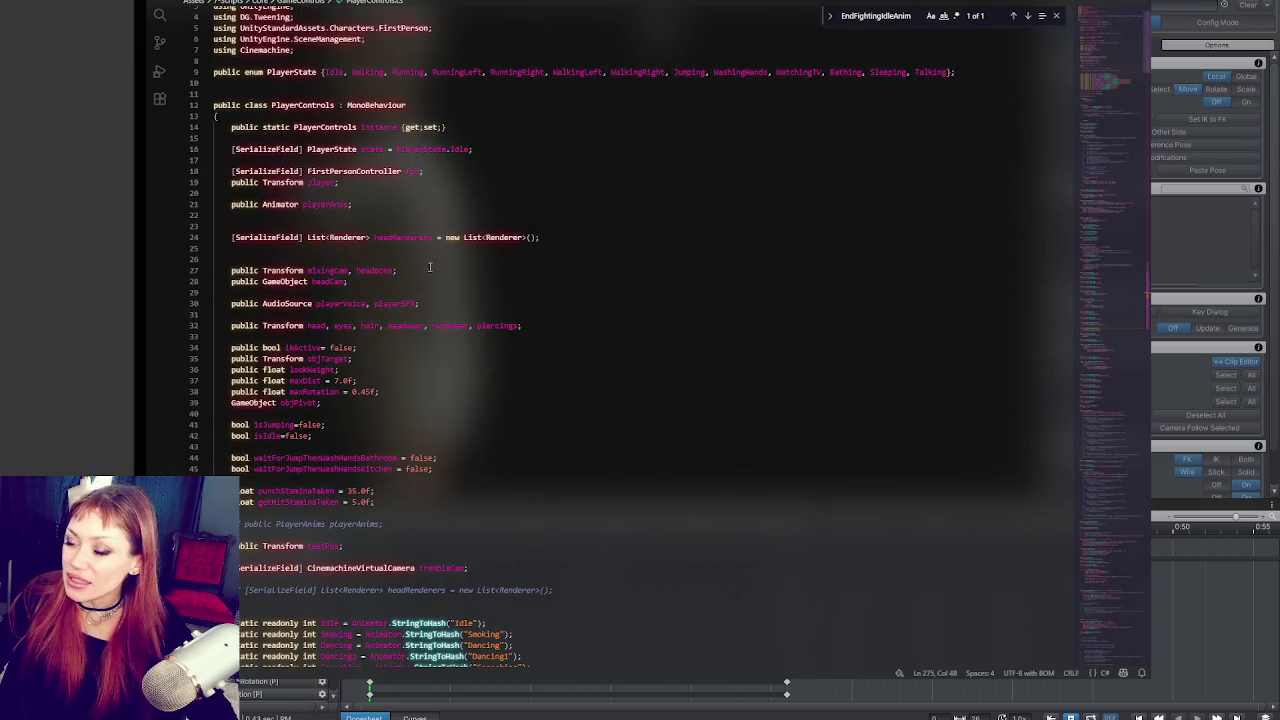
double_click(325, 205)
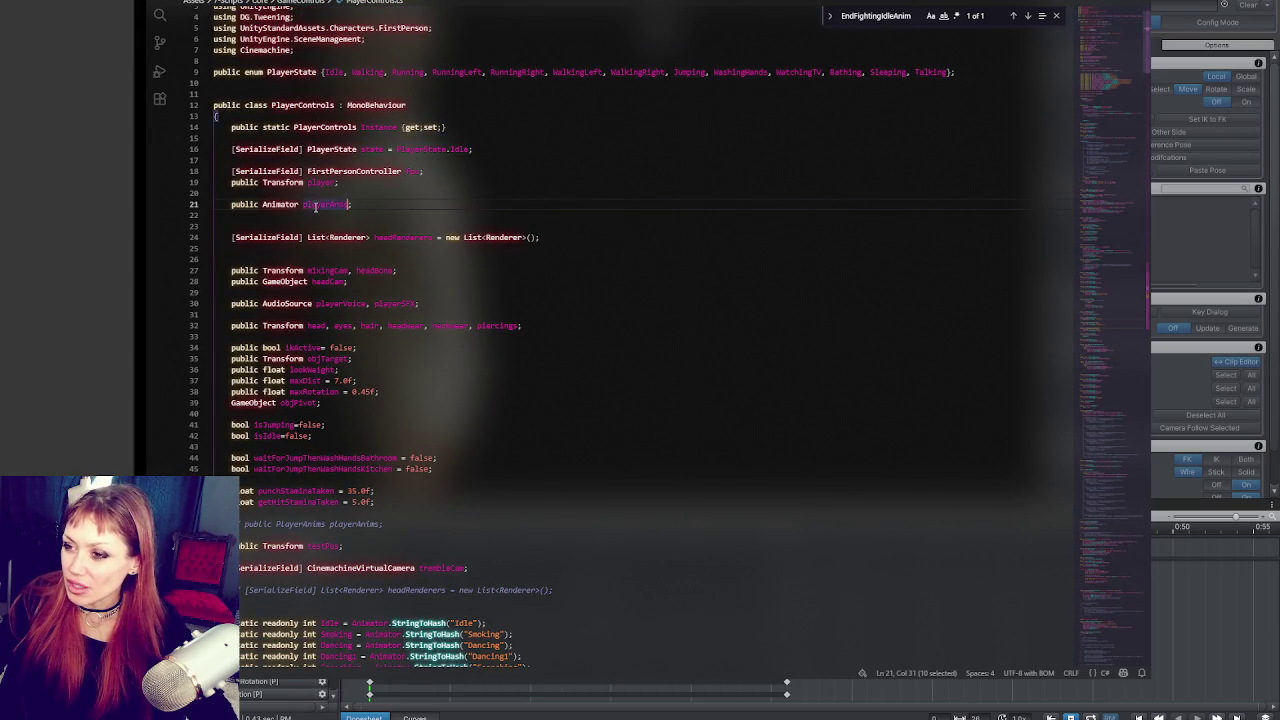
scroll(540, 230, "down", 14)
scroll(484, 257, "down", 20)
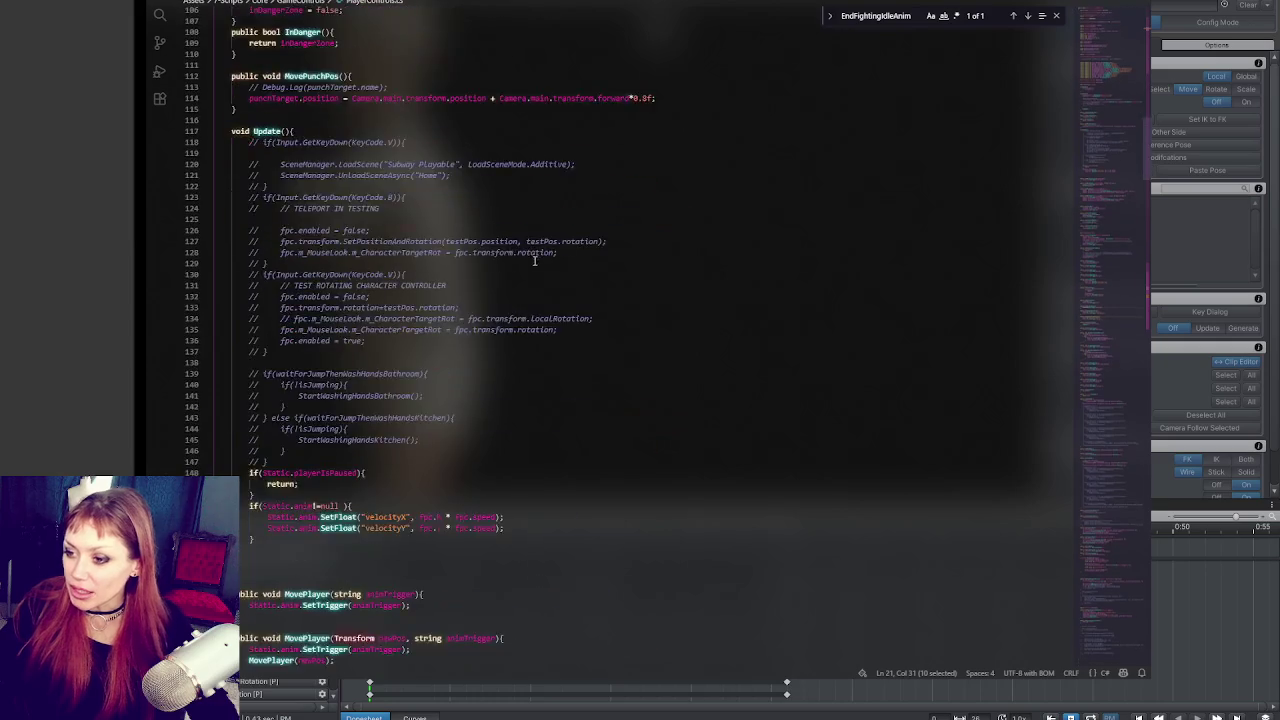
double_click(876, 14)
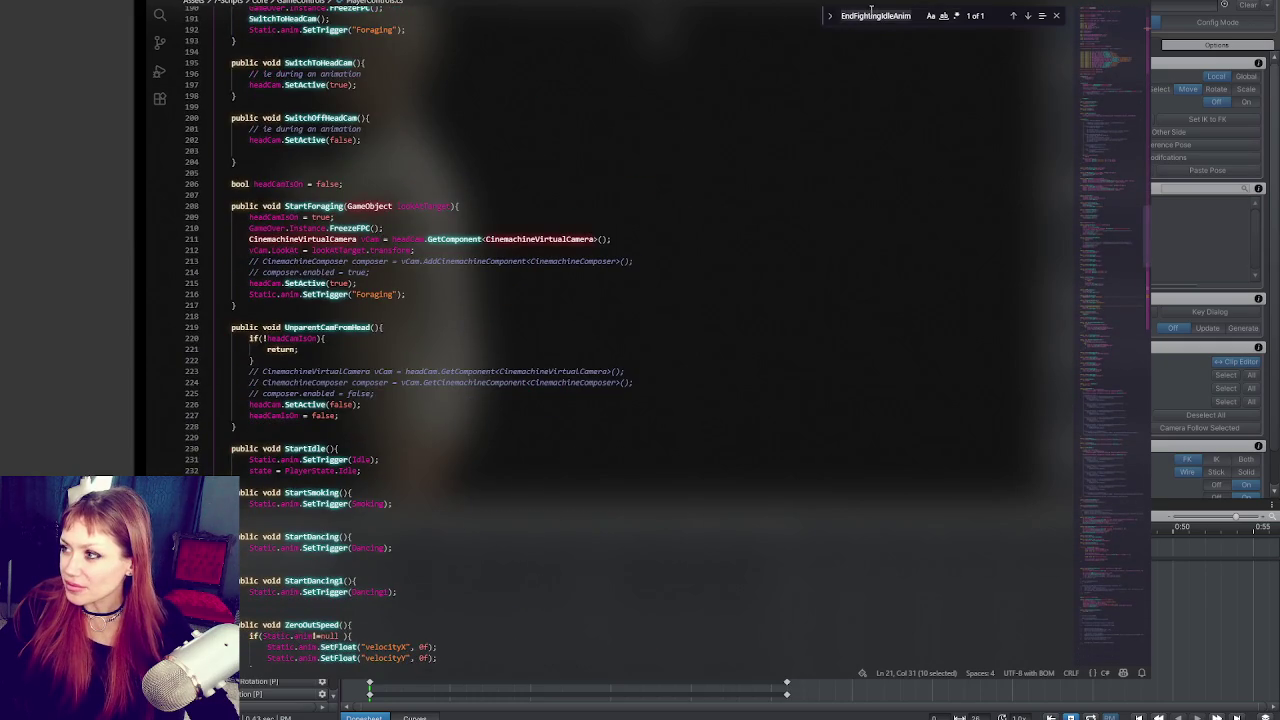
Step: Search the script for 'set' to find the SetTrigger animation lines
type("set")
left_click(1026, 17)
left_click(1026, 17)
left_click(904, 15)
type("a")
Step: Add a playerArms copy of the FightingIdle trigger call below the fight debug line
left_click(470, 336)
key("Return")
type("playerArms")
left_click(275, 358)
key("shift+End")
key("ctrl+c")
left_click(383, 348)
key("ctrl+v")
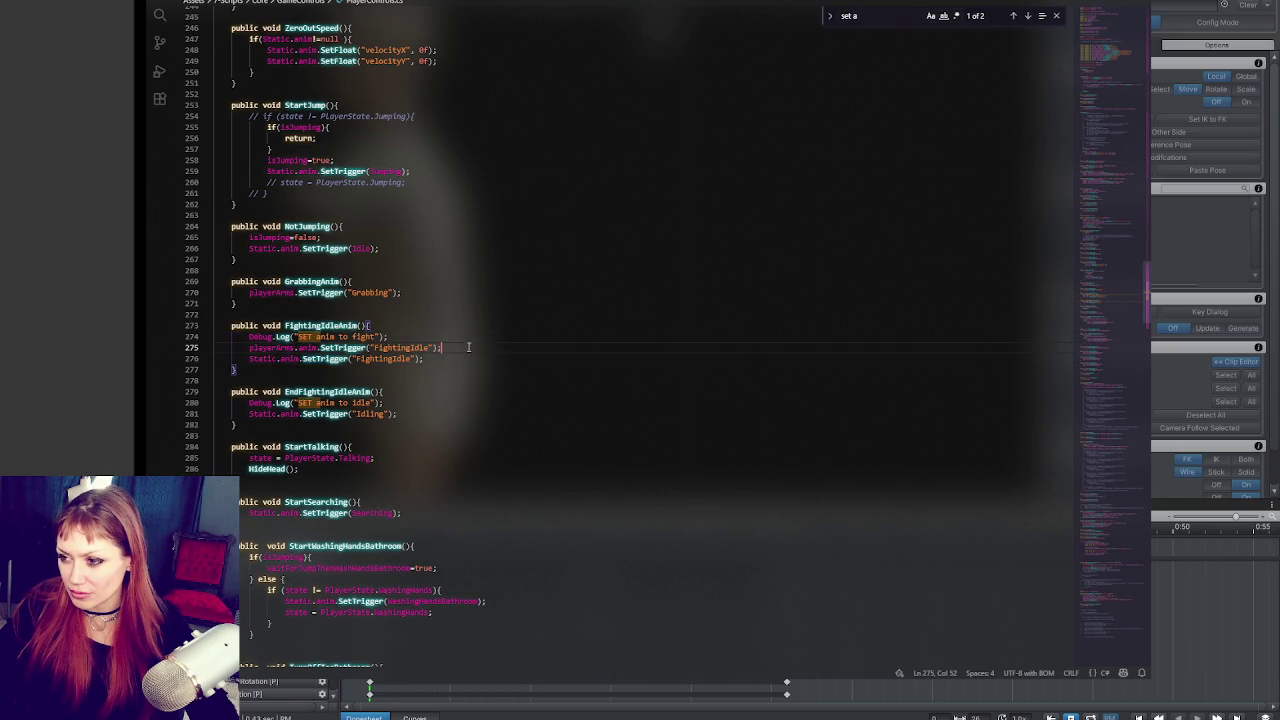
Step: Add playerArms.anim.SetTrigger("Idling") below the idle debug message
left_click(407, 404)
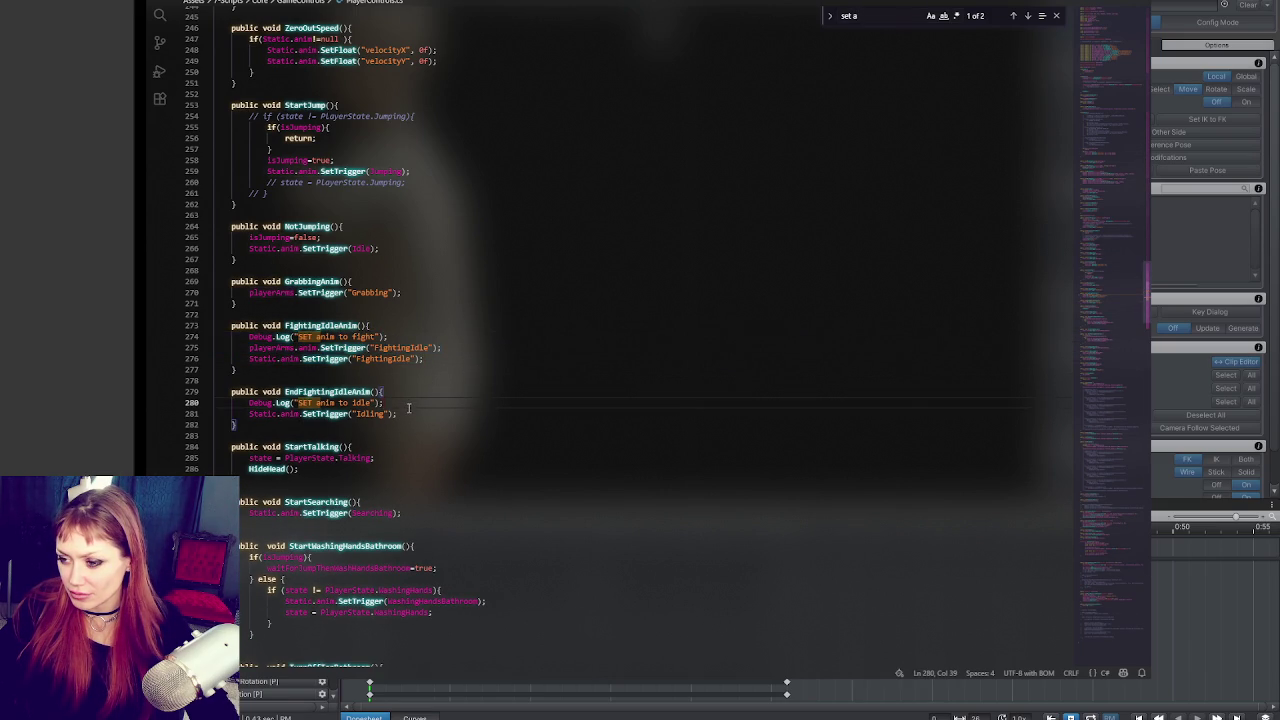
key("Return")
type("playerArms.anim.SetTrigger(\"Idling\");")
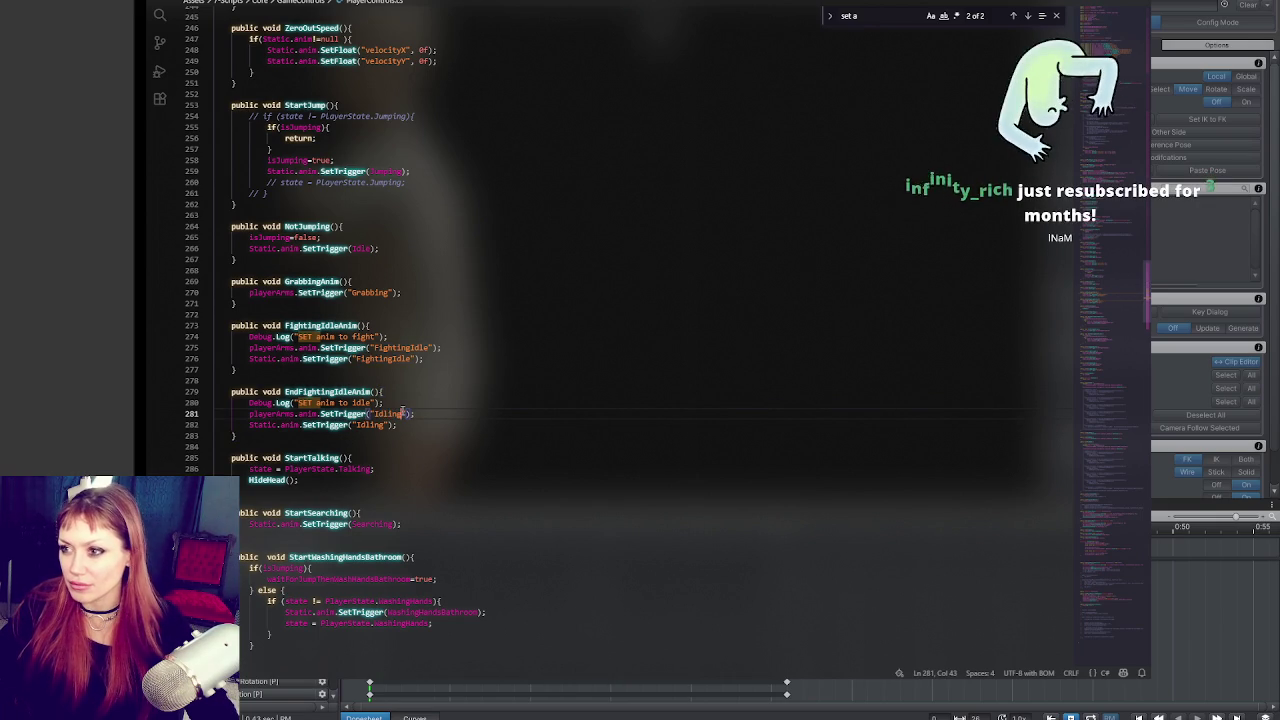
Step: Search for playerArms and step through its four matches
double_click(278, 413)
key("ctrl+f")
left_click(1025, 16)
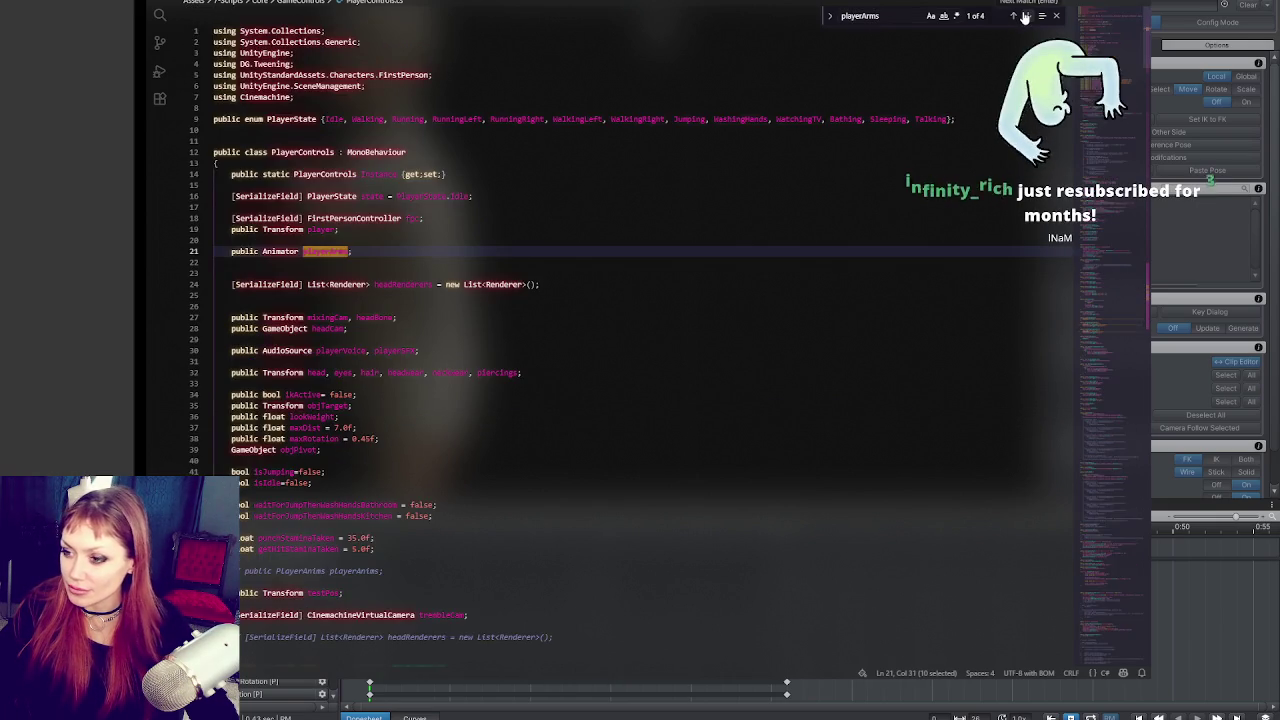
left_click(1025, 16)
left_click(1025, 16)
left_click(1025, 16)
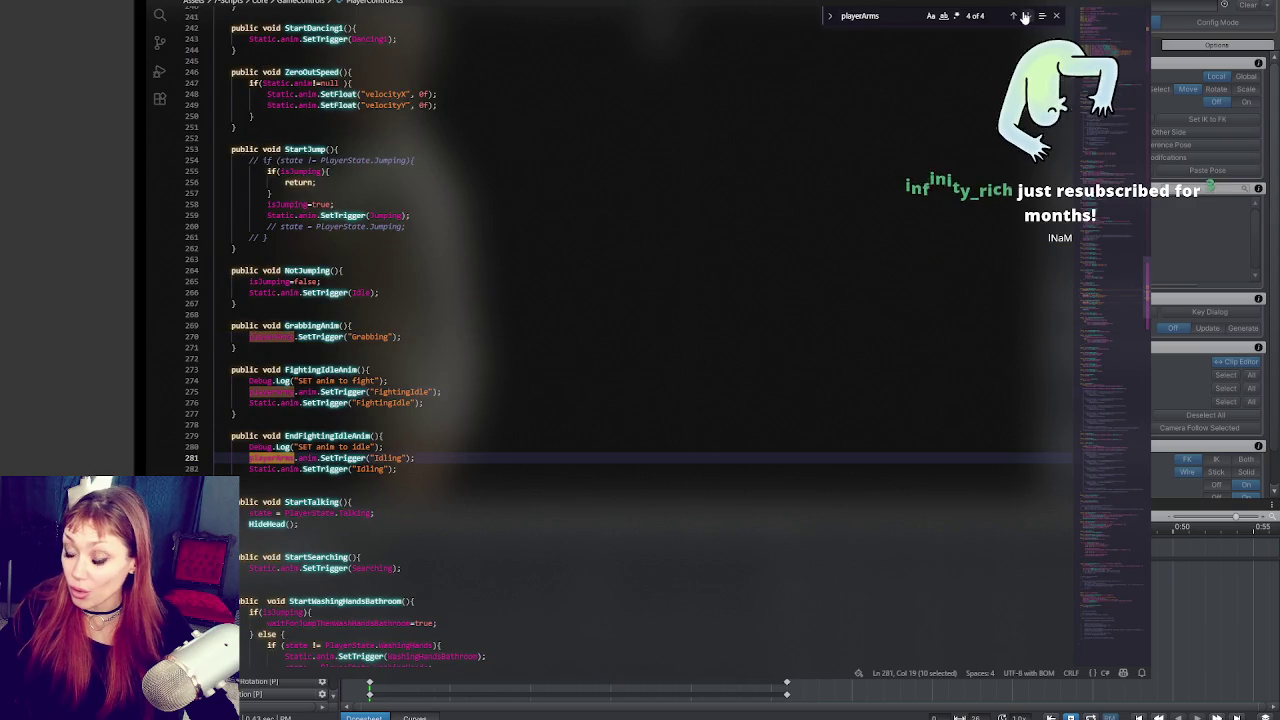
left_click(581, 400)
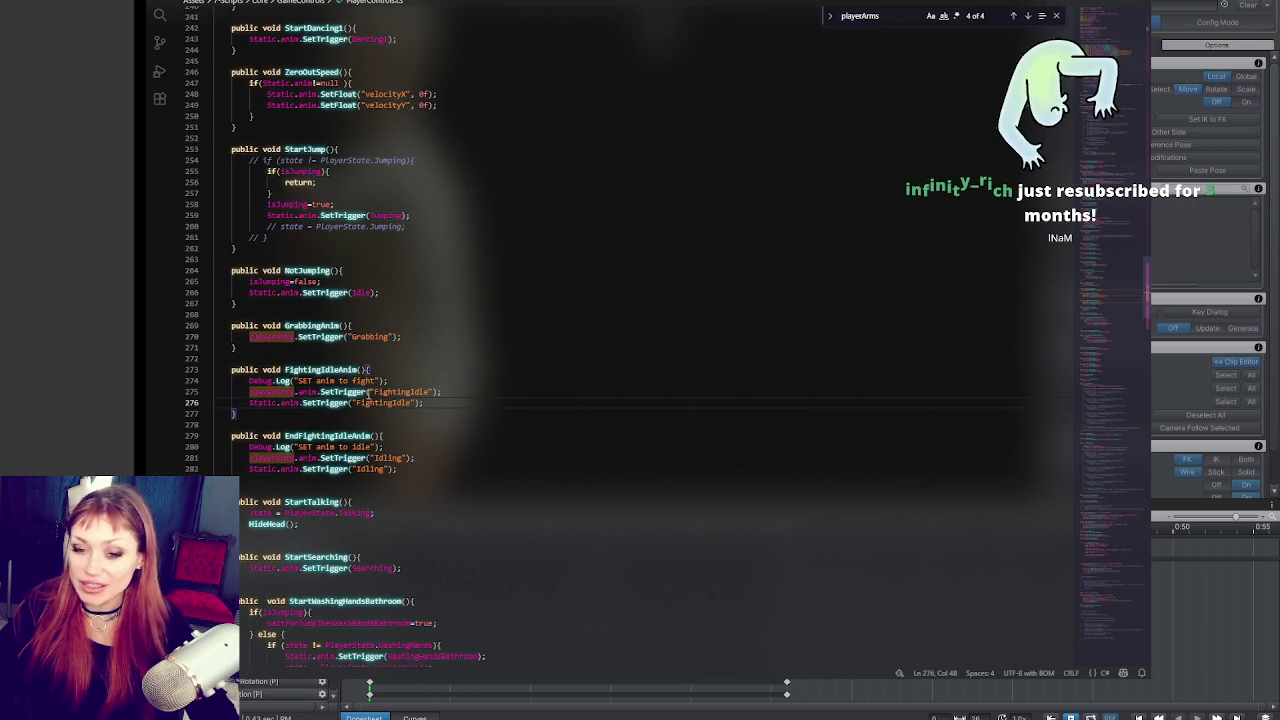
Step: After Unity recompiles, remove 'anim.' from both playerArms trigger calls
key("alt+Tab")
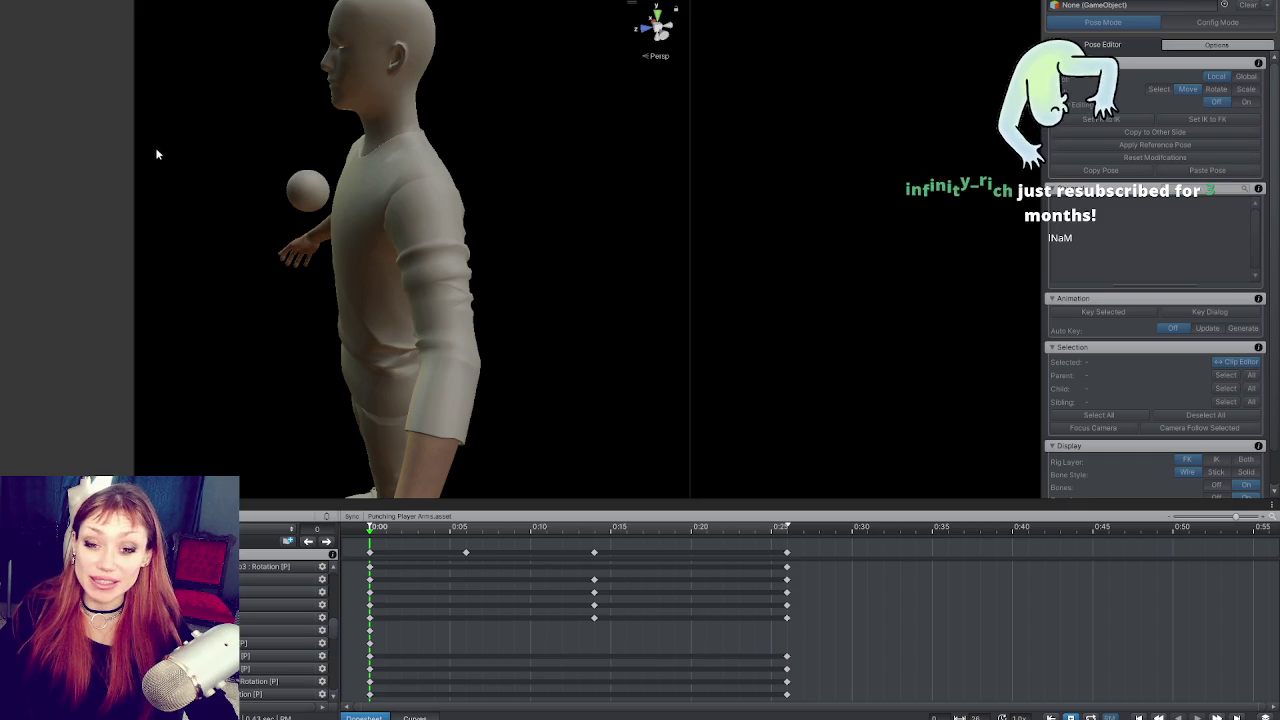
mouse_move(134, 78)
left_mouse_down()
mouse_move(198, 86)
mouse_move(137, 86)
left_mouse_up()
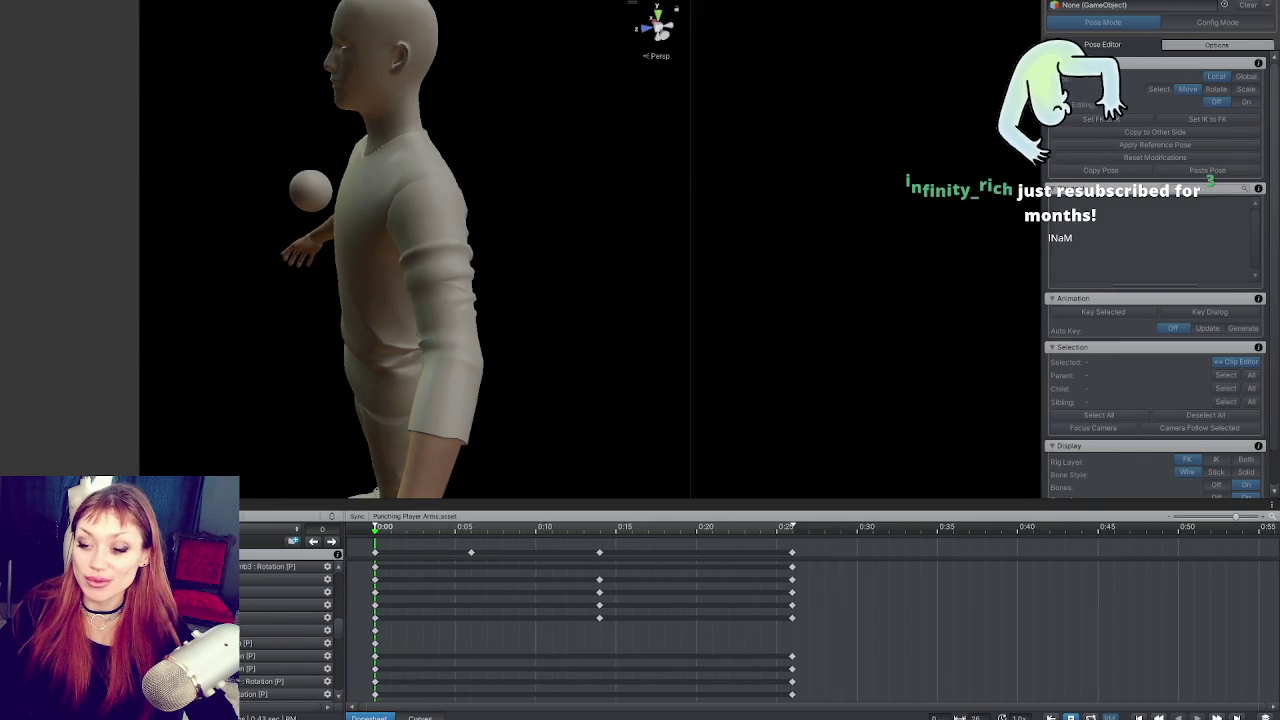
key("alt+Tab")
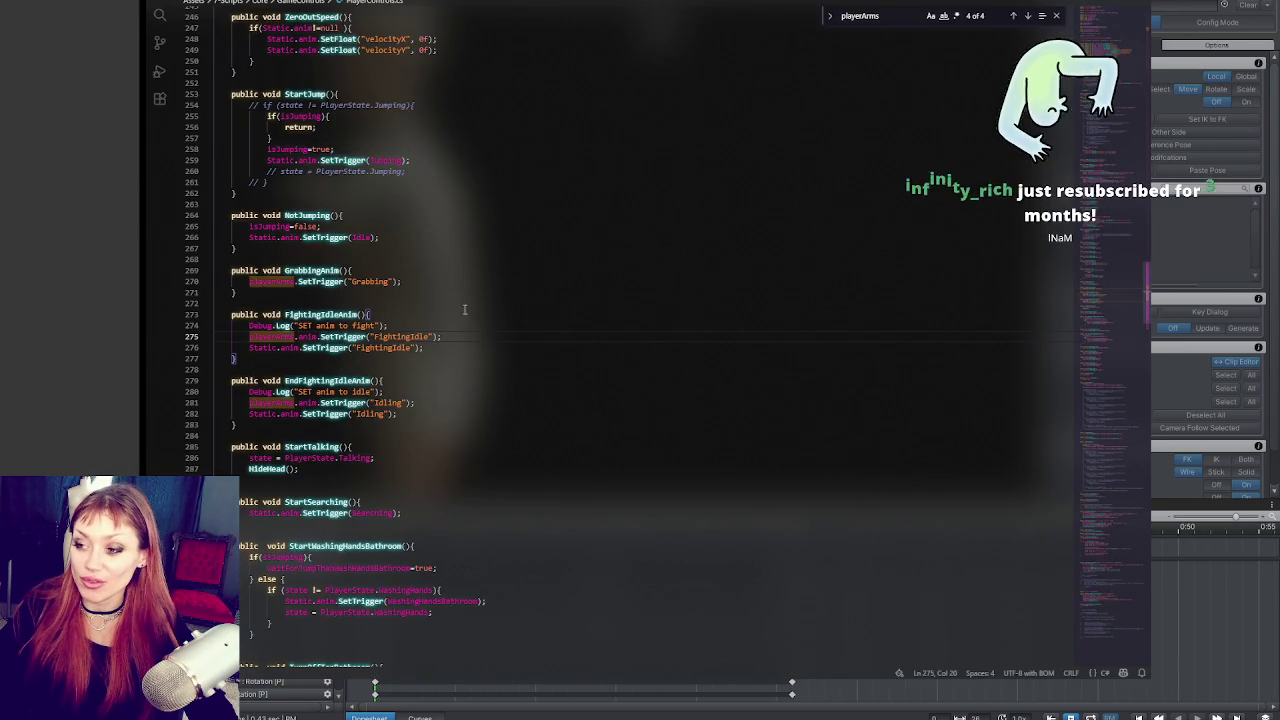
left_click(368, 347)
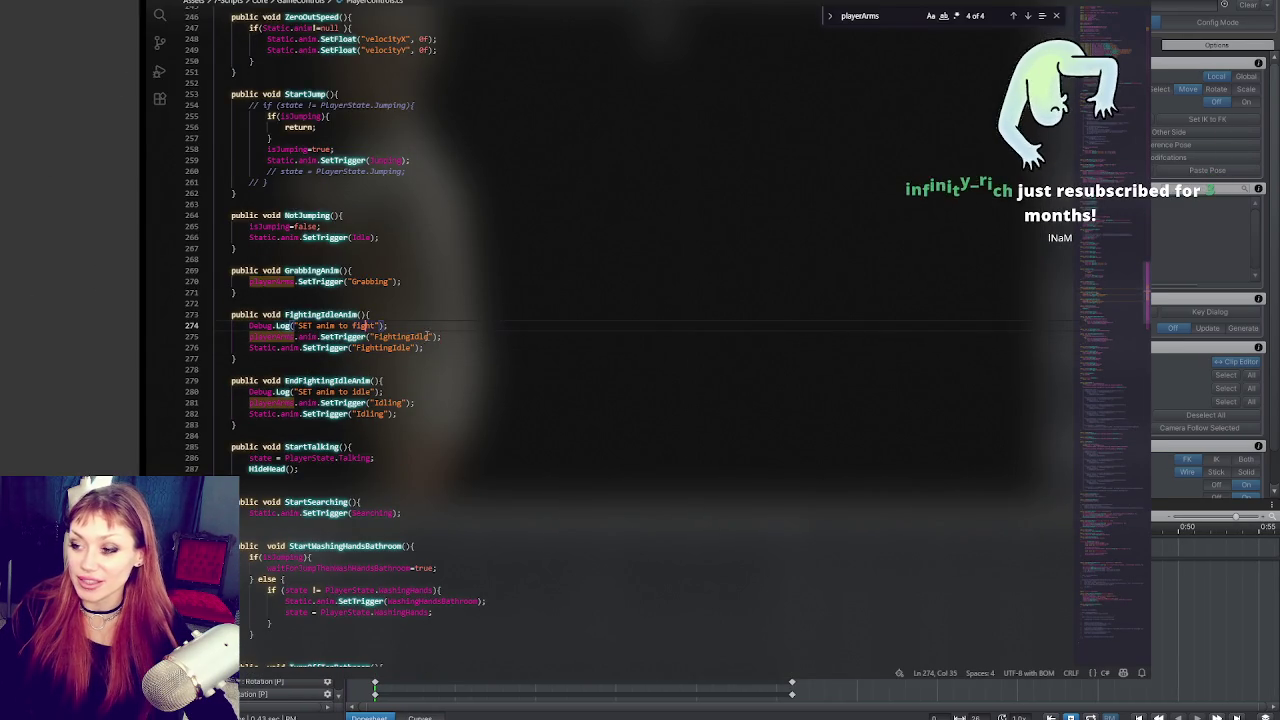
double_click(310, 336)
key("BackSpace")
key("BackSpace")
double_click(310, 402)
key("BackSpace")
key("BackSpace")
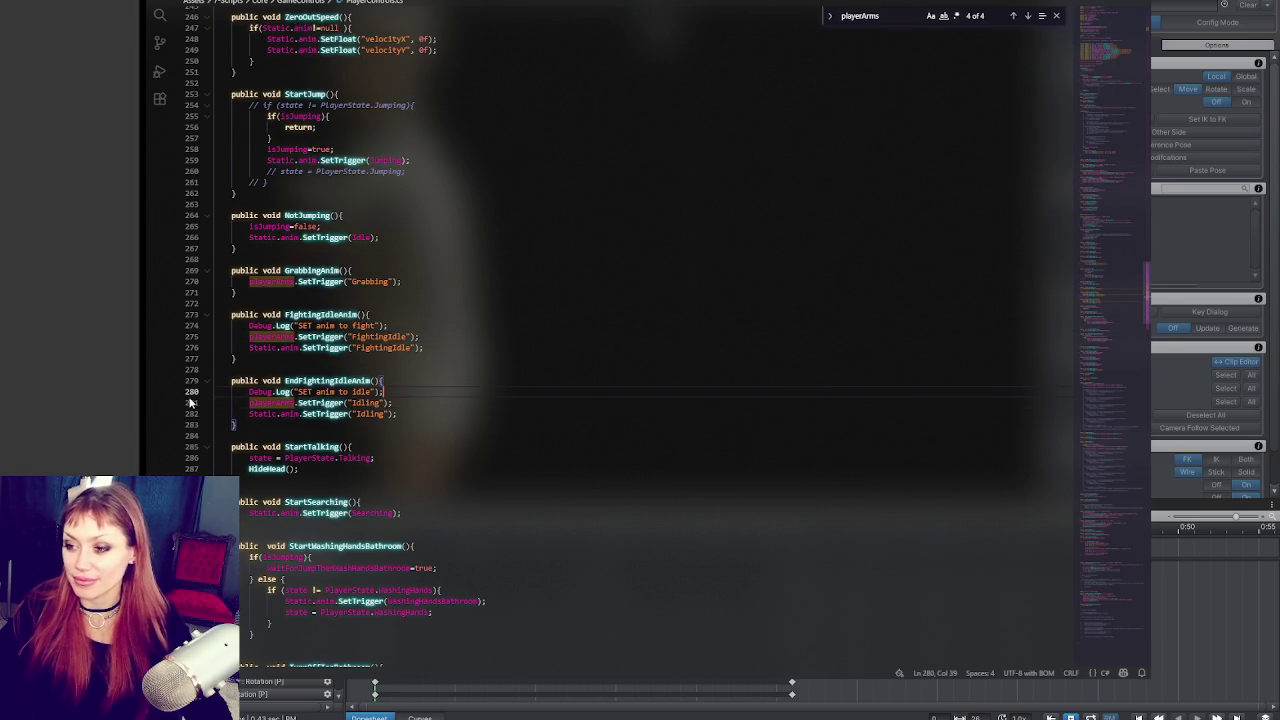
left_click(33, 367)
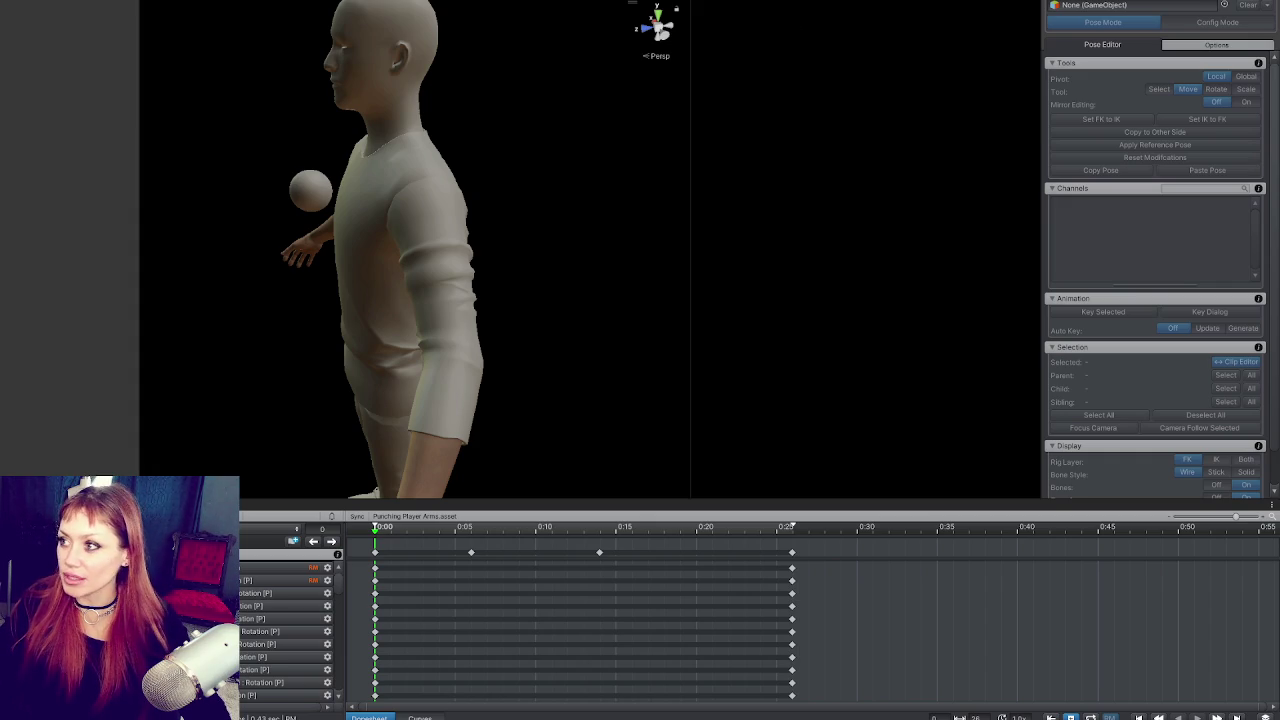
Step: Widen the Animator graph, pan to Any State, and select its Idling Combat transition
left_click_drag(694, 215, 340, 223)
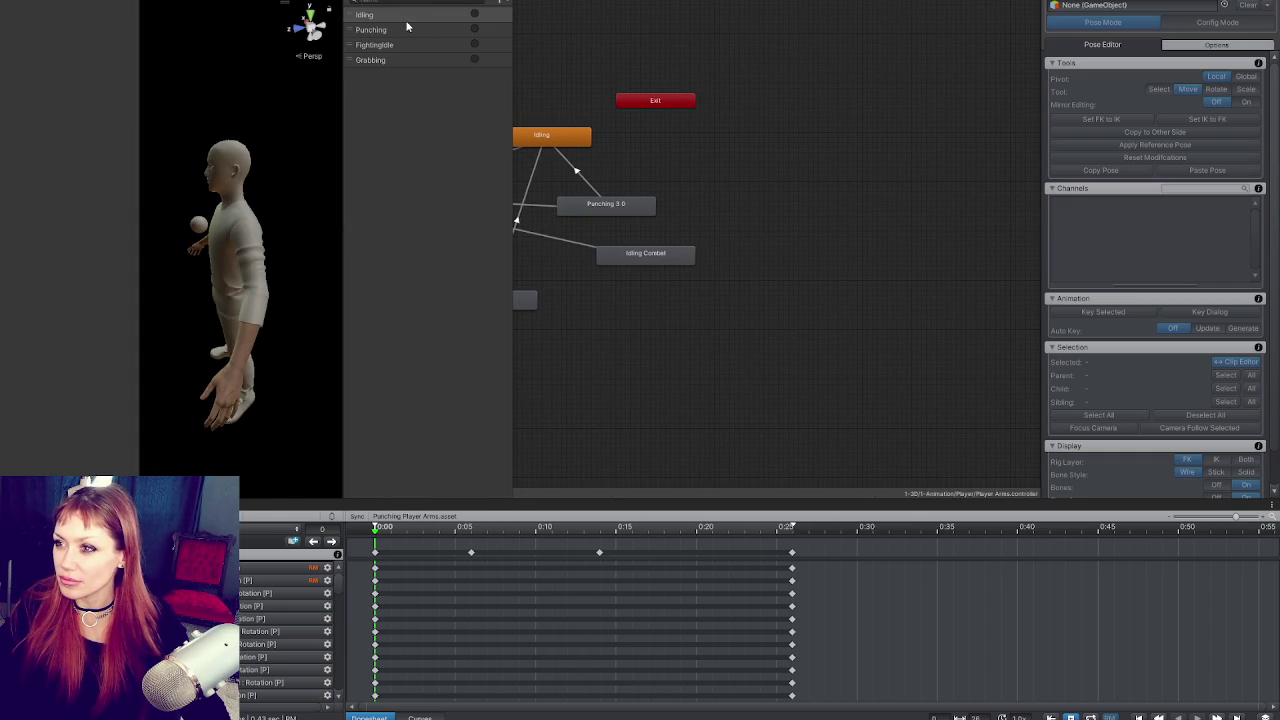
left_click_drag(697, 182, 915, 198)
left_click(780, 262)
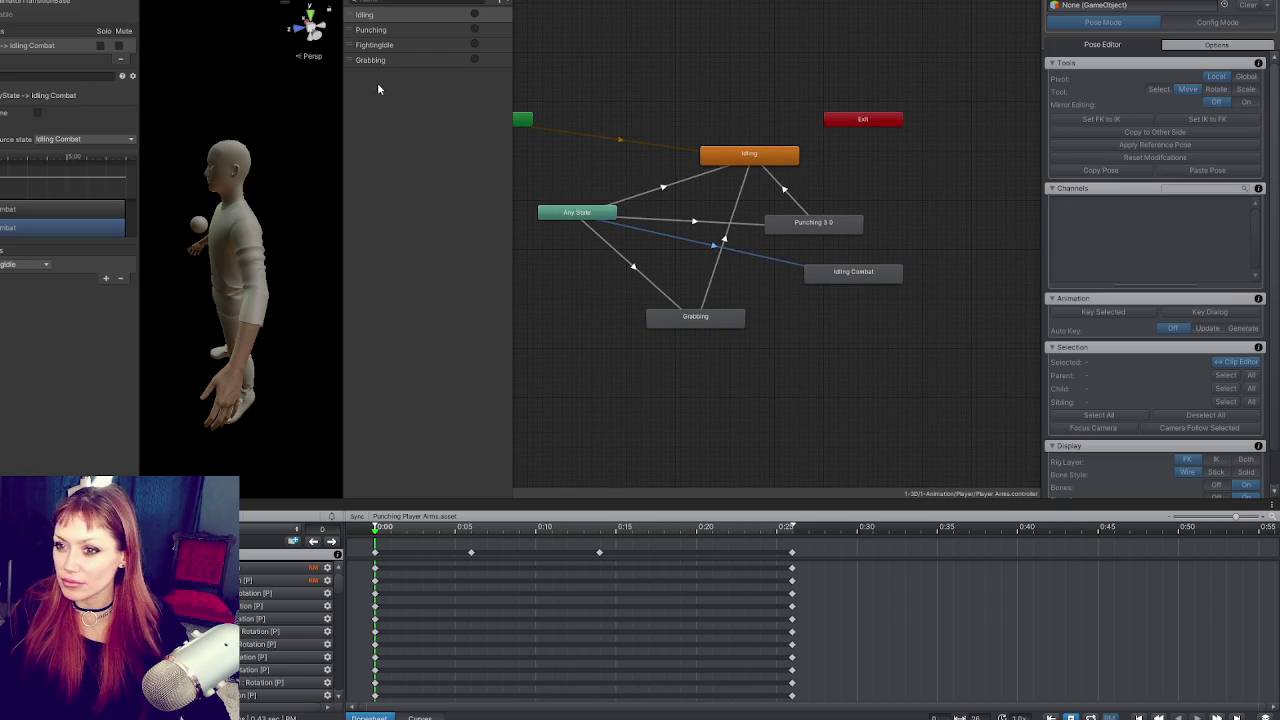
key("alt+Tab")
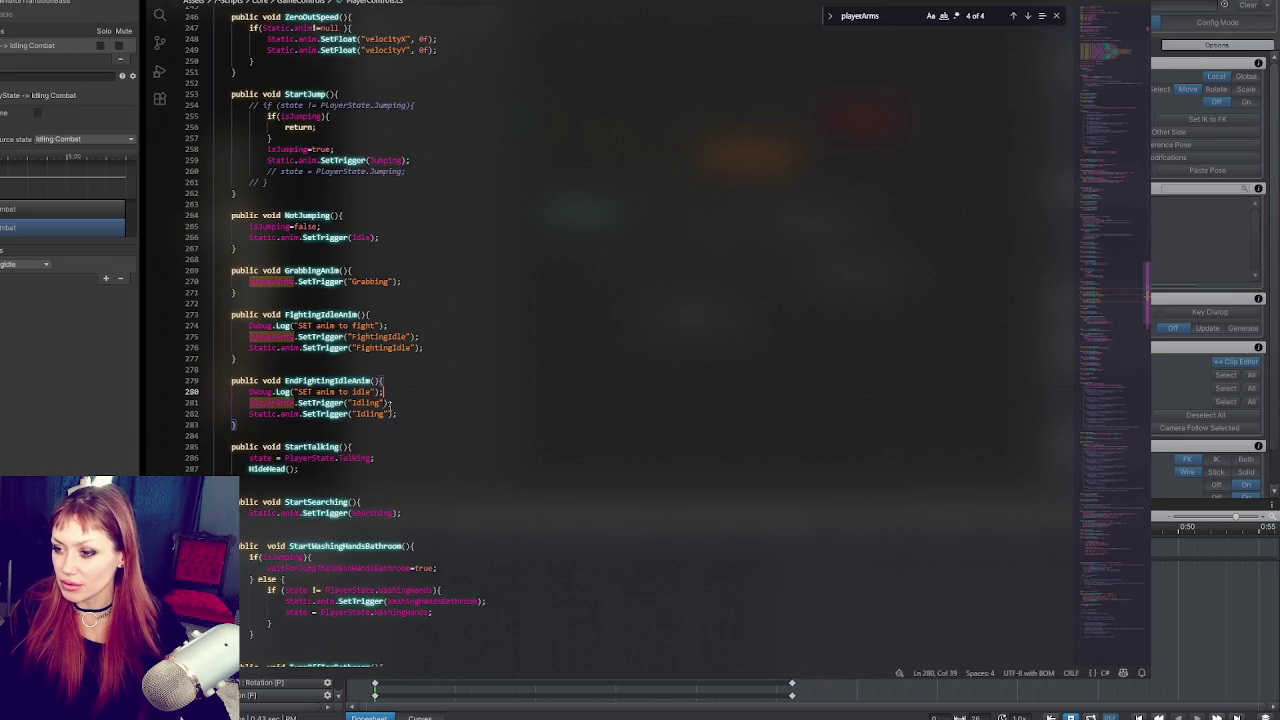
Step: Start play in DEV MODE and walk through the garden gate to the red door
key("alt+Tab")
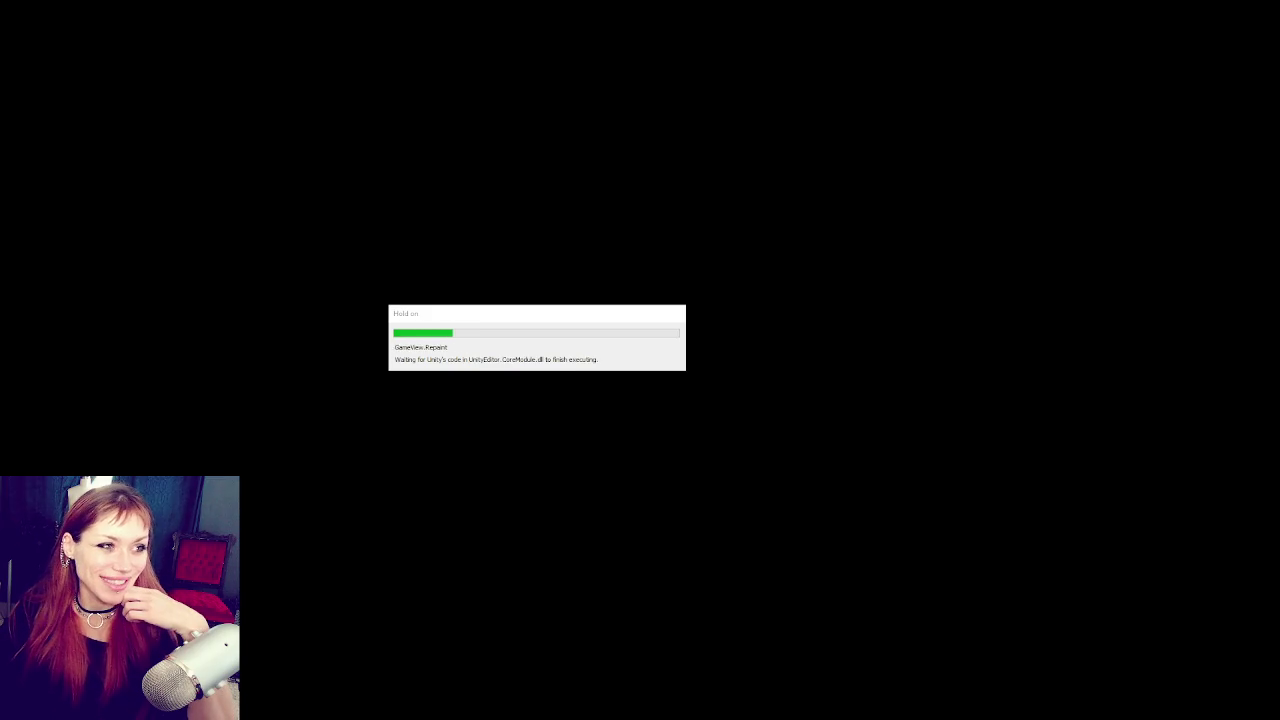
left_click(537, 420)
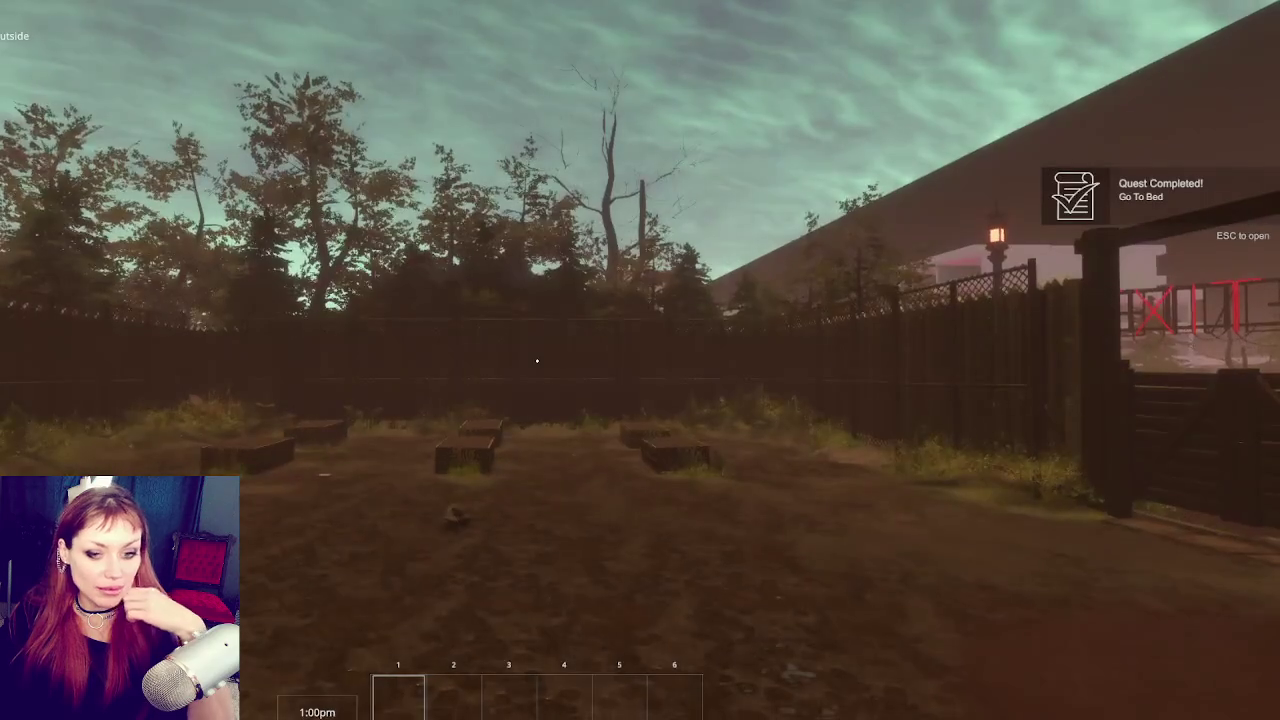
key("w")
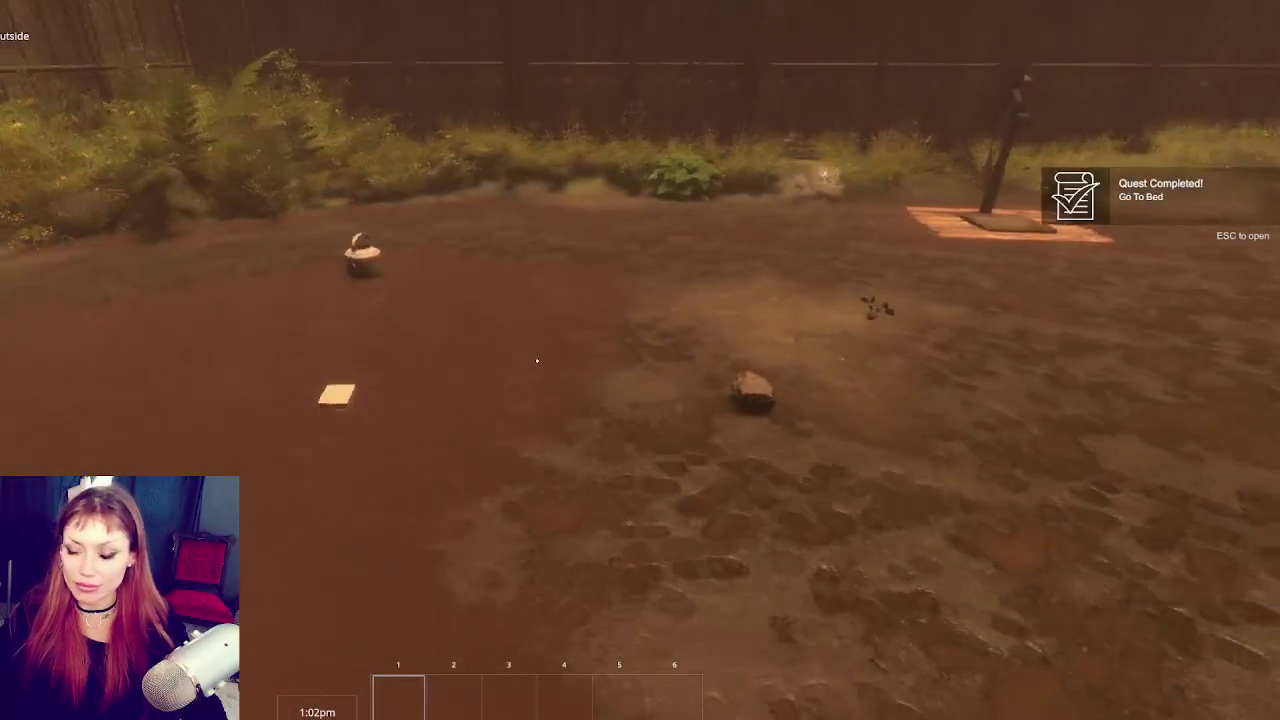
key("w")
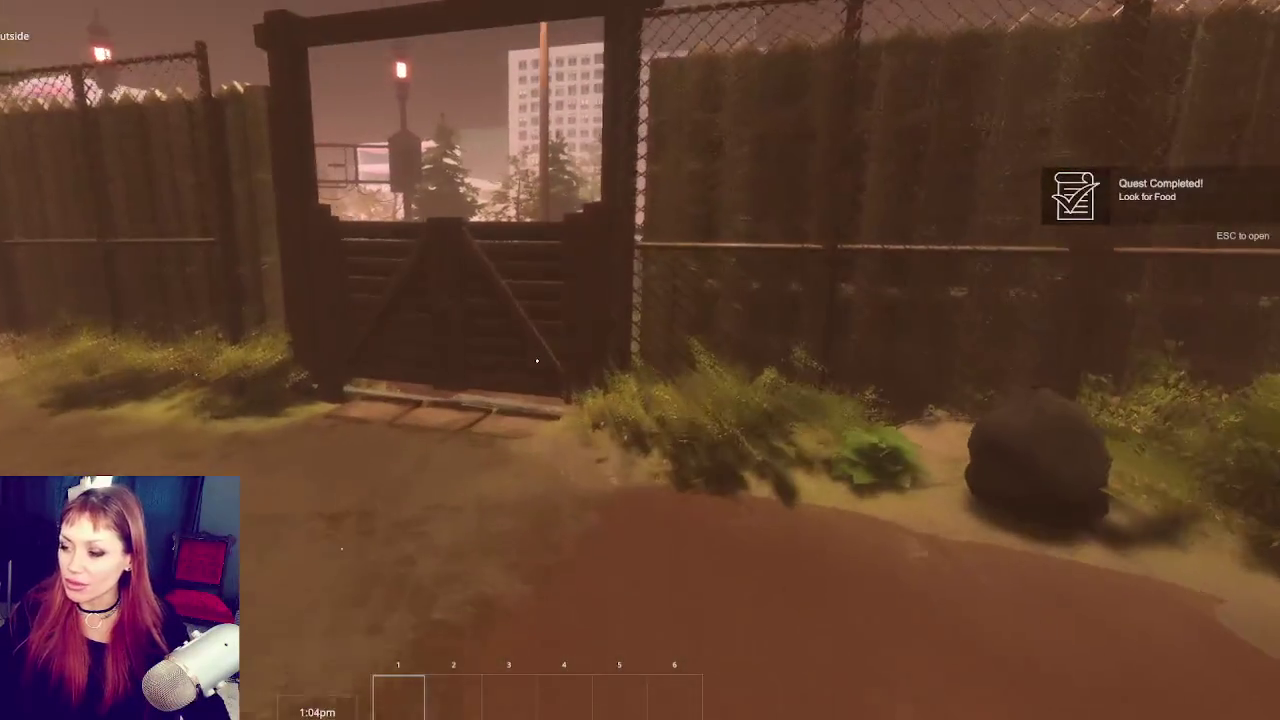
key("e")
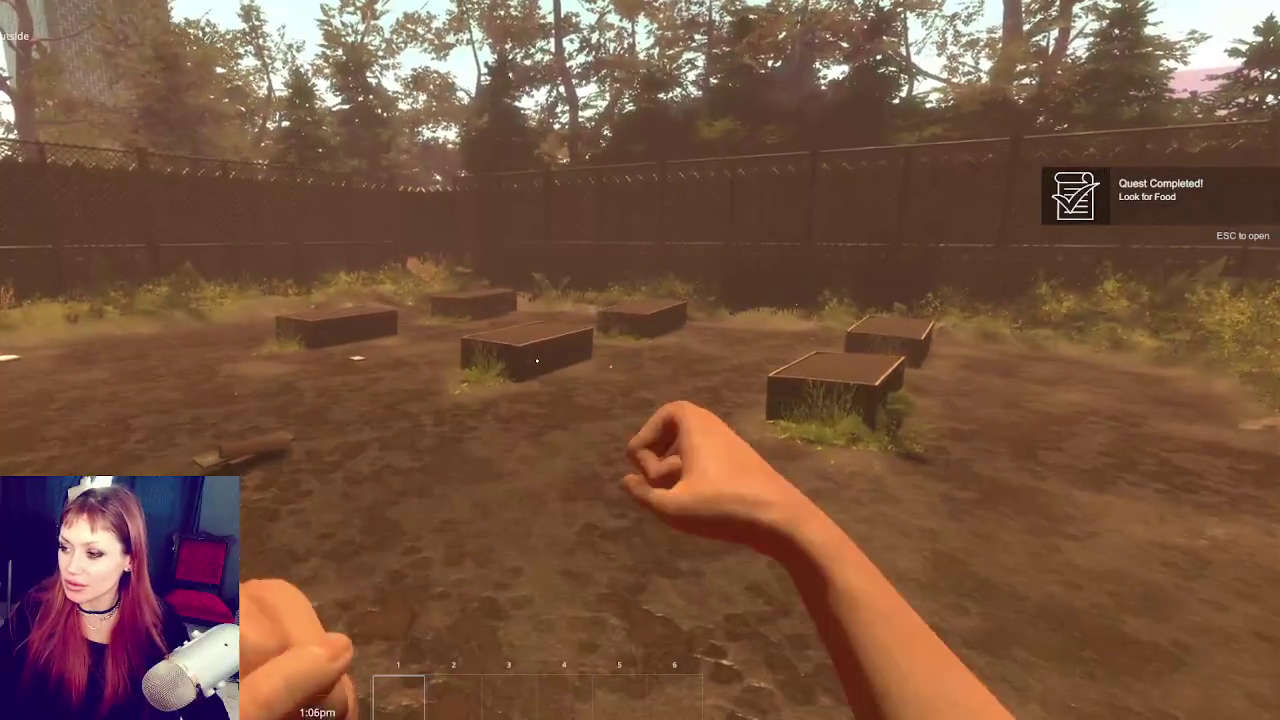
key("w")
key("e")
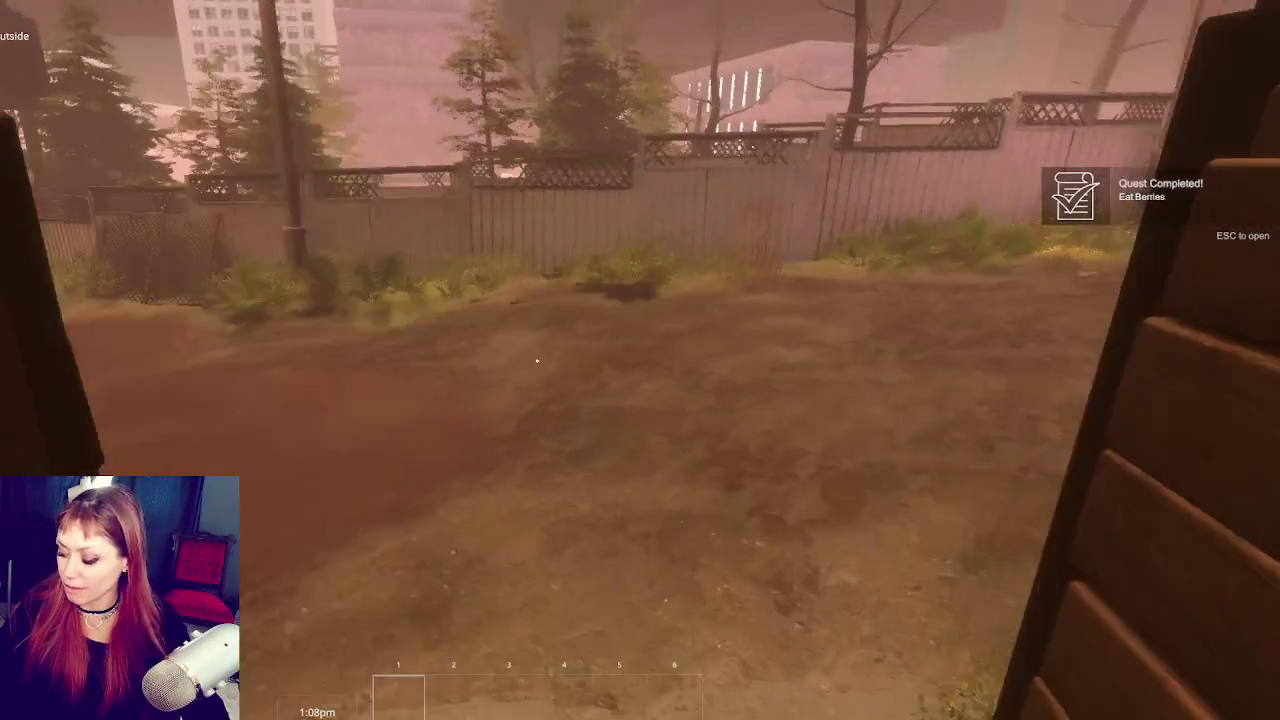
key("w")
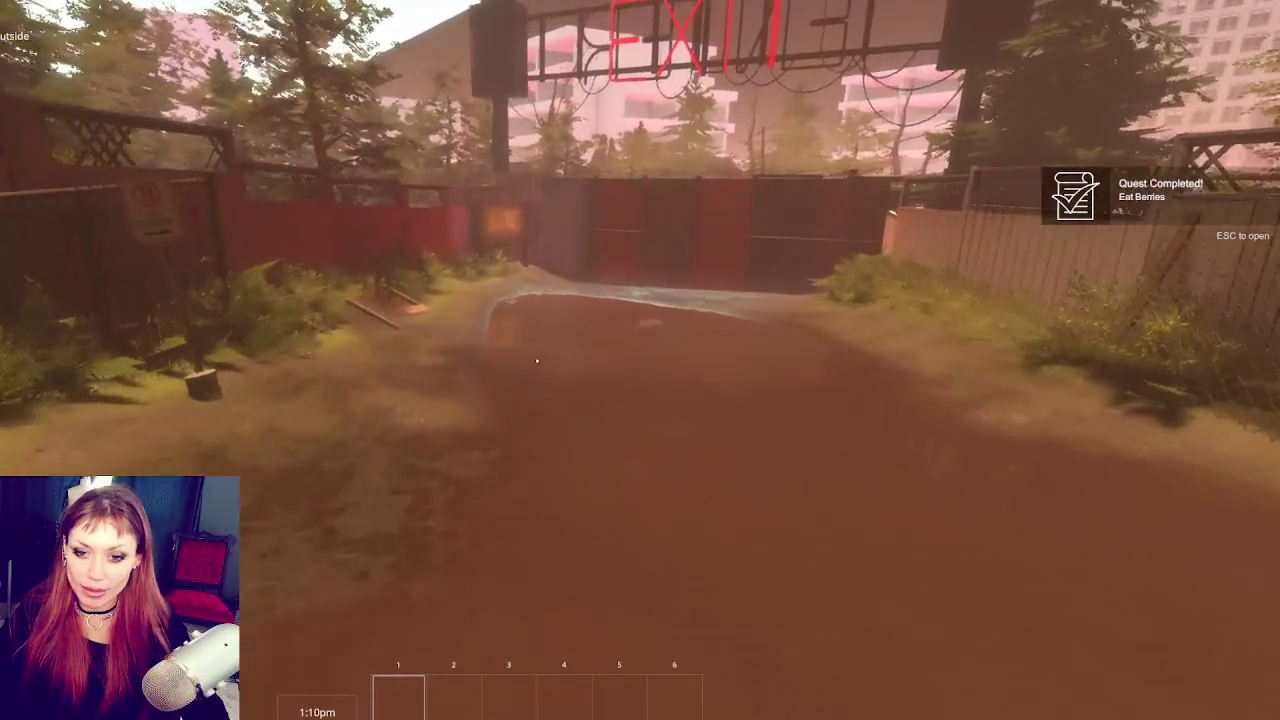
key("w")
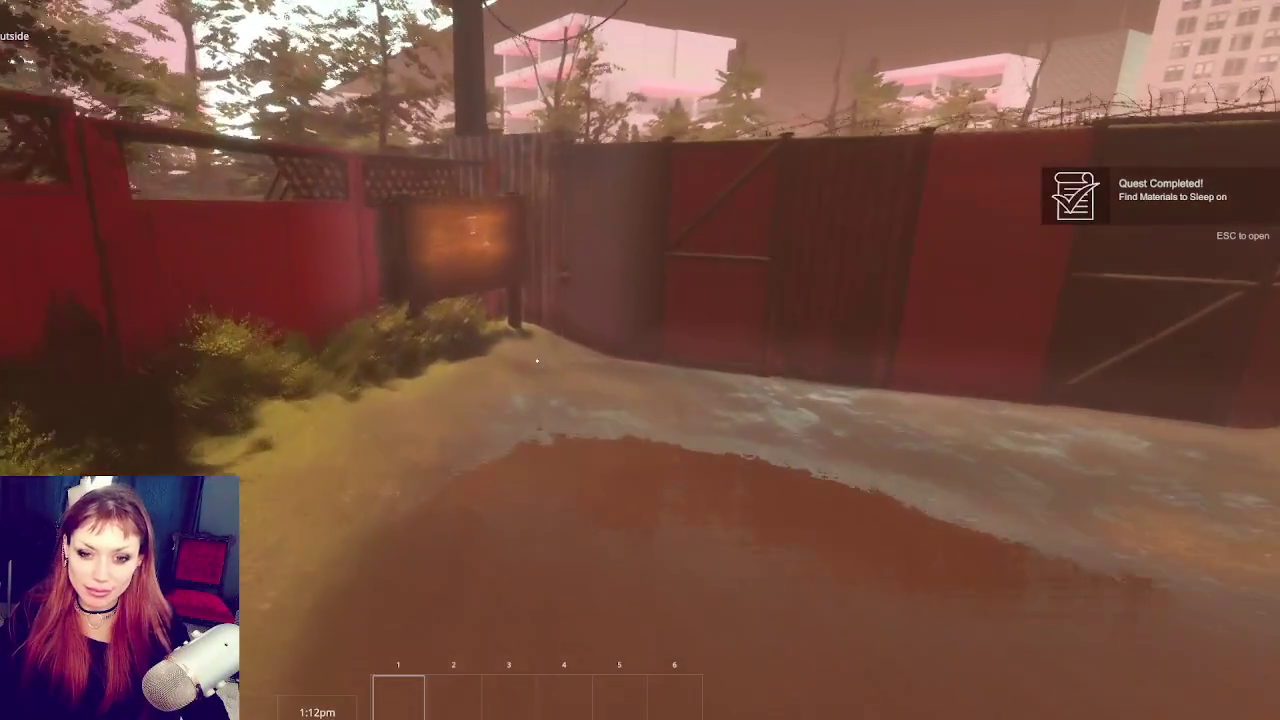
key("w")
key("e")
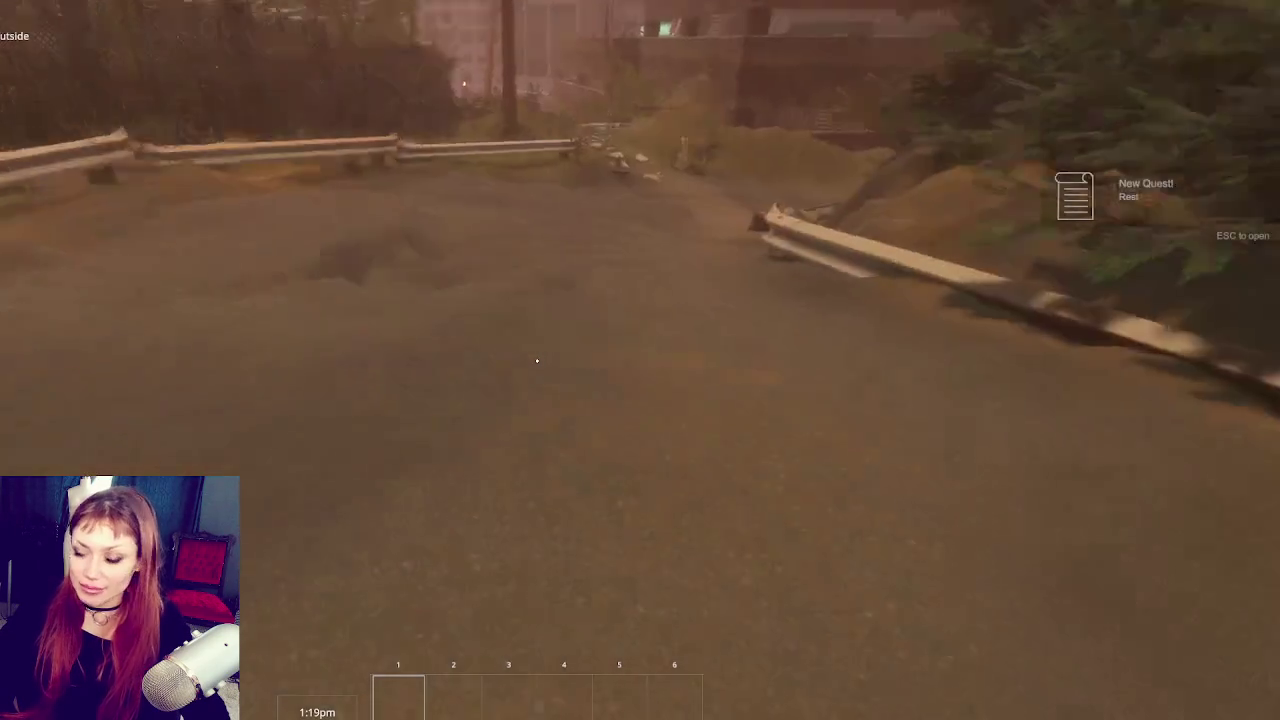
Step: Walk along the road past the rocks and ledge down the slope, then pause
key("w")
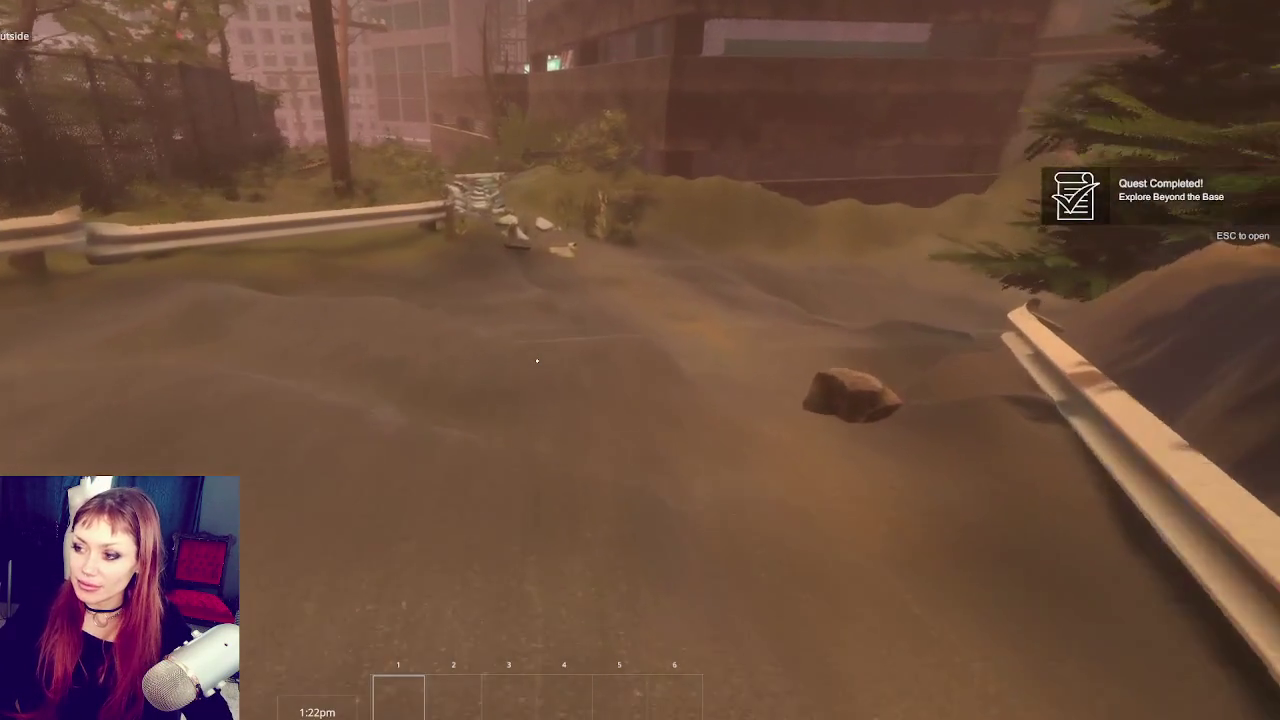
key("w")
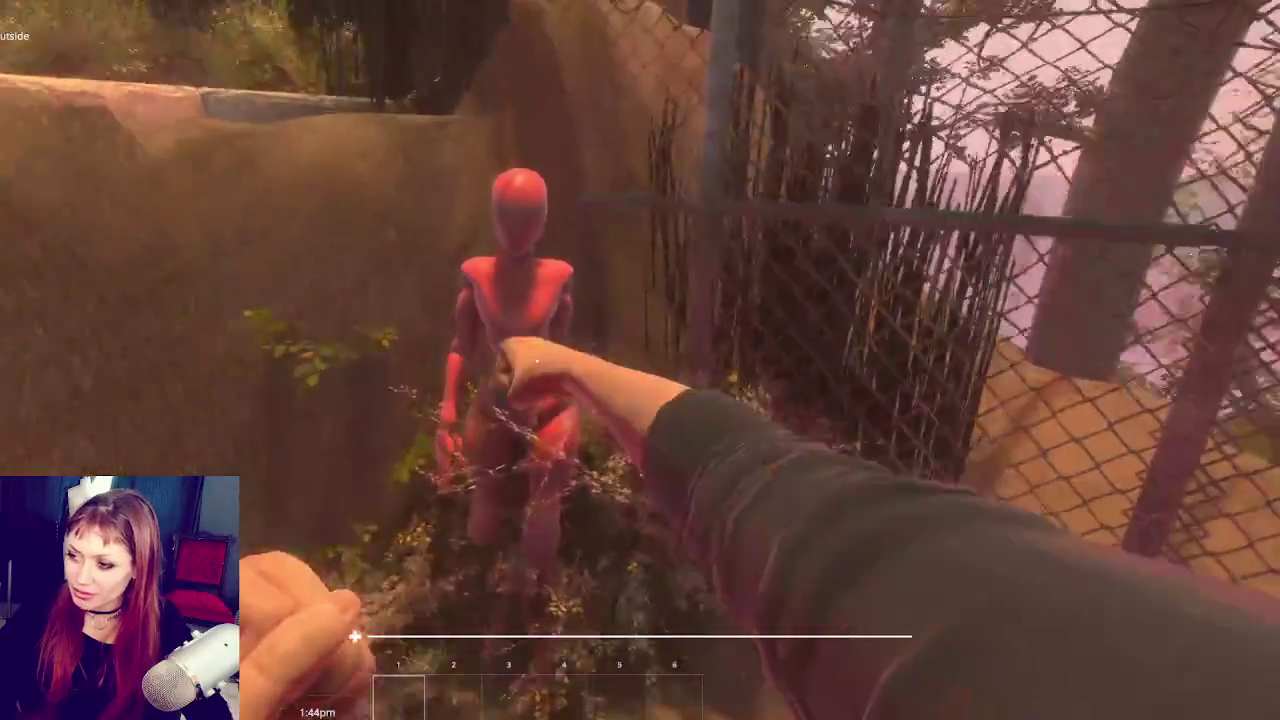
key("w")
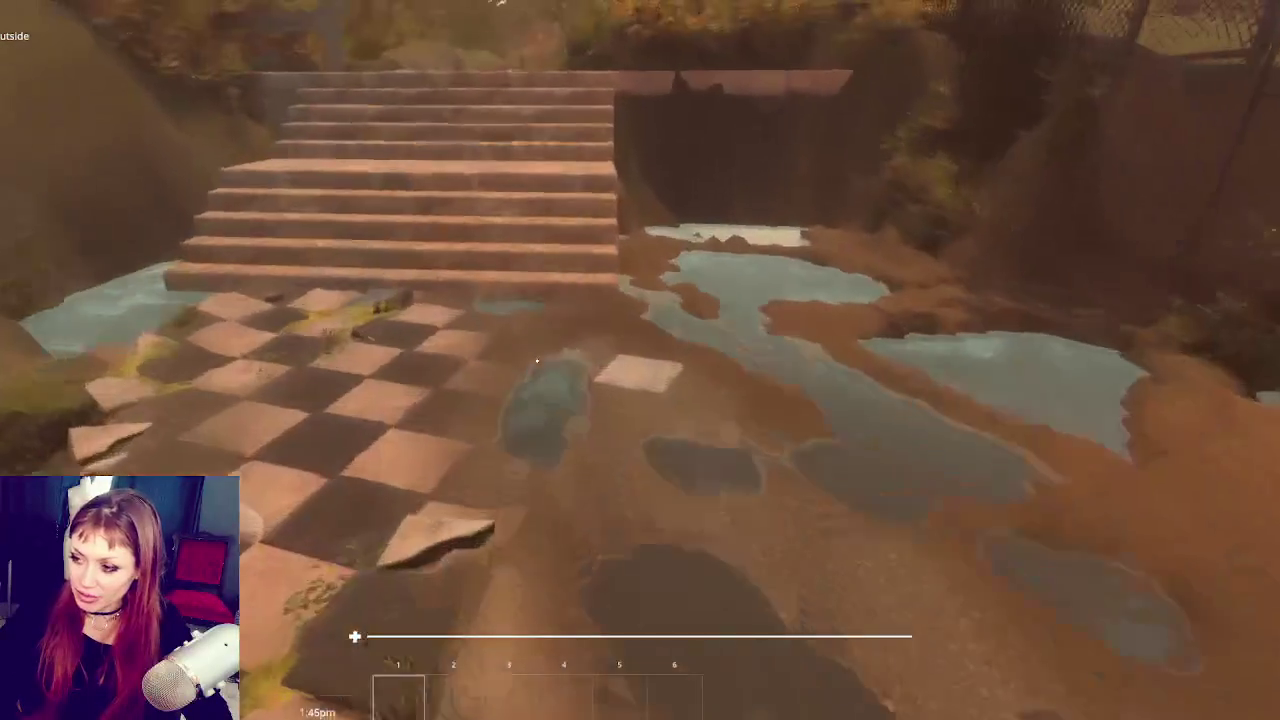
key("w")
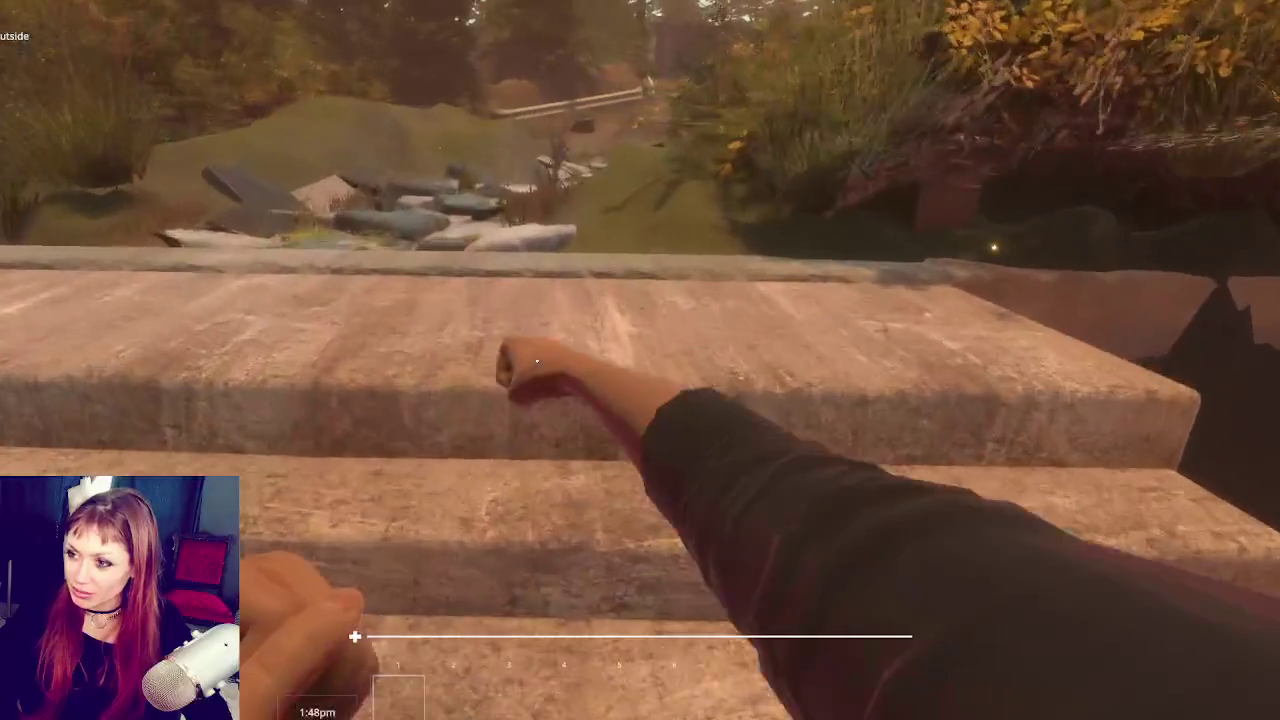
key("w")
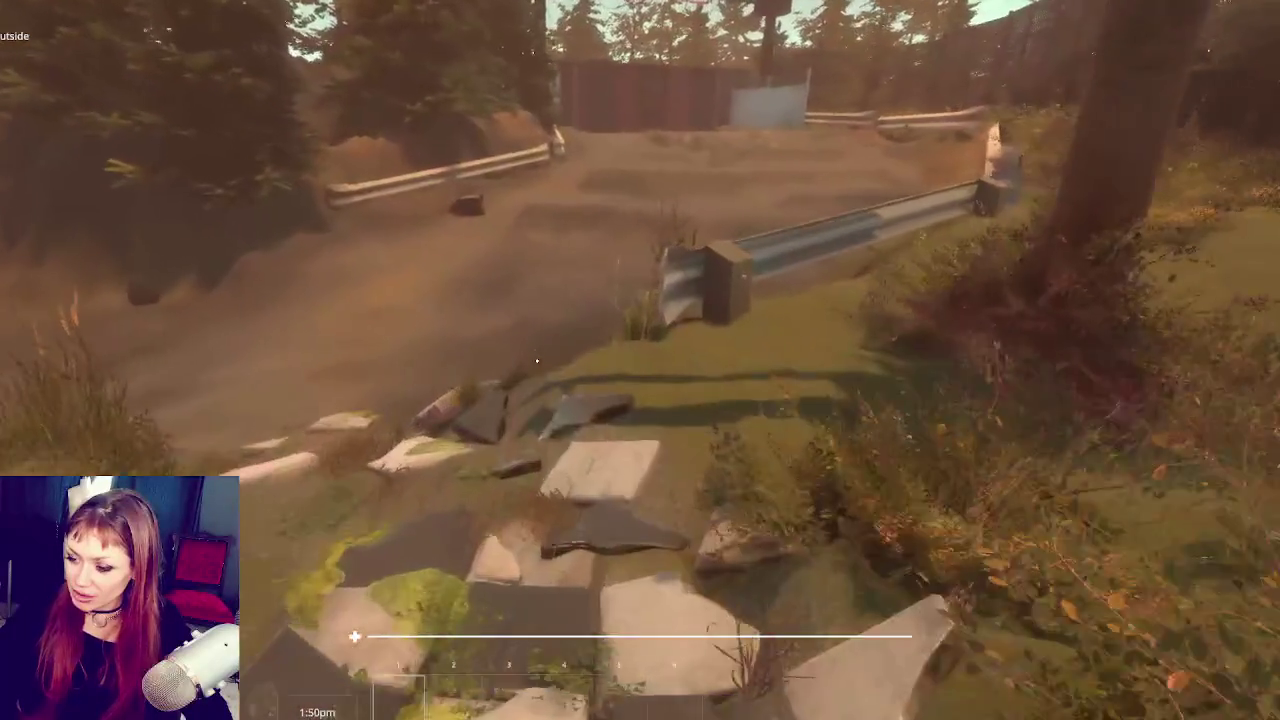
key("Escape")
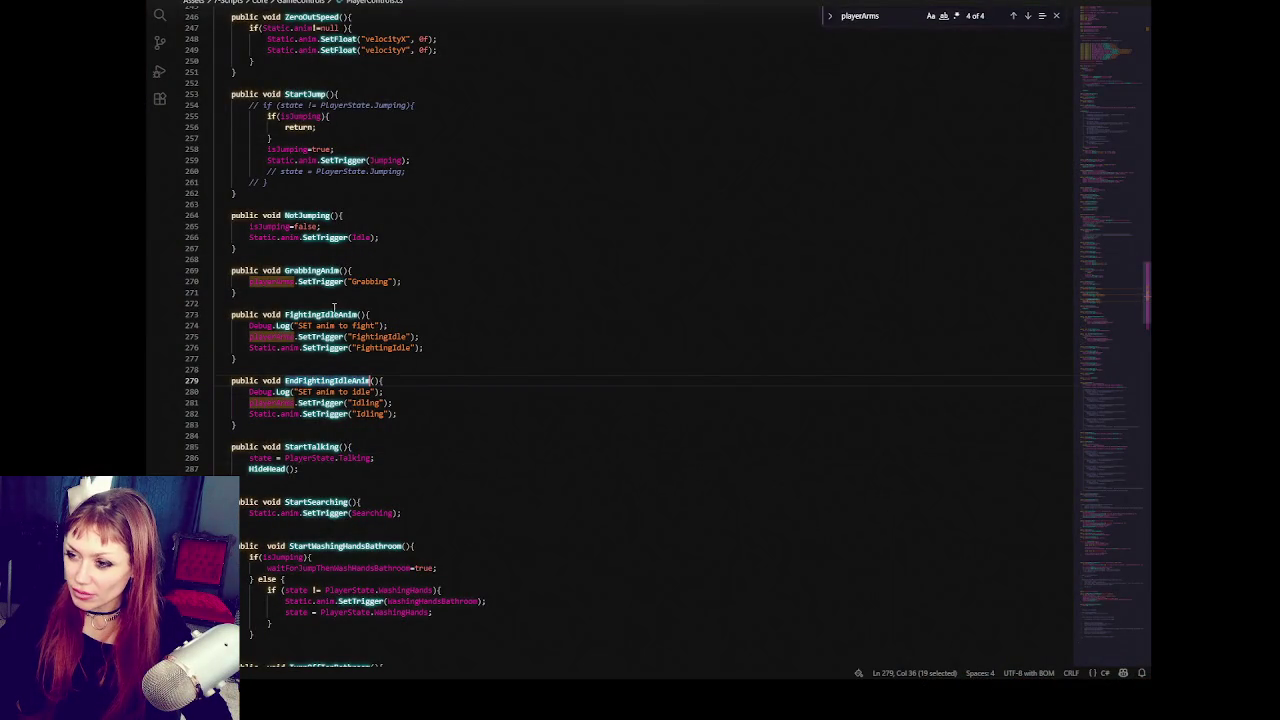
Step: Search for FightingIdleAnim and land on its call inside EnterCombatMode
double_click(322, 314)
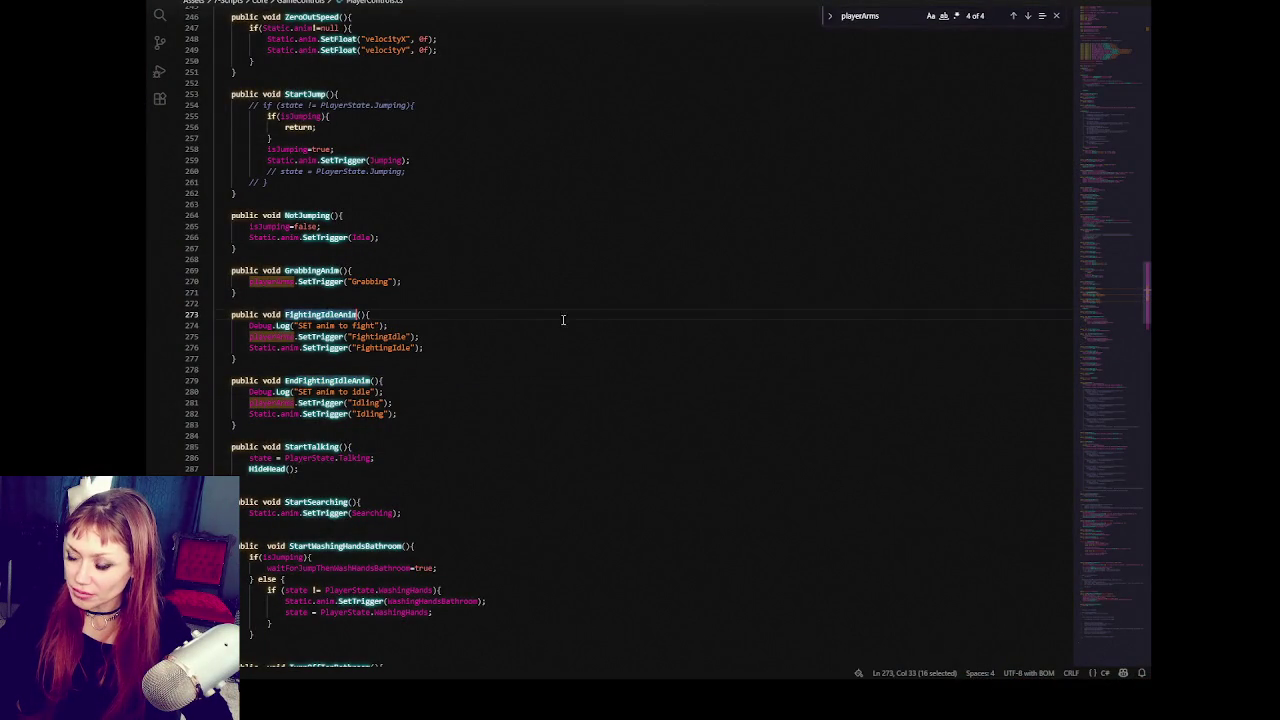
key("ctrl+f")
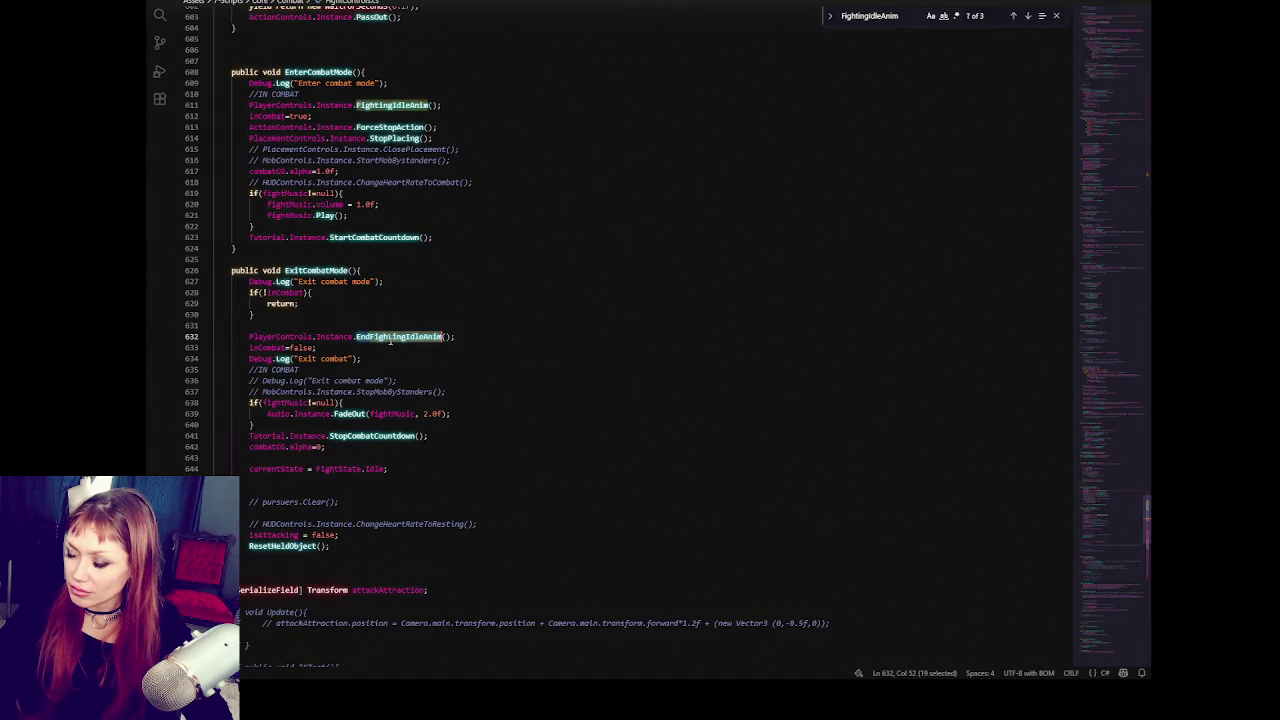
double_click(400, 105)
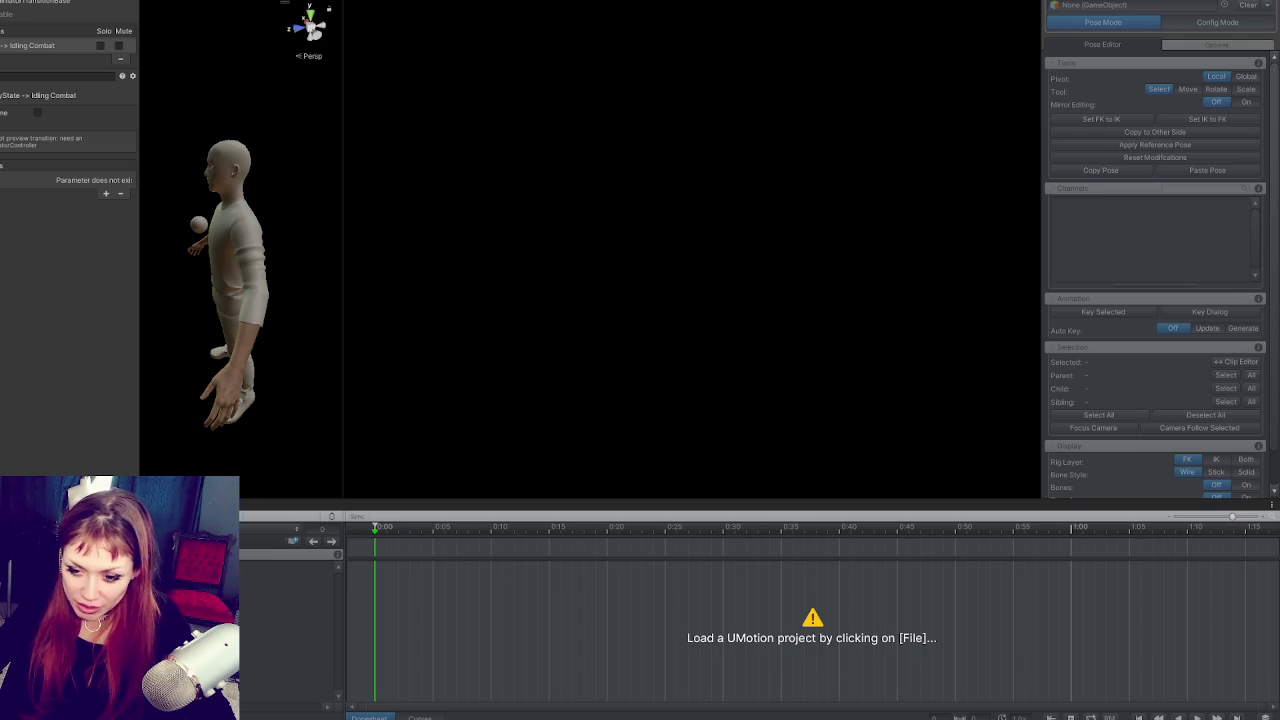
key("alt+Tab")
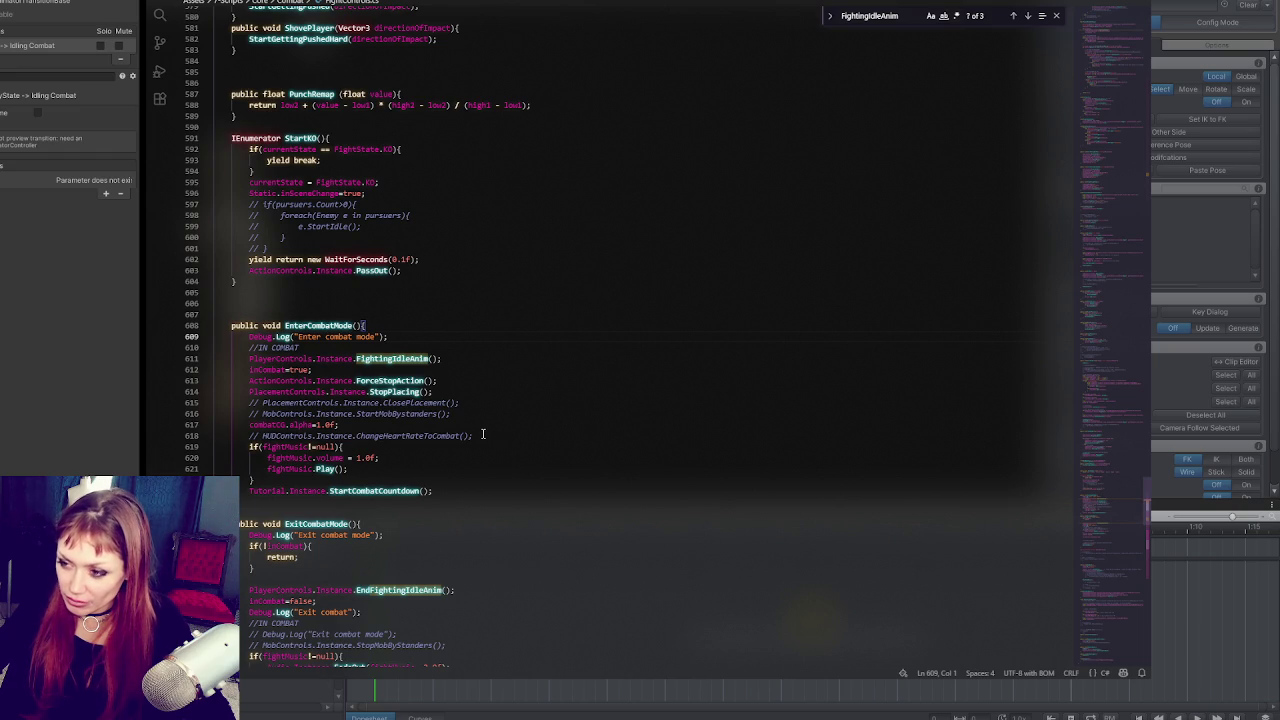
Step: Move the FightingIdleAnim call from line 611 to just below the StopPlacing line
double_click(401, 358)
key("alt+s")
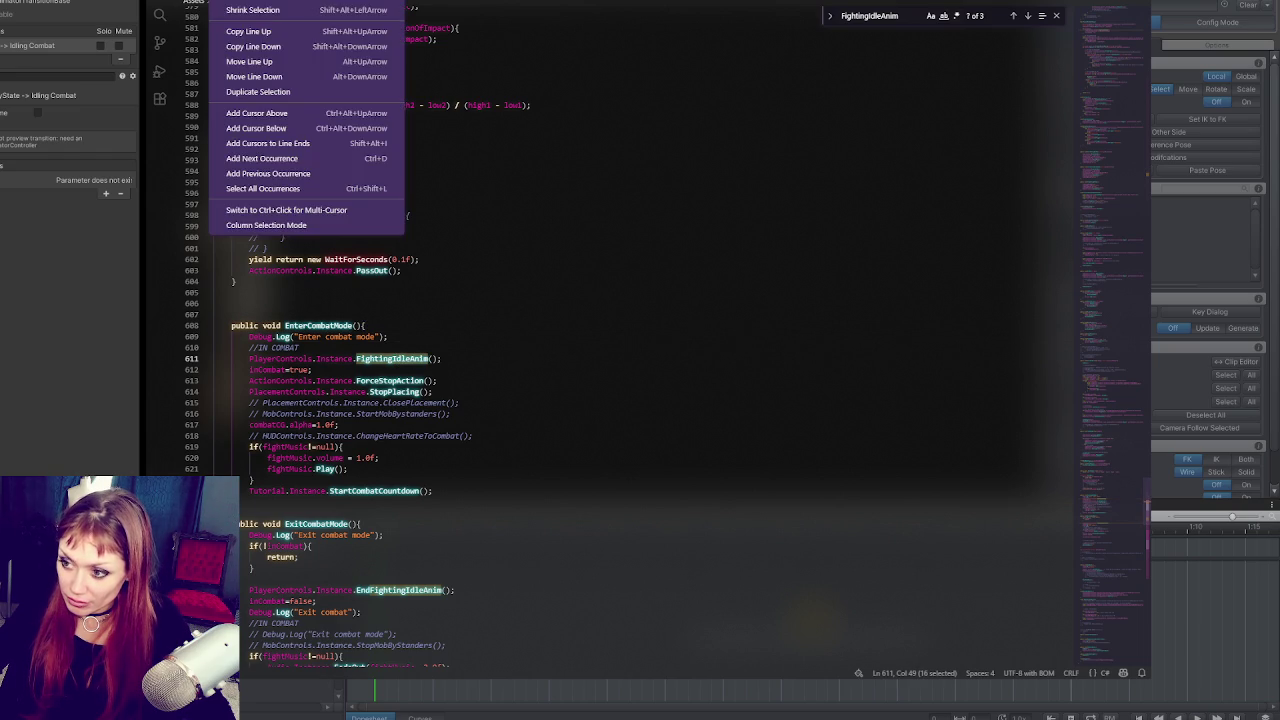
left_click(491, 154)
left_click(399, 358)
double_click(399, 358)
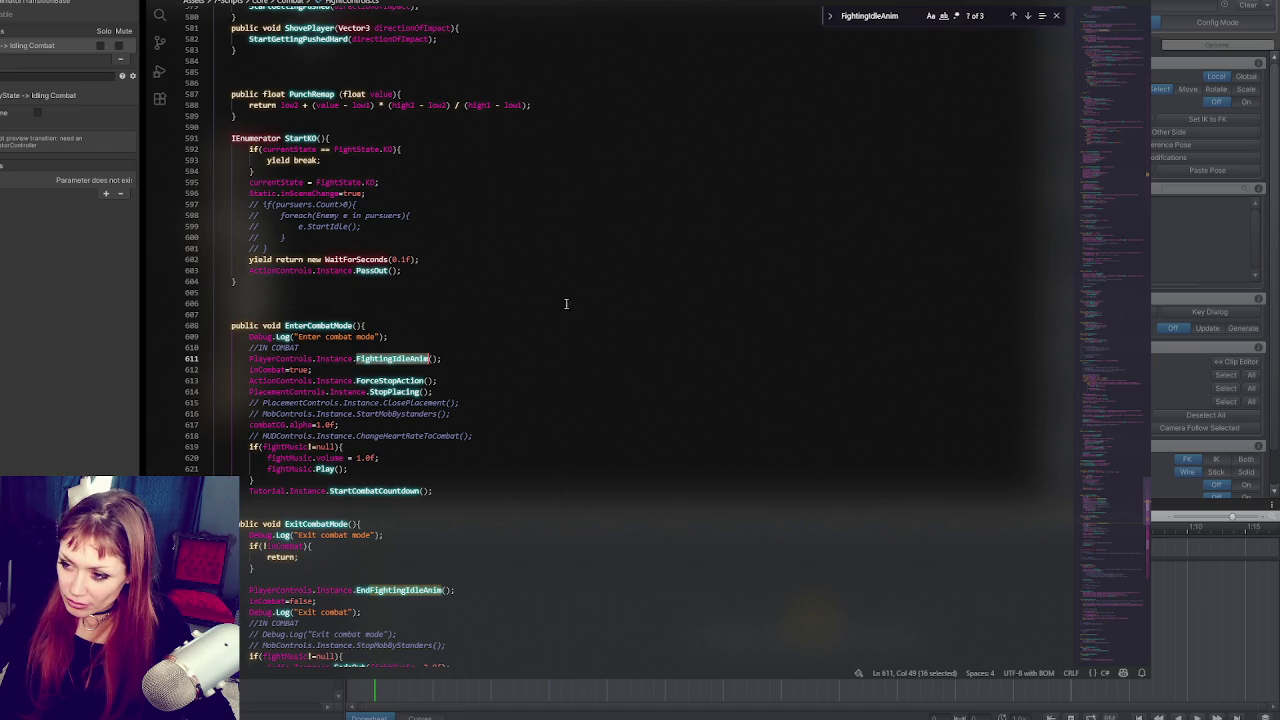
left_click_drag(470, 358, 477, 349)
key("BackSpace")
left_click(461, 381)
key("Return")
type("PlayerControls.Instance.FightingIdleAnim();")
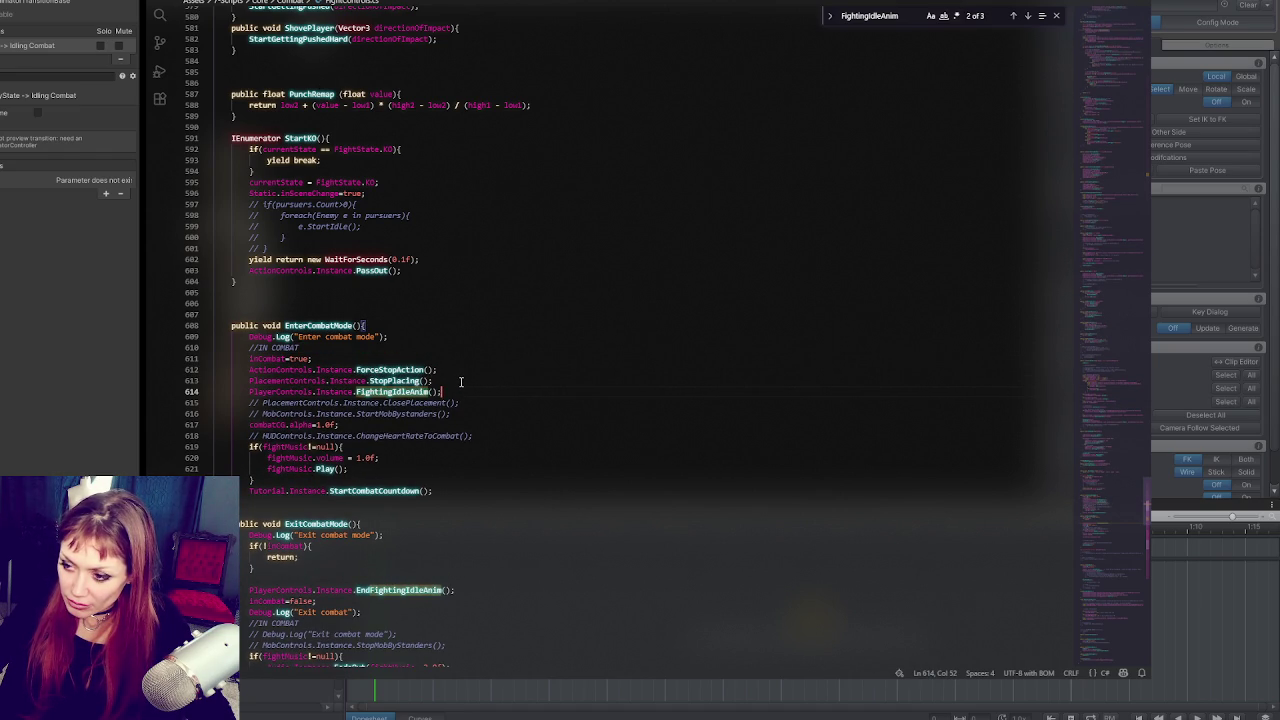
Step: Jump to the FightingIdleAnim definition, check its FightingIdle trigger, and return to Unity
key("F12")
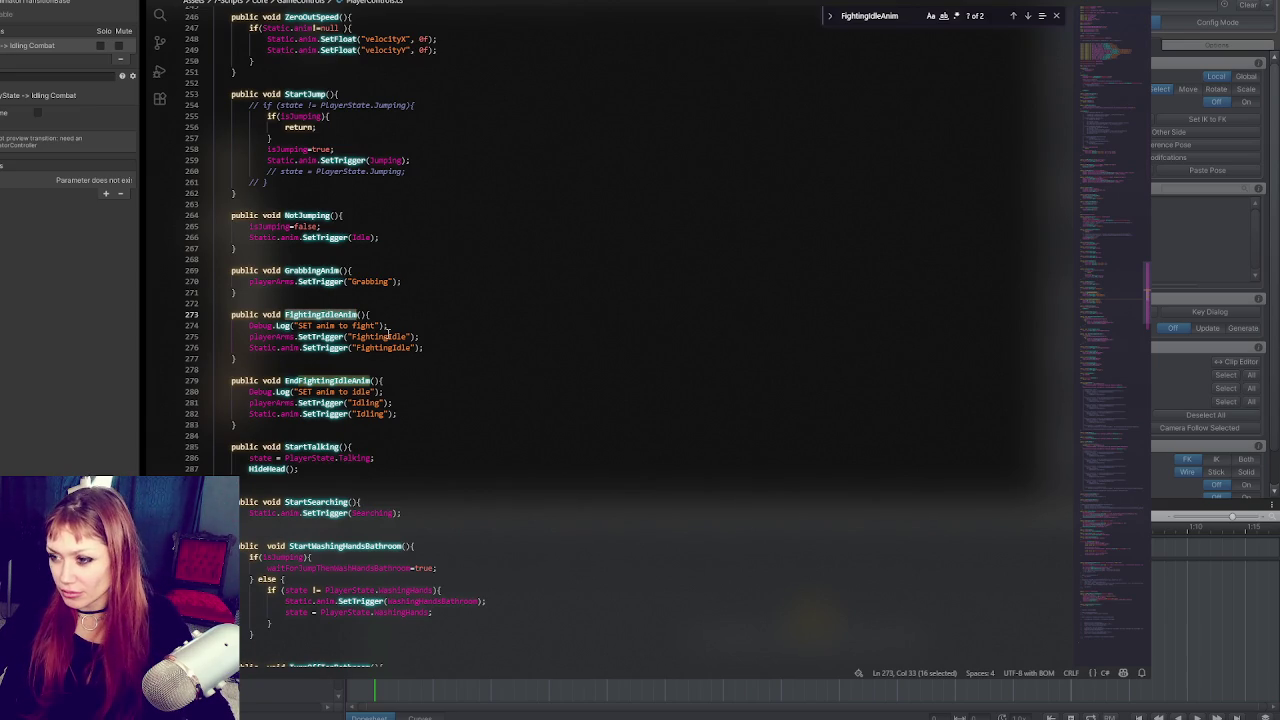
double_click(378, 337)
key("alt+Tab")
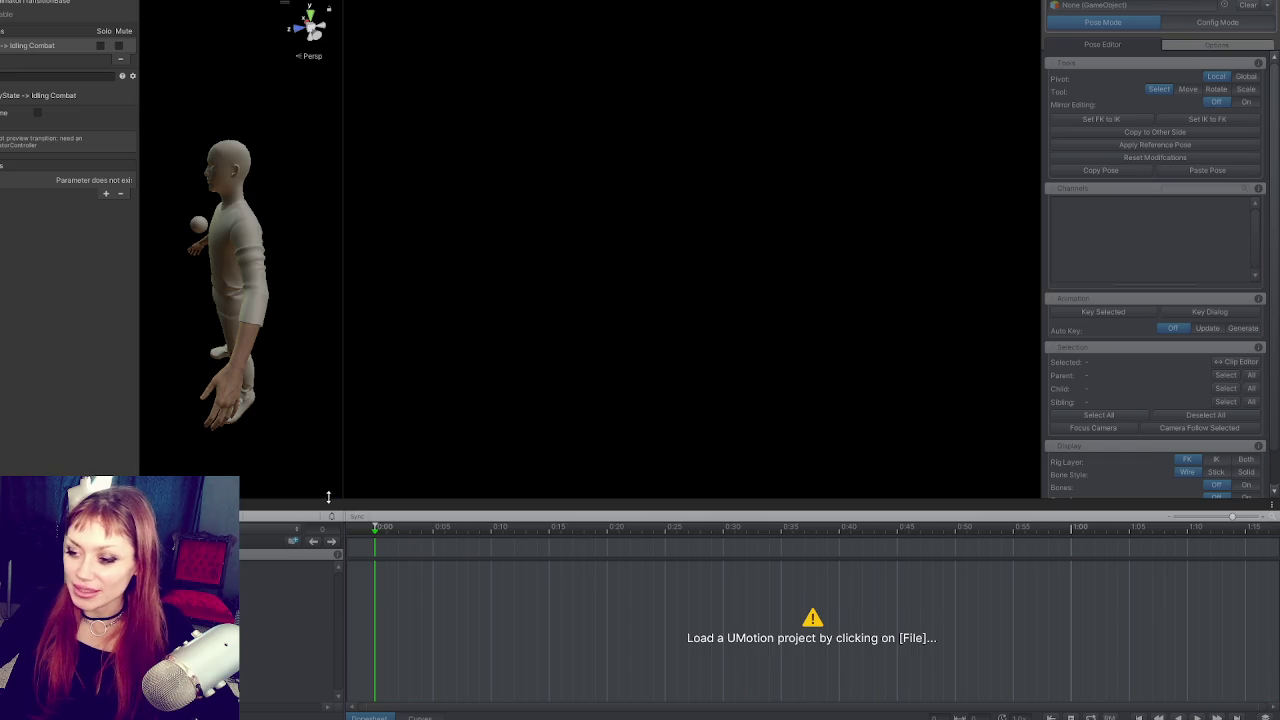
Step: Answer the scene save prompt and switch to a saved layout with a full Scene view
left_click_drag(325, 498, 353, 449)
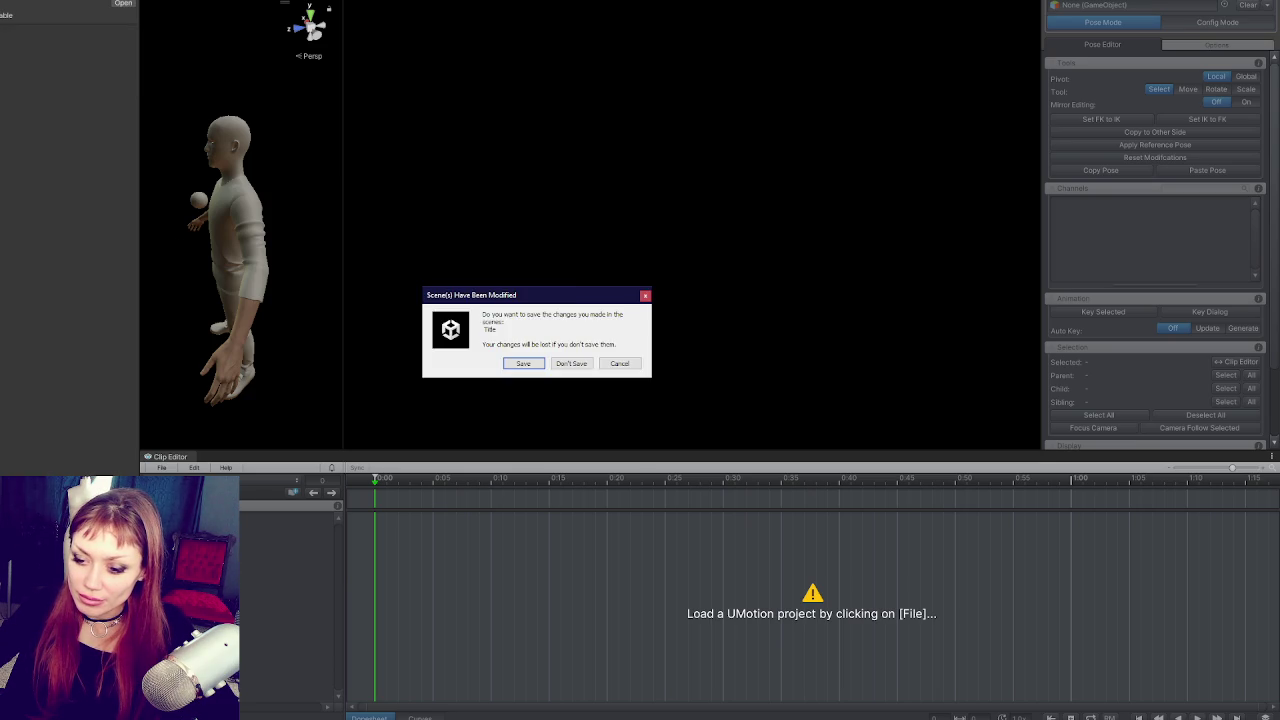
left_click(530, 364)
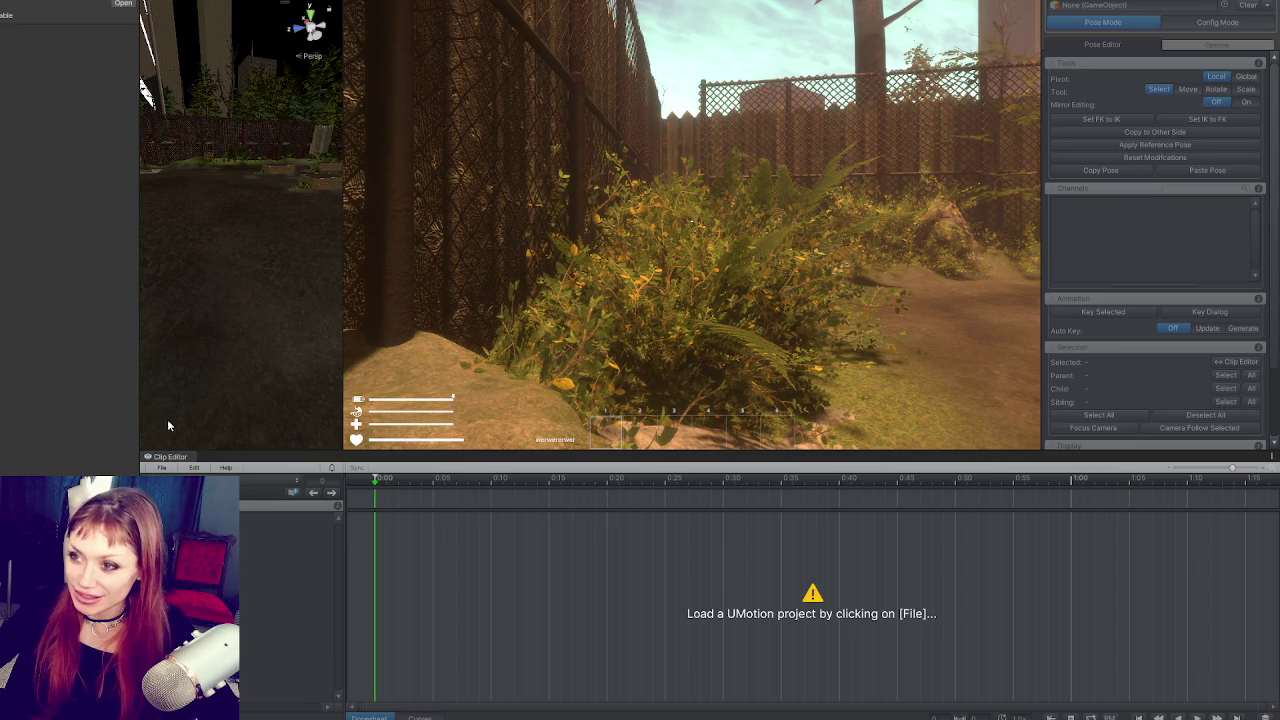
left_click(175, 0)
mouse_move(211, 119)
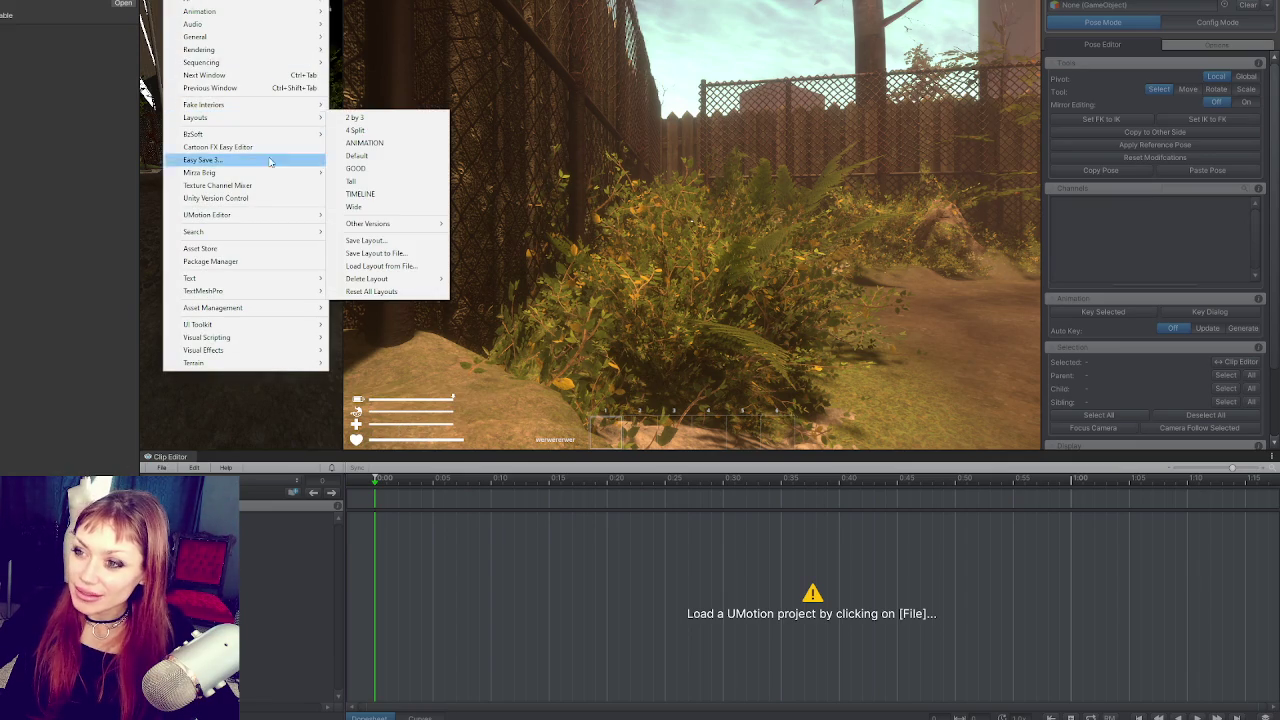
mouse_move(256, 120)
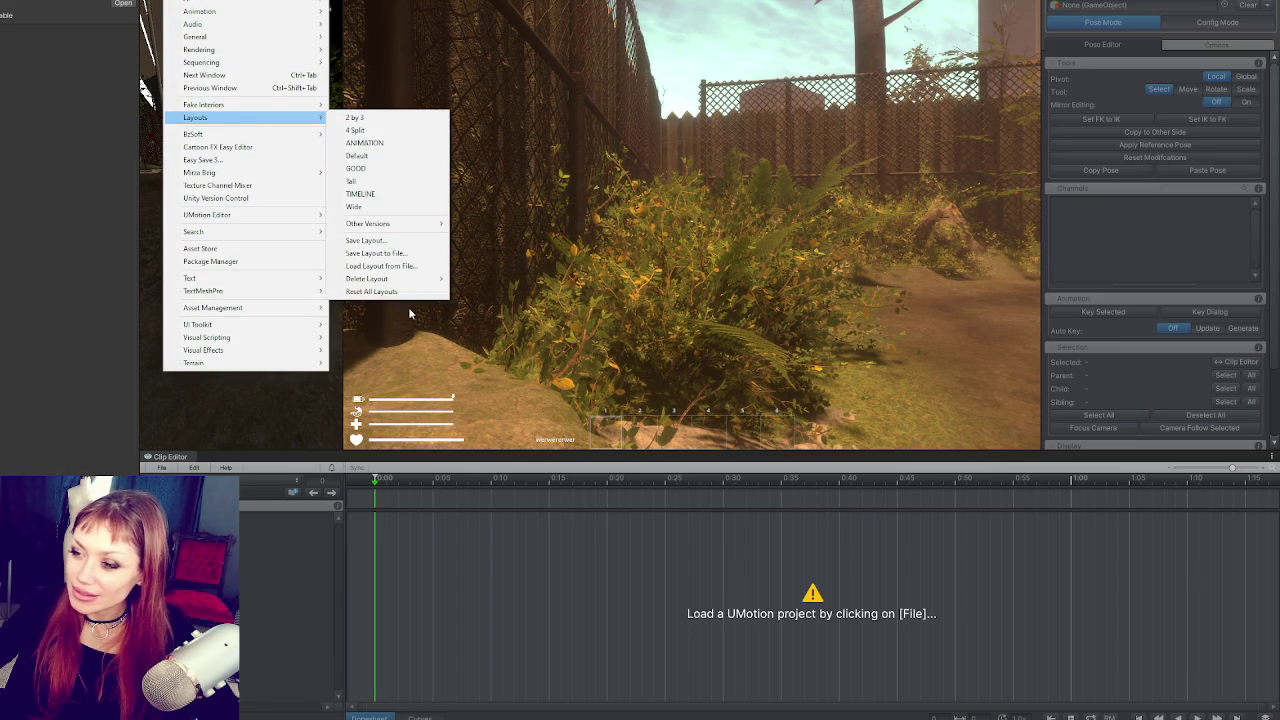
left_click(391, 161)
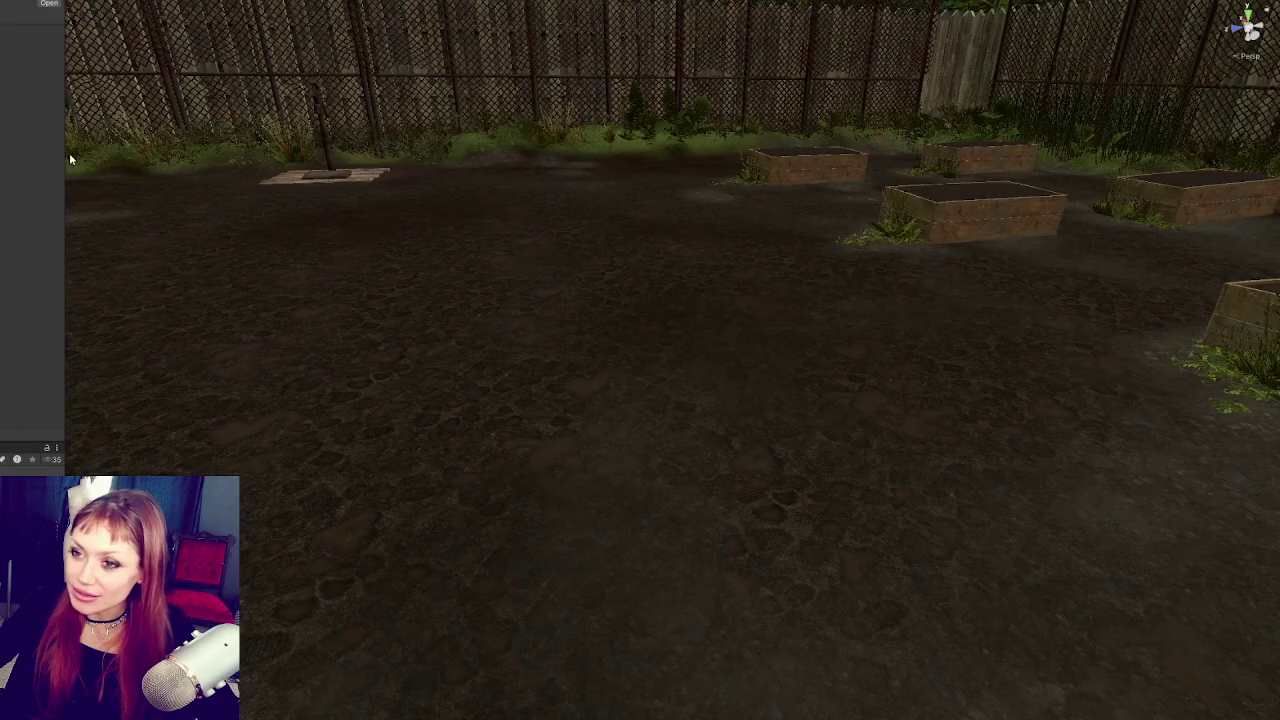
Step: Widen the Inspector and orbit the Scene view over the fenced yard and water pump
mouse_move(69, 153)
left_mouse_down()
mouse_move(283, 171)
mouse_move(236, 171)
left_mouse_up()
scroll(6, 220, "down", 10)
mouse_move(560, 250)
left_mouse_down()
mouse_move(737, 286)
mouse_move(801, 273)
left_mouse_up()
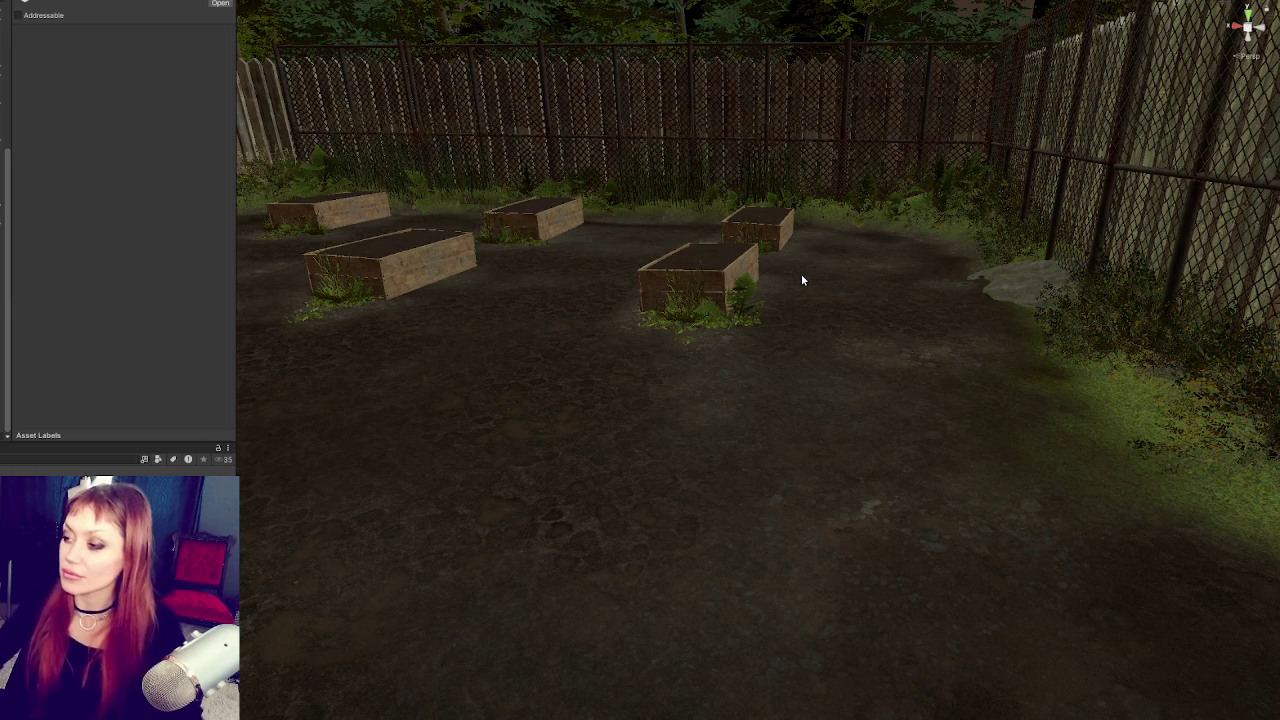
scroll(801, 274, "down", 3)
mouse_move(608, 266)
left_mouse_down()
mouse_move(1256, 356)
mouse_move(749, 360)
mouse_move(980, 380)
mouse_move(817, 320)
mouse_move(660, 285)
mouse_move(817, 323)
mouse_move(494, 297)
mouse_move(1114, 397)
mouse_move(1117, 340)
mouse_move(894, 260)
mouse_move(930, 250)
left_mouse_up()
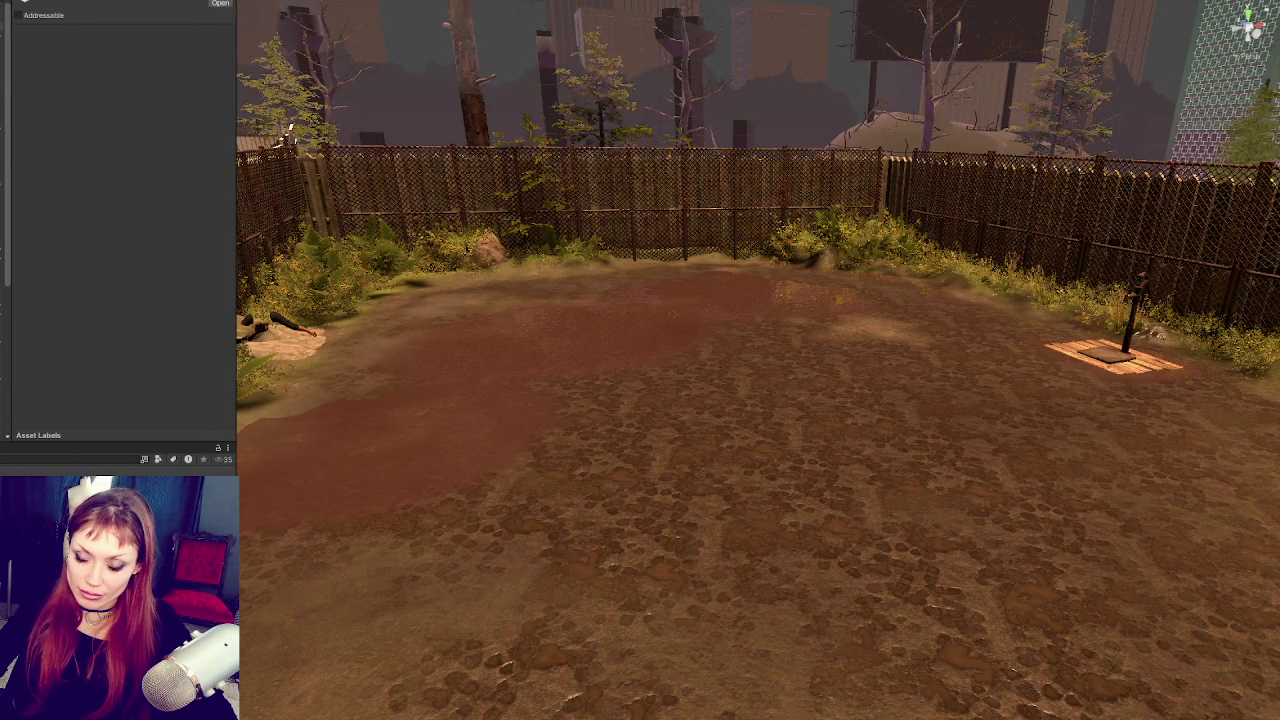
Step: Select the game manager and expand NPC Spawn Controls down to Harold's character entry
key("ctrl+shift+n")
key("ctrl+v")
scroll(100, 242, "down", 10)
left_click(66, 262)
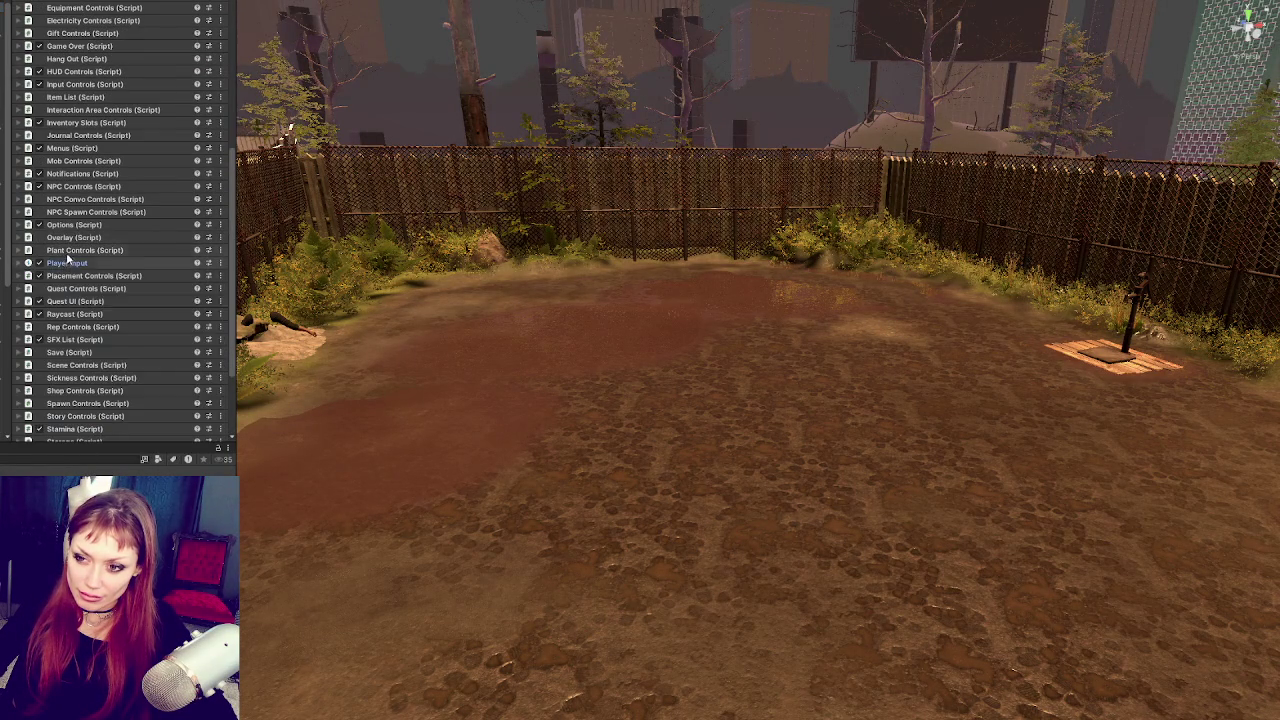
left_click(90, 212)
left_click(72, 187)
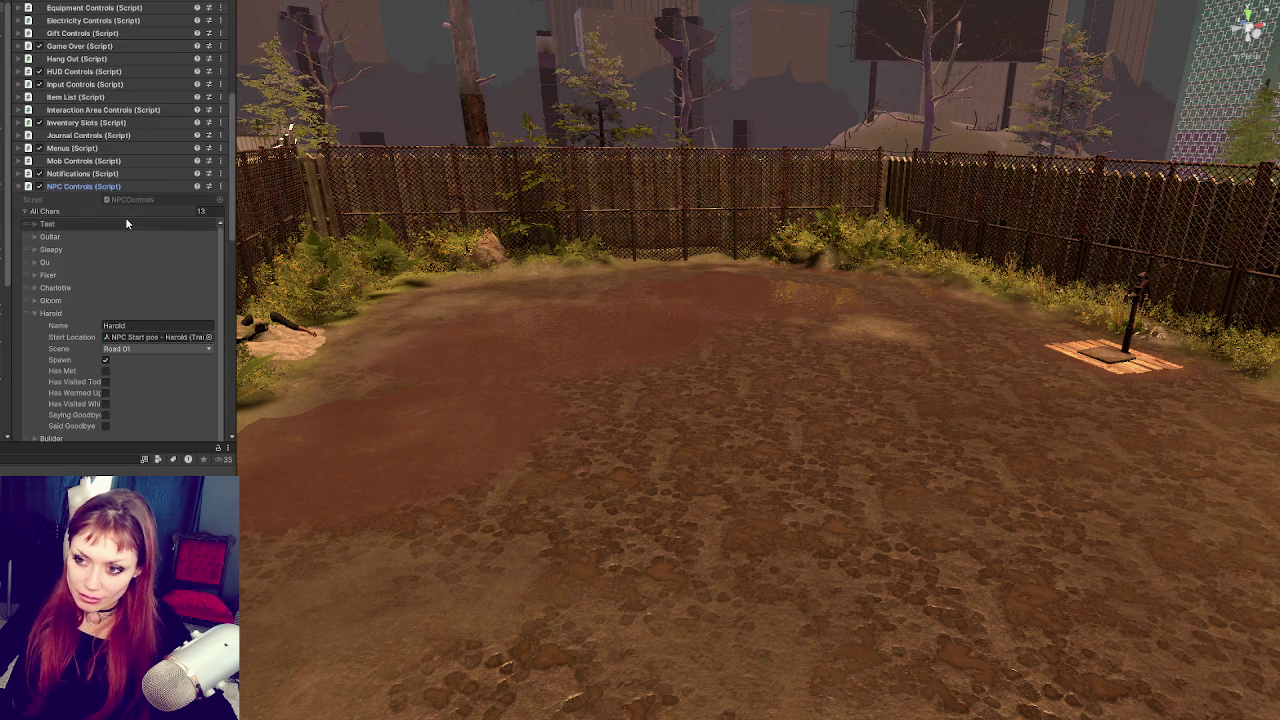
left_click(56, 316)
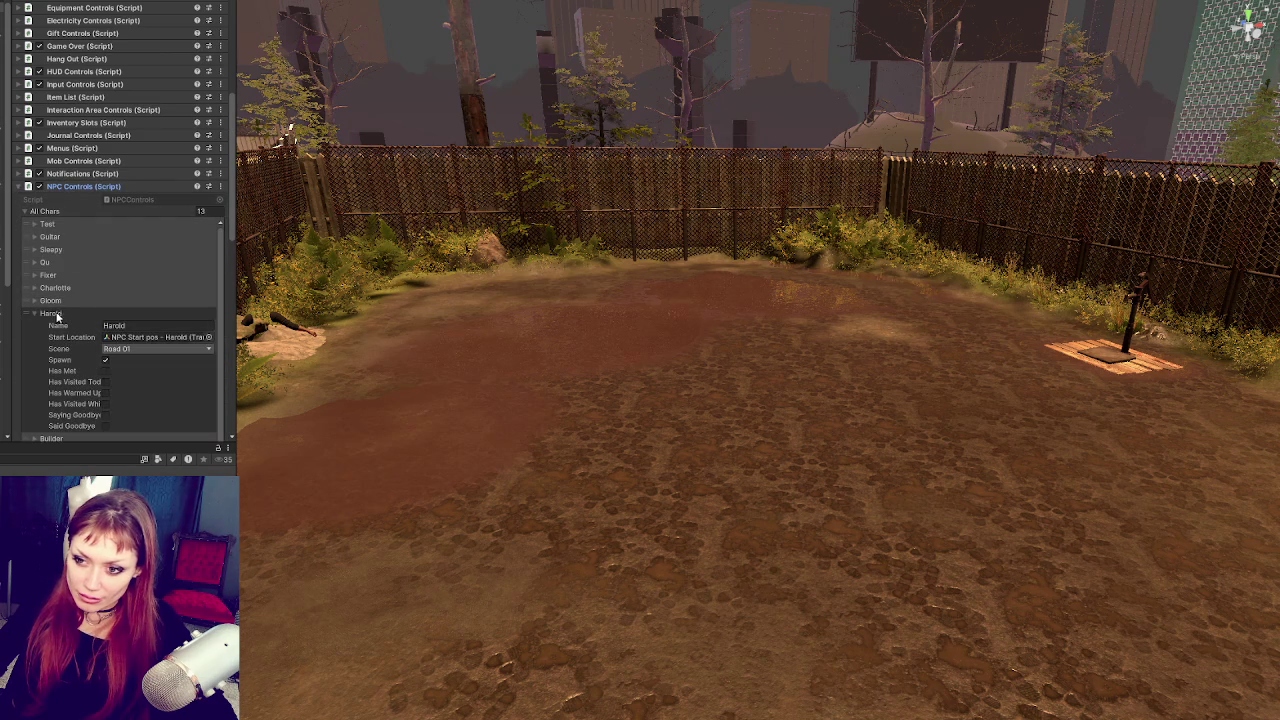
Step: Select the Cube, frame it and drag it right across the ground
double_click(148, 342)
scroll(643, 370, "up", 2)
scroll(652, 384, "down", 4)
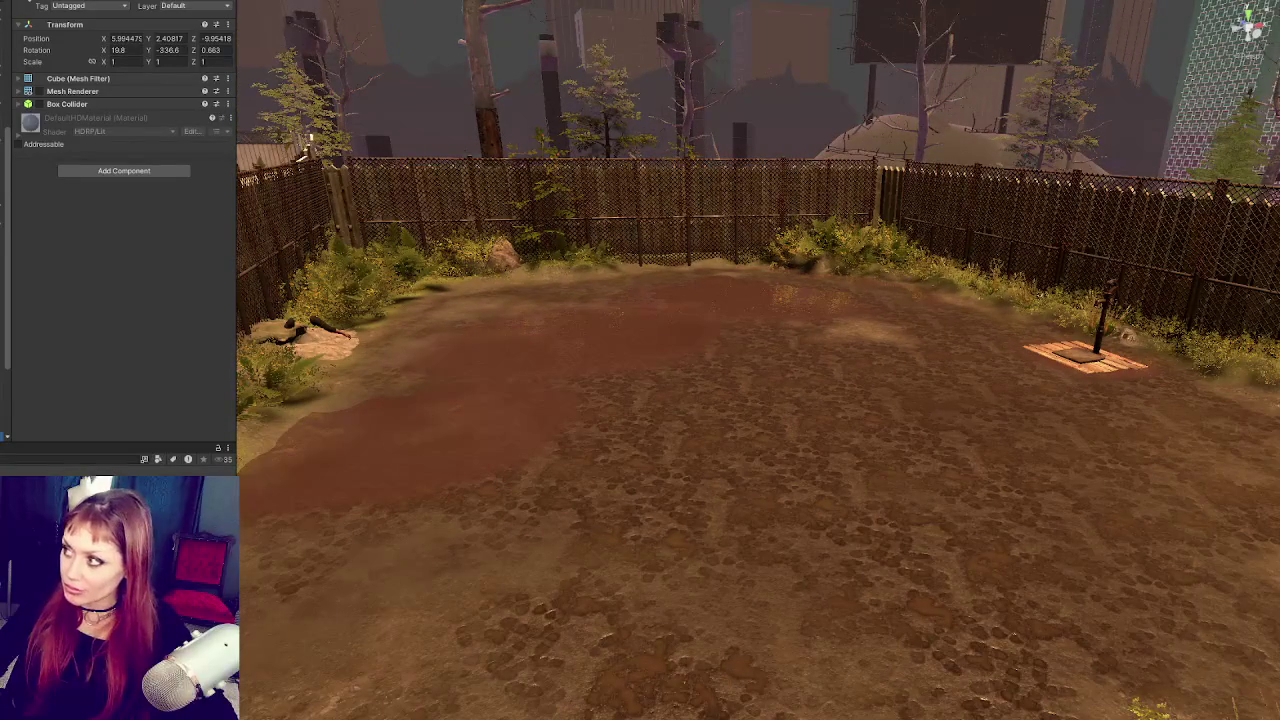
key("f")
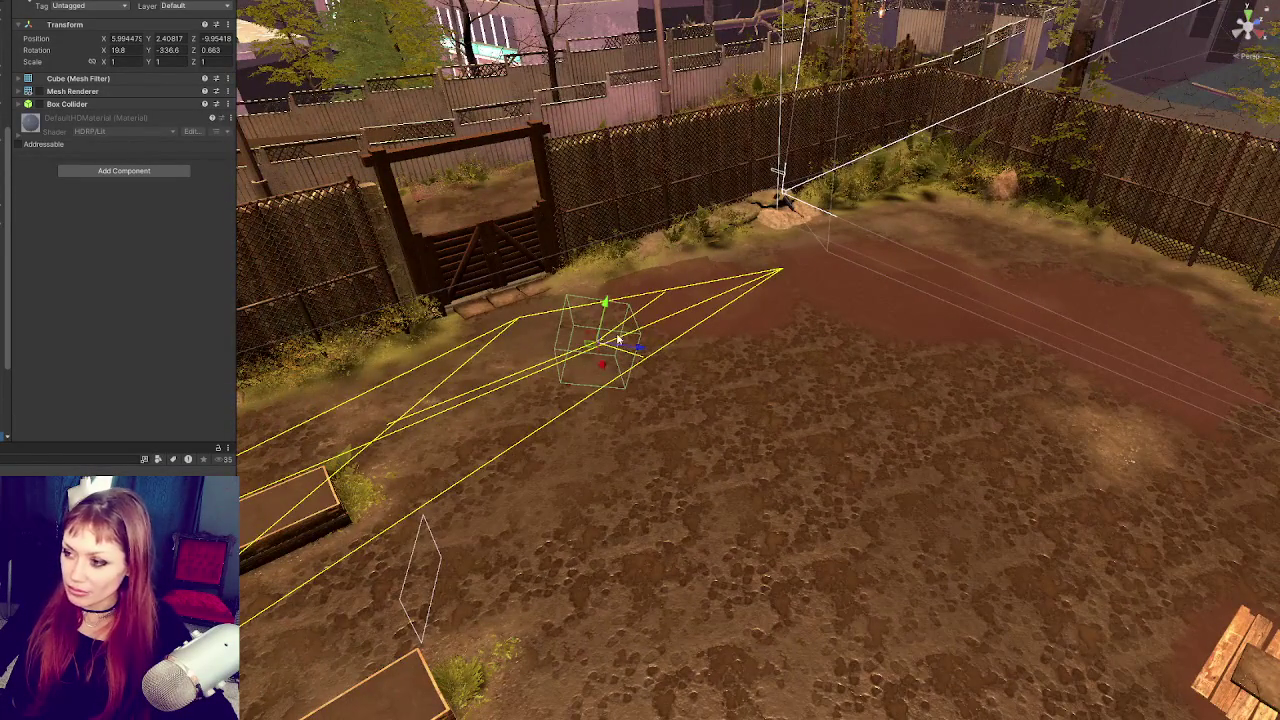
mouse_move(614, 343)
left_mouse_down()
mouse_move(1163, 320)
mouse_move(1058, 327)
mouse_move(1073, 346)
mouse_move(1085, 280)
mouse_move(1063, 297)
left_mouse_up()
left_click(1103, 262)
left_click(1060, 340)
Step: Turn the cube with the Rotate tool and frame it level with the fence
key("e")
key("w")
left_click(1200, 258)
left_click(1198, 260)
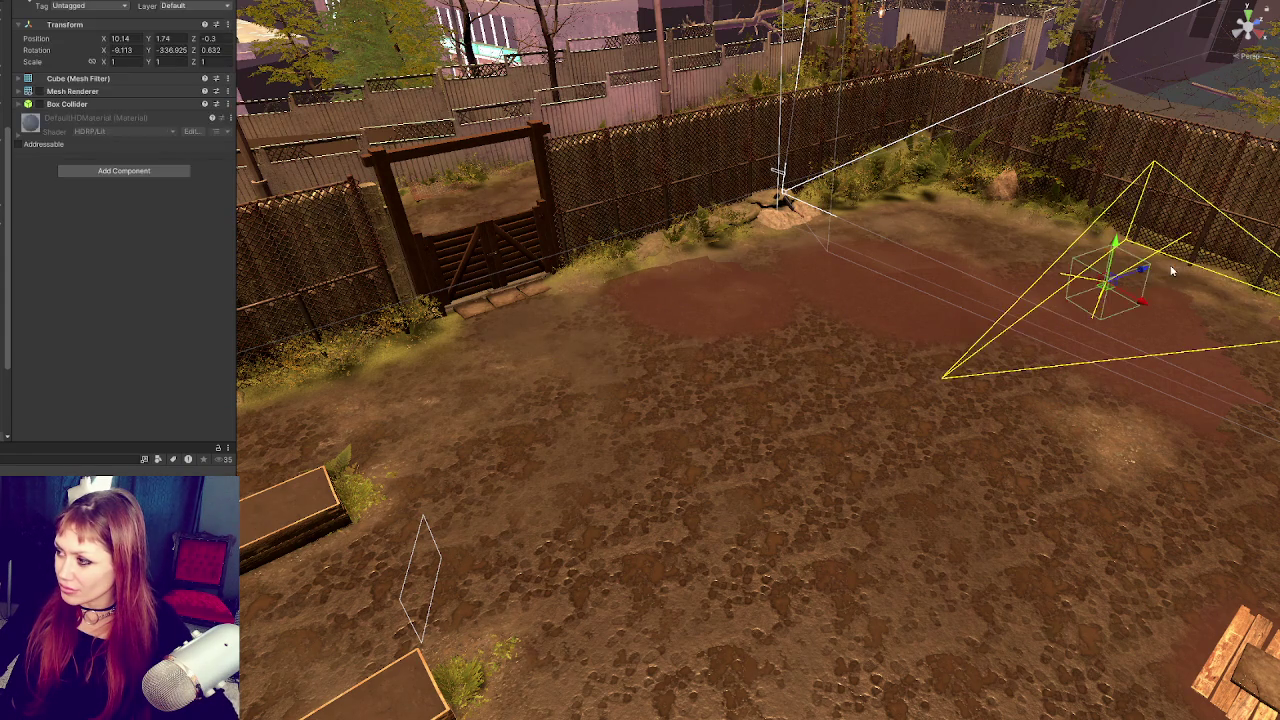
key("e")
left_click_drag(1183, 288, 886, 269)
key("f")
mouse_move(845, 378)
left_mouse_down("alt")
mouse_move(1014, 280)
mouse_move(829, 366)
mouse_move(830, 420)
left_mouse_up("alt")
Step: Zero the cube's rotation to 0, 0, 0 in the Inspector
left_click(120, 50)
type("0.873")
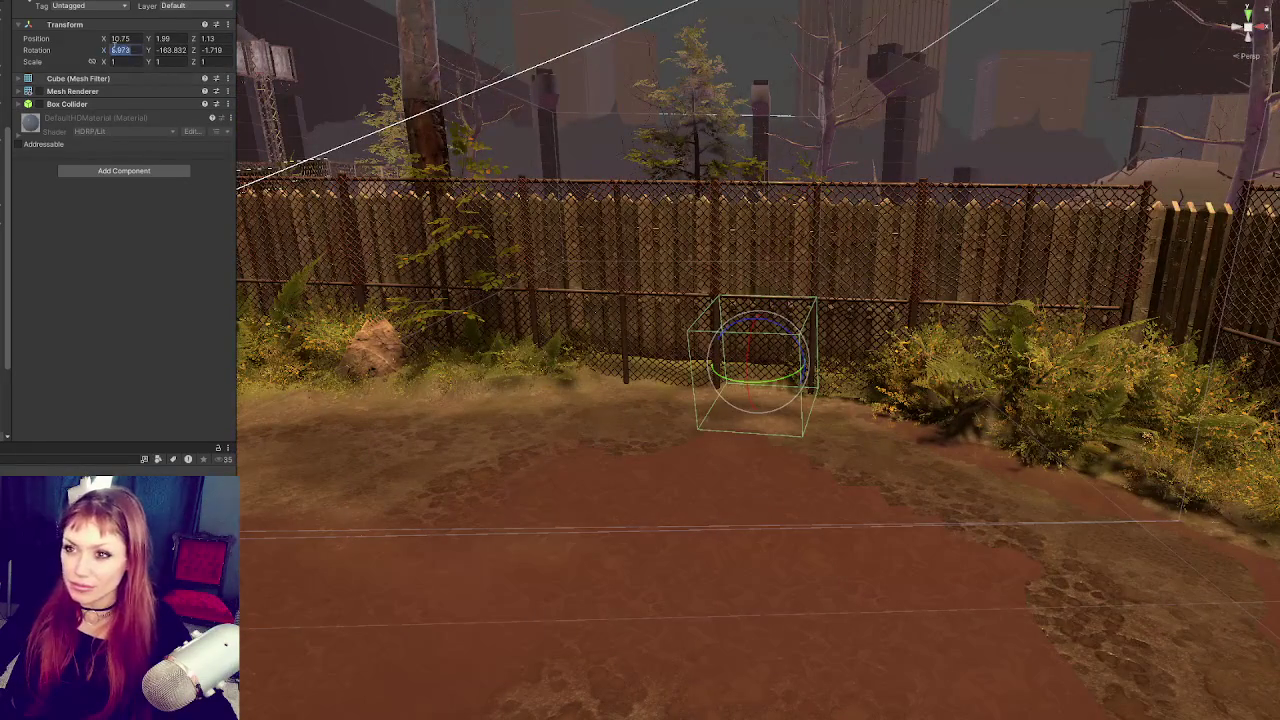
key("Tab")
type("0")
key("Tab")
type("0")
Step: Turn the cube to Y 108.342 and move it beside the far fence at 11.14, 1.99, 2.32
left_click_drag(330, 240, 572, 443, "alt")
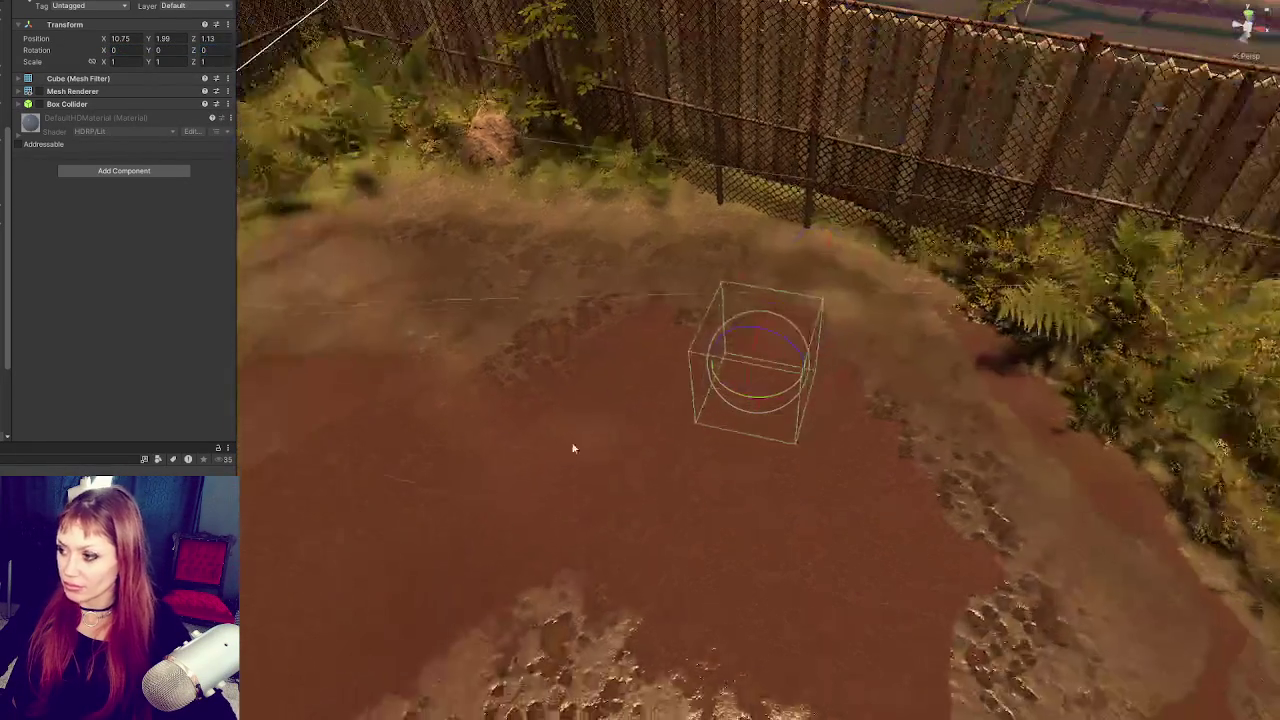
mouse_move(790, 398)
left_mouse_down()
mouse_move(491, 414)
mouse_move(520, 425)
left_mouse_up()
key("w")
mouse_move(611, 463)
left_mouse_down("alt")
mouse_move(655, 492)
mouse_move(443, 677)
mouse_move(743, 251)
left_mouse_up("alt")
left_click_drag(731, 194, 729, 152)
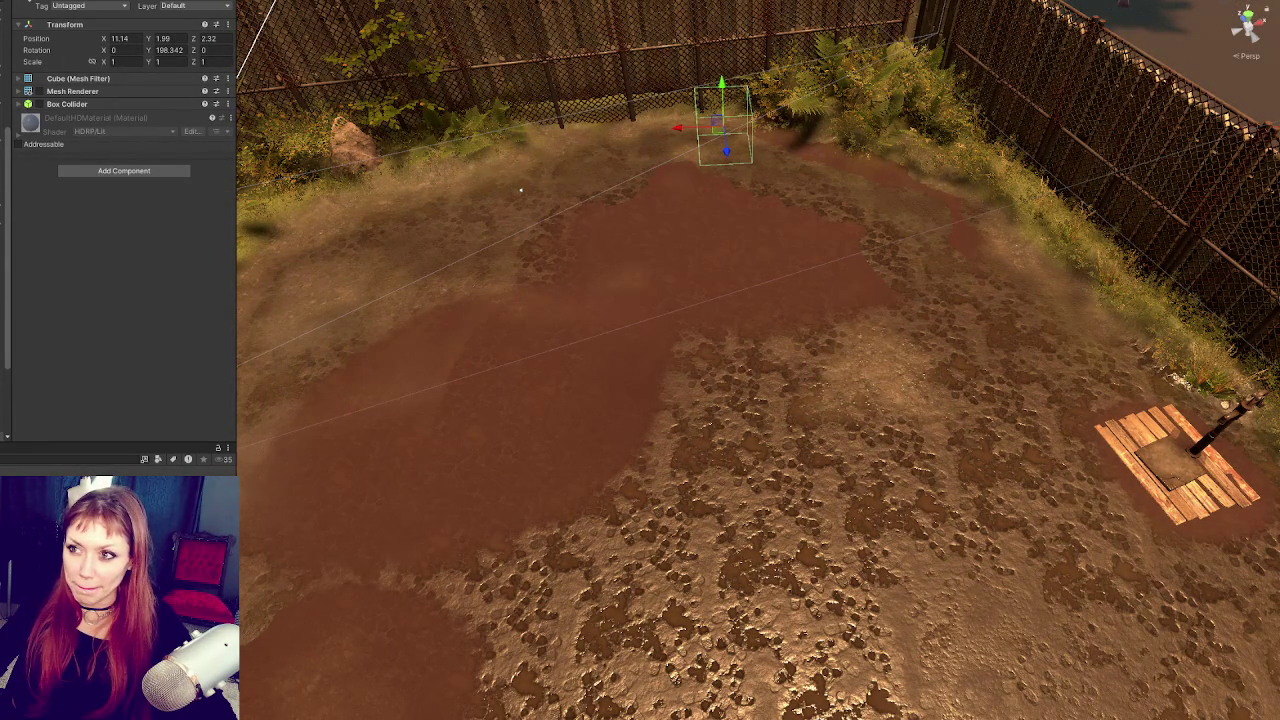
right_click(48, 10)
Step: Add a second Inspector and change Harold's scene from Road 01 to Home
mouse_move(205, 128)
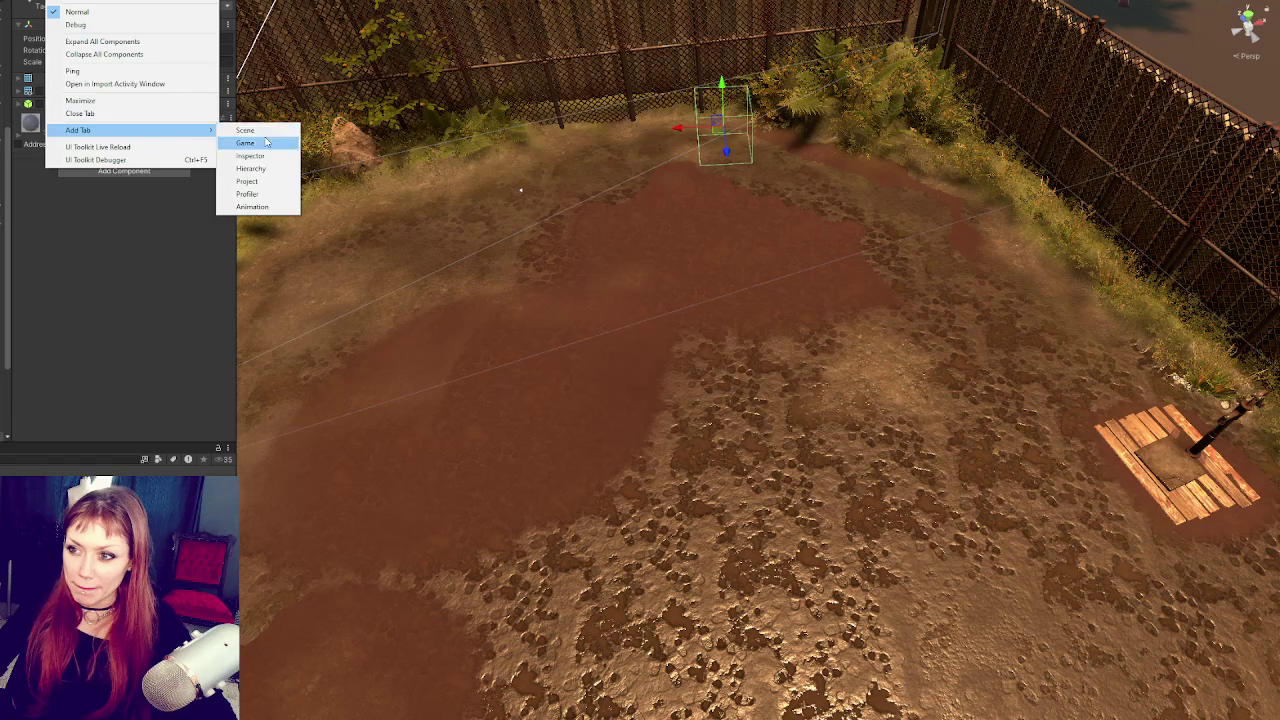
left_click(262, 155)
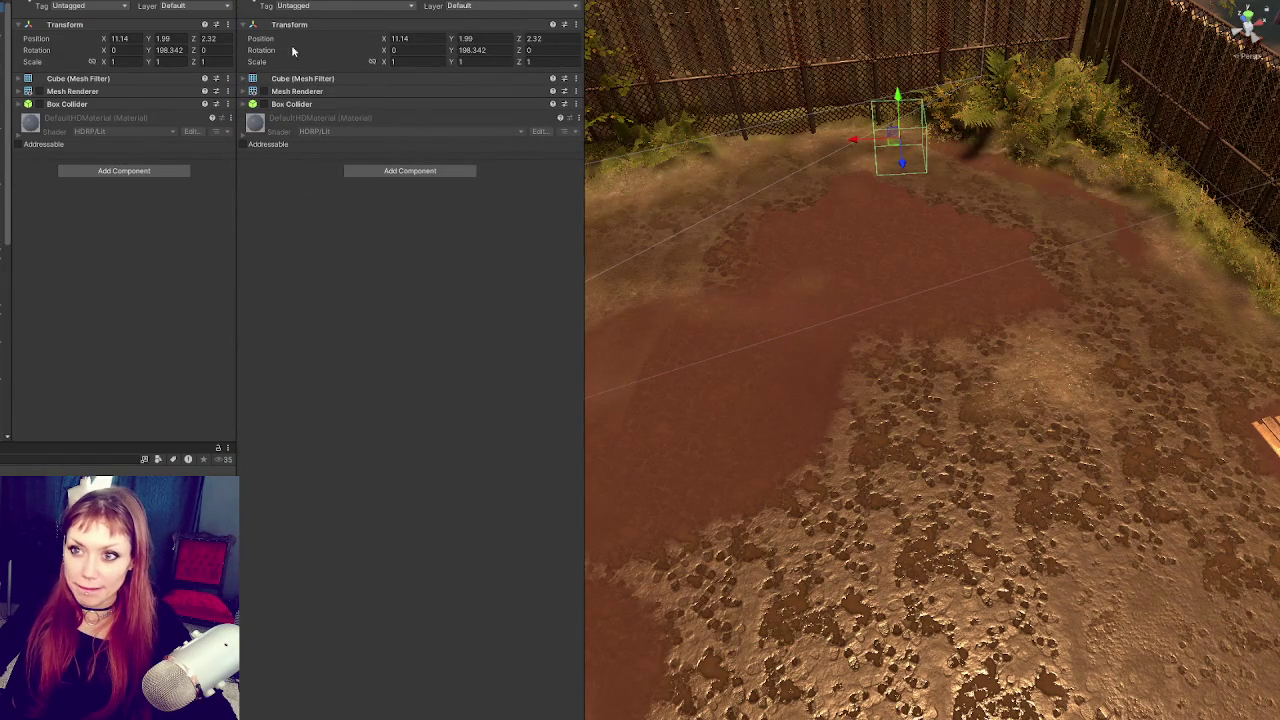
scroll(381, 209, "down", 15)
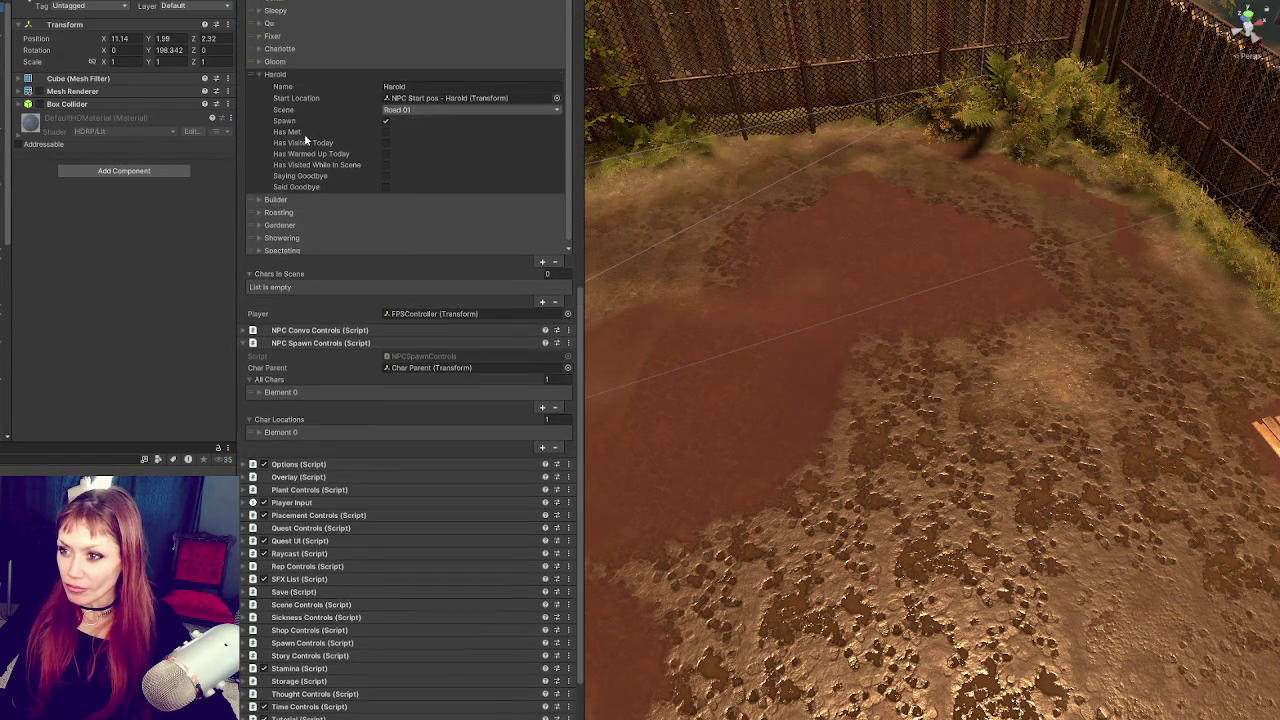
left_click(400, 110)
left_click(411, 124)
left_click(403, 112)
left_click(410, 135)
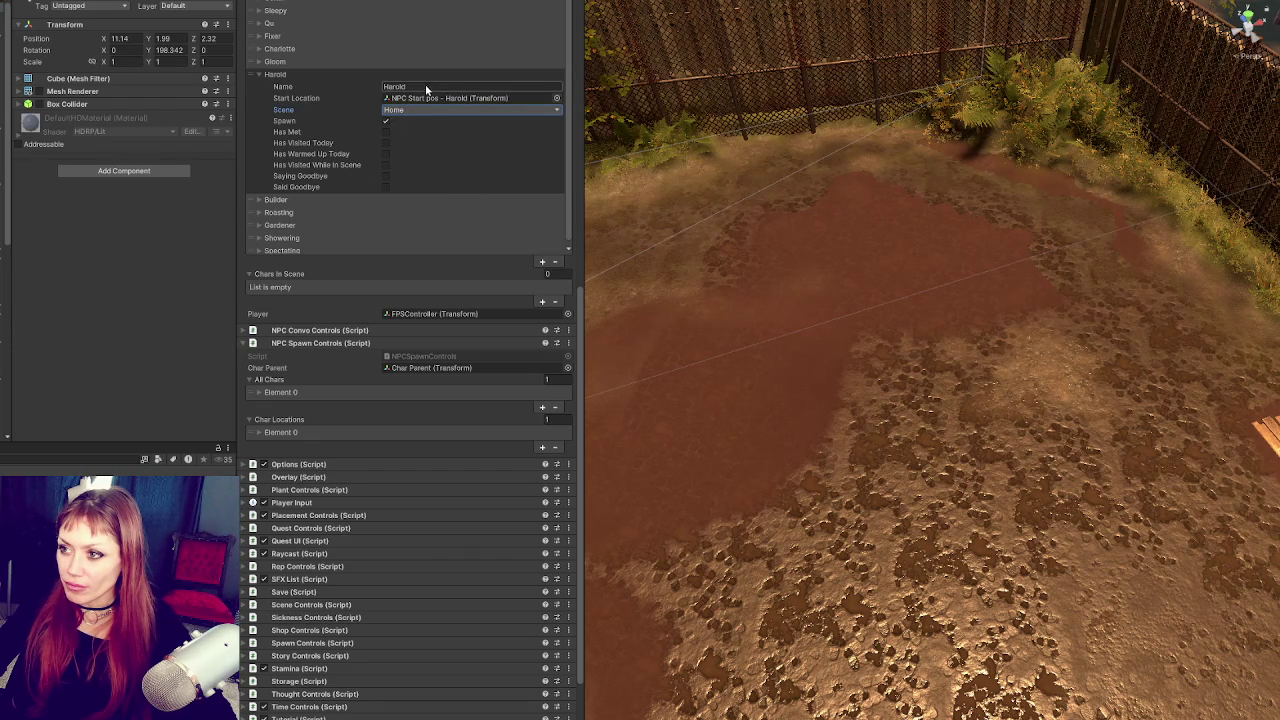
left_click(410, 99)
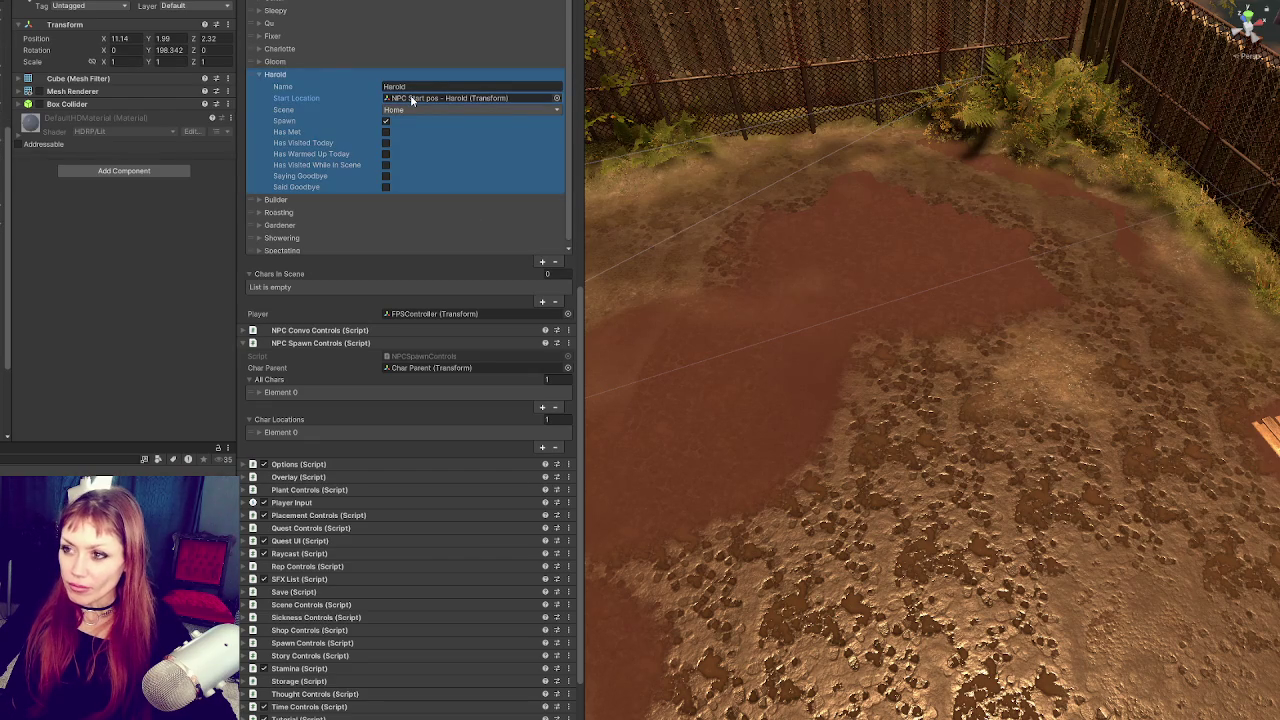
left_click(285, 77)
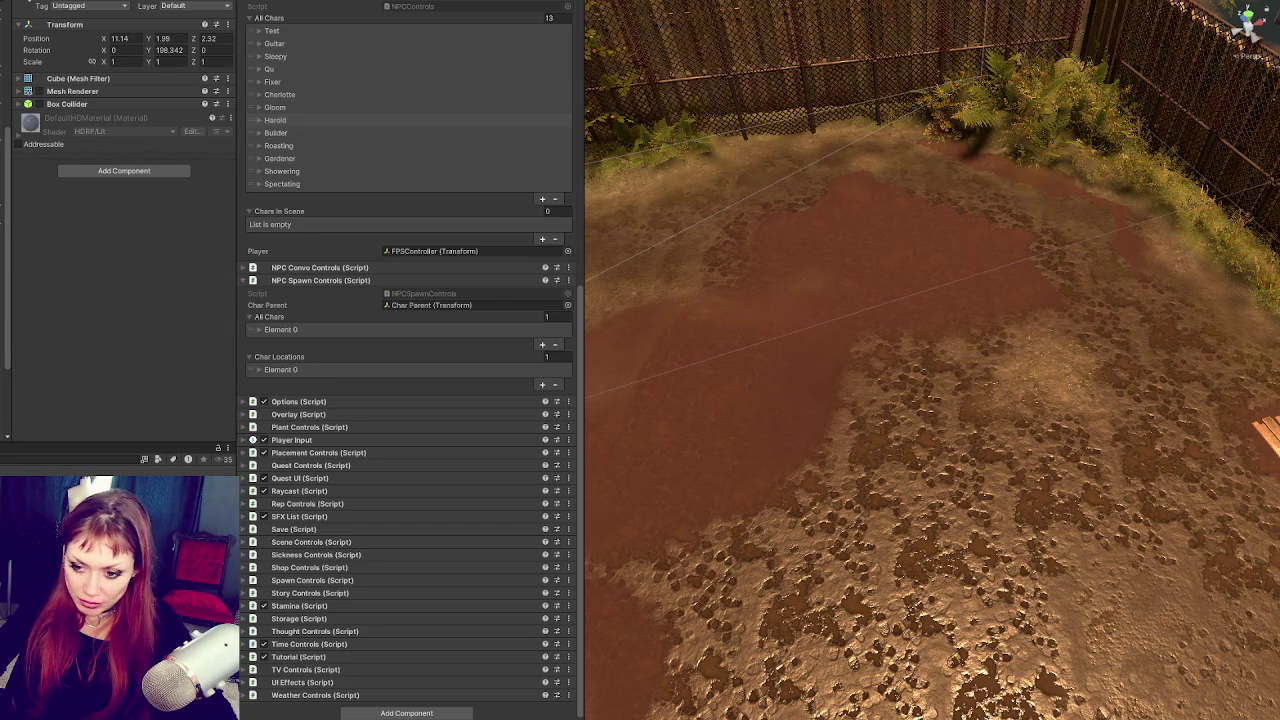
Step: Open Harold's object, fold Enemy, Animator, Transform and NPC, and expand Routine
double_click(511, 101)
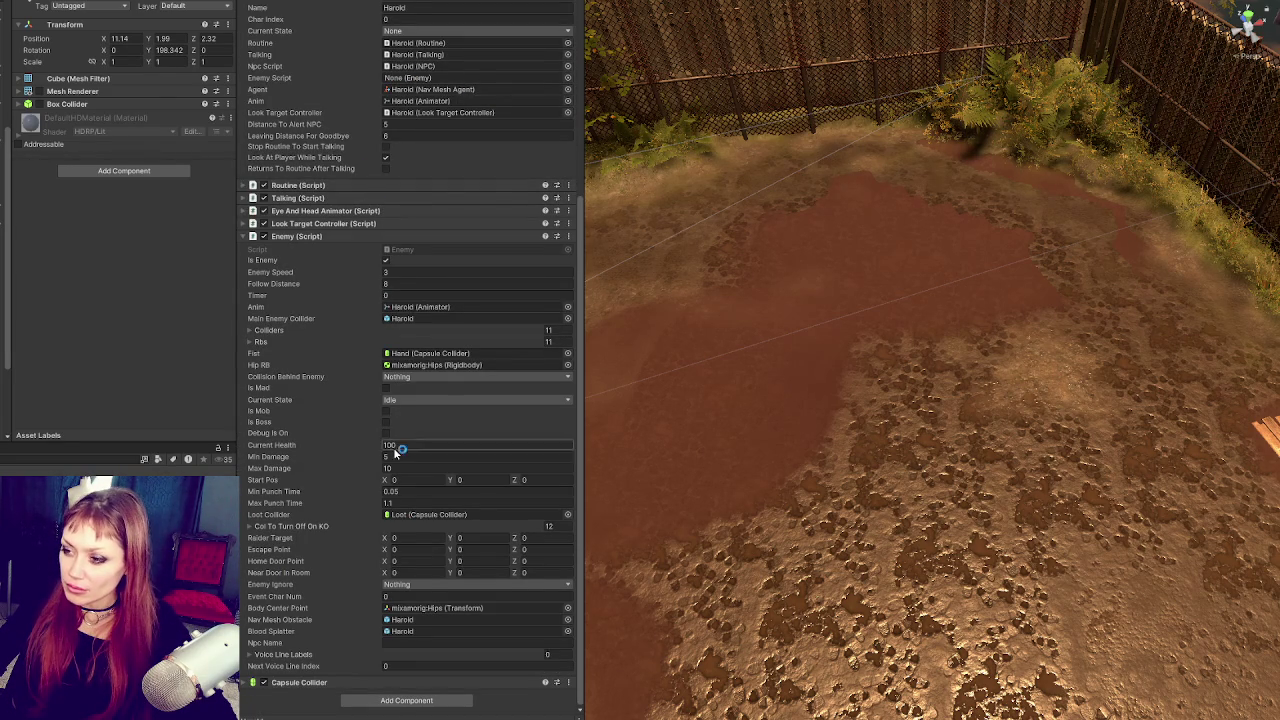
left_click(294, 237)
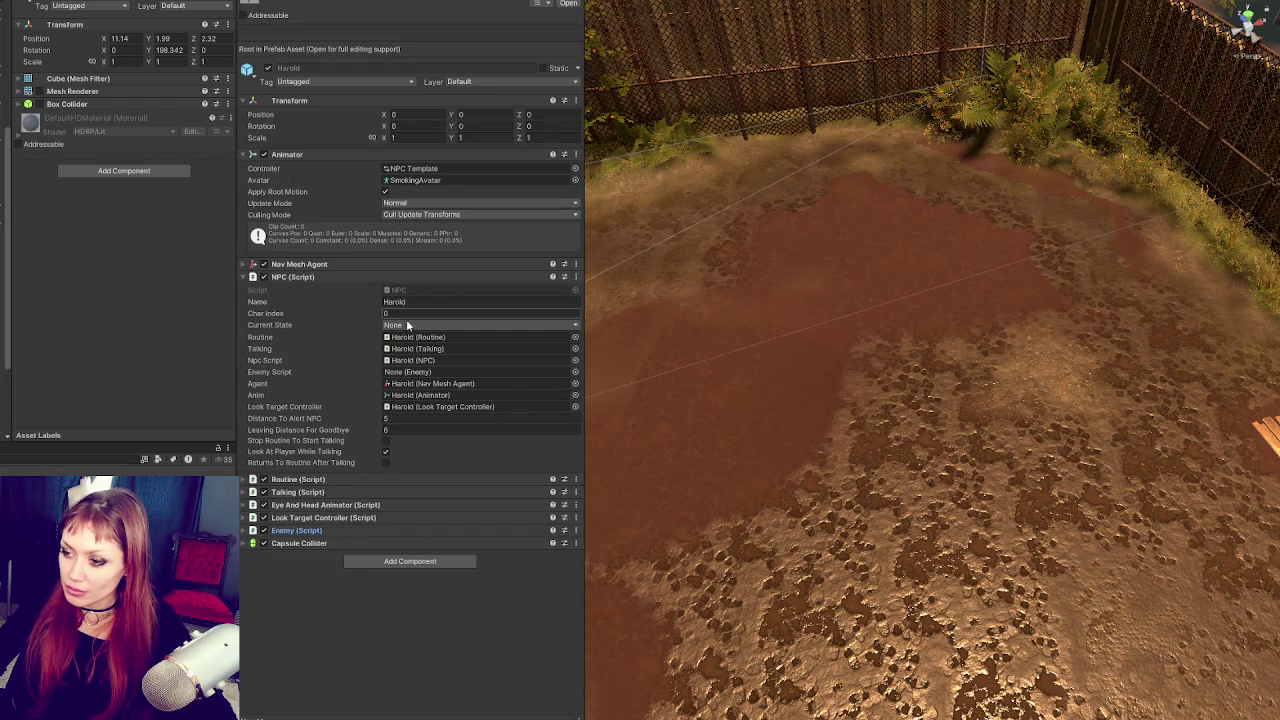
left_click(295, 155)
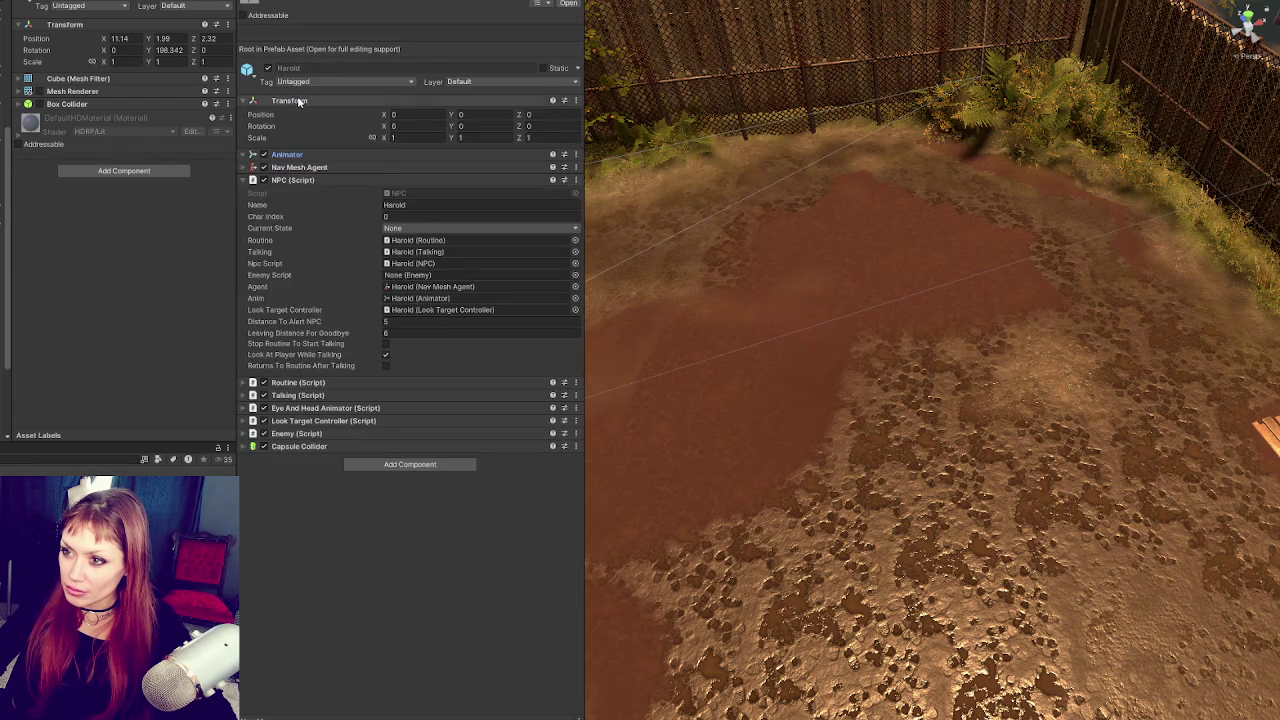
left_click(290, 101)
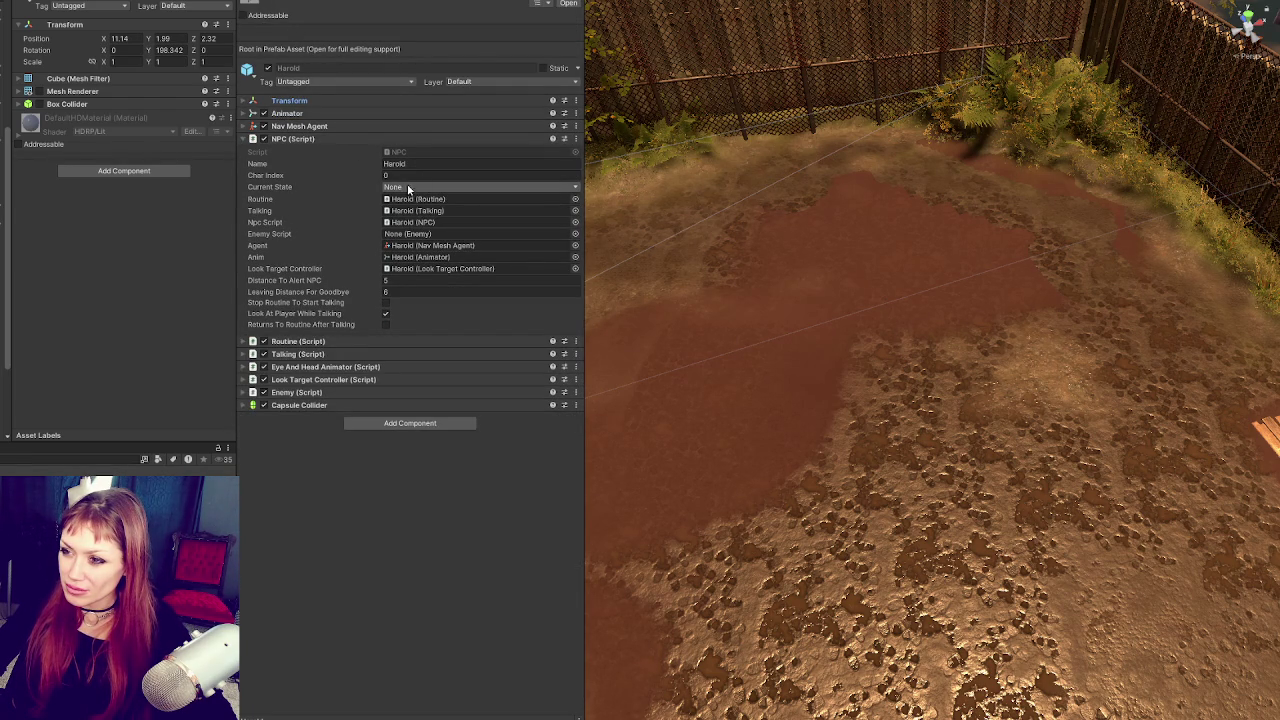
left_click(296, 139)
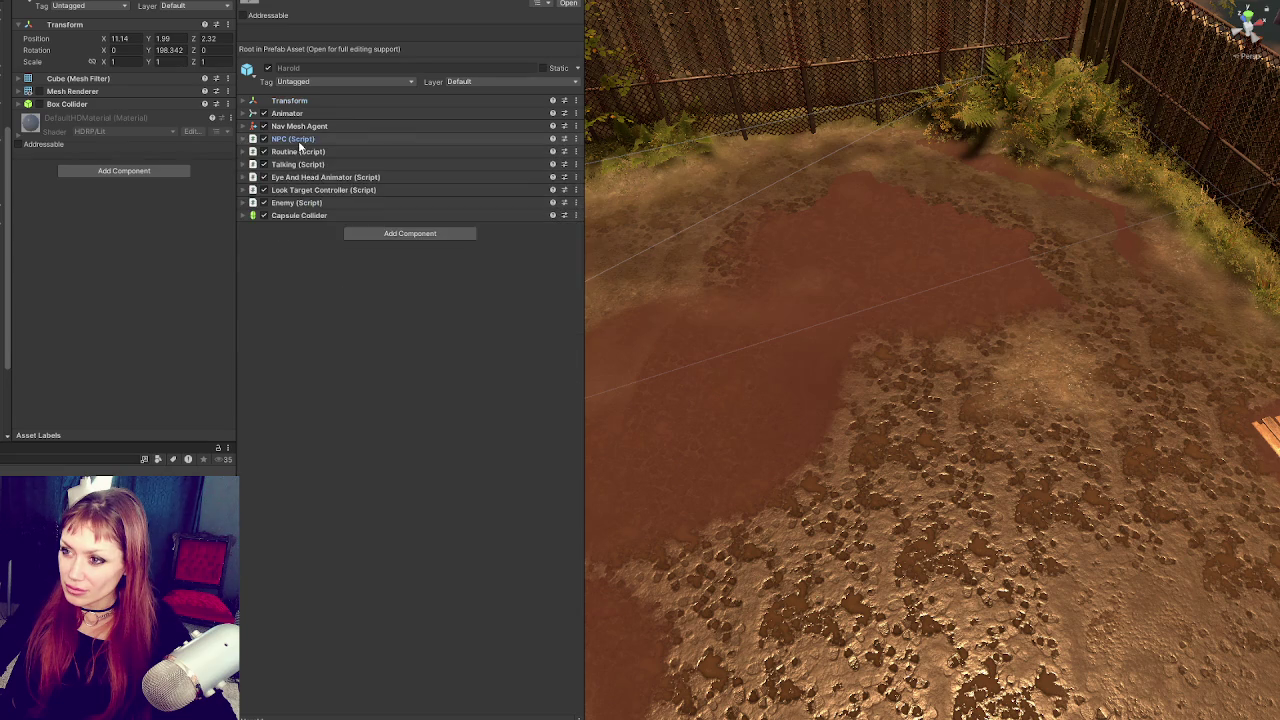
left_click(299, 152)
Step: Set the Standing Idle routine's destination to 11.14, 1.99, 2.32
left_click(280, 259)
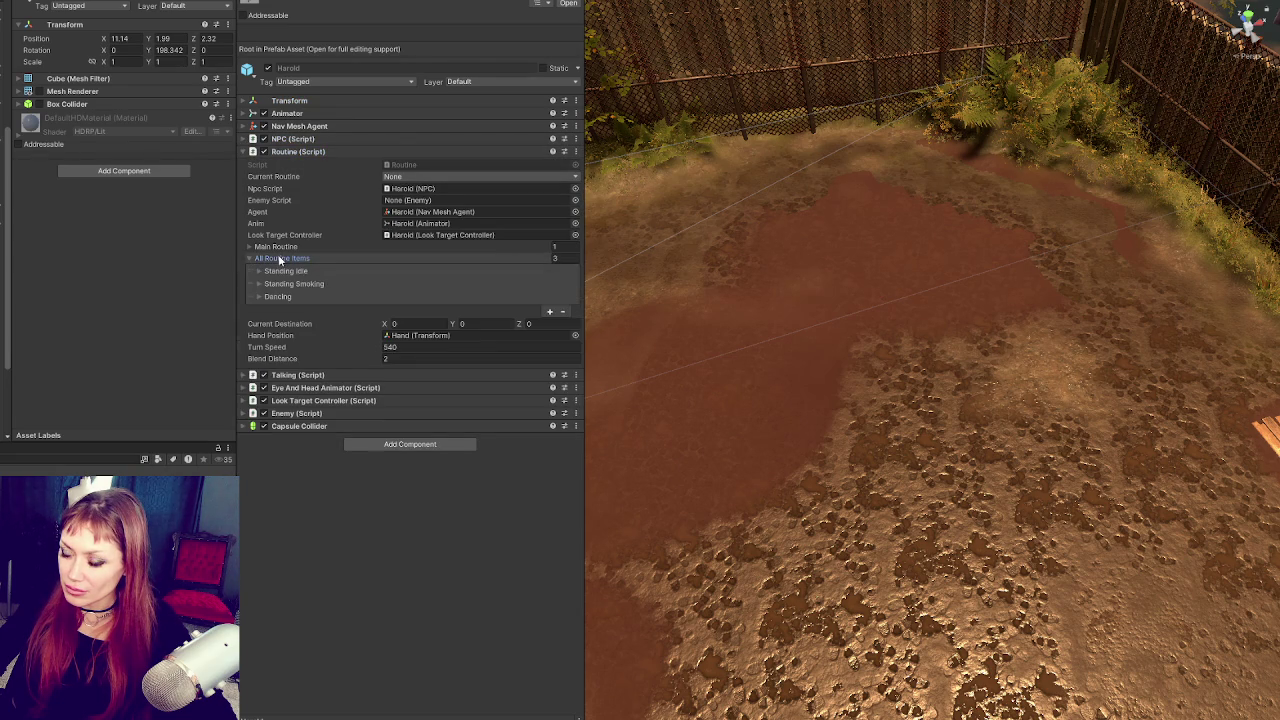
left_click(280, 272)
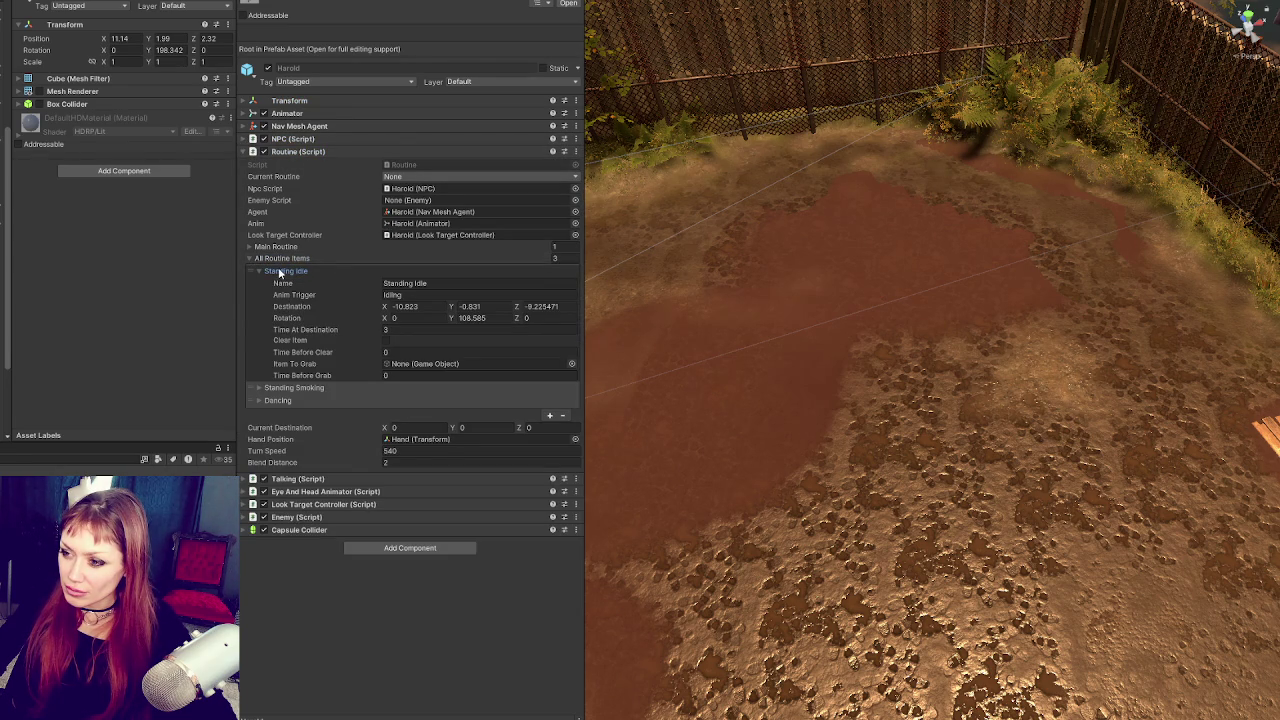
left_click(280, 272)
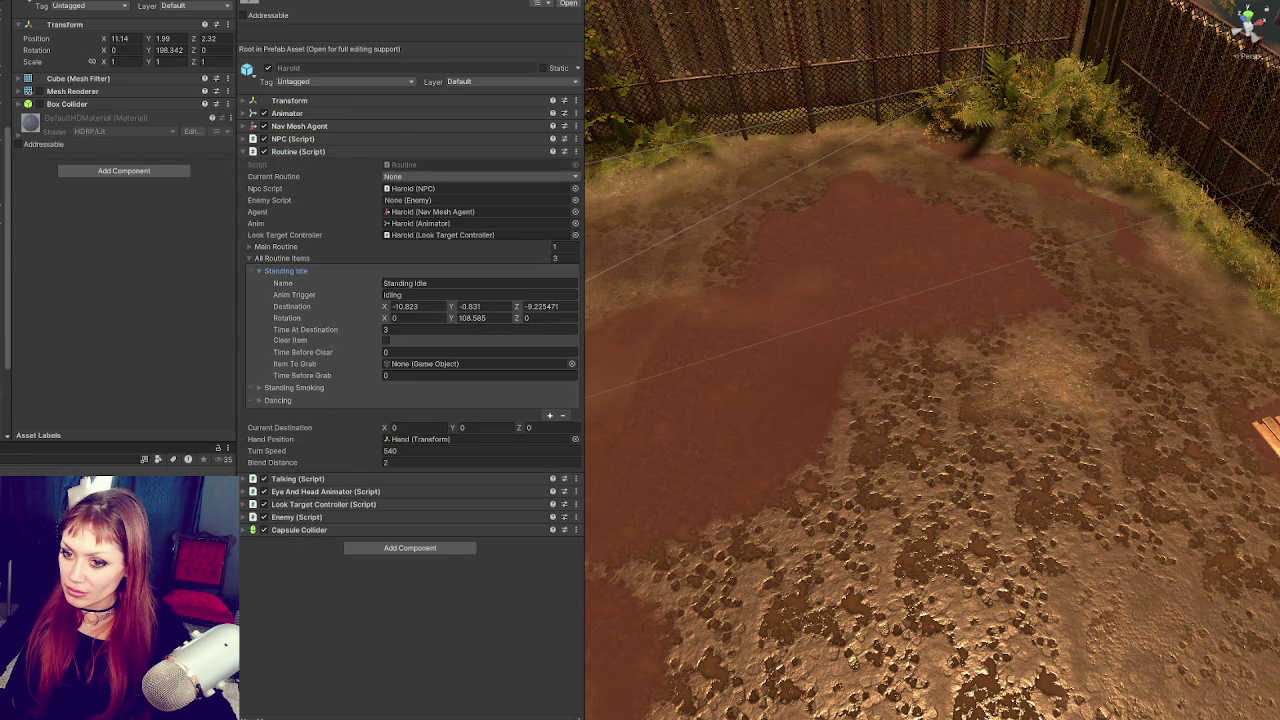
left_click(450, 308)
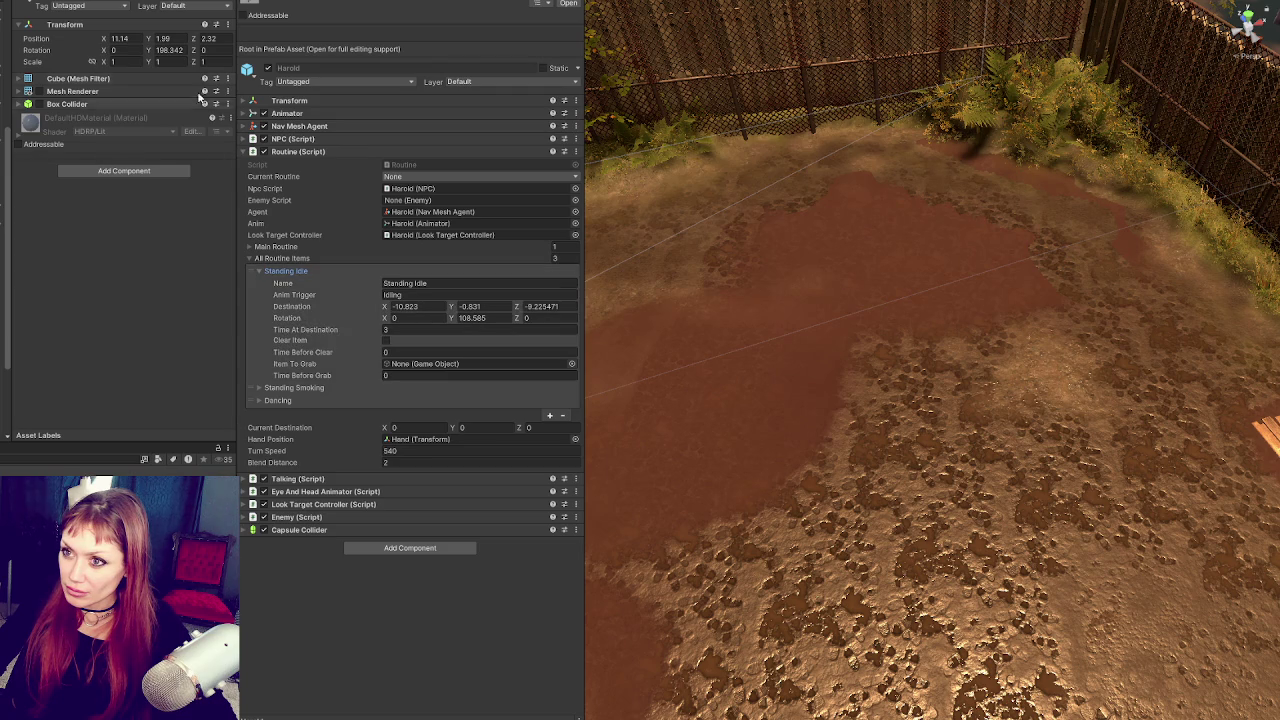
left_click(428, 306)
type("11.14")
key("Tab")
type("1.99")
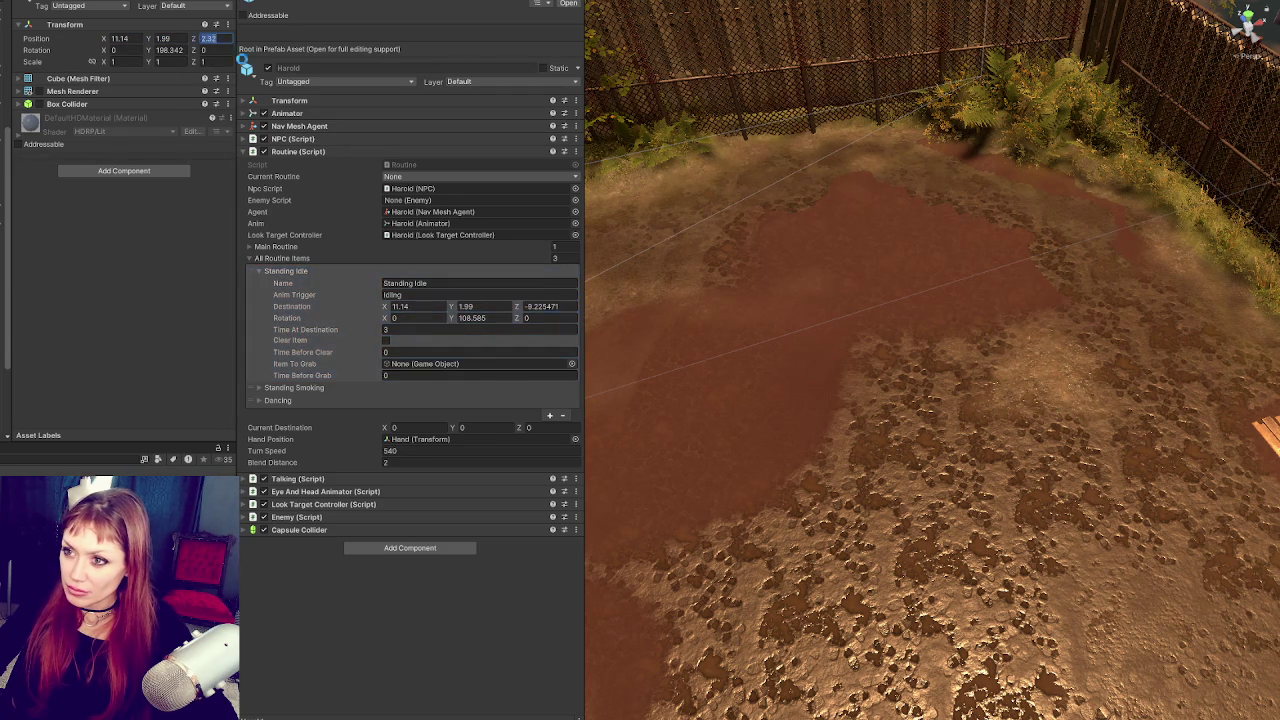
key("Tab")
type("2.32")
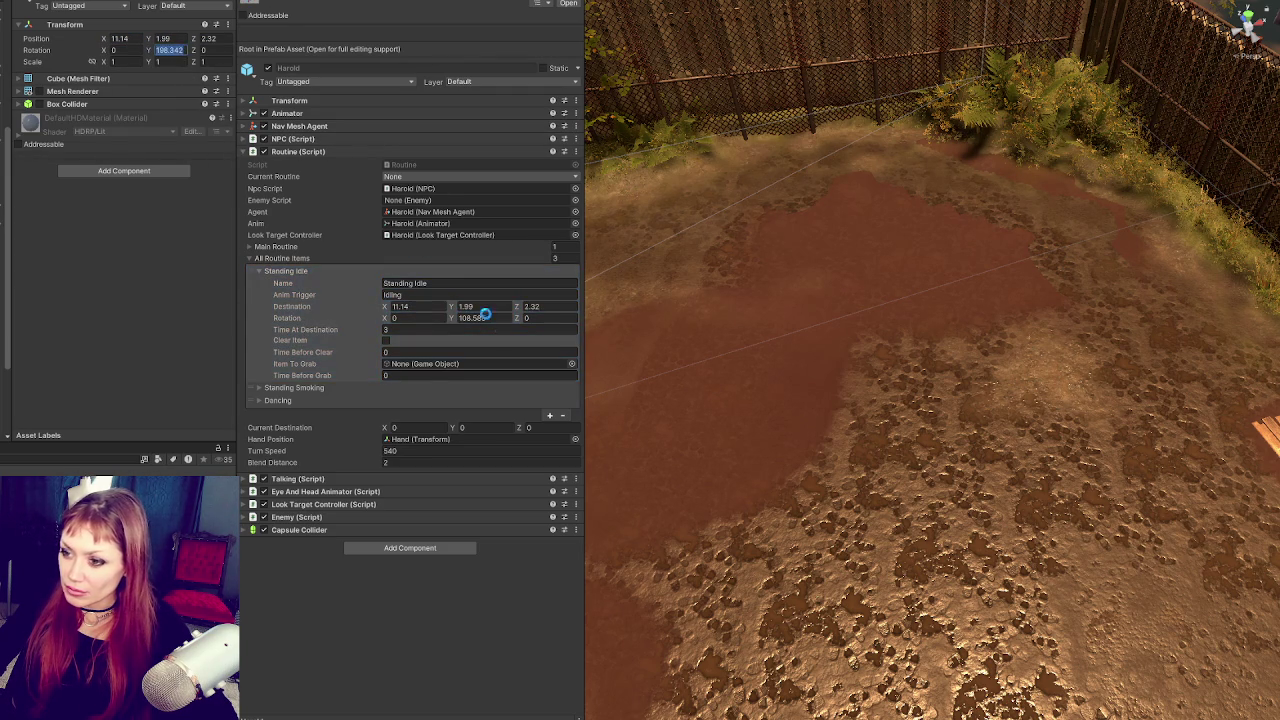
Step: Enter 198.342 as Standing Idle's rotation Y
left_click(485, 318)
type("198.342")
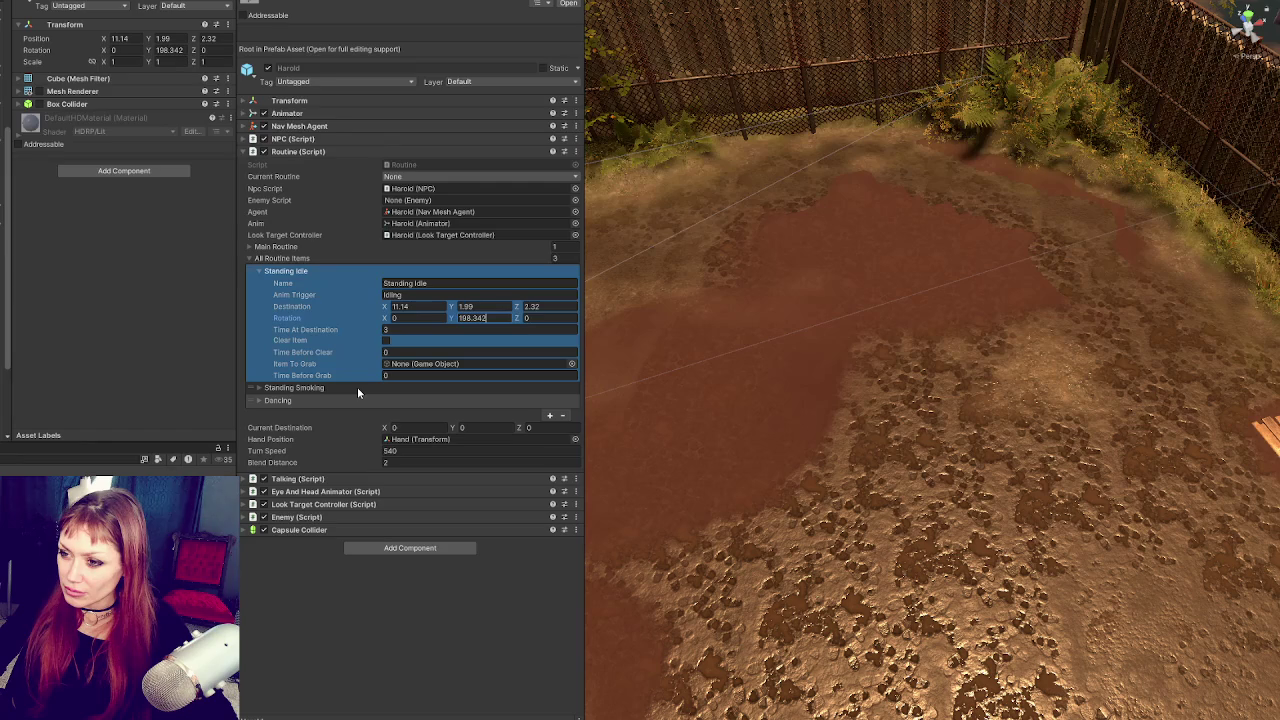
left_click(357, 387)
left_click(357, 387)
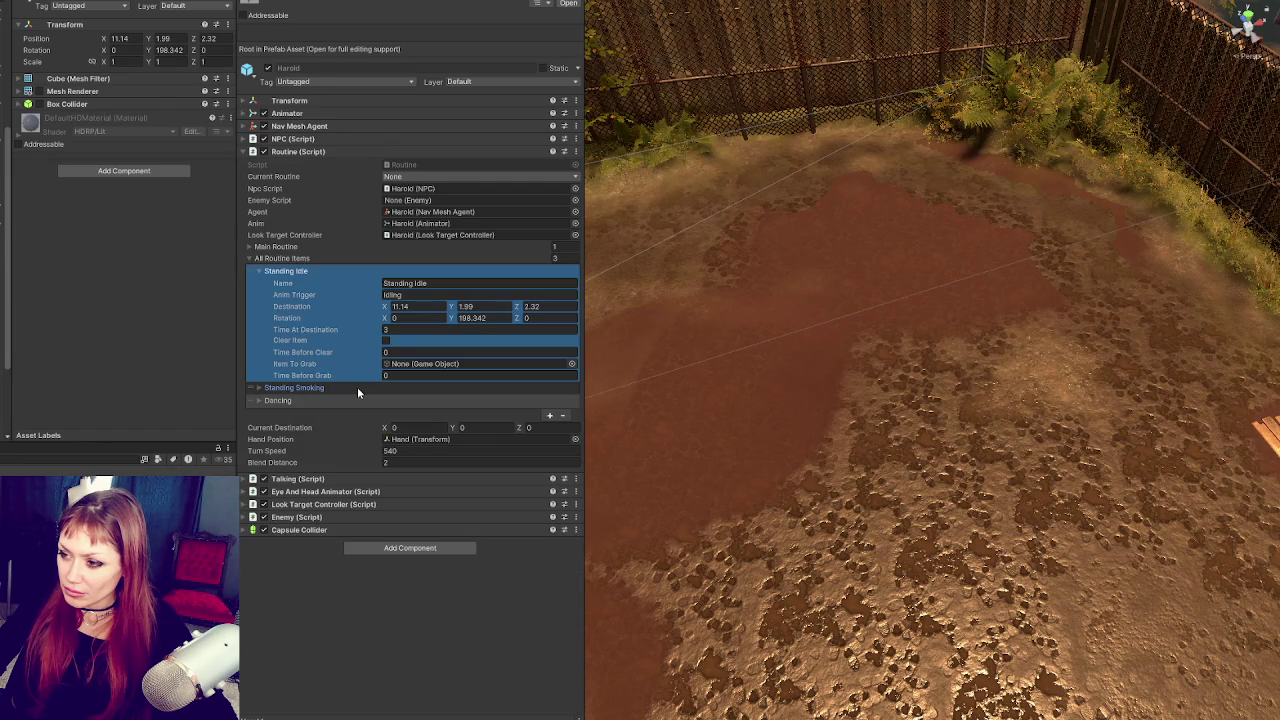
left_click(357, 389)
left_click(391, 389)
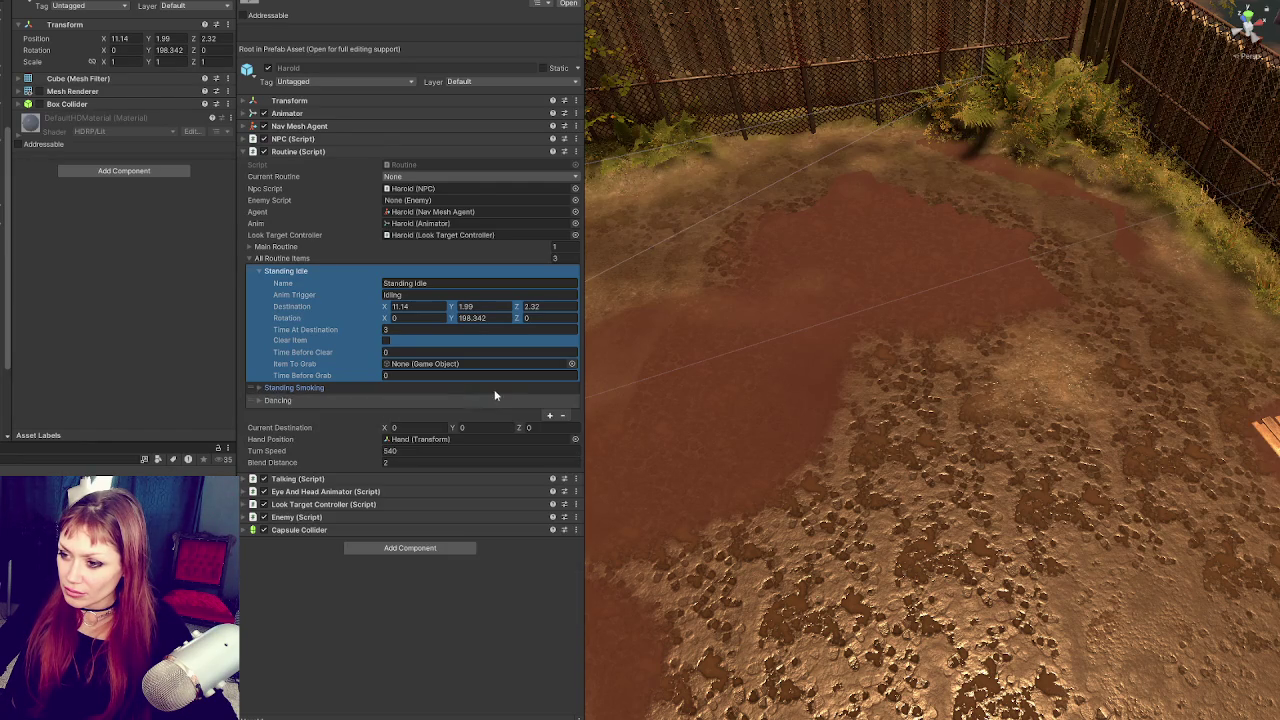
left_click(563, 416)
key("ctrl+z")
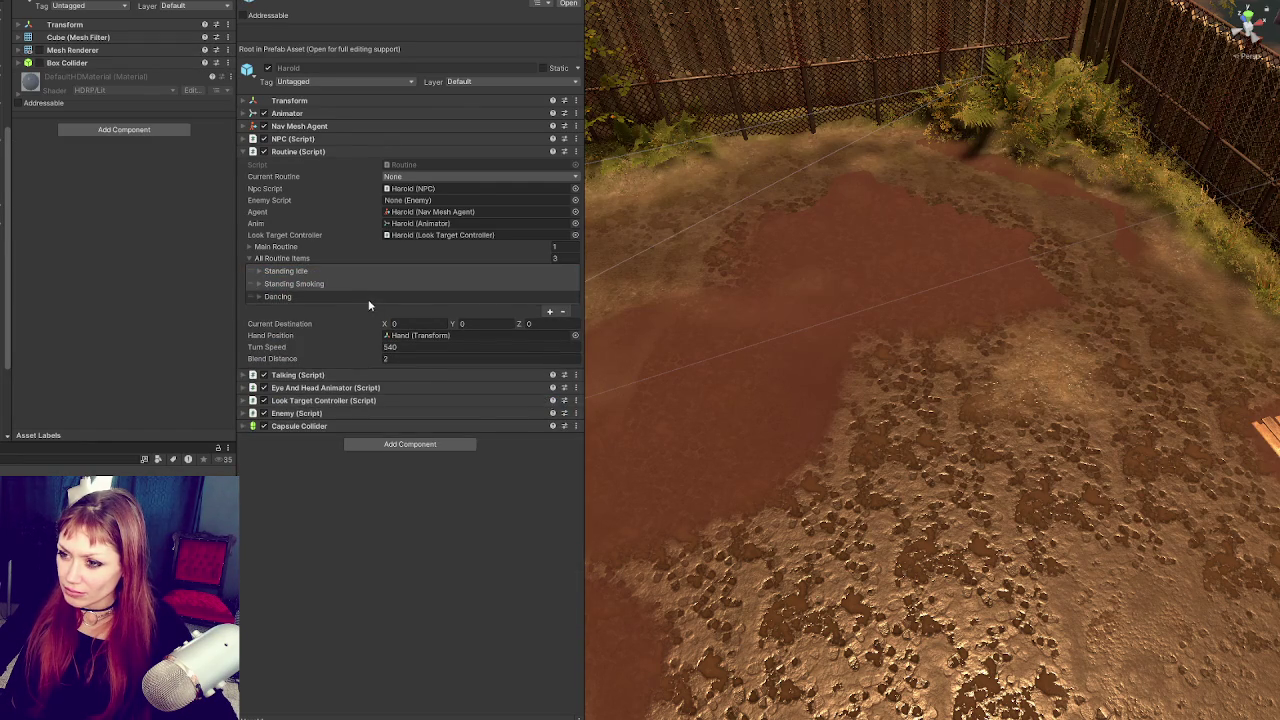
Step: Remove the Dancing and Standing Smoking routines, leaving only Standing Idle
left_click(368, 299)
left_click(563, 416)
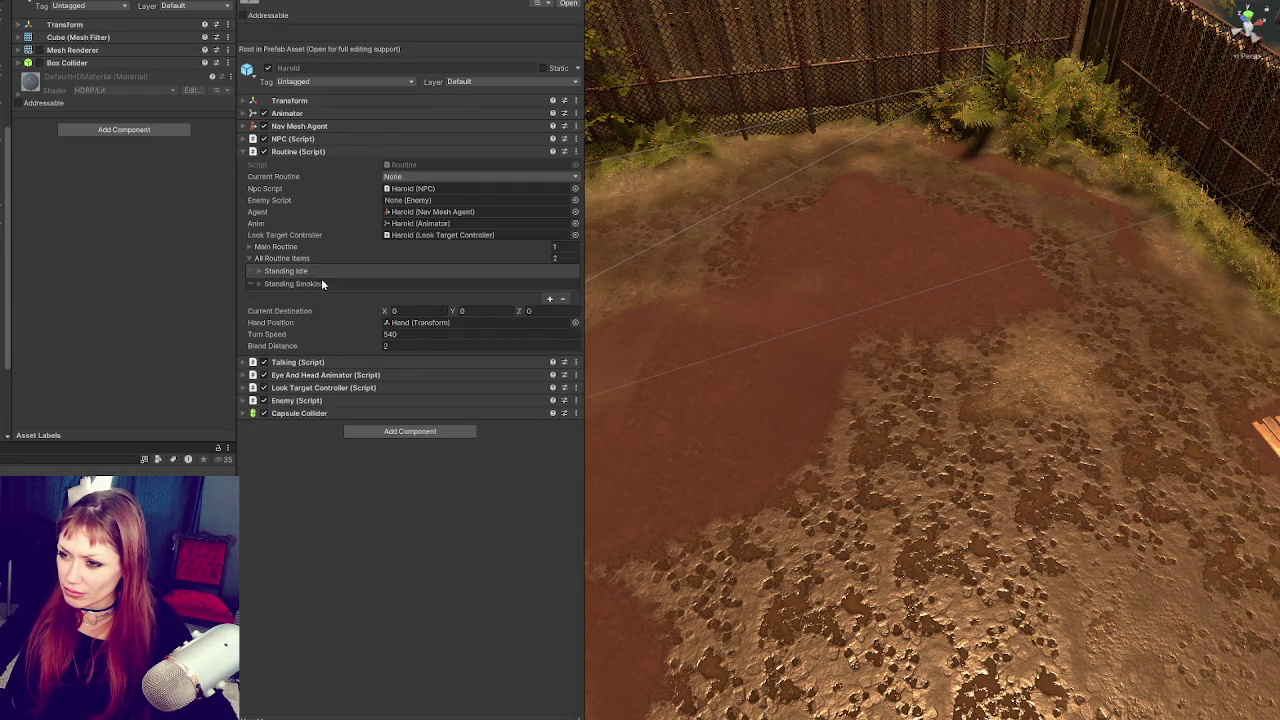
left_click(321, 284)
left_click(562, 405)
left_click(314, 262)
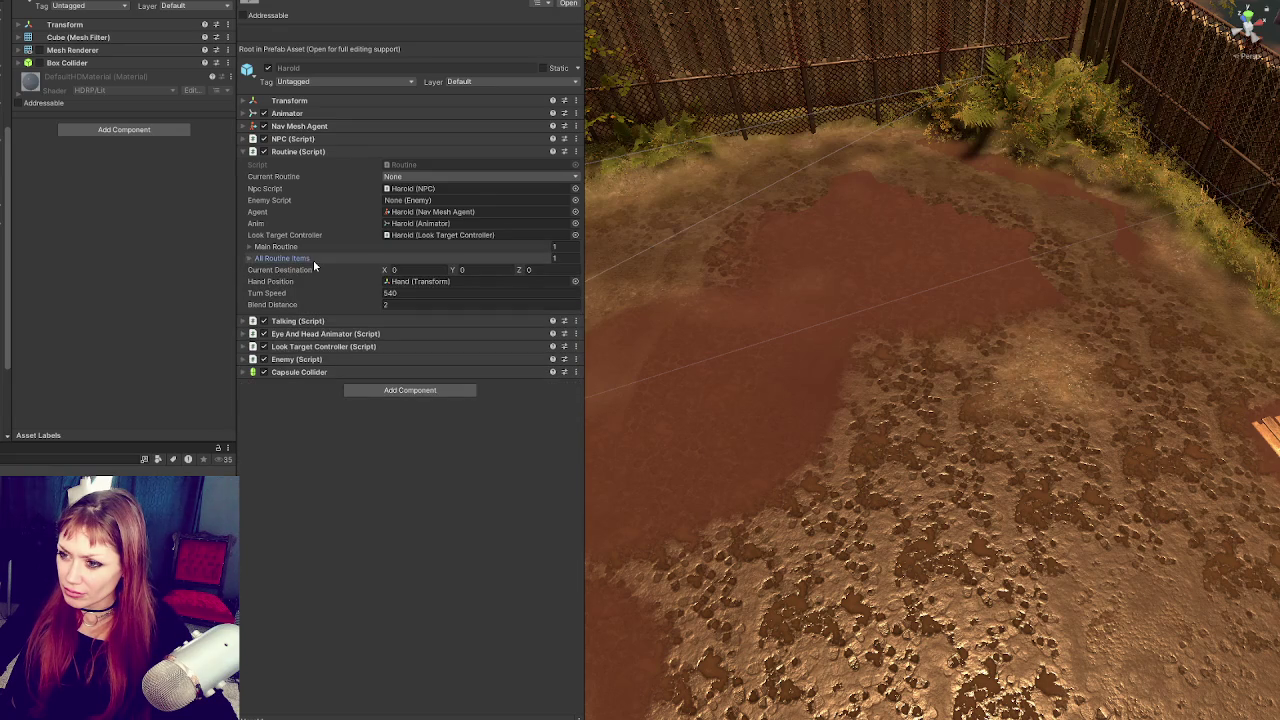
Step: Copy the cube's position 11.14, 1.99, 2.32 into the Foraging destination
left_click(308, 246)
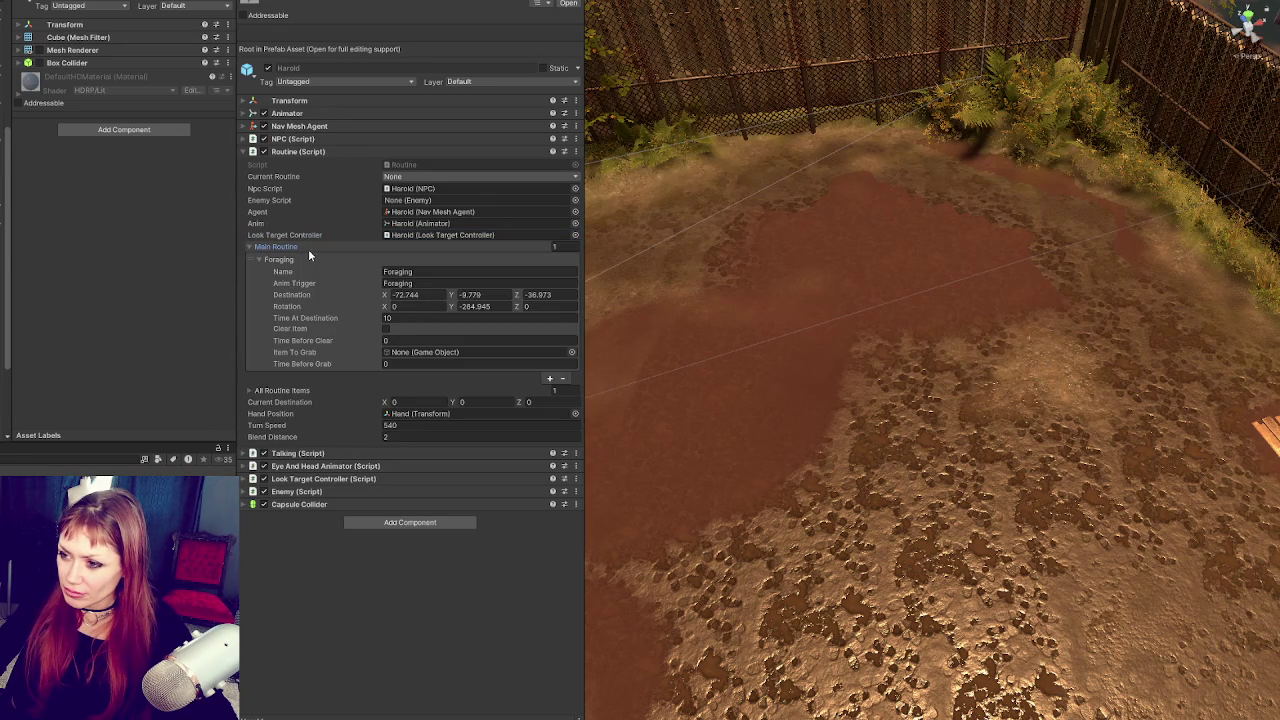
left_click(120, 24)
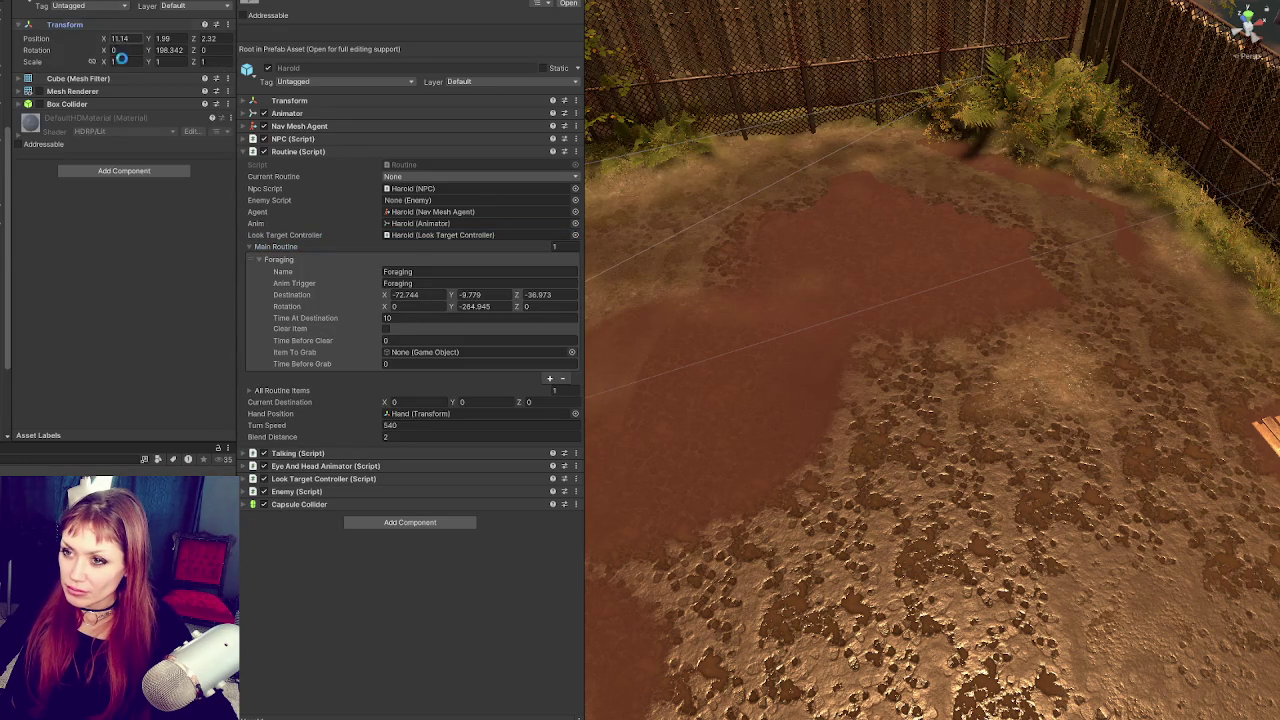
left_click(405, 294)
type("11.14")
left_click(163, 38)
key("ctrl+c")
left_click(466, 336)
key("ctrl+v")
left_click(221, 37)
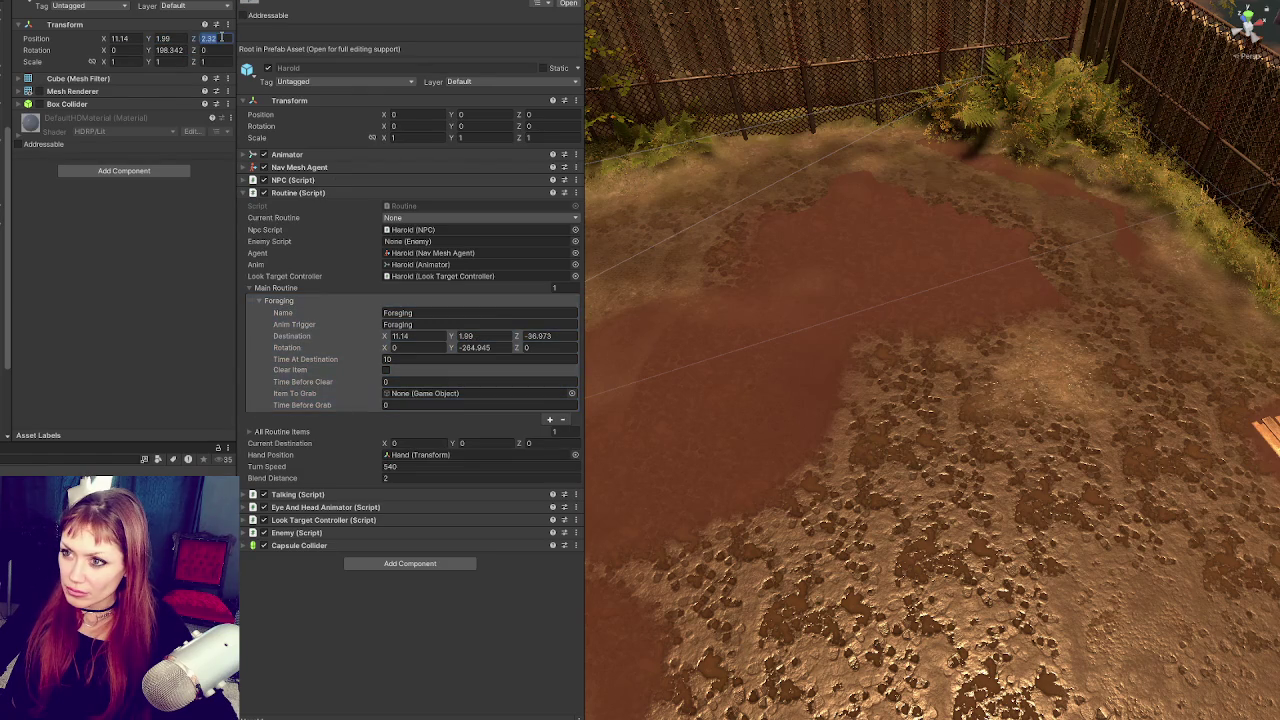
key("ctrl+c")
left_click(535, 336)
key("ctrl+v")
Step: Paste rotation Y 198.342 into the Foraging routine's rotation
left_click(163, 49)
key("ctrl+c")
left_click(470, 347)
key("ctrl+v")
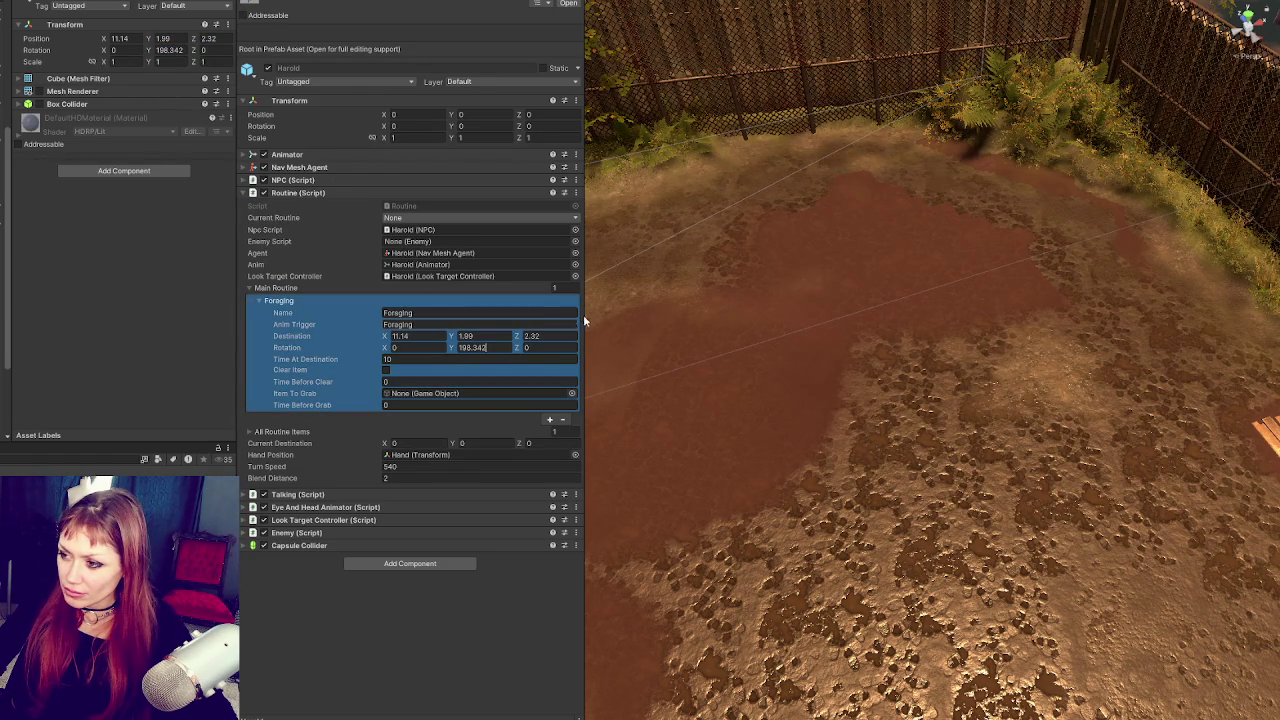
left_click(584, 318)
left_click_drag(584, 316, 528, 318)
Step: Set Foraging's Time At Destination to 1000 and collapse the Routine component
left_click(403, 359)
type("00")
key("Return")
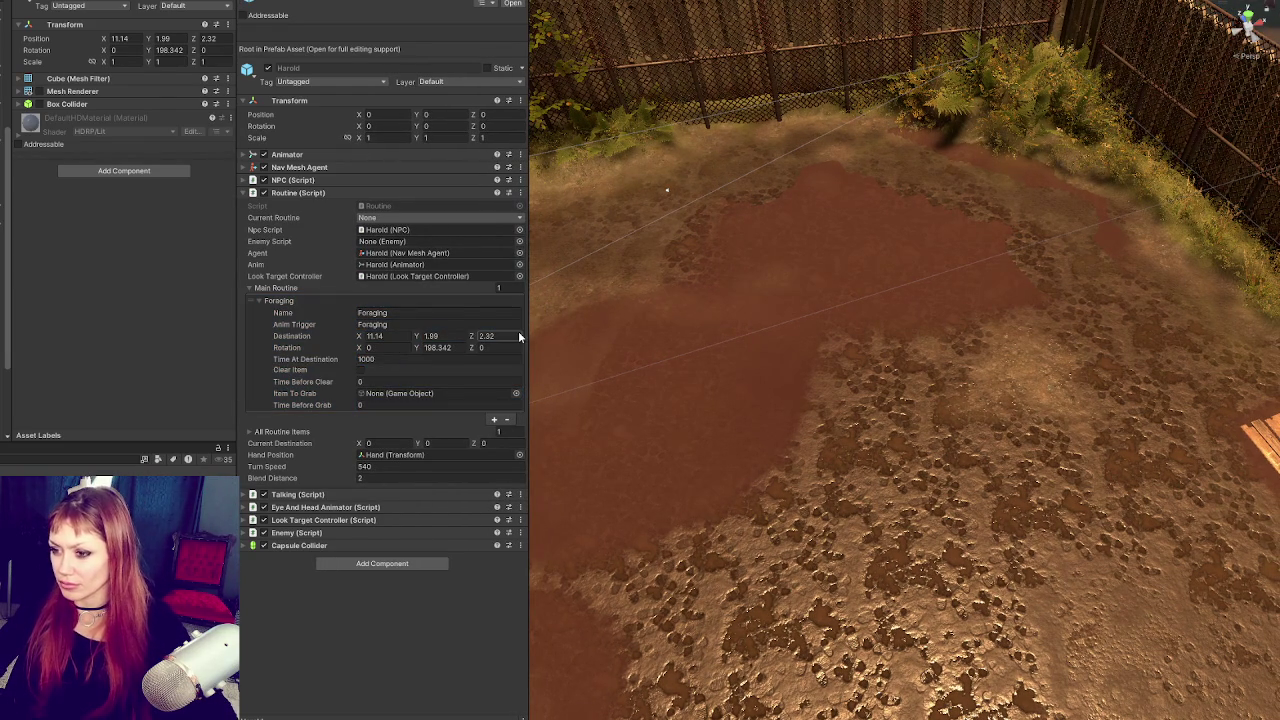
left_click(250, 288)
left_click(315, 191)
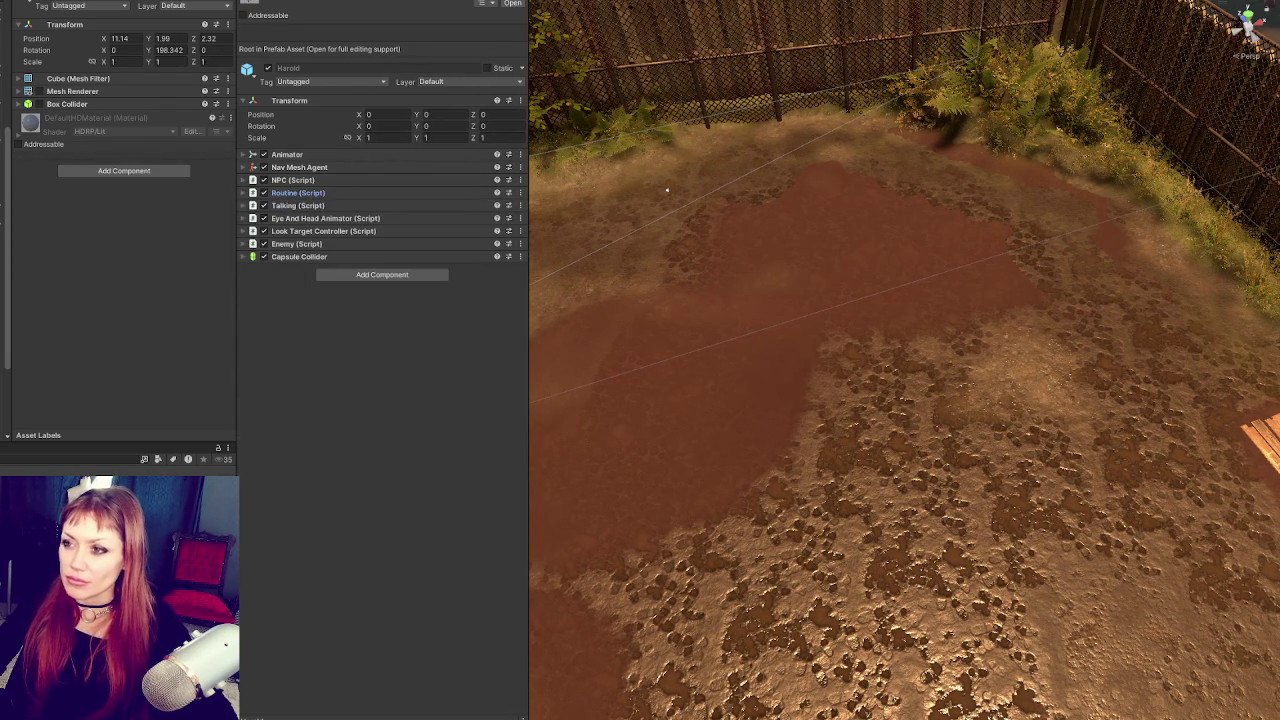
Step: Drag the Inspector and Scene splitters left, then launch the game to its STRAIN menu
mouse_move(529, 40)
left_mouse_down()
mouse_move(171, 25)
mouse_move(331, 55)
left_mouse_up()
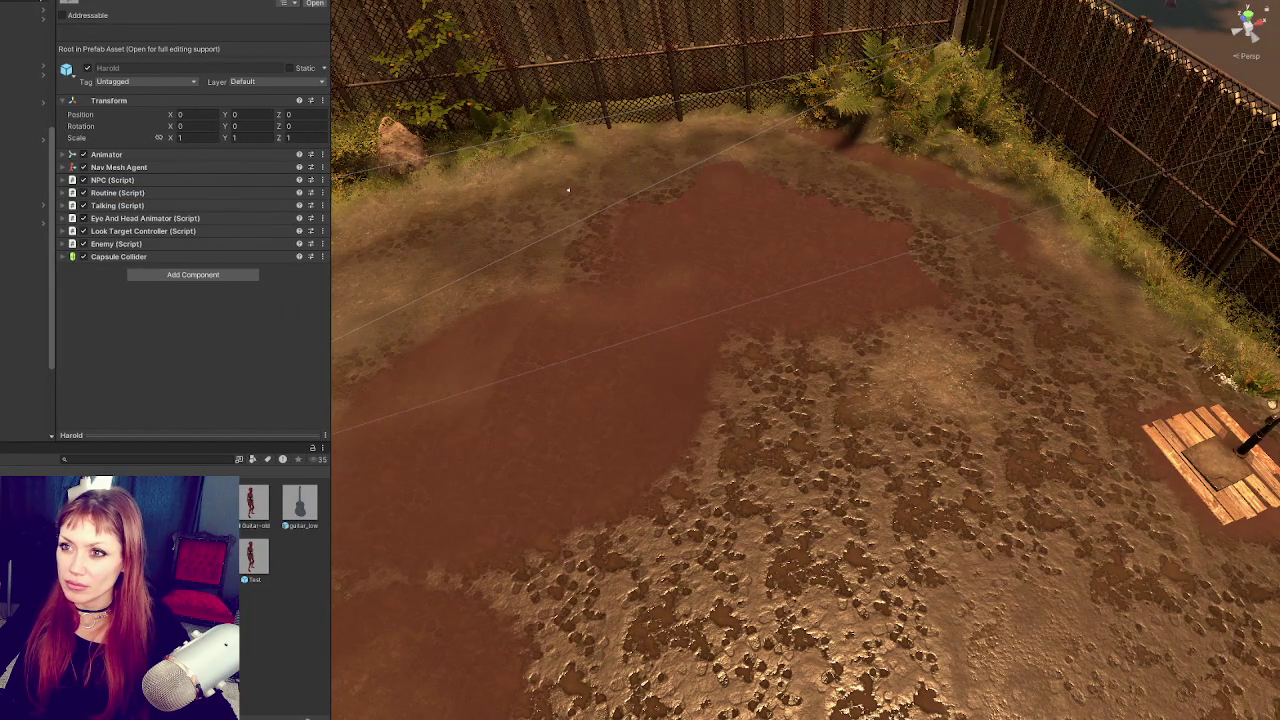
left_click_drag(328, 28, 139, 28)
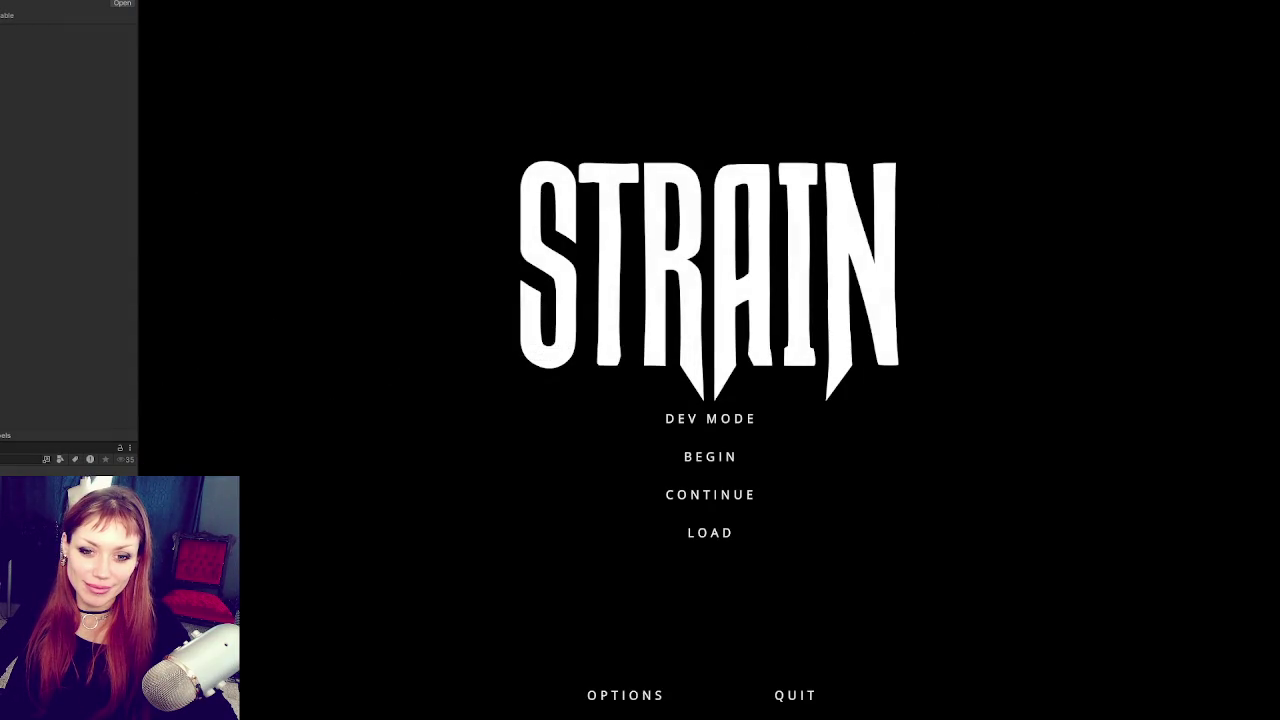
left_click(709, 420)
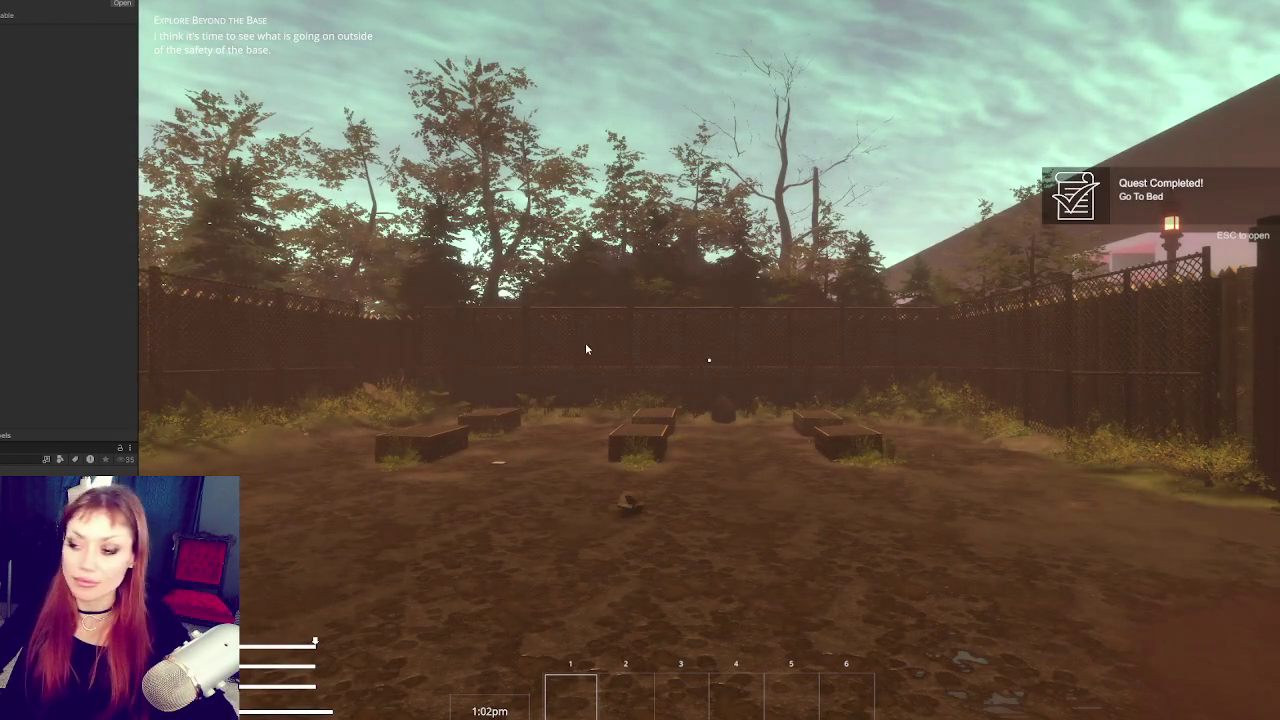
Step: Take control of the player once the game loads into the fenced yard
left_click(451, 524)
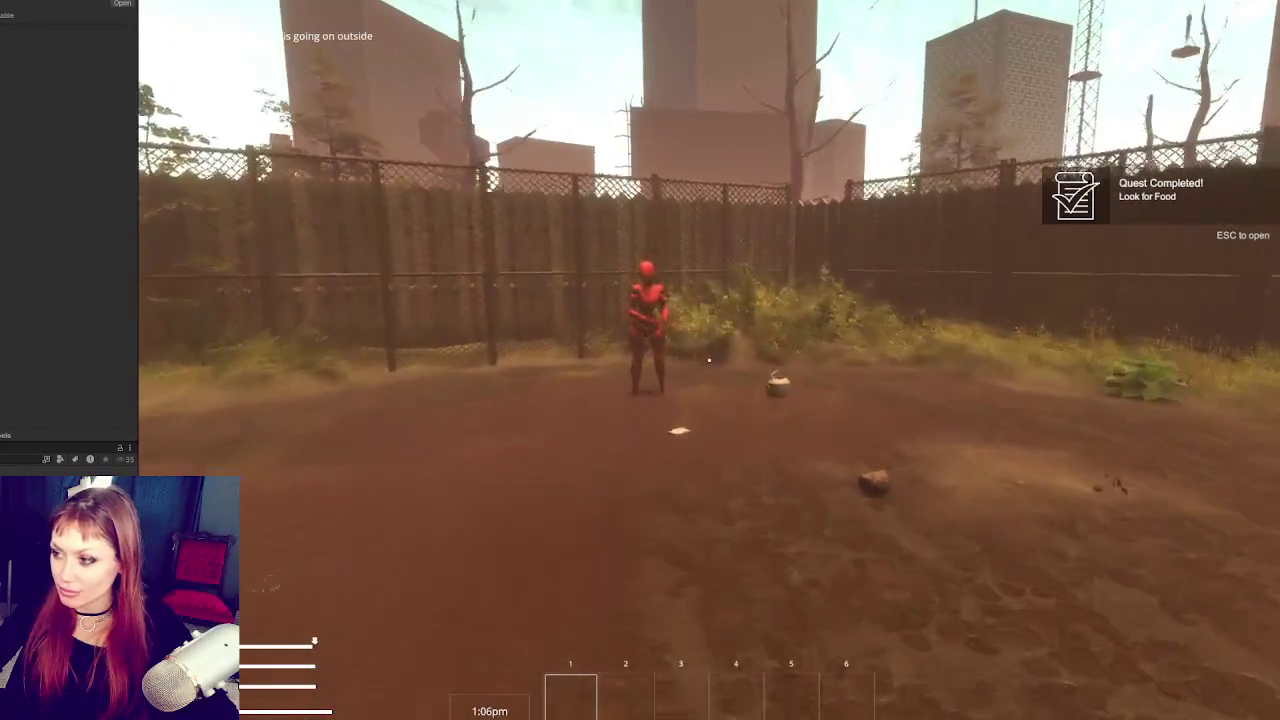
Step: Punch the red mannequin three times, pause the game, and hand focus back to the editor
left_click(708, 360)
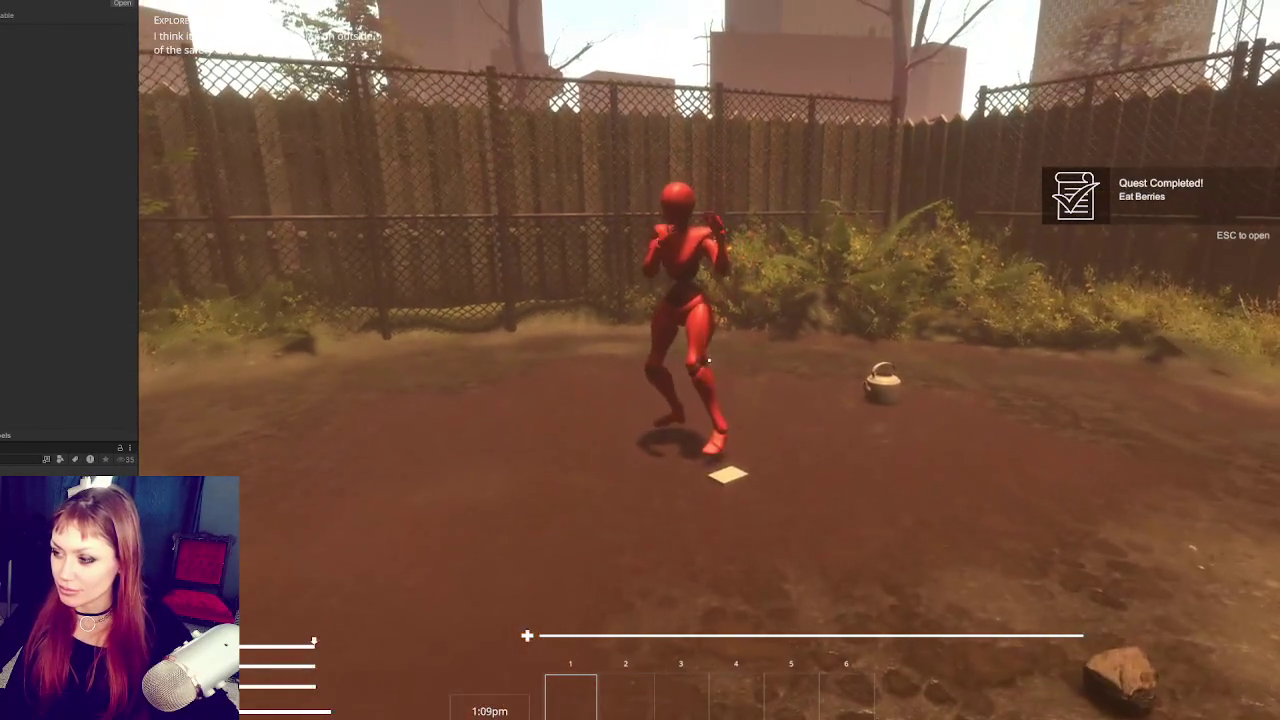
left_click(708, 360)
left_click(708, 360)
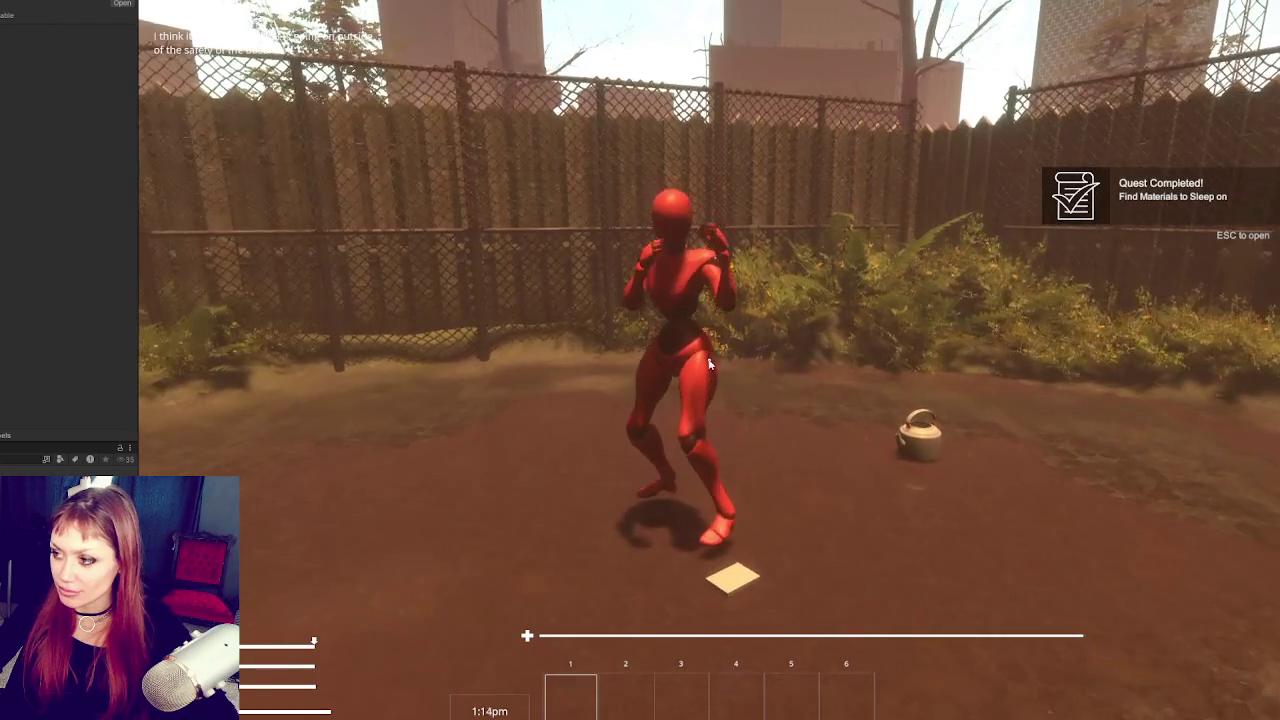
key("Escape")
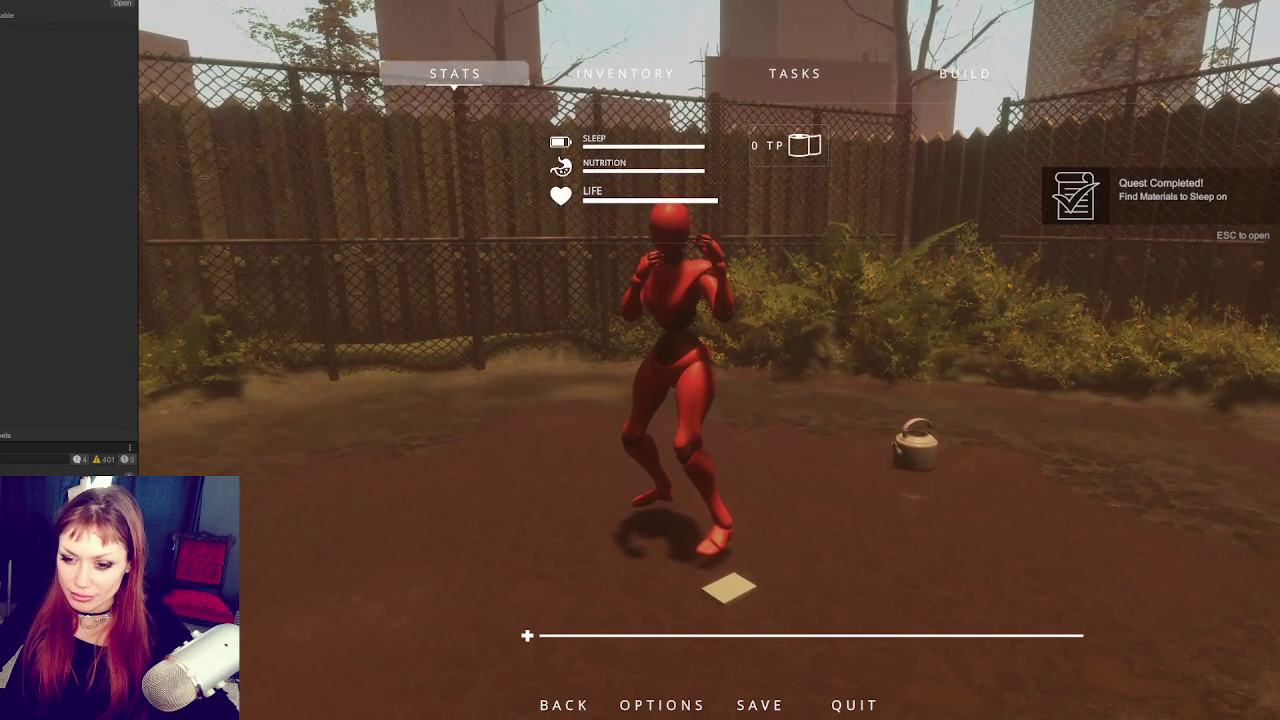
key("ctrl+p")
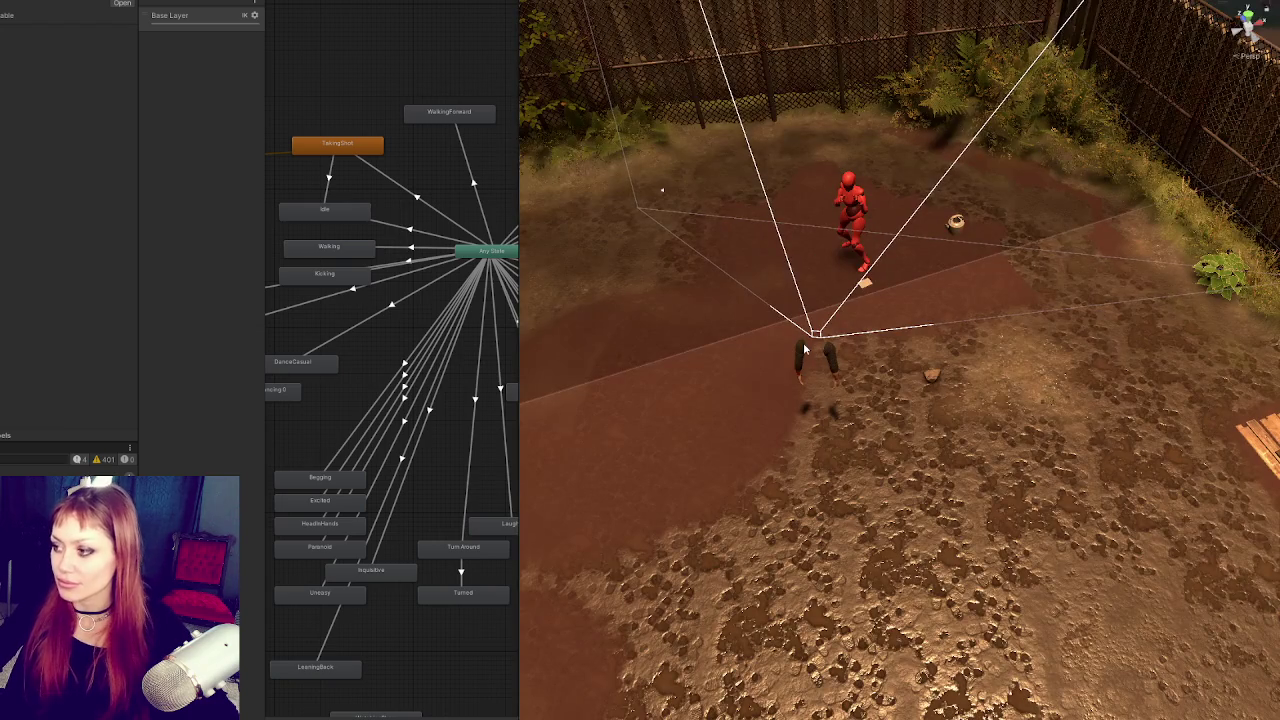
Step: Show the player arms' Animator graph in a wider panel, watch the punch, then stop the game
left_click(805, 348)
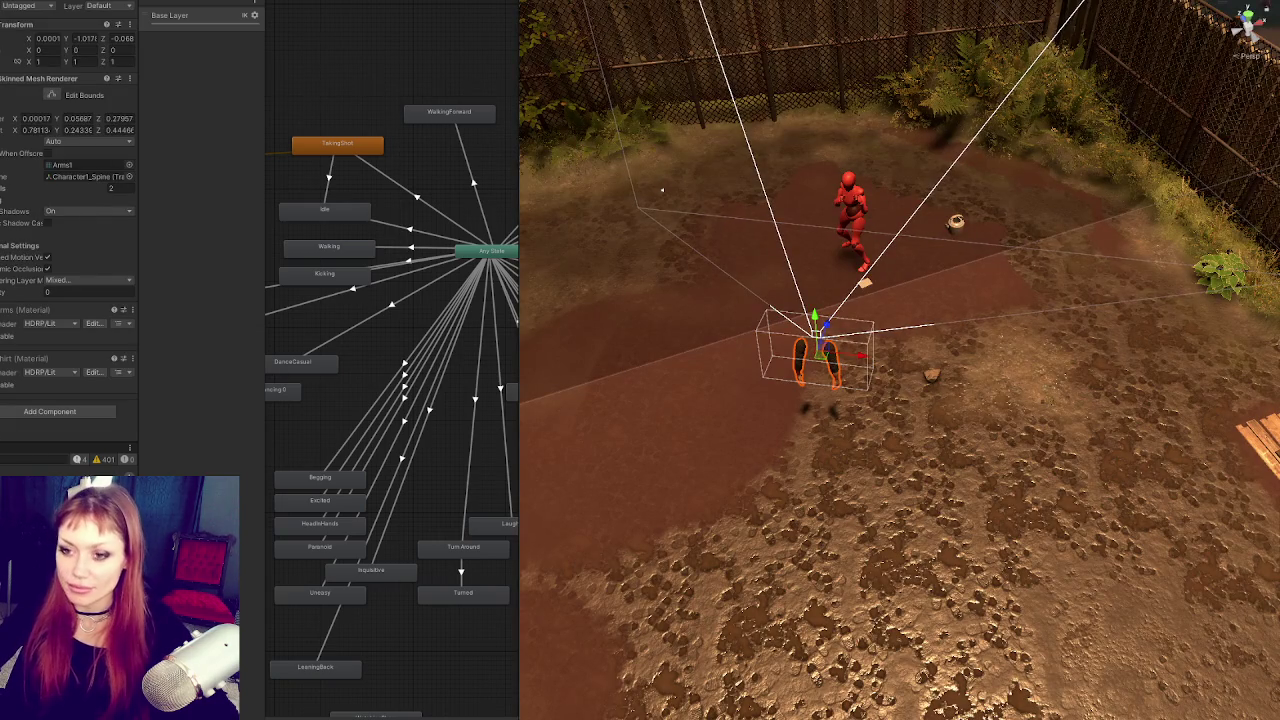
left_click(805, 348)
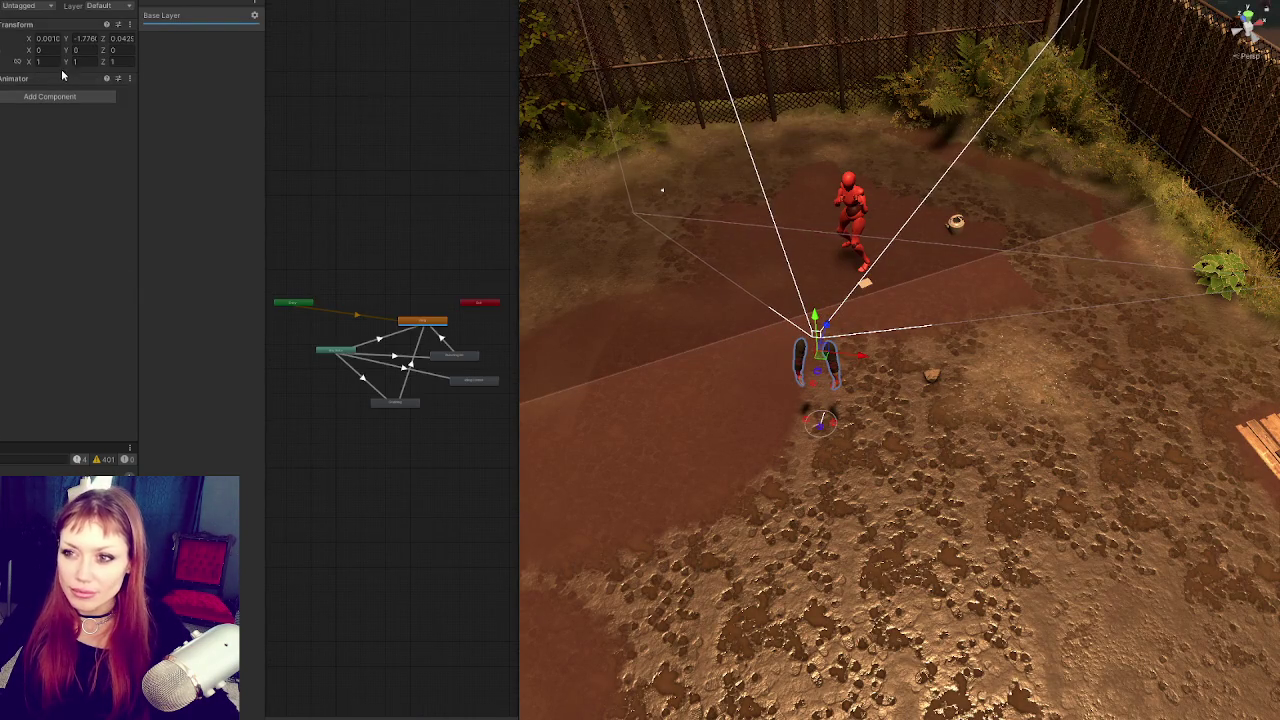
left_click(40, 78)
scroll(405, 211, "up", 3)
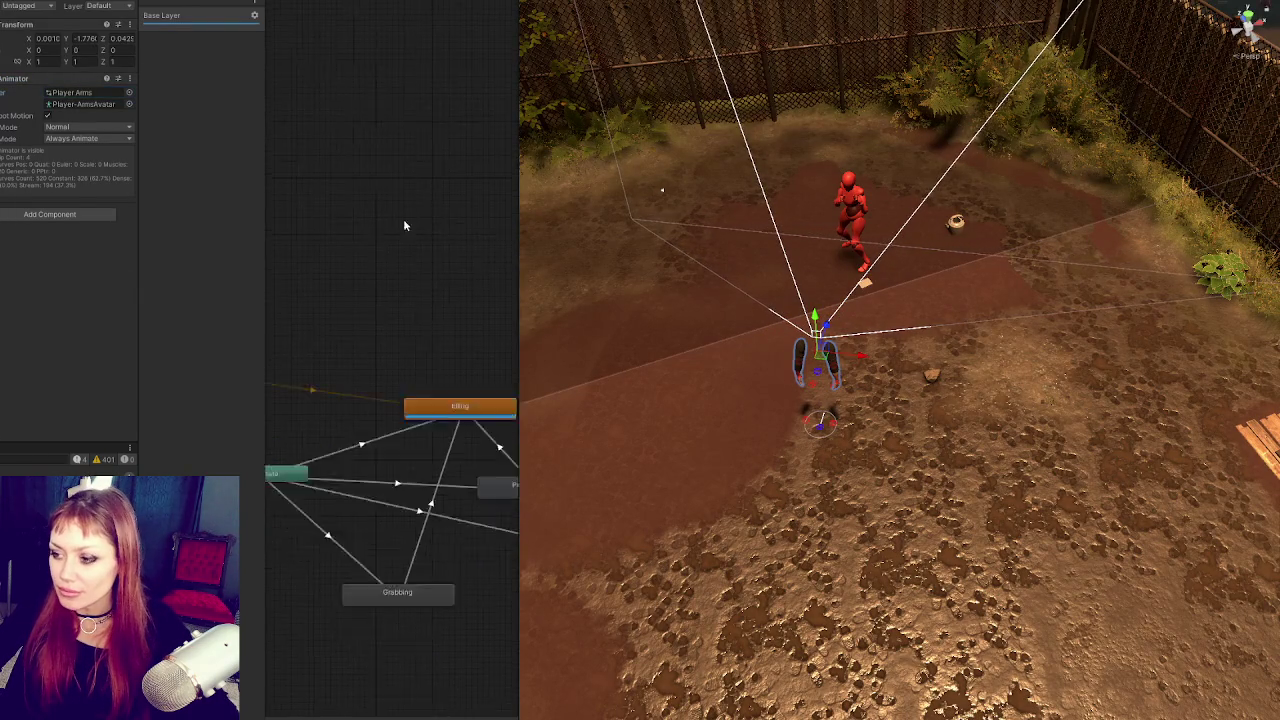
left_click_drag(520, 189, 762, 188)
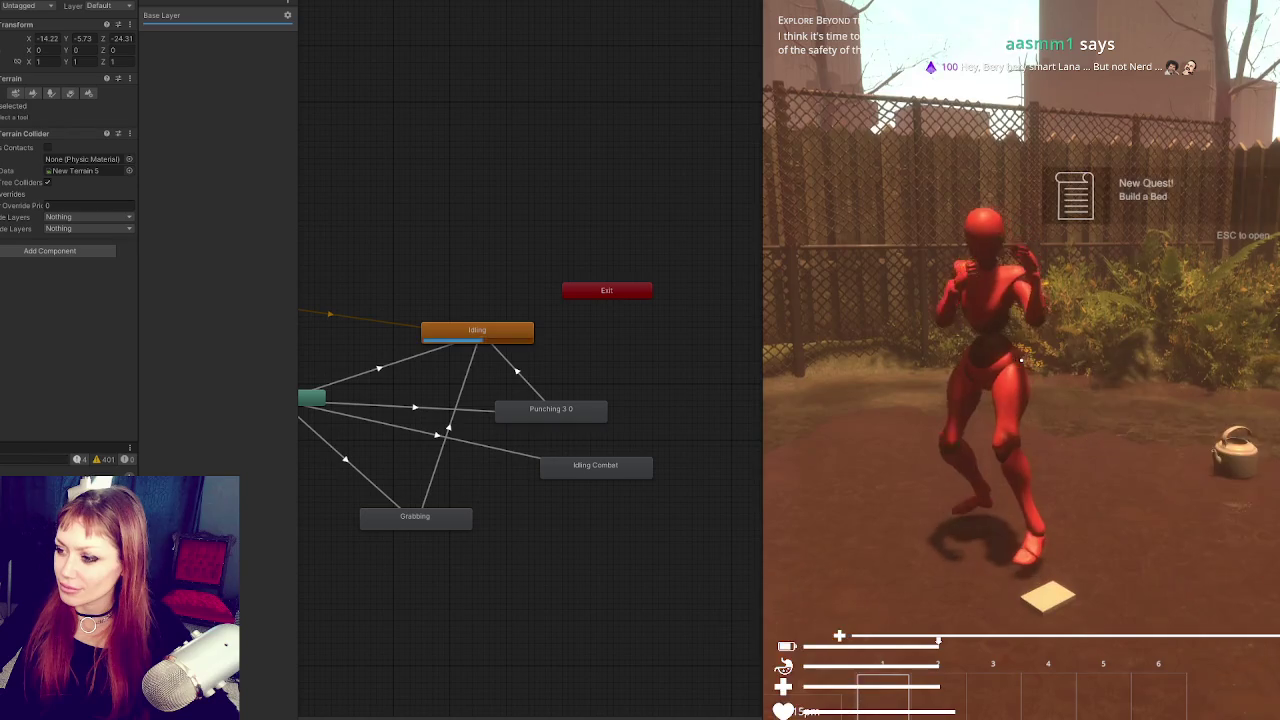
key("Escape")
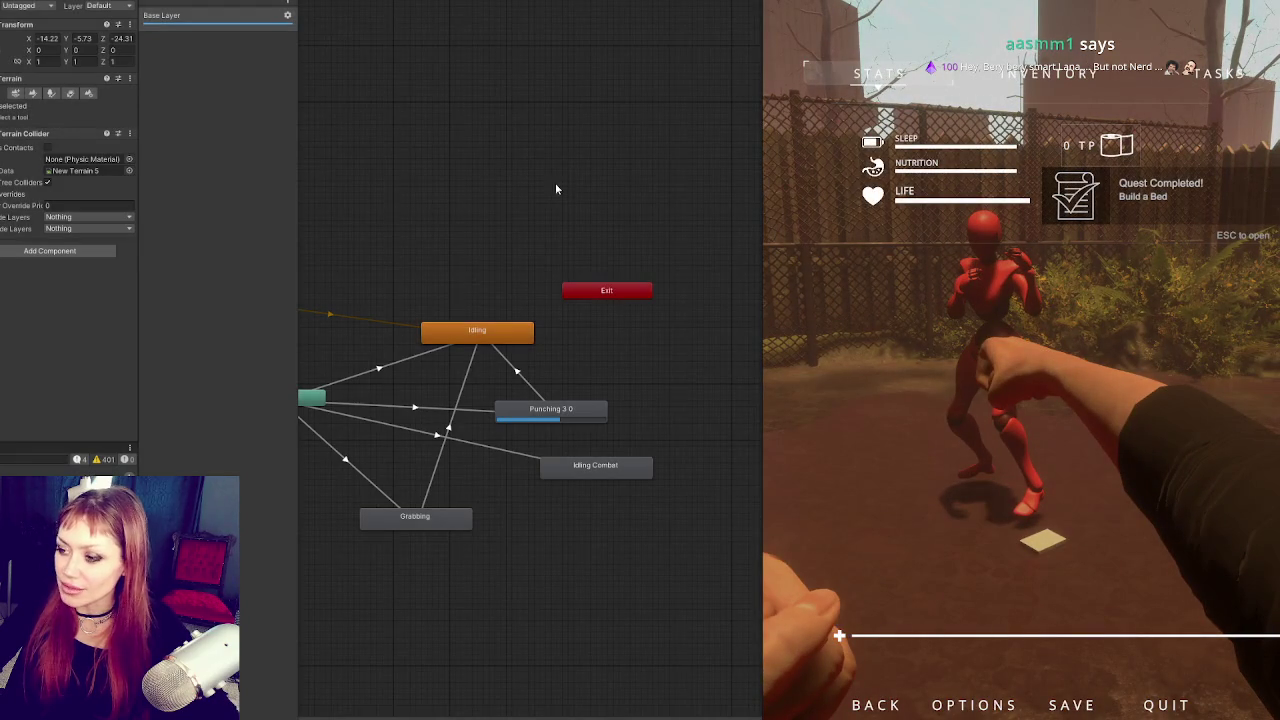
key("ctrl+p")
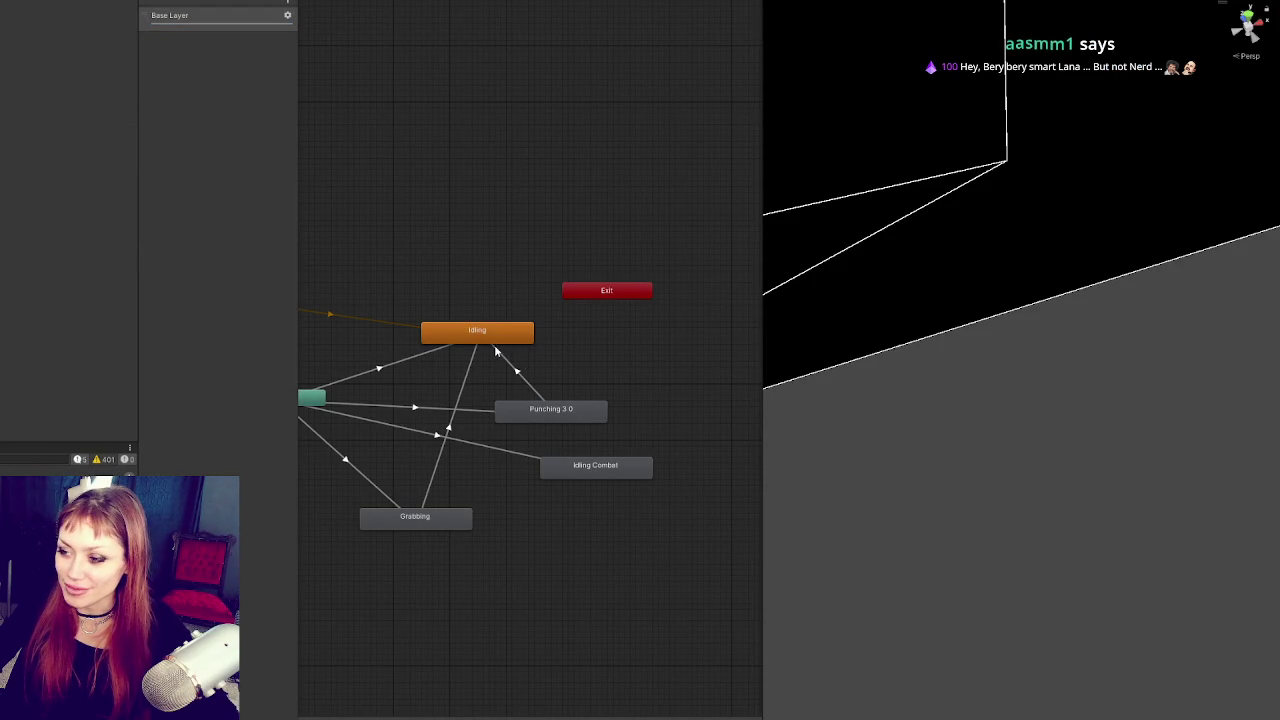
Step: Rearrange the Idling Combat, Grabbing and Punching 3 0 states in the graph
left_click_drag(531, 366, 589, 289)
mouse_move(637, 388)
left_mouse_down()
mouse_move(568, 383)
mouse_move(648, 383)
left_mouse_up()
left_click_drag(675, 312, 731, 301)
left_click_drag(664, 385, 503, 452)
mouse_move(609, 333)
left_mouse_down()
mouse_move(666, 422)
mouse_move(637, 379)
left_mouse_up()
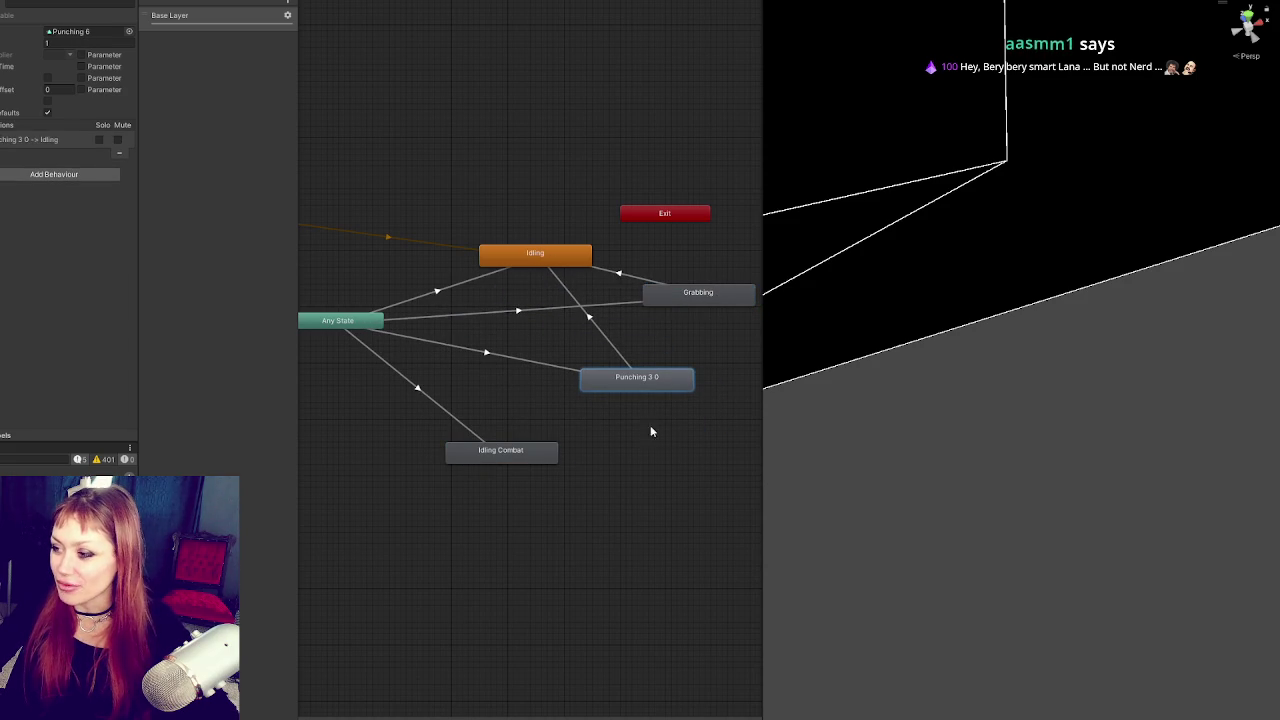
Step: Add a transition from Punching 3 0 to Idling Combat and show its Settings
right_click(643, 378)
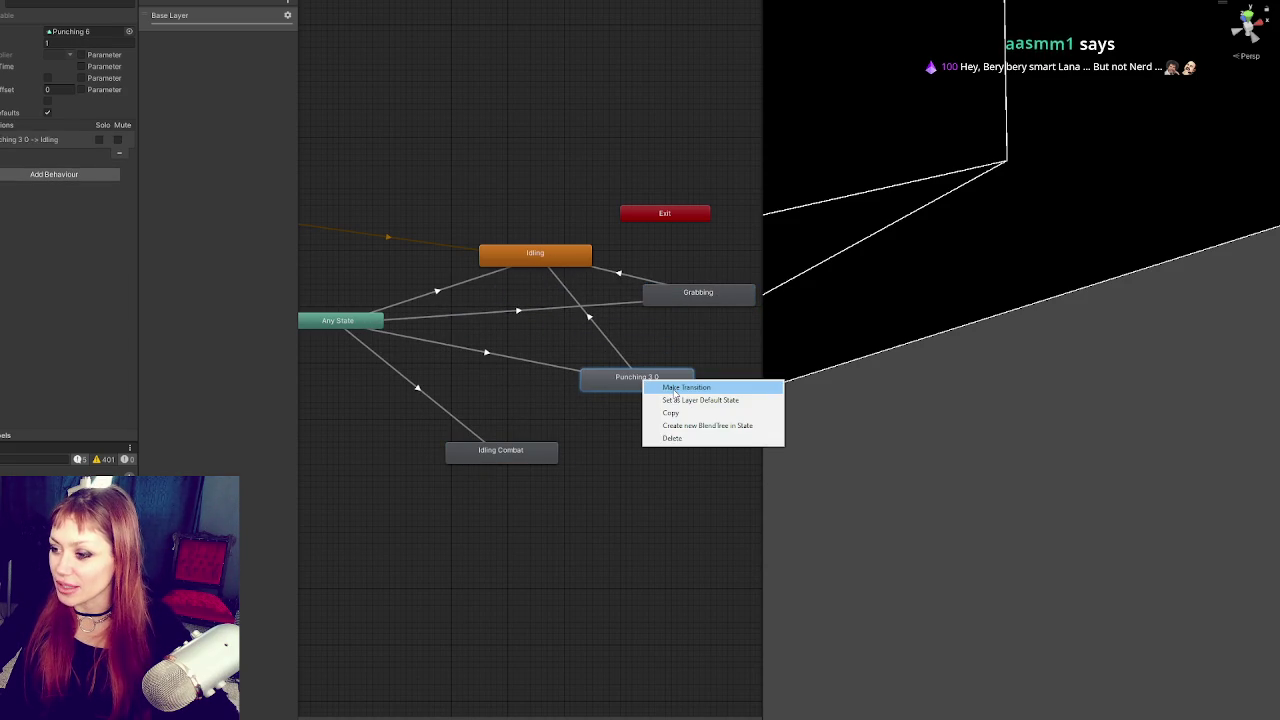
left_click(676, 388)
left_click(545, 450)
left_click(600, 330)
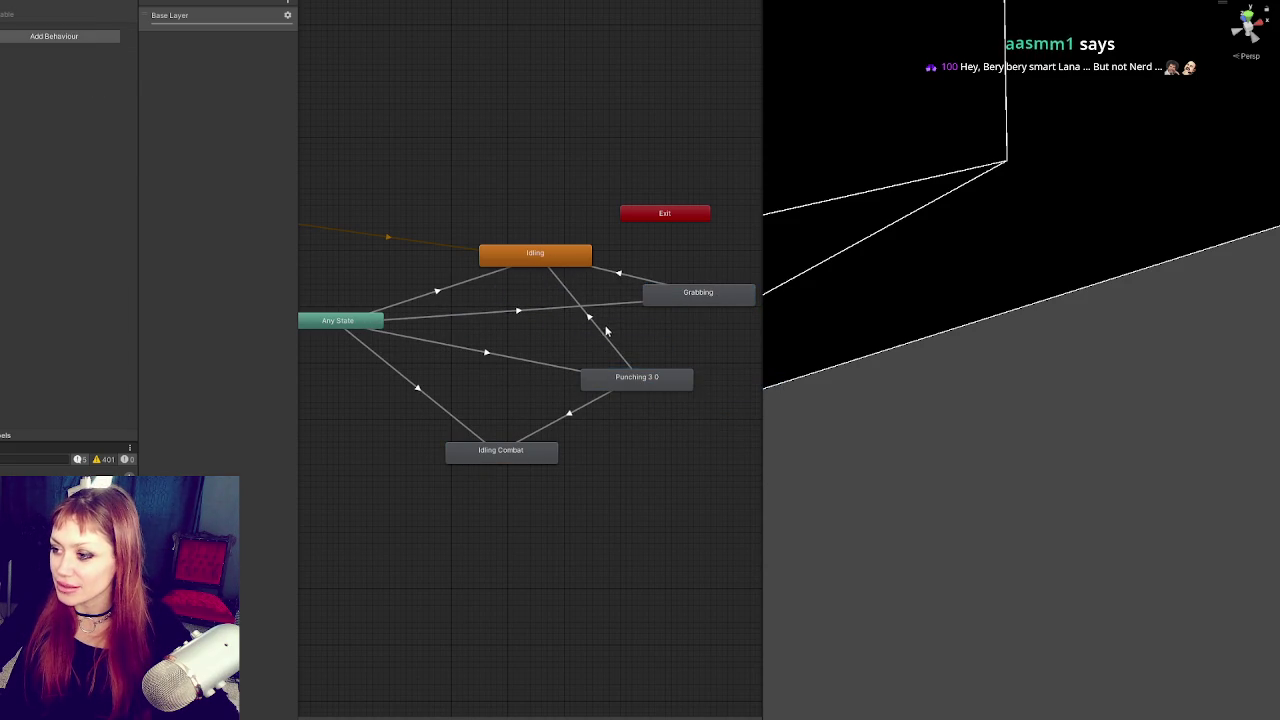
left_click(572, 413)
left_click(23, 126)
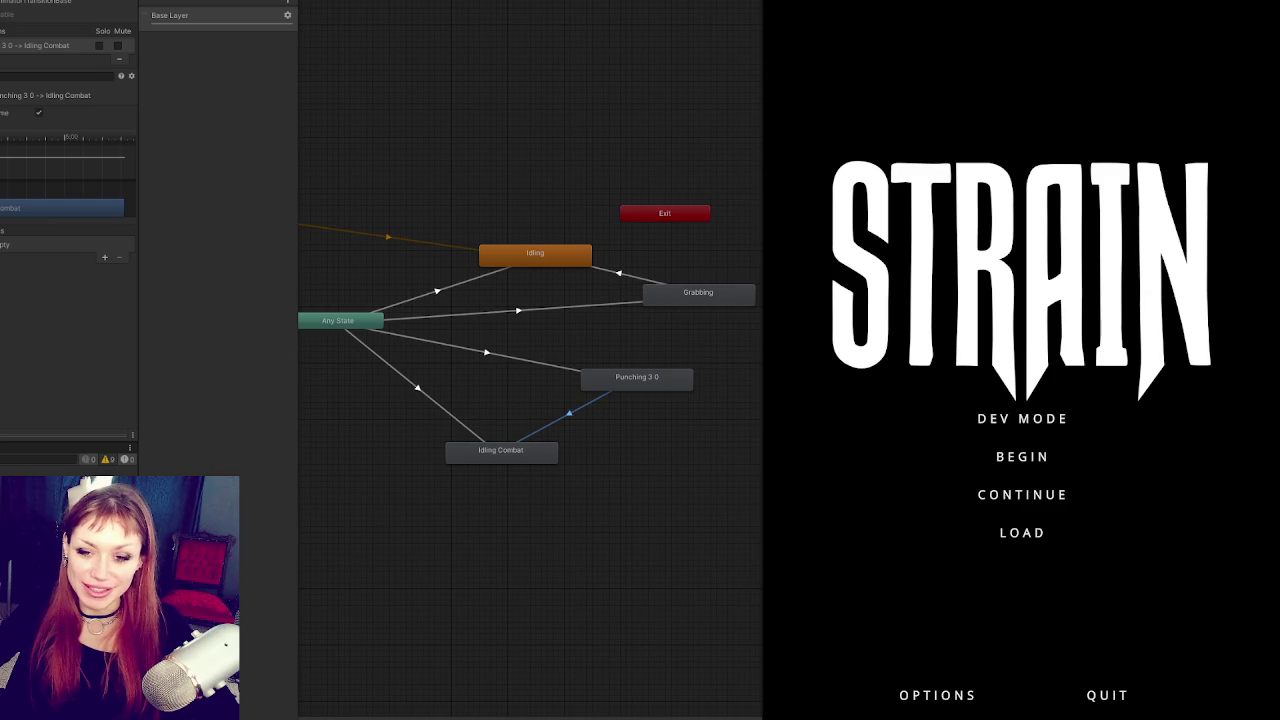
Step: Start in developer mode, walk to the mannequin and punch, then enlarge the Game view
left_click(990, 417)
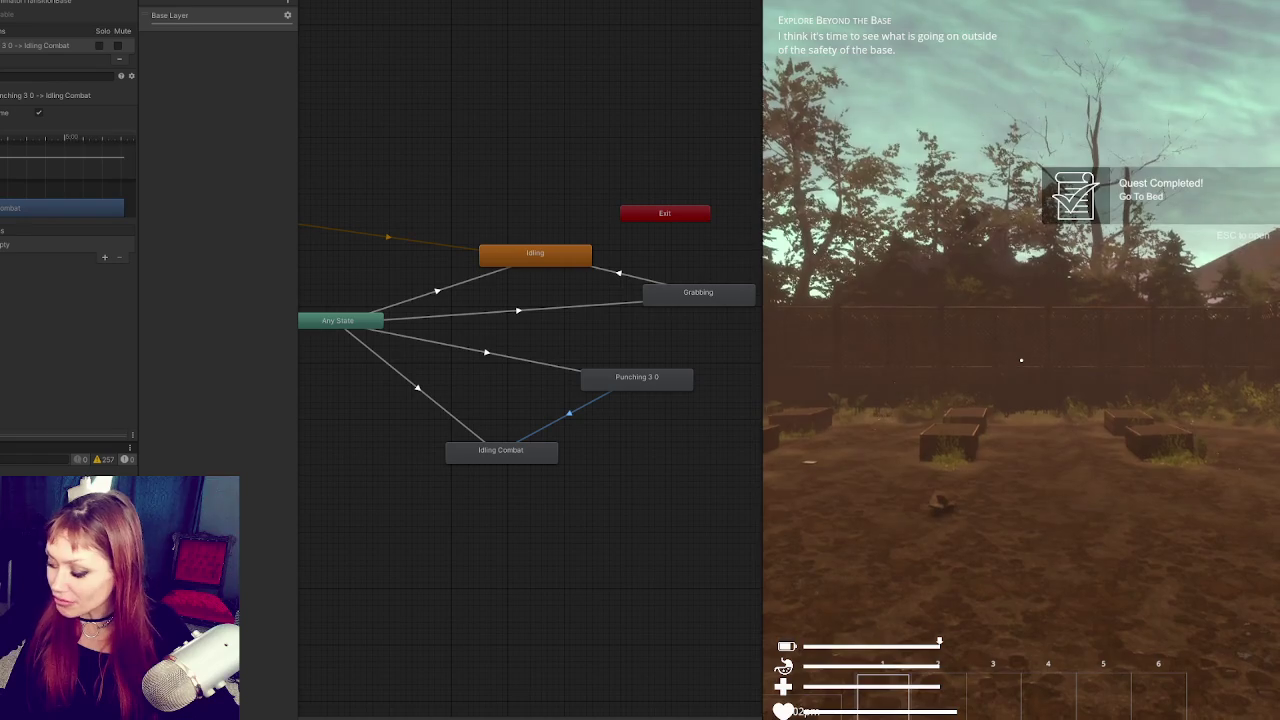
left_click(1013, 443)
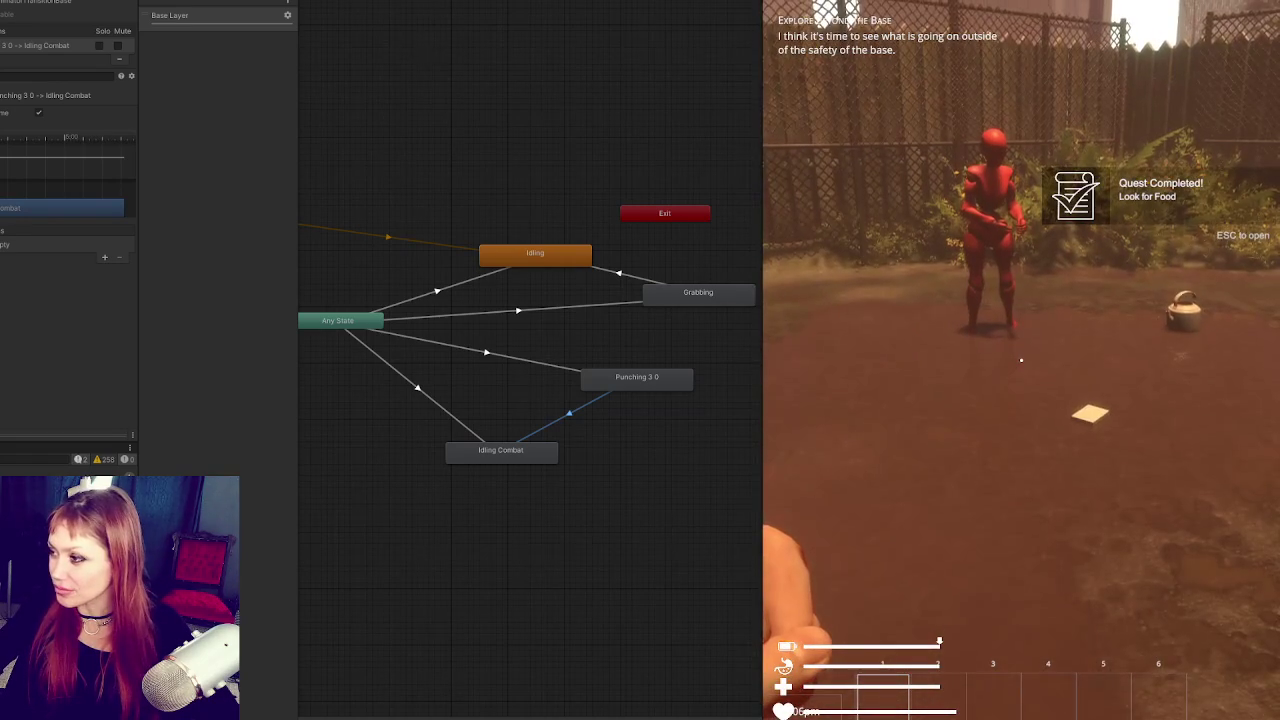
key("w")
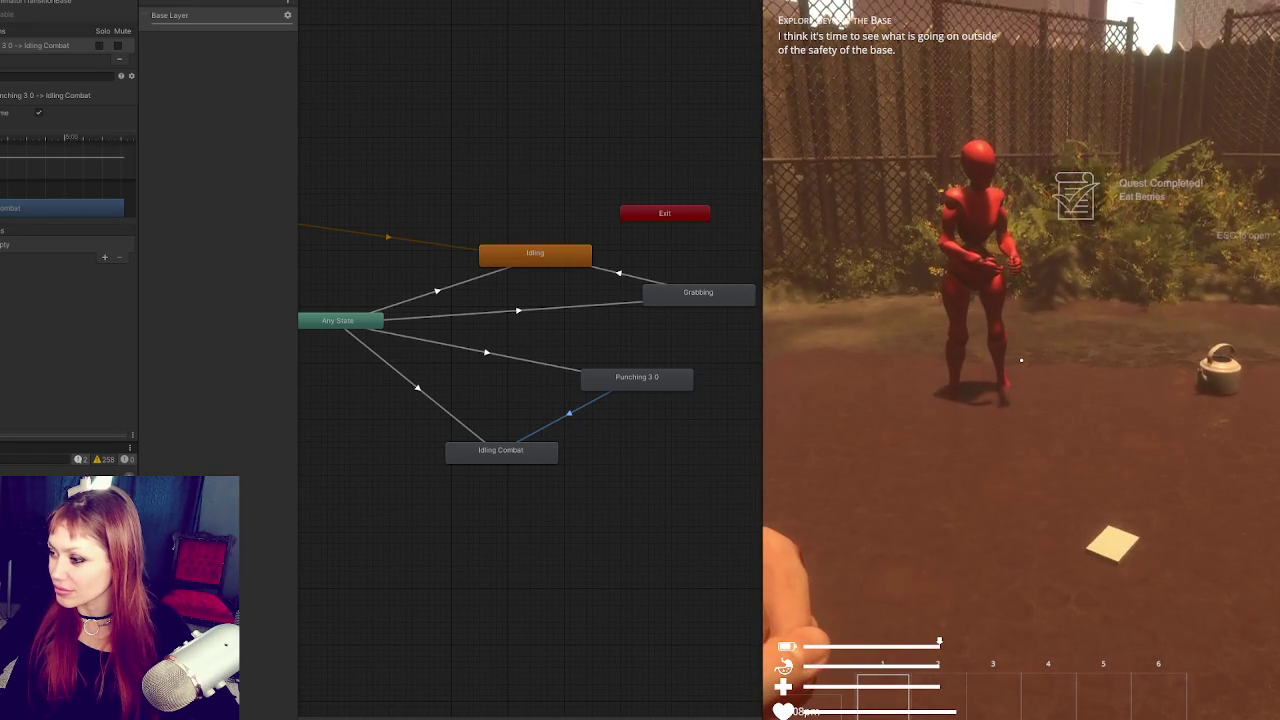
left_click(1021, 360)
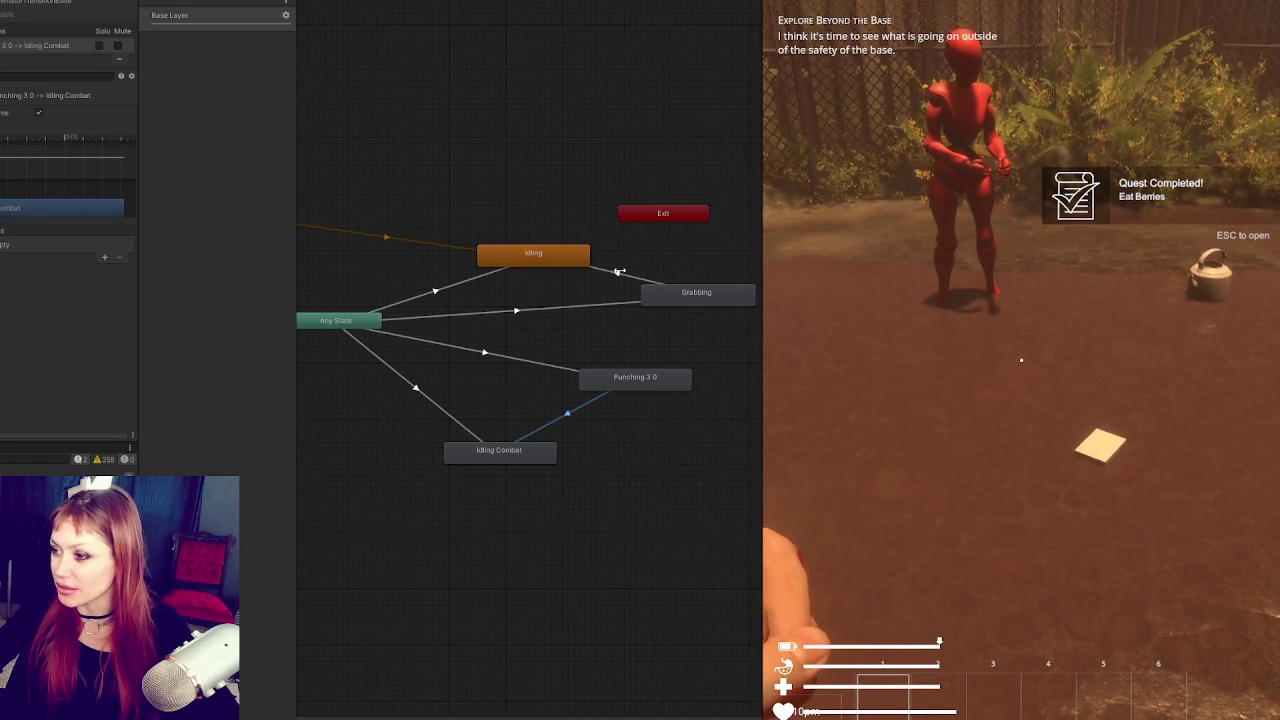
left_click_drag(145, 311, 5, 306)
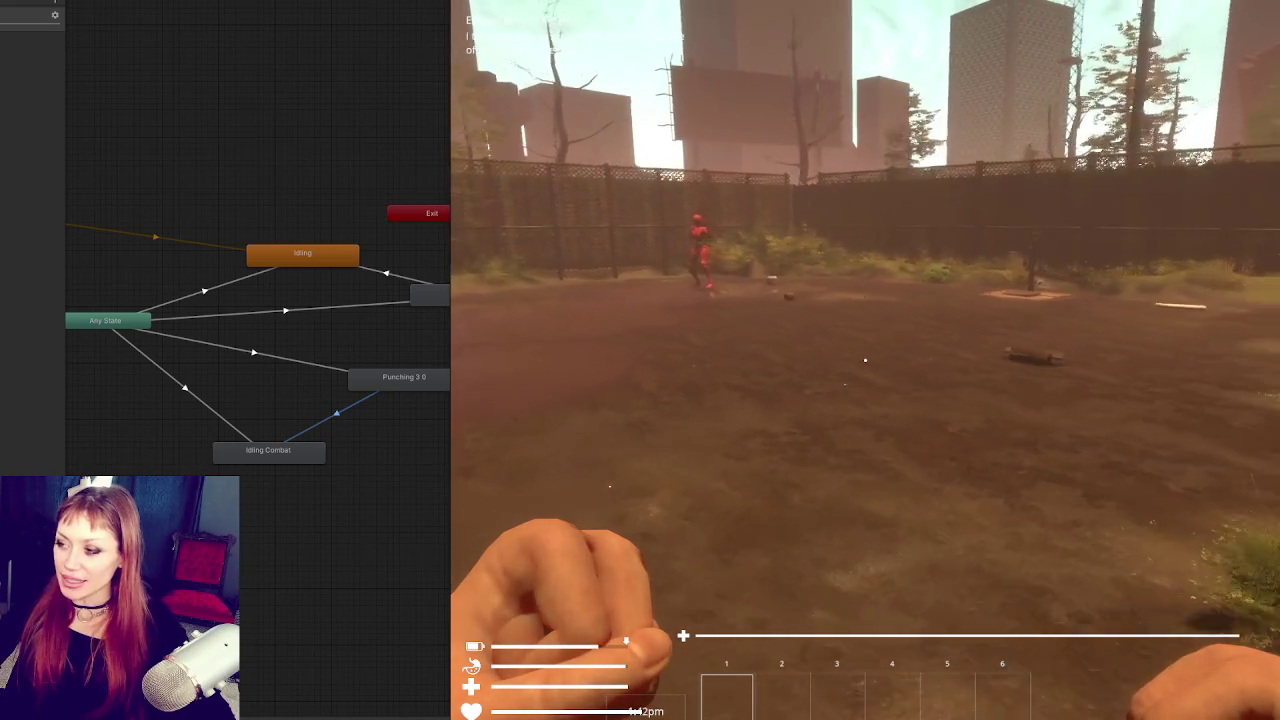
Step: Resume from the pause menu and throw four right-handed punches toward the crosshair
key("Escape")
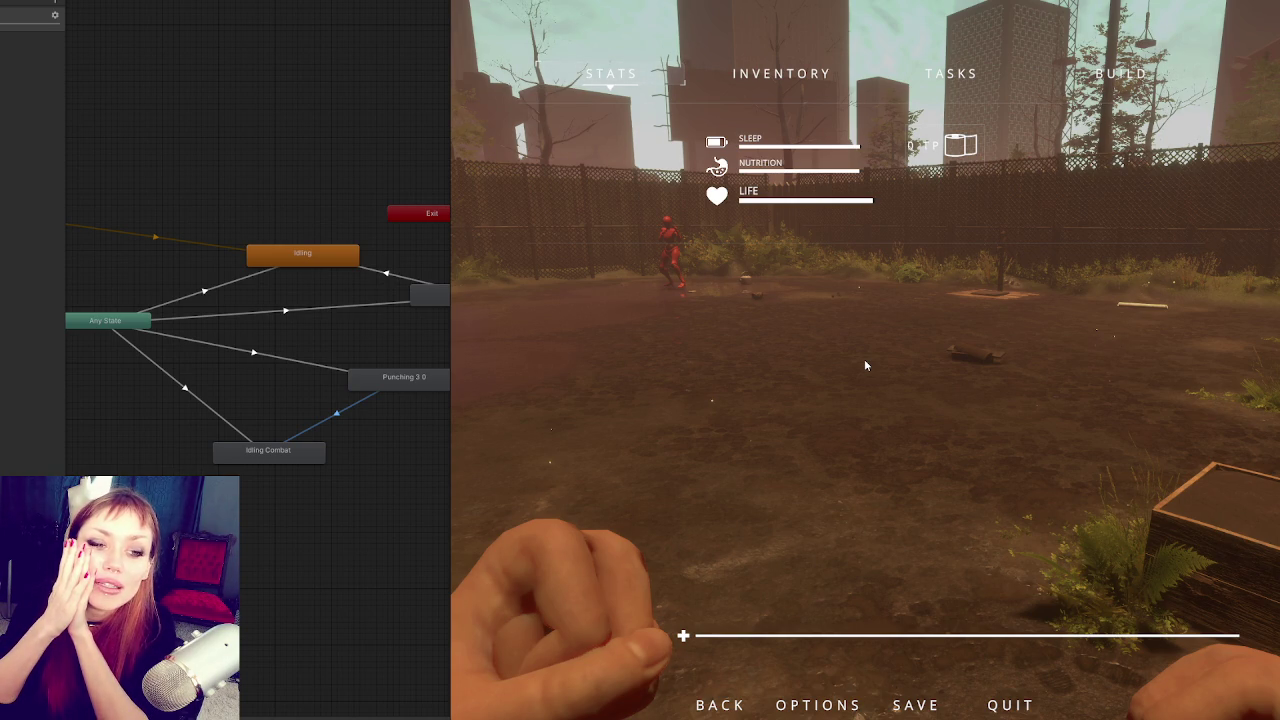
key("Escape")
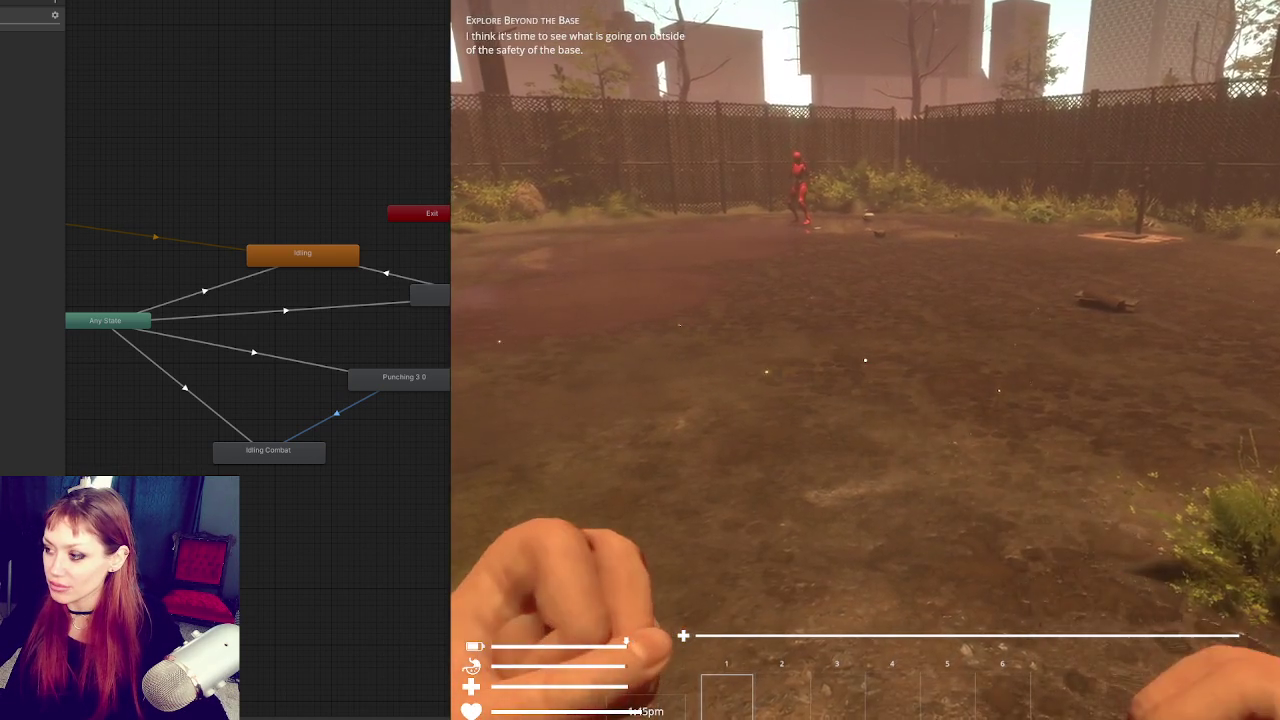
left_click(865, 360)
left_click(865, 360)
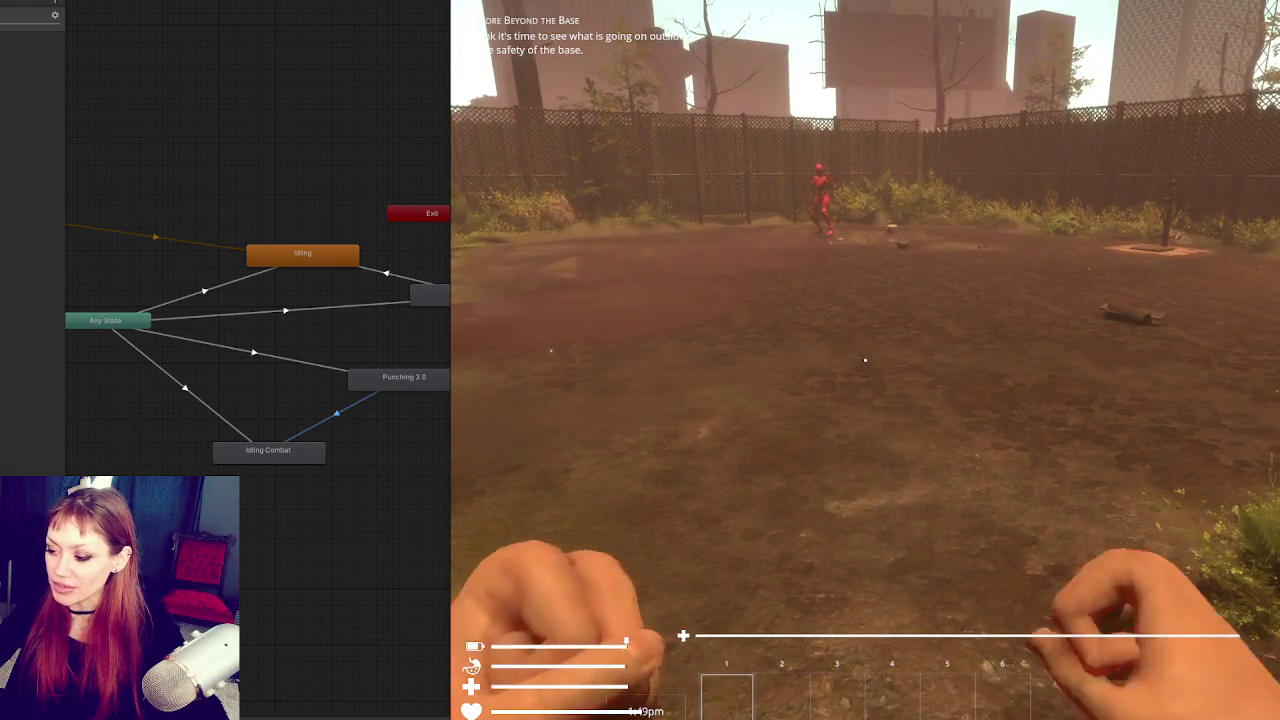
left_click(865, 360)
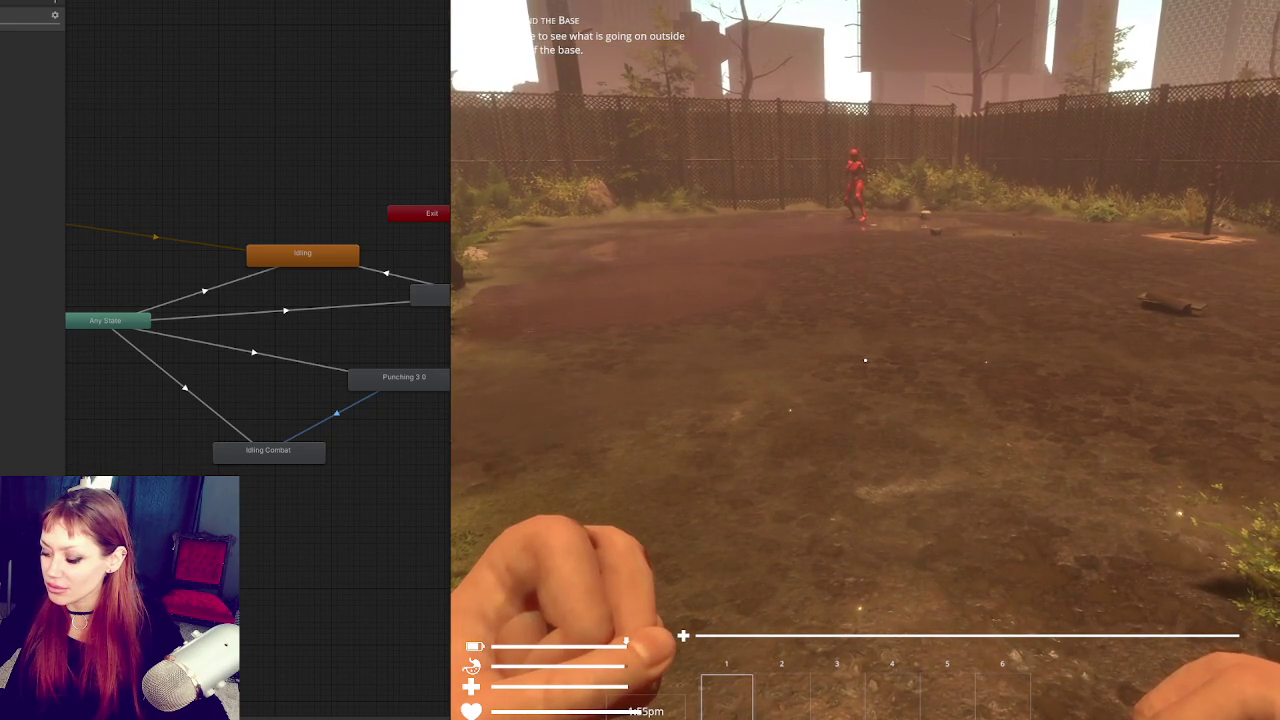
left_click(865, 360)
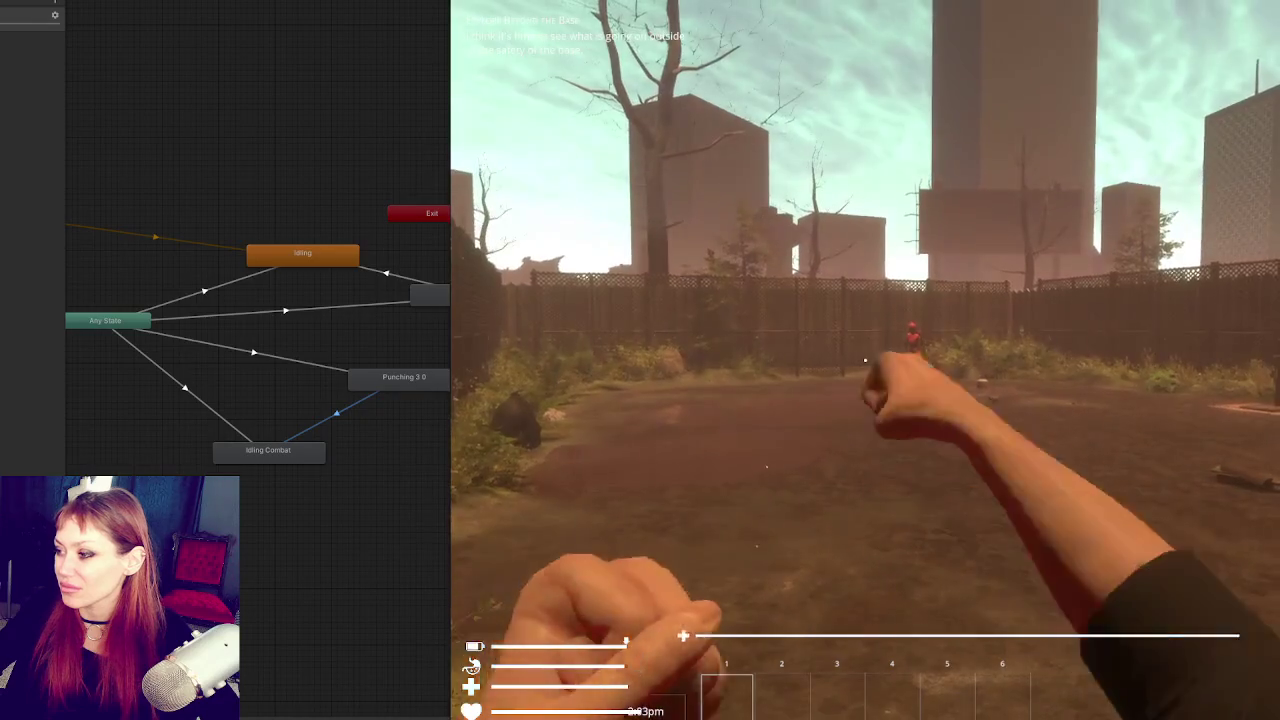
Step: Pause and resume once more, then exit Play mode with Ctrl+P
key("Escape")
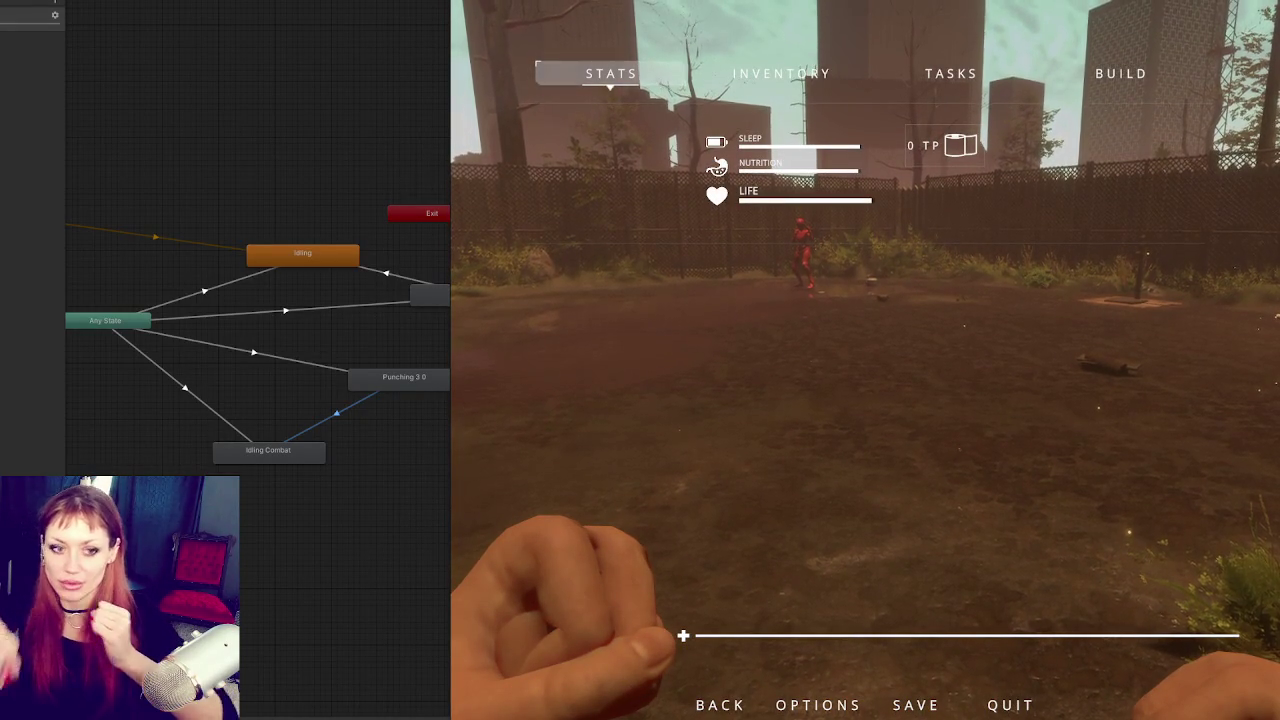
key("Escape")
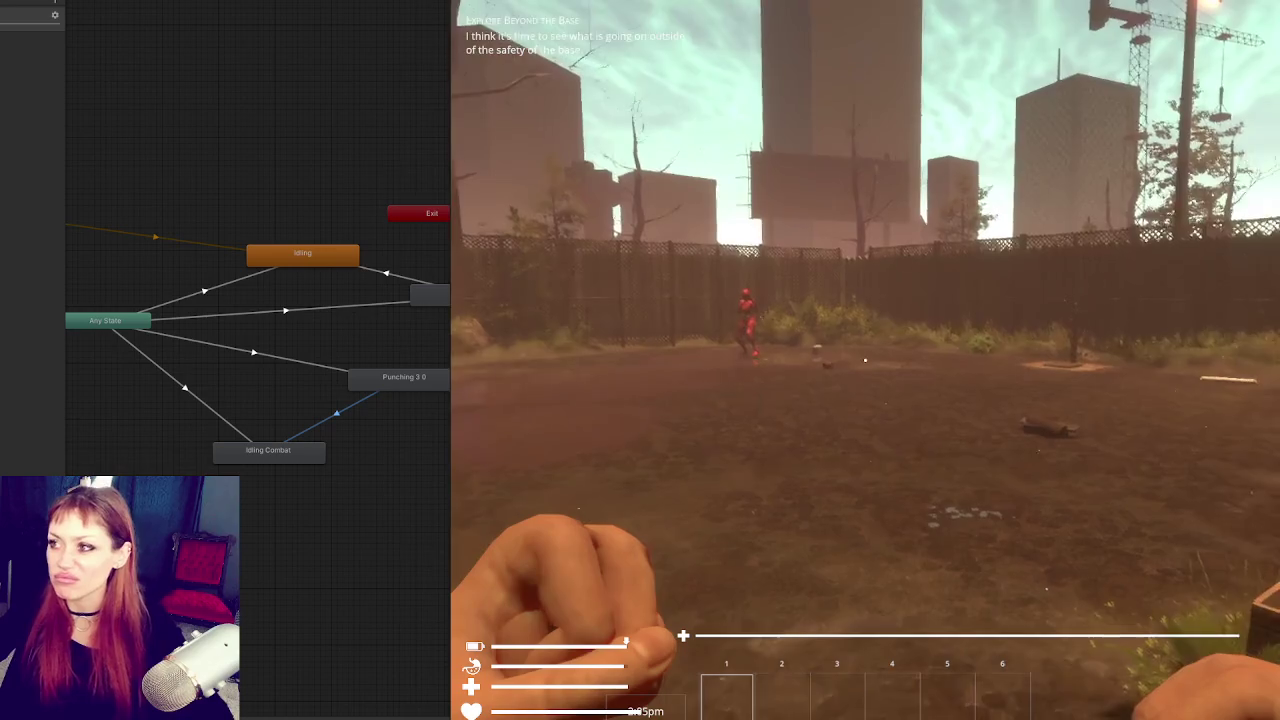
key("ctrl+p")
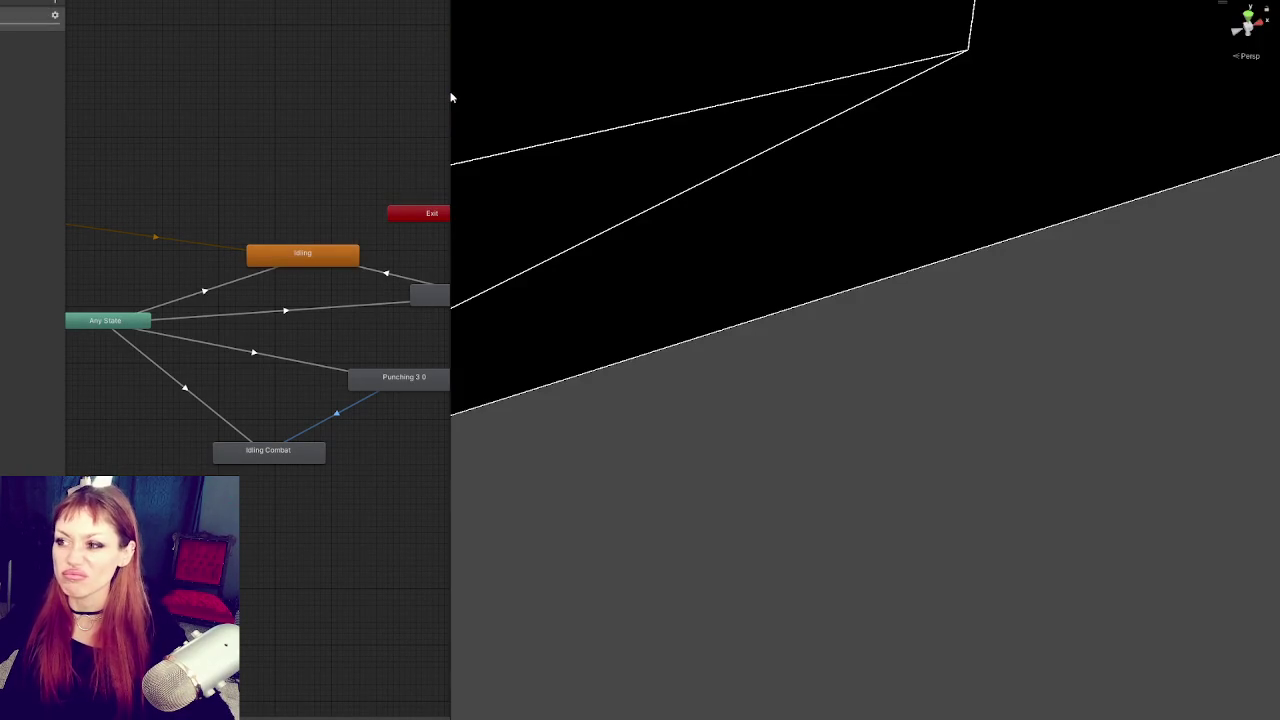
Step: Widen the animator graph, apply the saved animation window layout, and resize the left panel
mouse_move(454, 91)
left_mouse_down()
mouse_move(740, 91)
mouse_move(722, 91)
left_mouse_up()
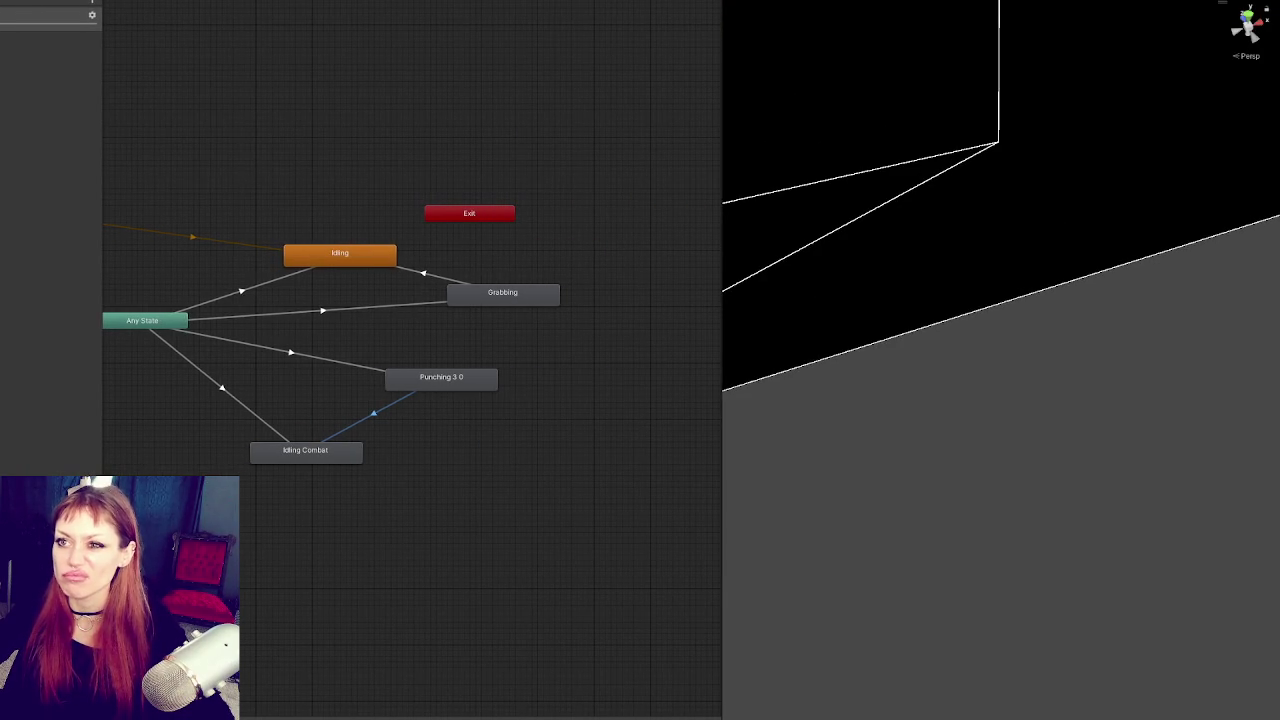
left_click(190, 1)
left_click(296, 148)
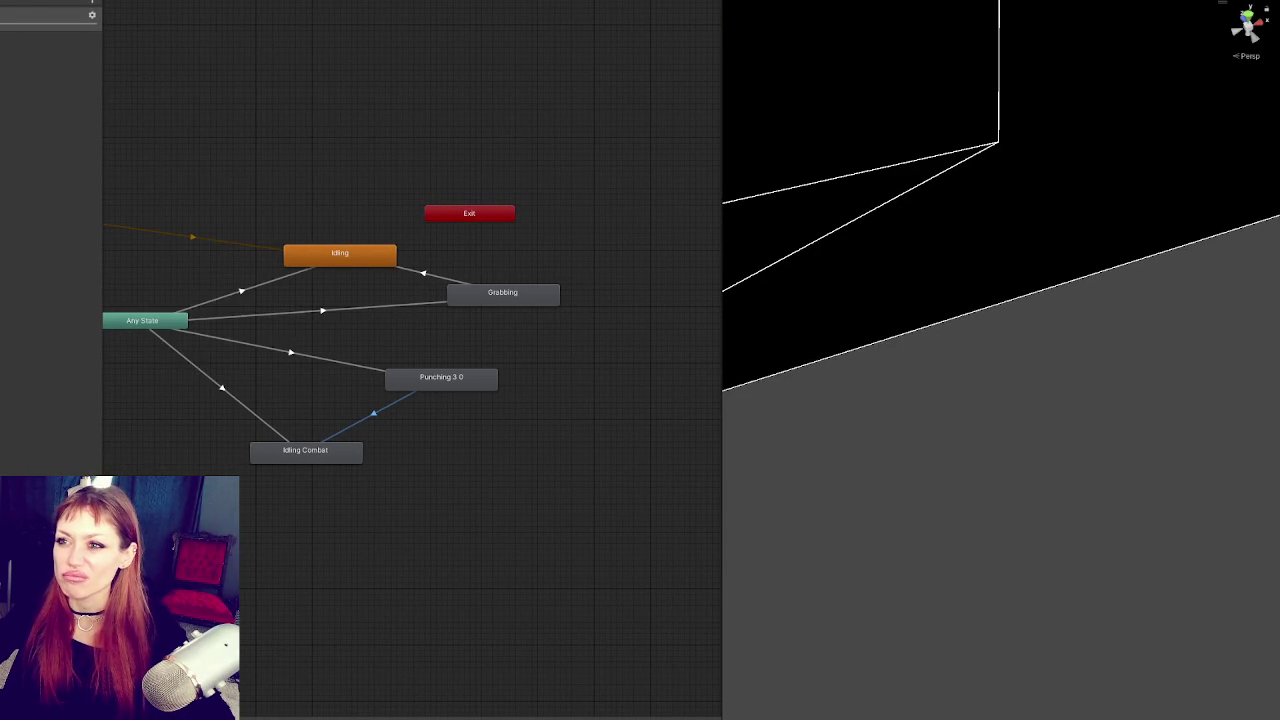
left_click(190, 1)
mouse_move(226, 221)
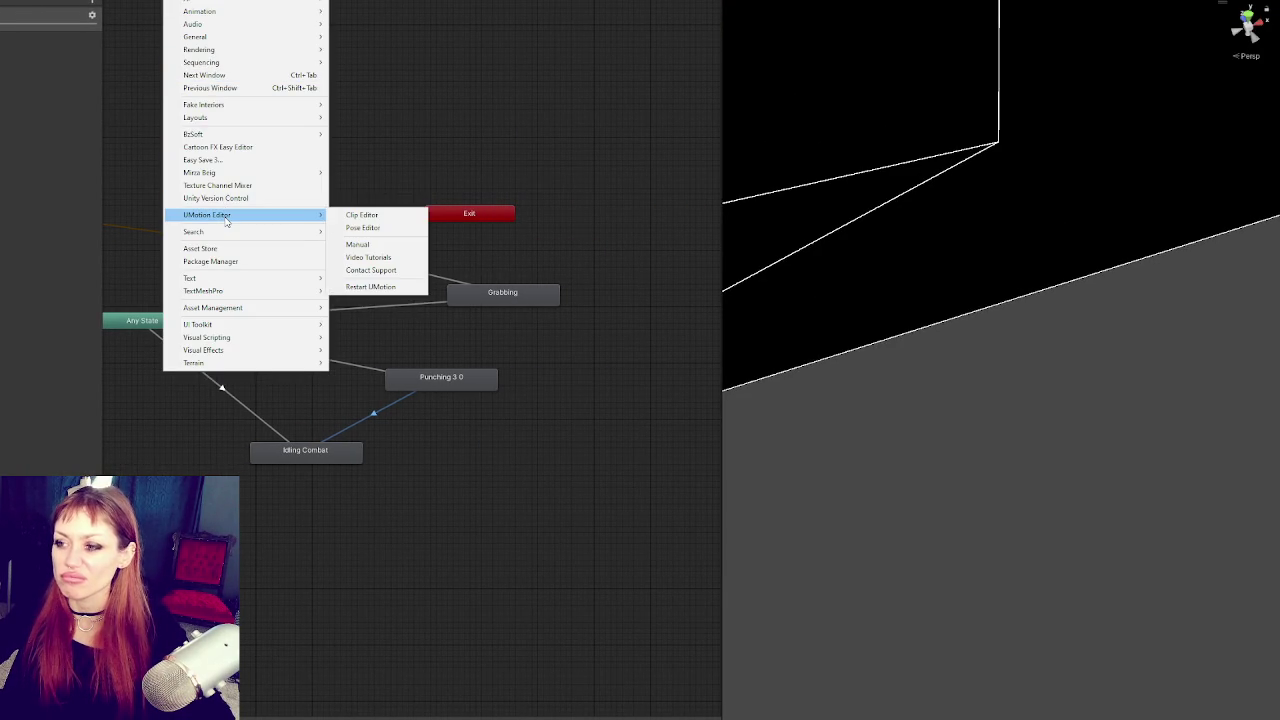
mouse_move(250, 117)
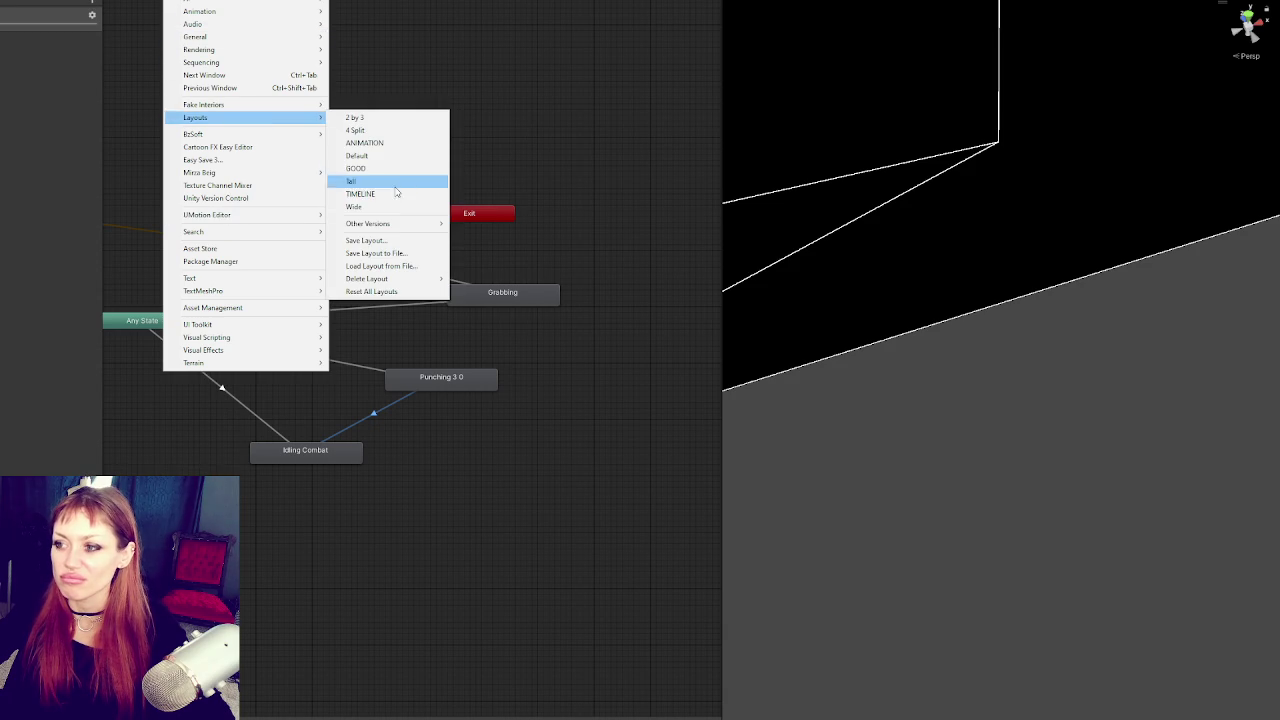
left_click(393, 155)
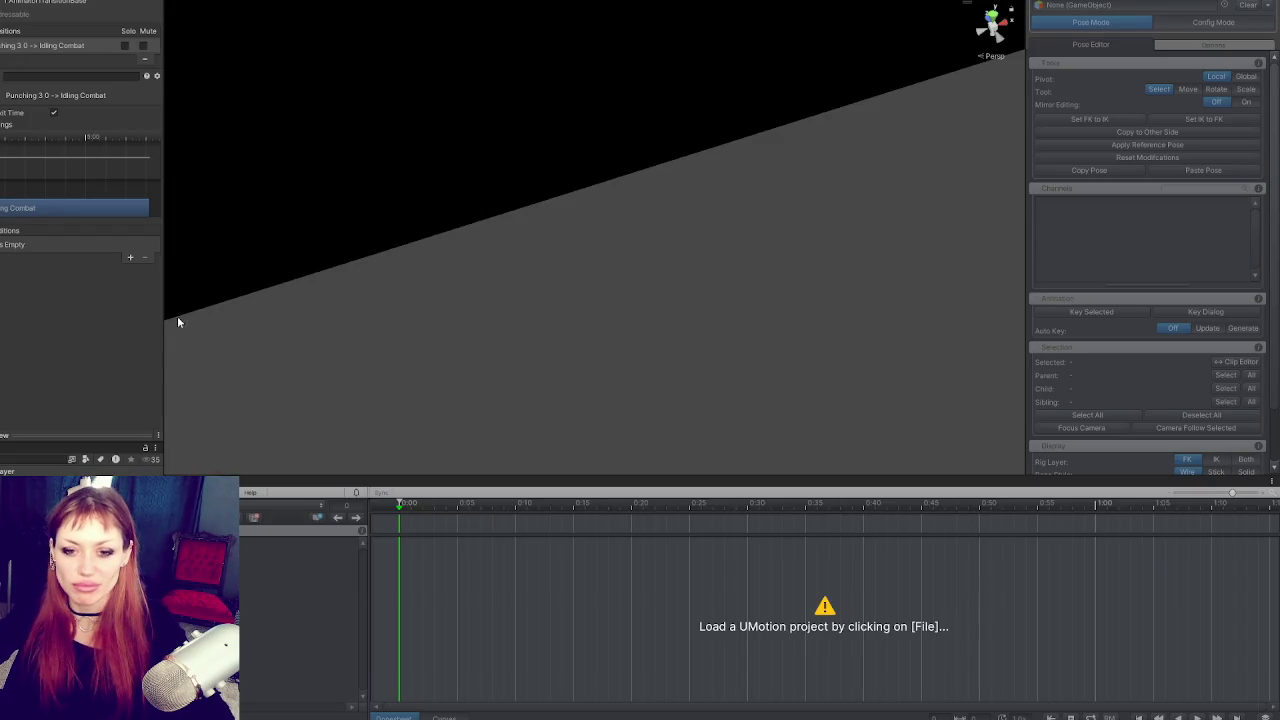
mouse_move(167, 341)
left_mouse_down()
mouse_move(226, 331)
mouse_move(160, 346)
left_mouse_up()
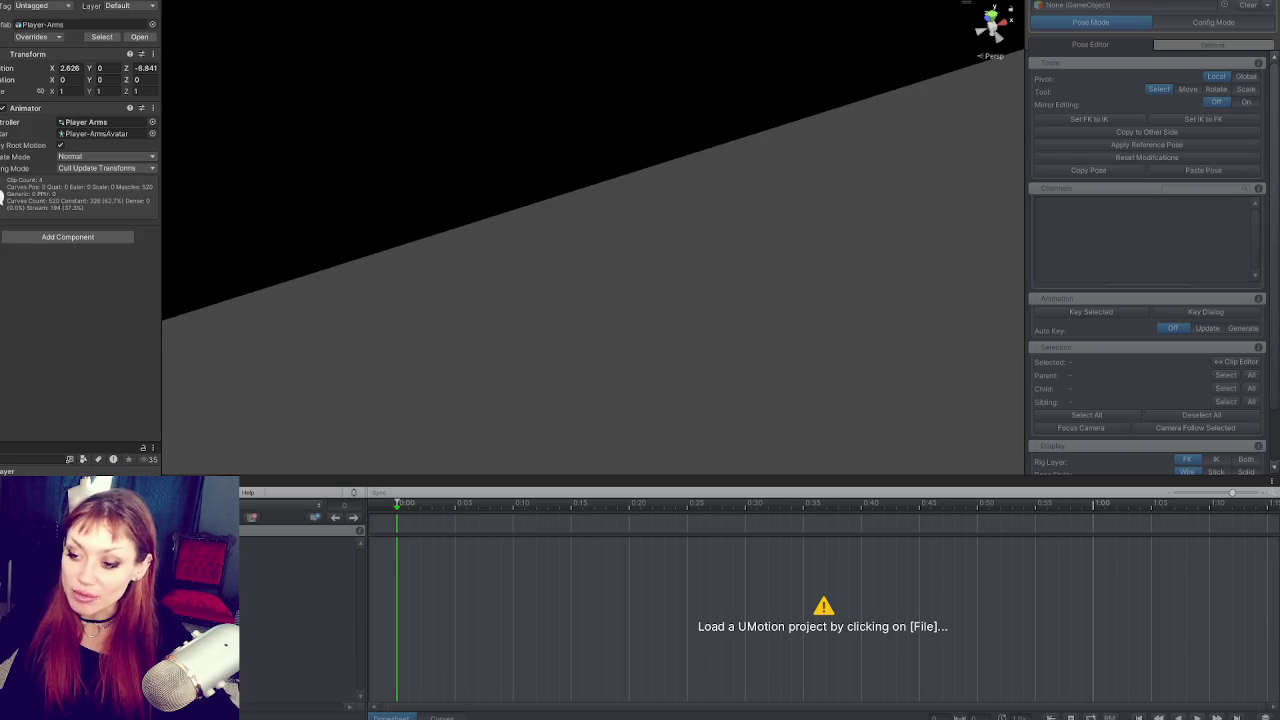
Step: Load the Punching Player Arms UMotion project and enlarge the clip timeline
left_click(230, 492)
left_click(400, 543)
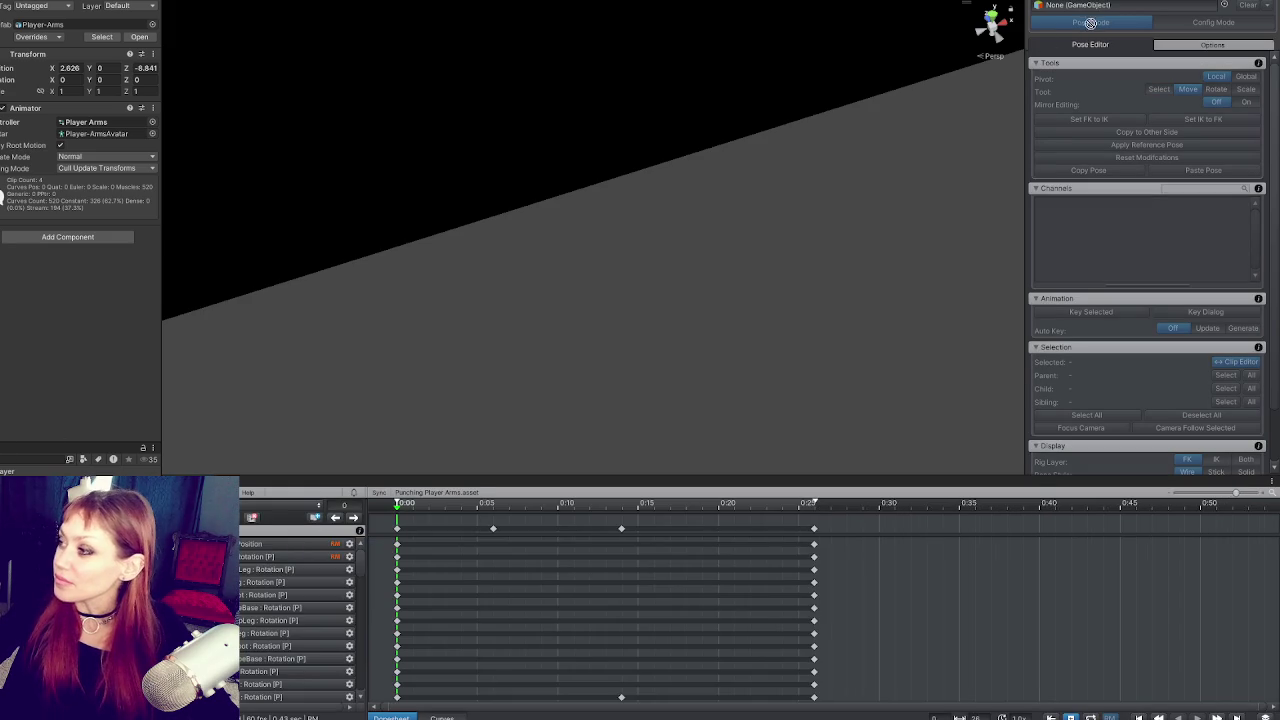
left_click_drag(455, 473, 497, 309)
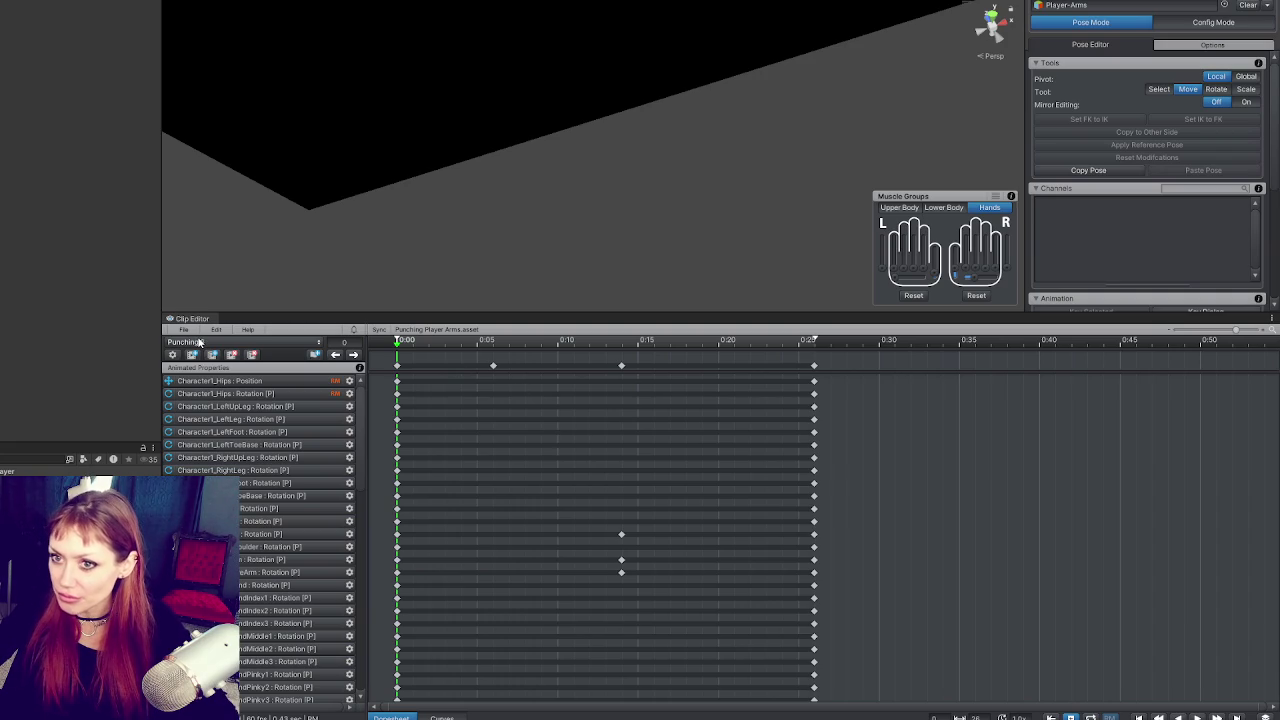
Step: Select the Punching 6 clip and set Player-Arms as the pose editor target
left_click(637, 88)
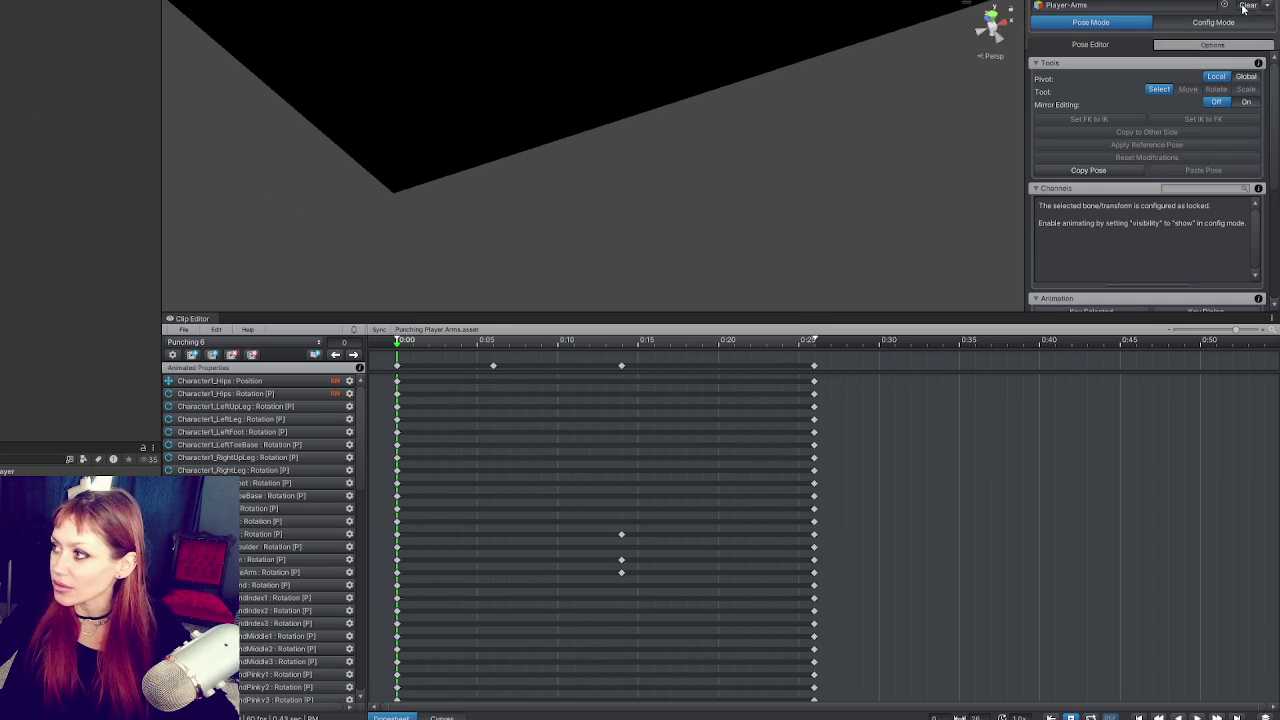
left_click(1247, 6)
mouse_move(633, 158)
left_mouse_down()
mouse_move(400, 49)
mouse_move(457, 126)
mouse_move(514, 129)
mouse_move(527, 147)
mouse_move(514, 163)
mouse_move(589, 94)
mouse_move(614, 137)
mouse_move(271, 200)
mouse_move(657, 149)
mouse_move(640, 145)
left_mouse_up()
left_click(1160, 16)
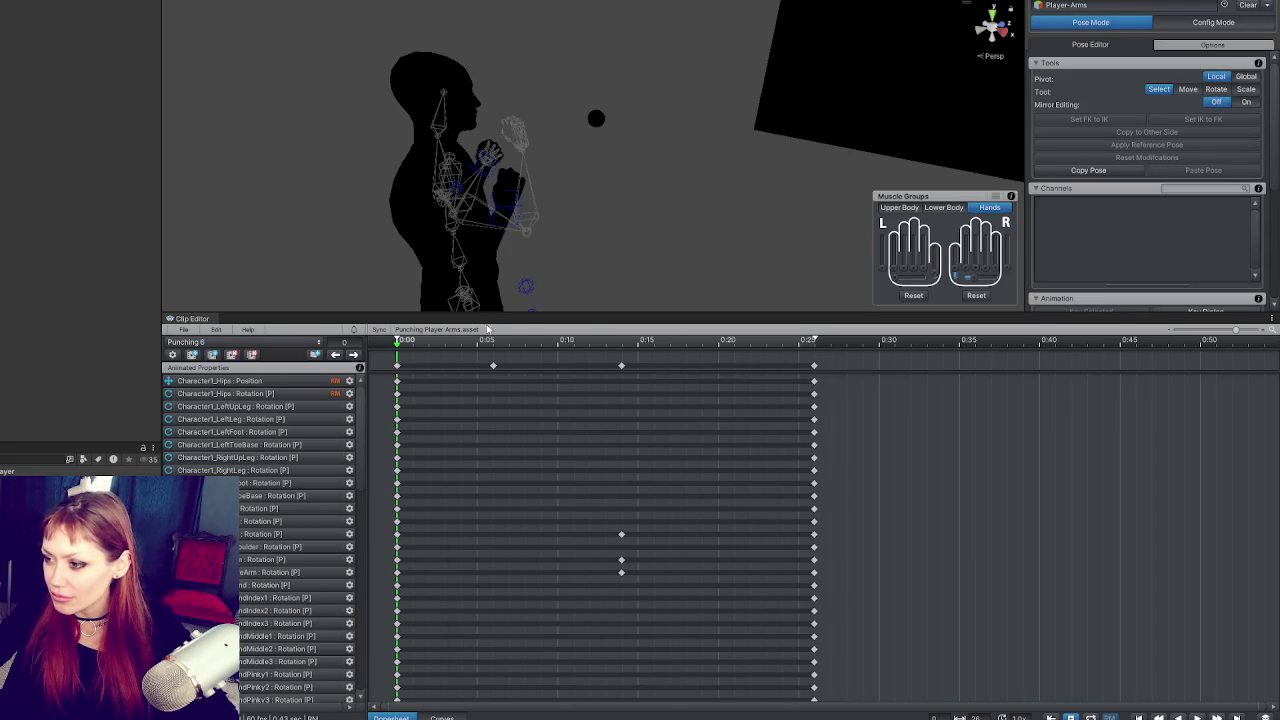
Step: Select the rig's hand bone and jump to the frame 14 keyframe
mouse_move(465, 305)
left_mouse_down()
mouse_move(297, 251)
mouse_move(503, 157)
mouse_move(780, 160)
mouse_move(541, 143)
mouse_move(749, 149)
mouse_move(586, 143)
left_mouse_up()
left_click(497, 190)
mouse_move(497, 190)
left_mouse_down()
mouse_move(640, 150)
mouse_move(666, 212)
mouse_move(777, 217)
mouse_move(766, 199)
left_mouse_up()
left_click(700, 215)
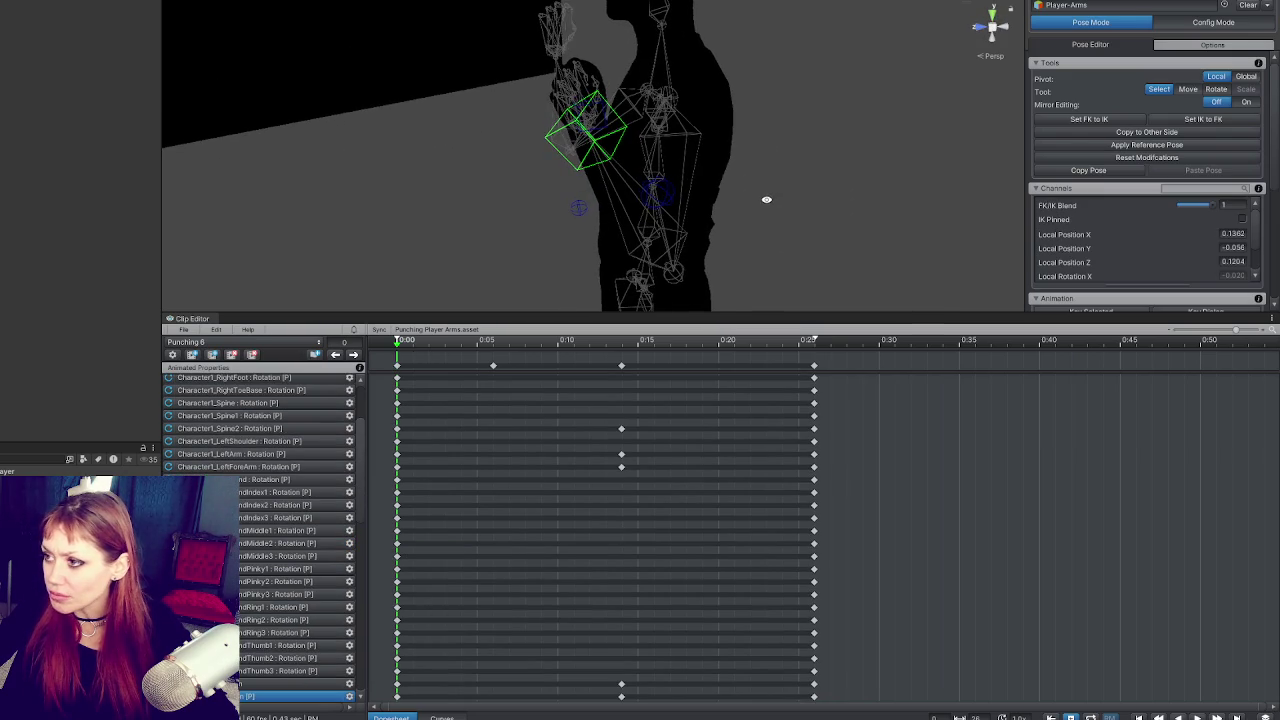
left_click(353, 354)
left_click(353, 354)
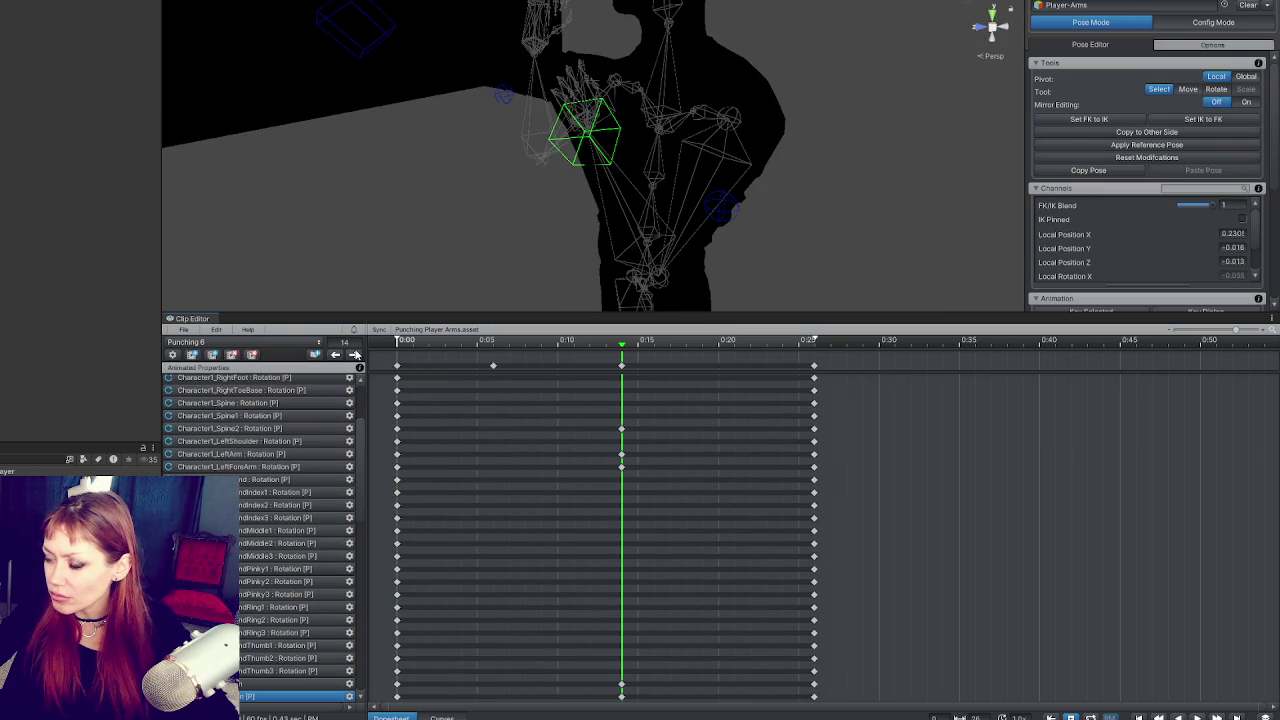
left_click(607, 116)
Step: Move and rotate the hand bone at frame 14 to angle the fist near the chest
key("w")
mouse_move(584, 146)
left_mouse_down()
mouse_move(600, 190)
mouse_move(413, 198)
left_mouse_up()
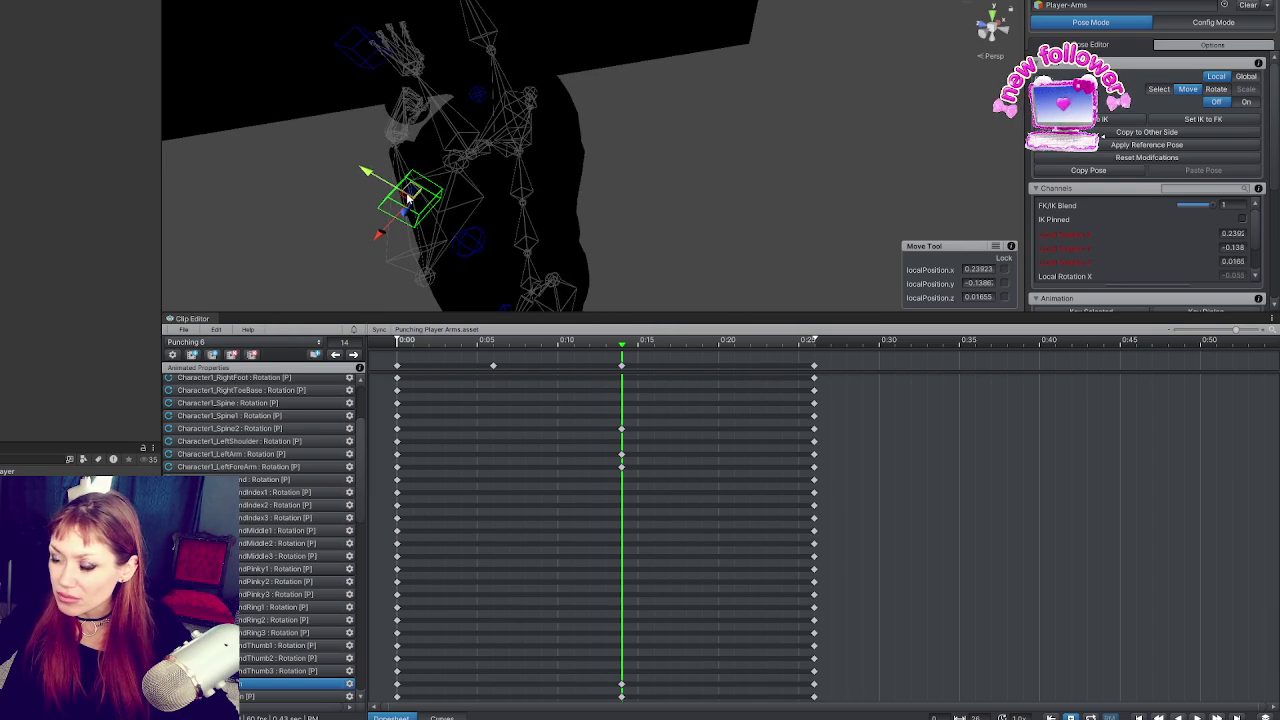
key("f")
mouse_move(627, 129)
left_mouse_down()
mouse_move(650, 139)
mouse_move(661, 119)
mouse_move(567, 198)
mouse_move(567, 133)
left_mouse_up()
key("e")
left_click_drag(571, 163, 555, 122)
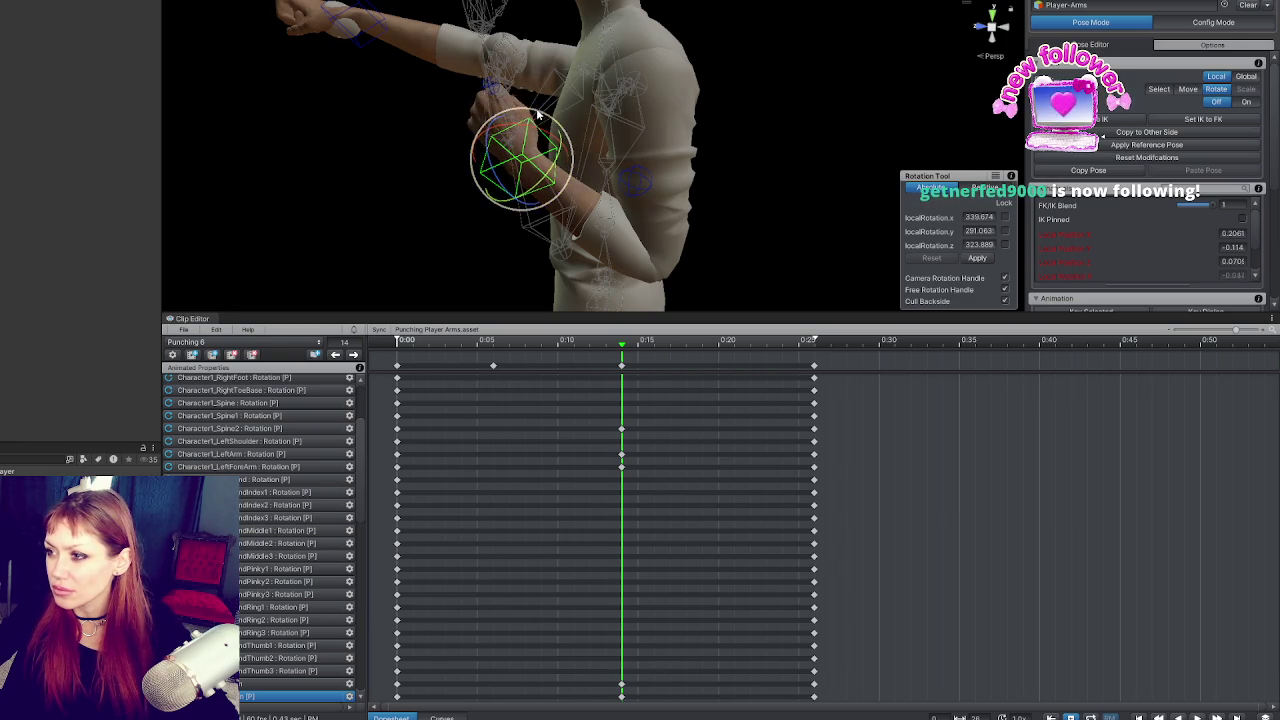
key("w")
left_click_drag(548, 170, 438, 215)
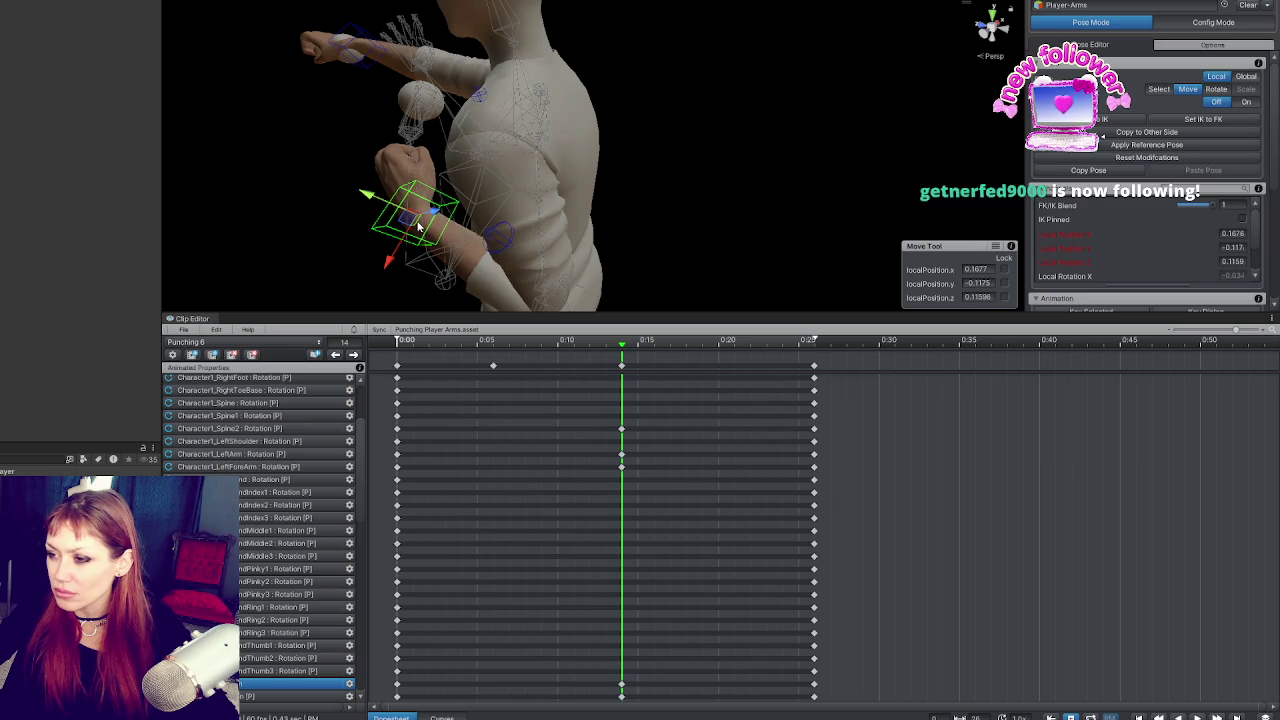
key("e")
mouse_move(465, 247)
left_mouse_down()
mouse_move(553, 162)
mouse_move(575, 172)
left_mouse_up()
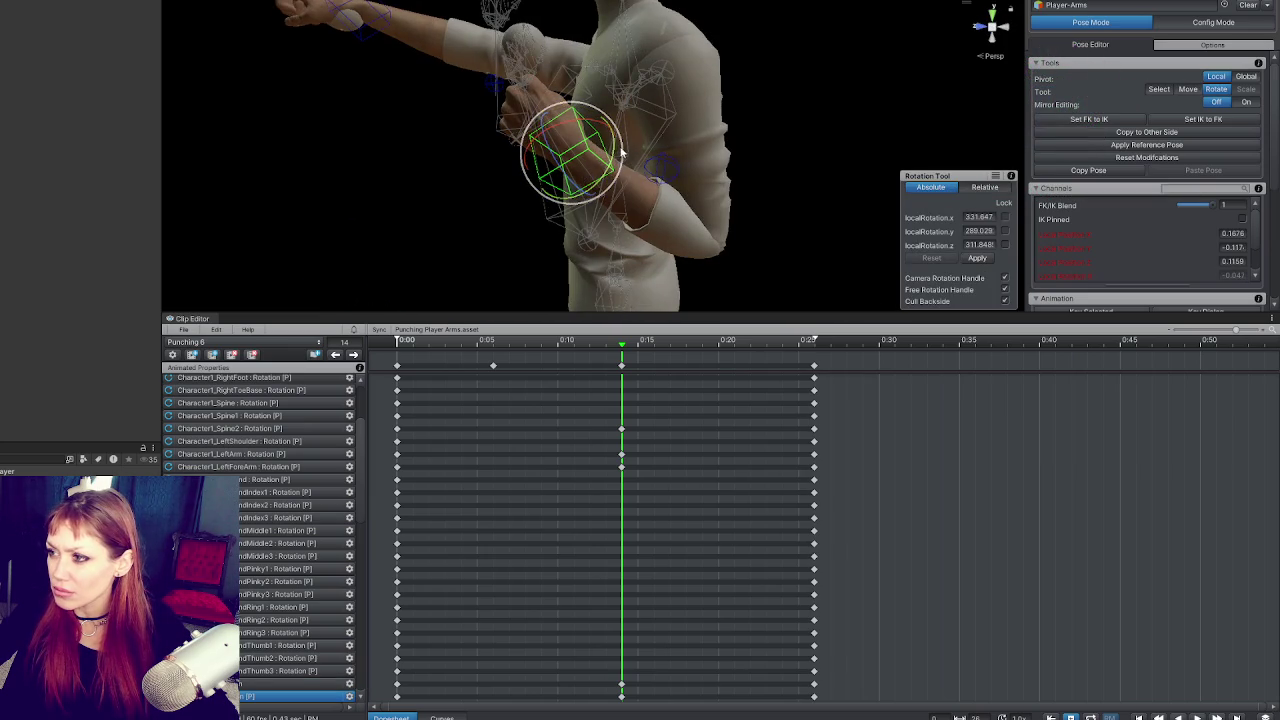
left_click_drag(706, 146, 629, 216)
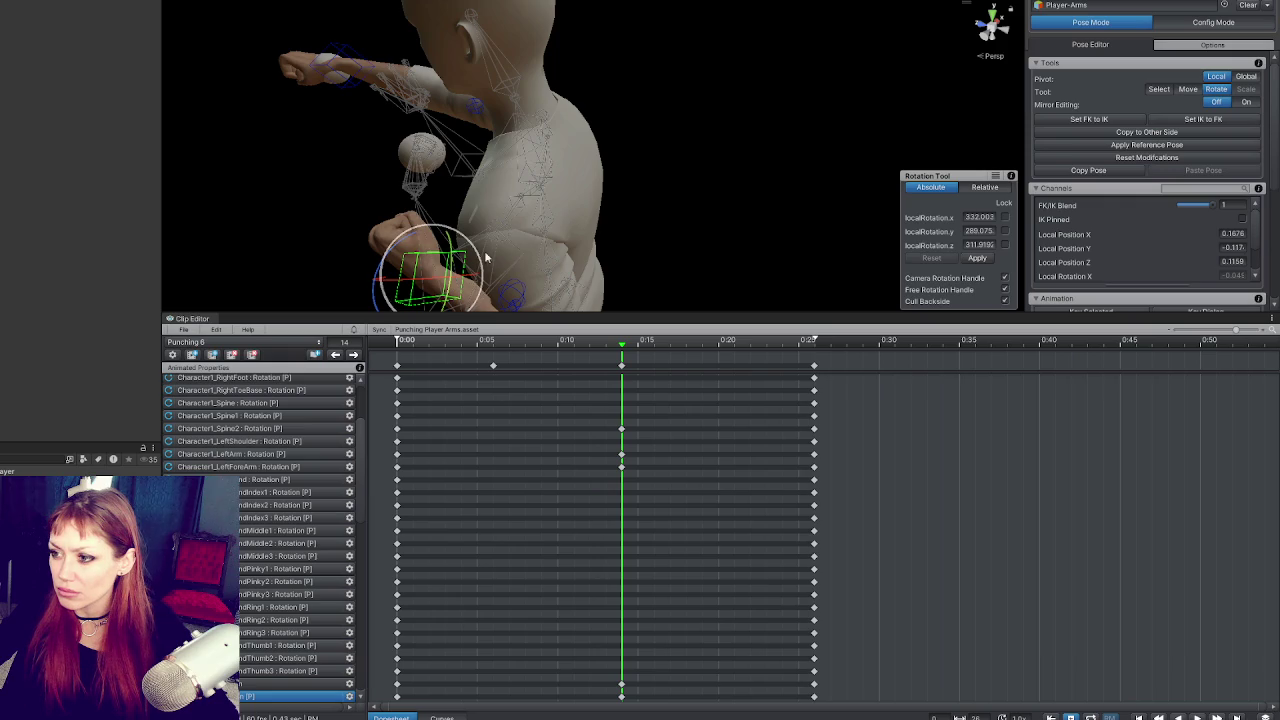
mouse_move(480, 222)
left_mouse_down()
mouse_move(600, 128)
mouse_move(682, 161)
left_mouse_up()
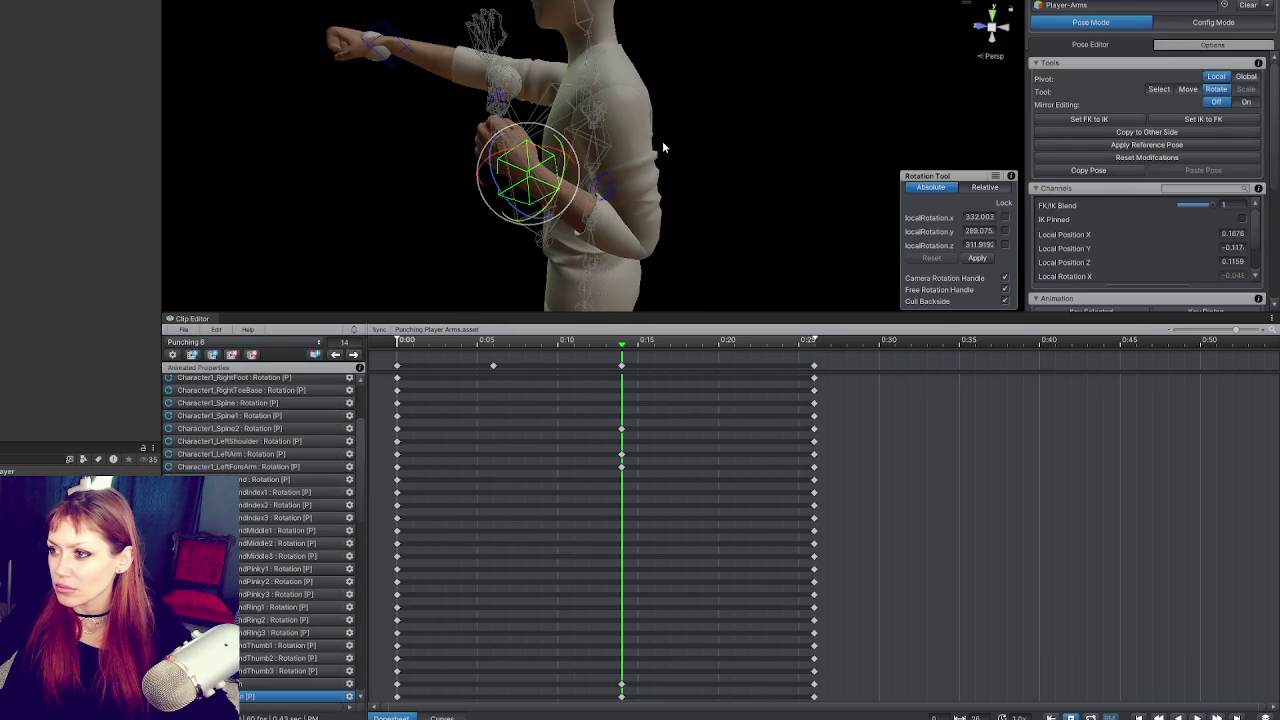
Step: Go to frame 11 and play the Punching 6 clip to preview it
left_click(344, 342)
type("11")
key("Return")
key("space")
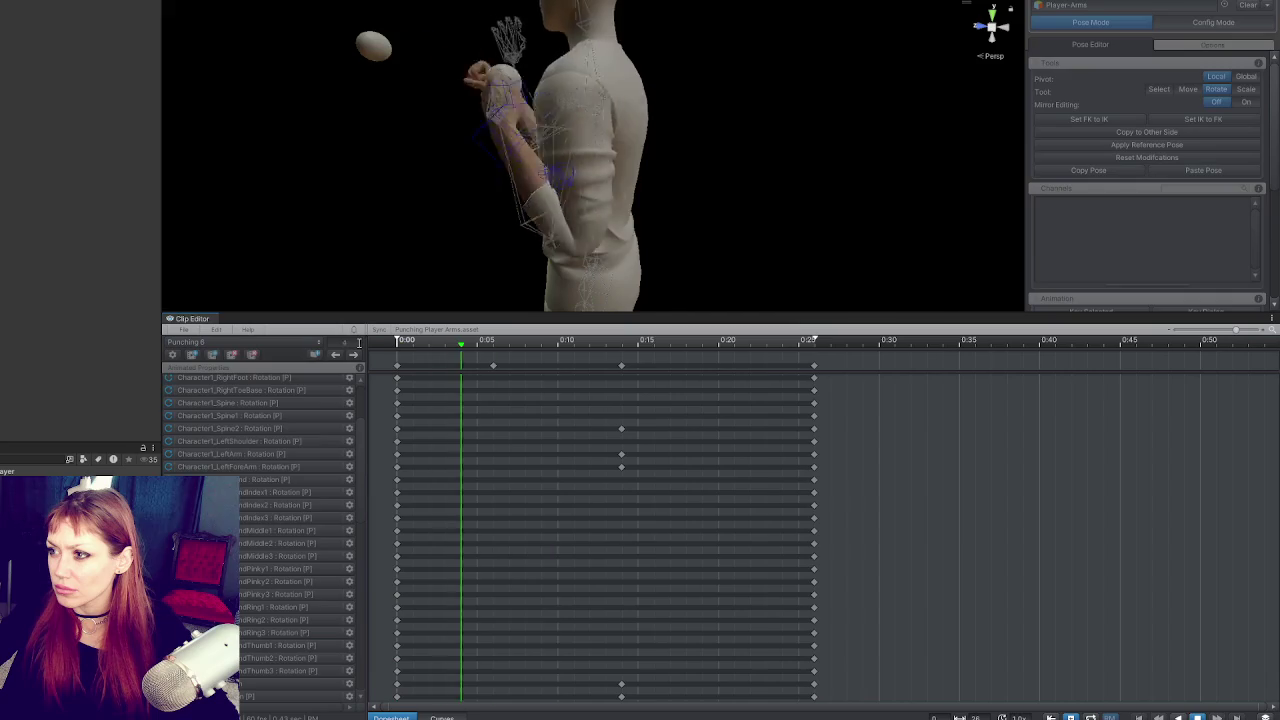
key("space")
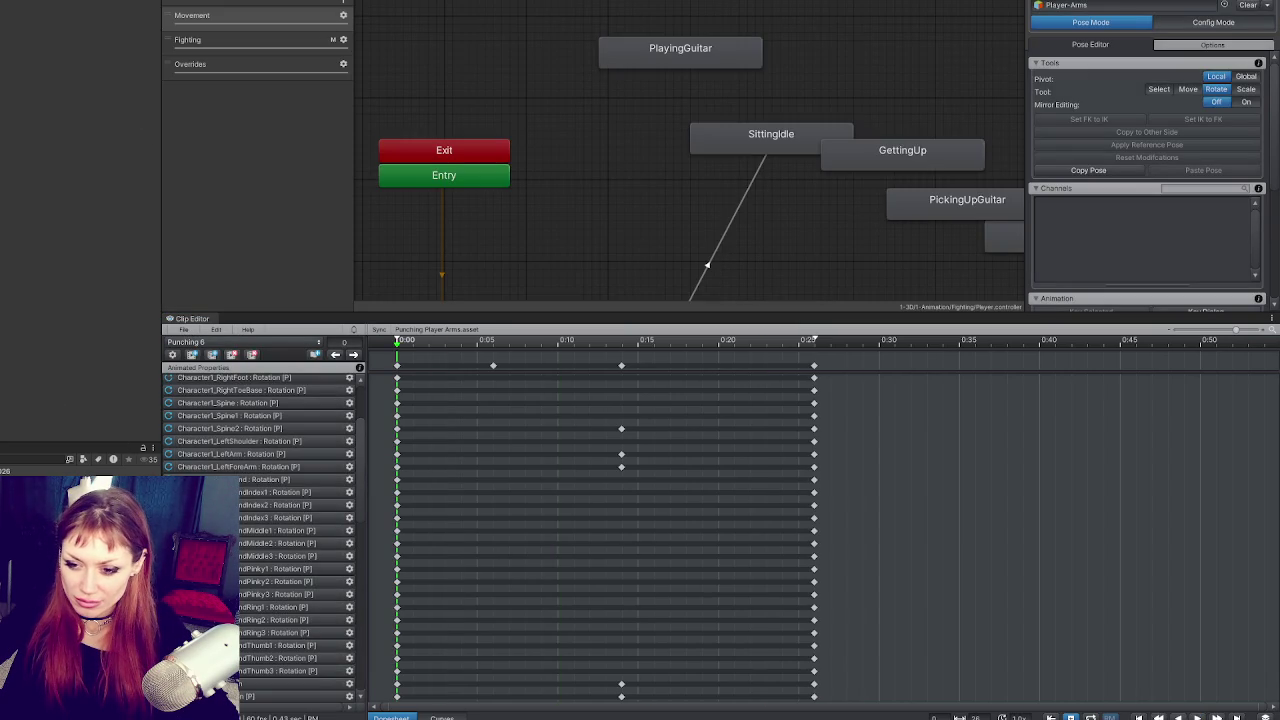
Step: Export the current Punching 6 clip from UMotion and confirm the message
left_click(192, 329)
mouse_move(230, 427)
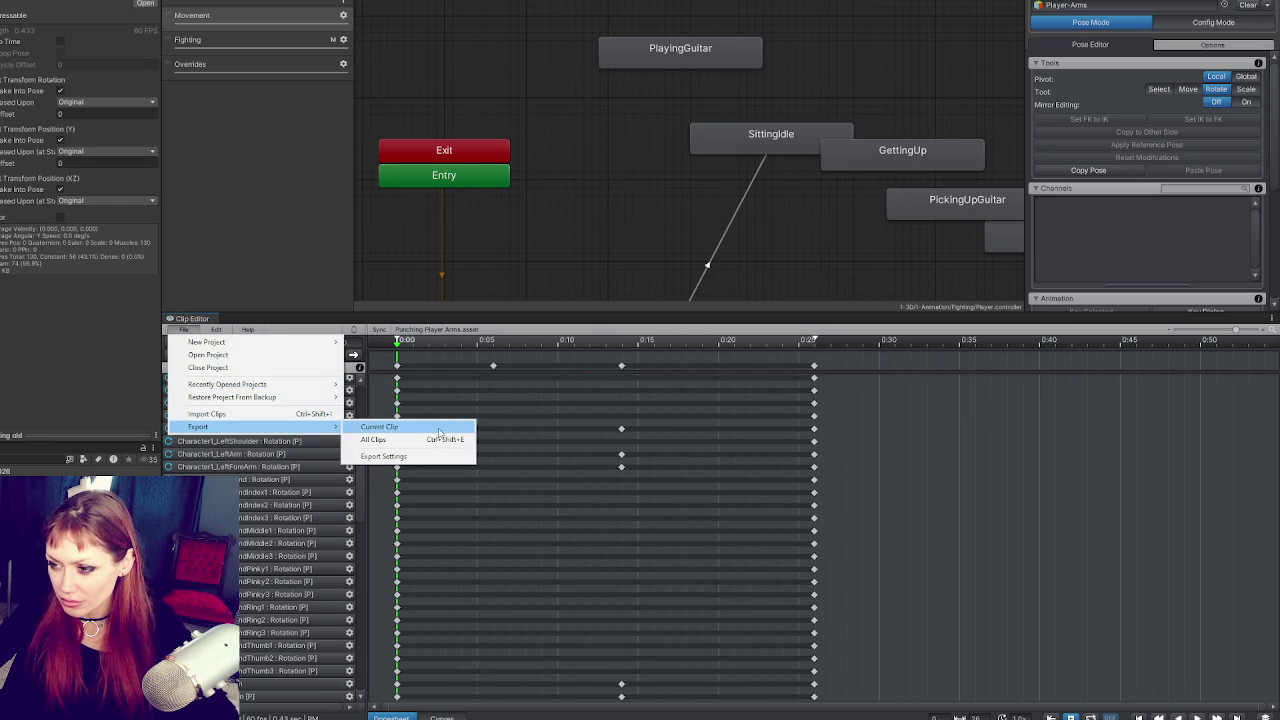
left_click(439, 431)
left_click(535, 415)
Step: Assign Punching 6 to the Punching 3 0 state's Motion in the Player Arms animator
mouse_move(657, 216)
left_mouse_down()
mouse_move(807, 216)
mouse_move(729, 64)
left_mouse_up()
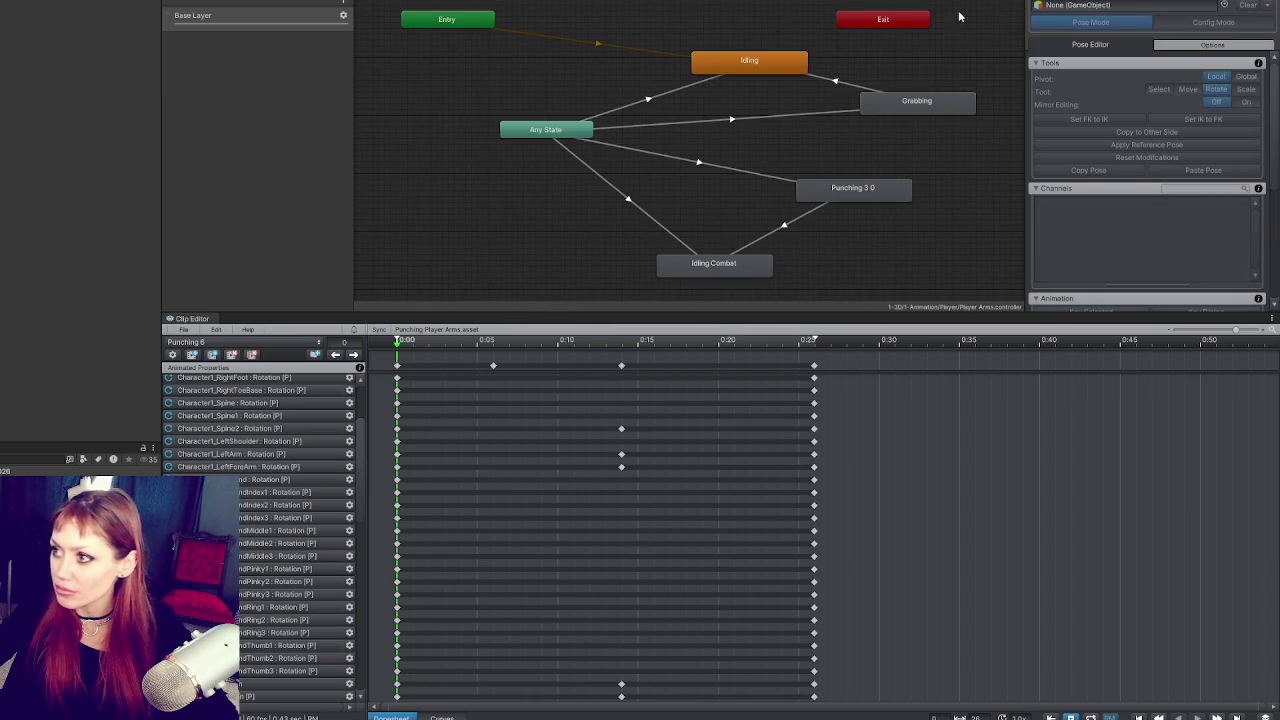
left_click(100, 122)
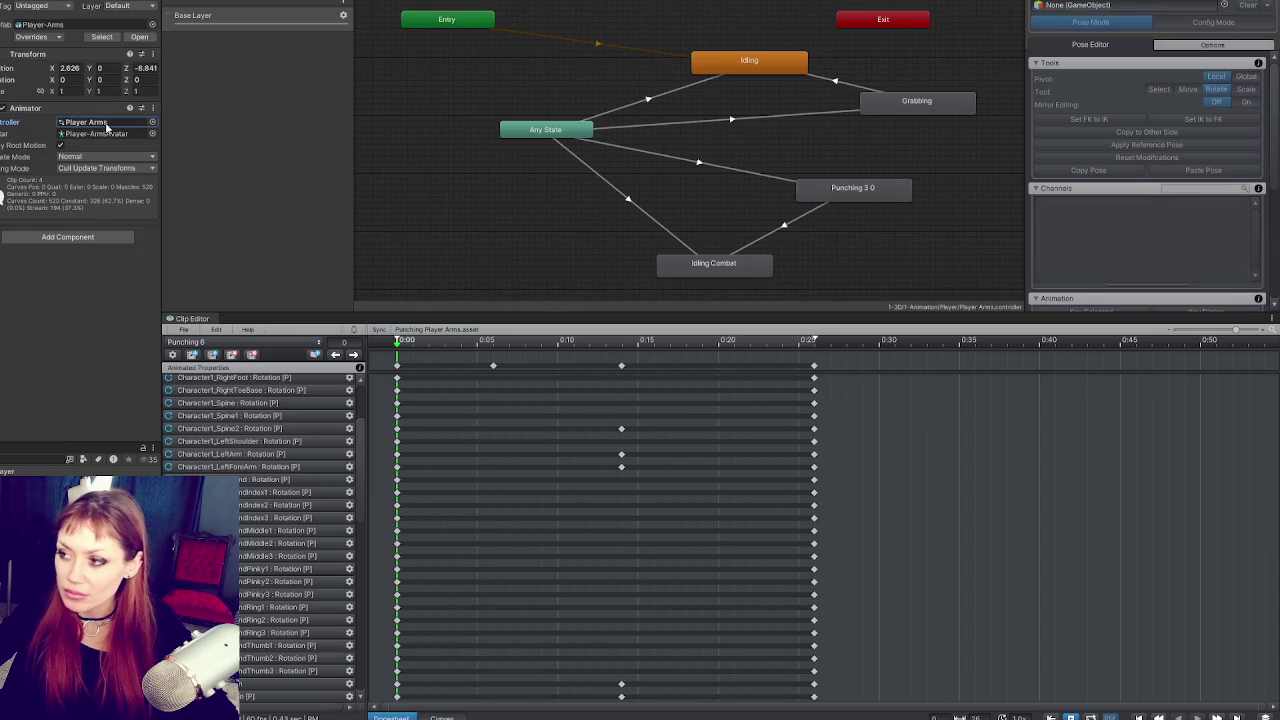
left_click(920, 104)
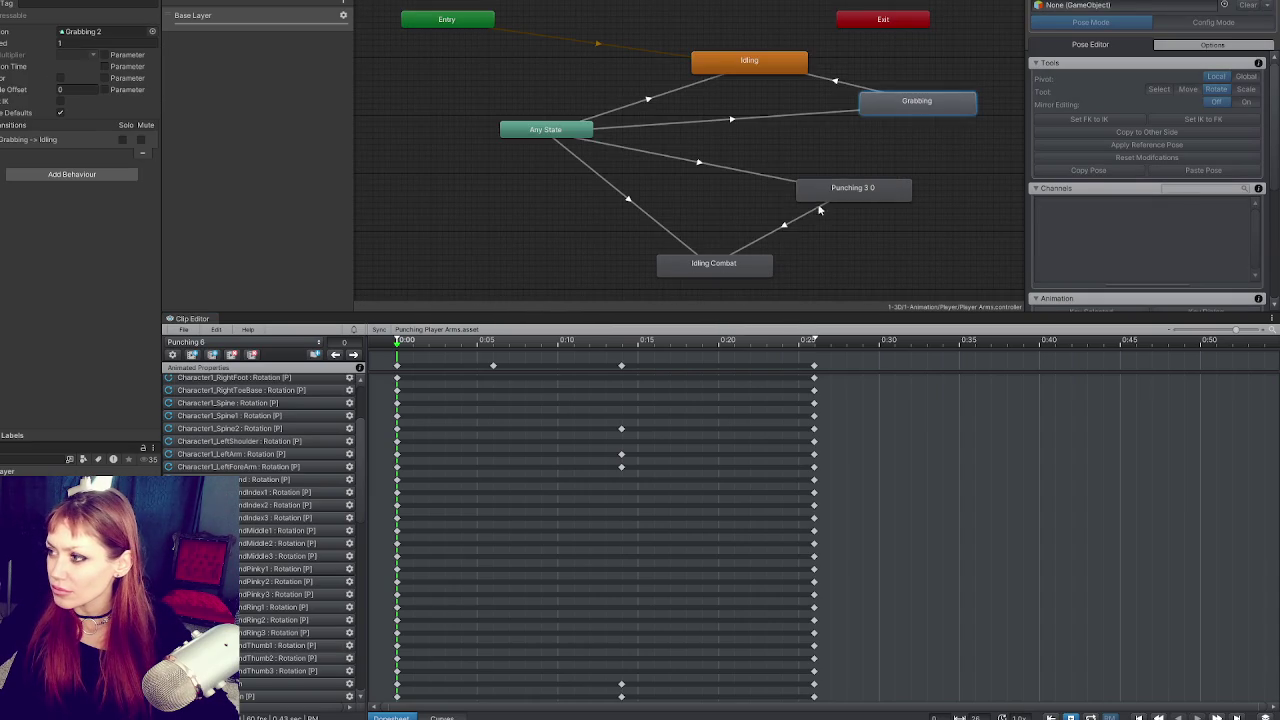
left_click(838, 194)
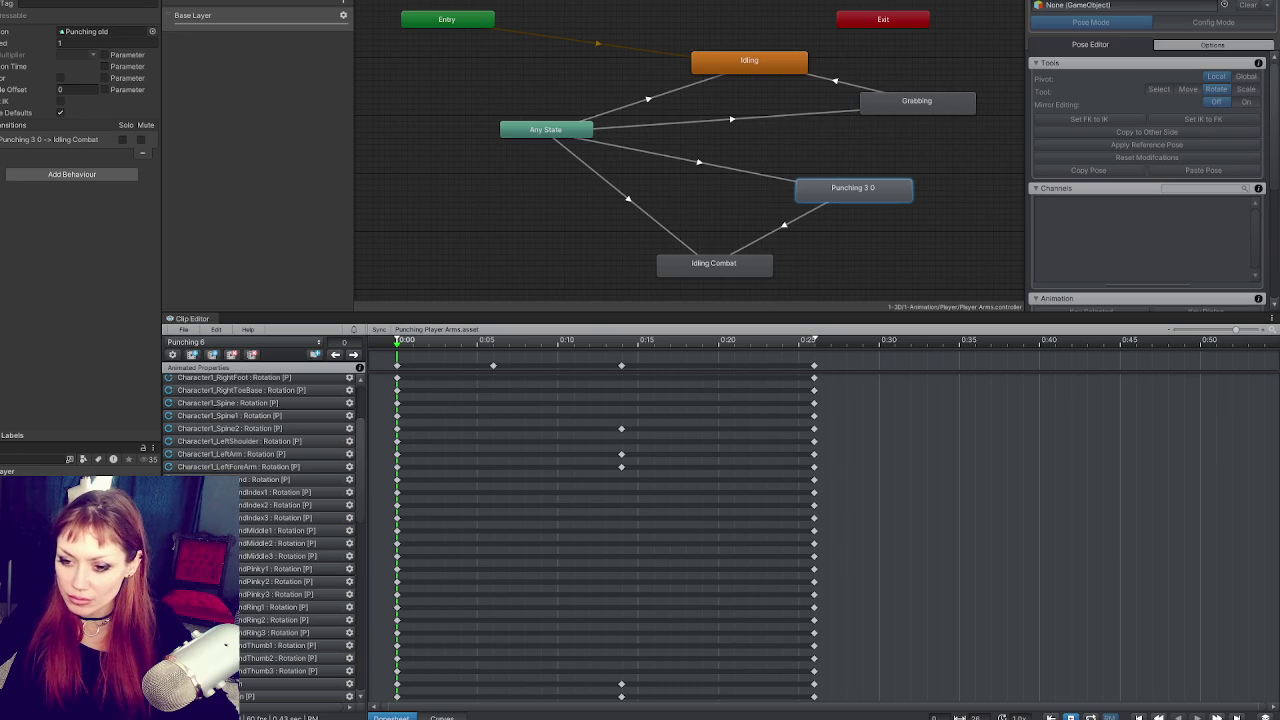
mouse_move(98, 459)
left_mouse_down()
mouse_move(127, 212)
mouse_move(110, 34)
left_mouse_up()
double_click(105, 31)
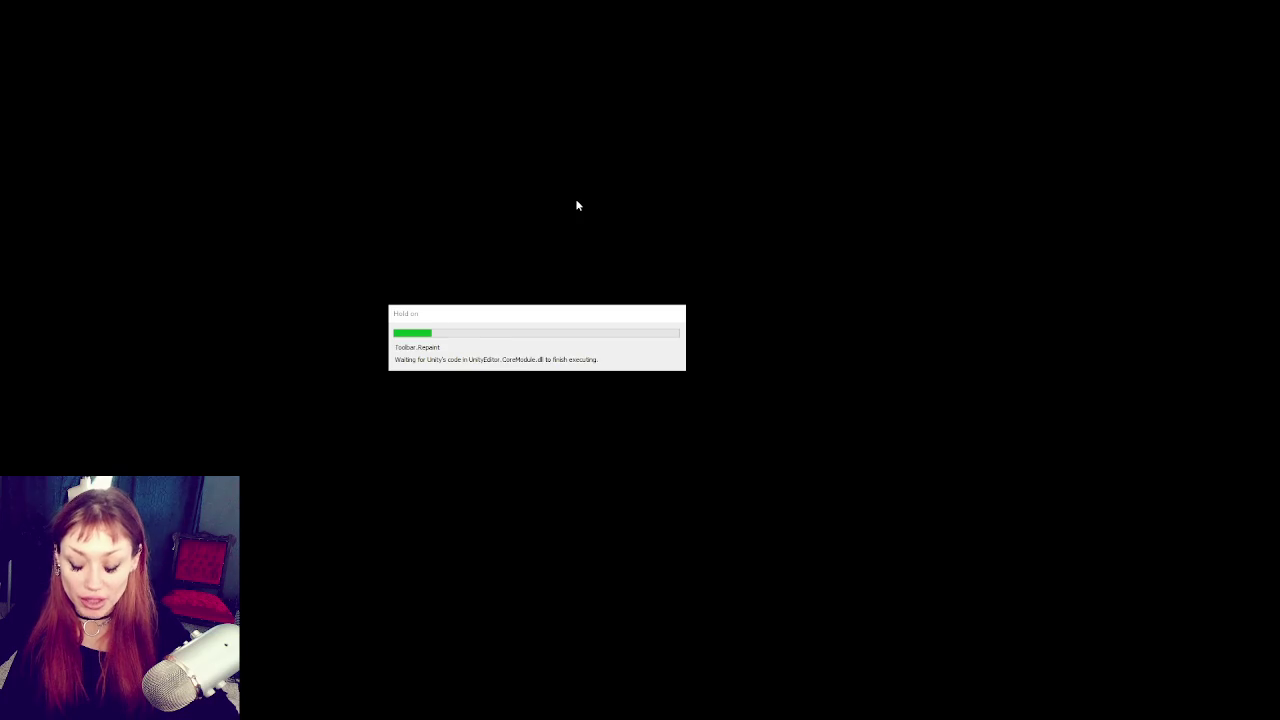
Step: Start the game and pick up the stone on the ground
left_click(541, 419)
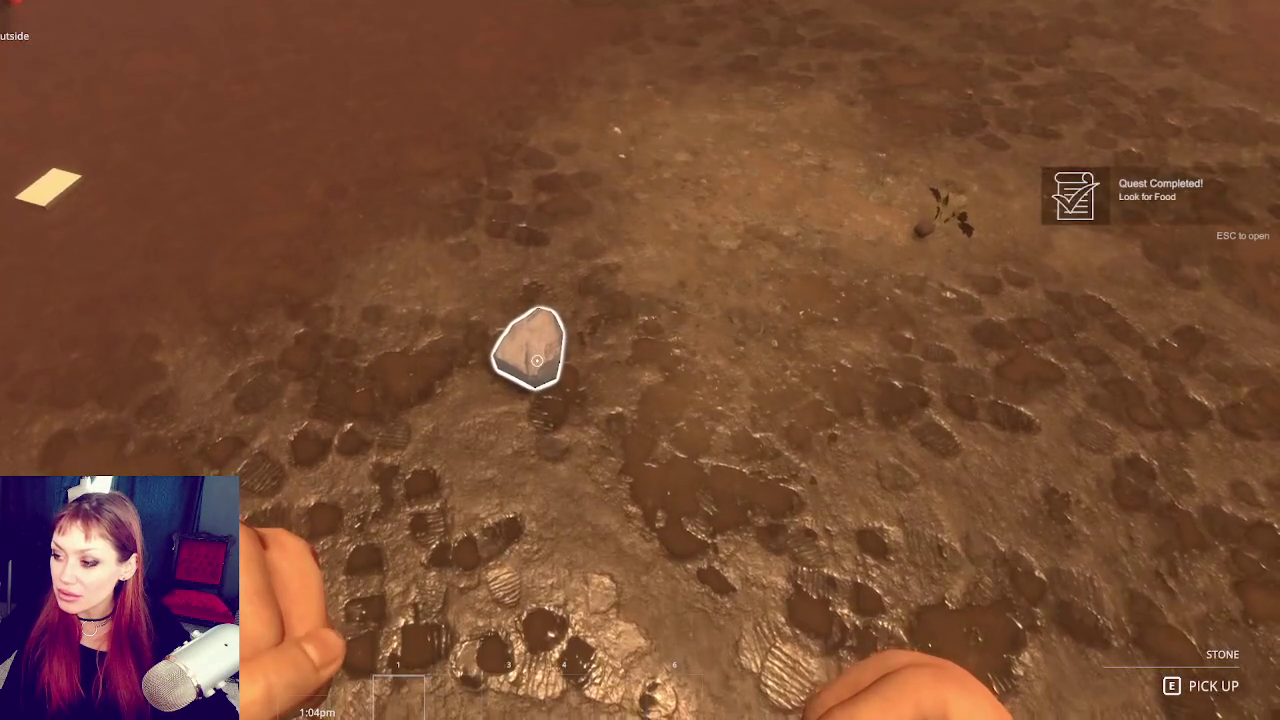
left_click(537, 360)
key("e")
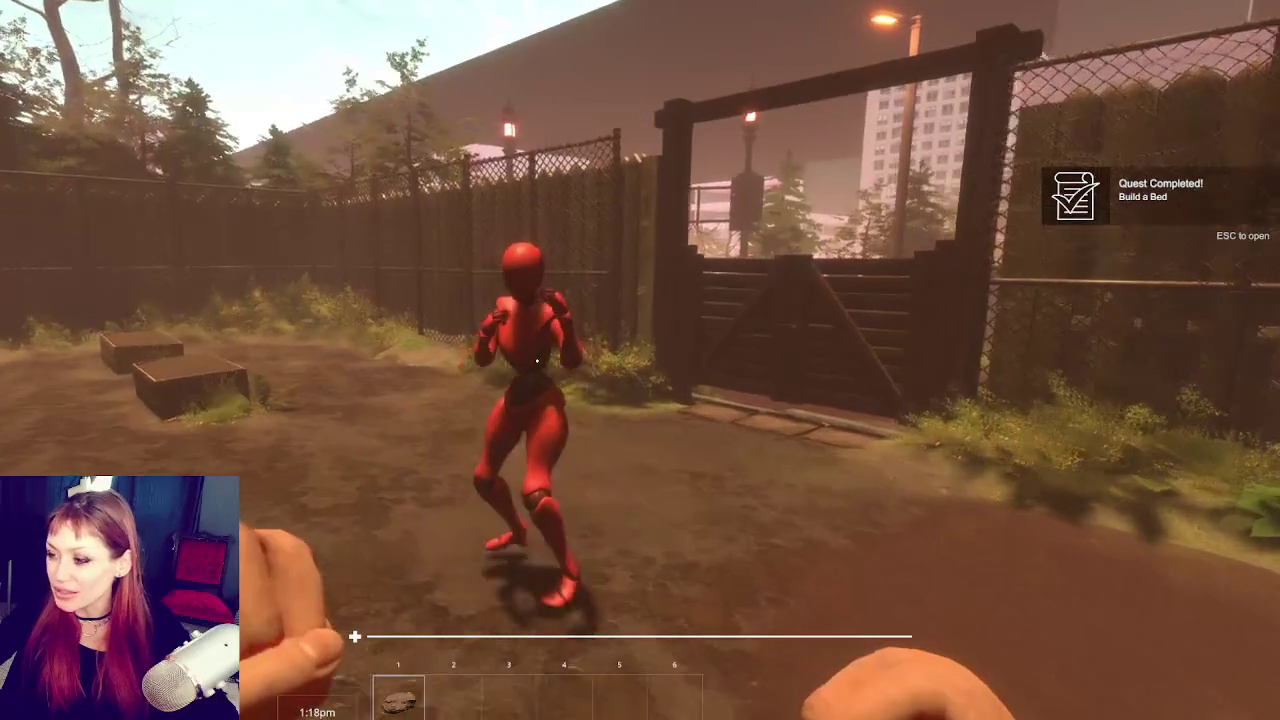
Step: Walk around the yard toward the water pump, gate and wooden pallet
key("s")
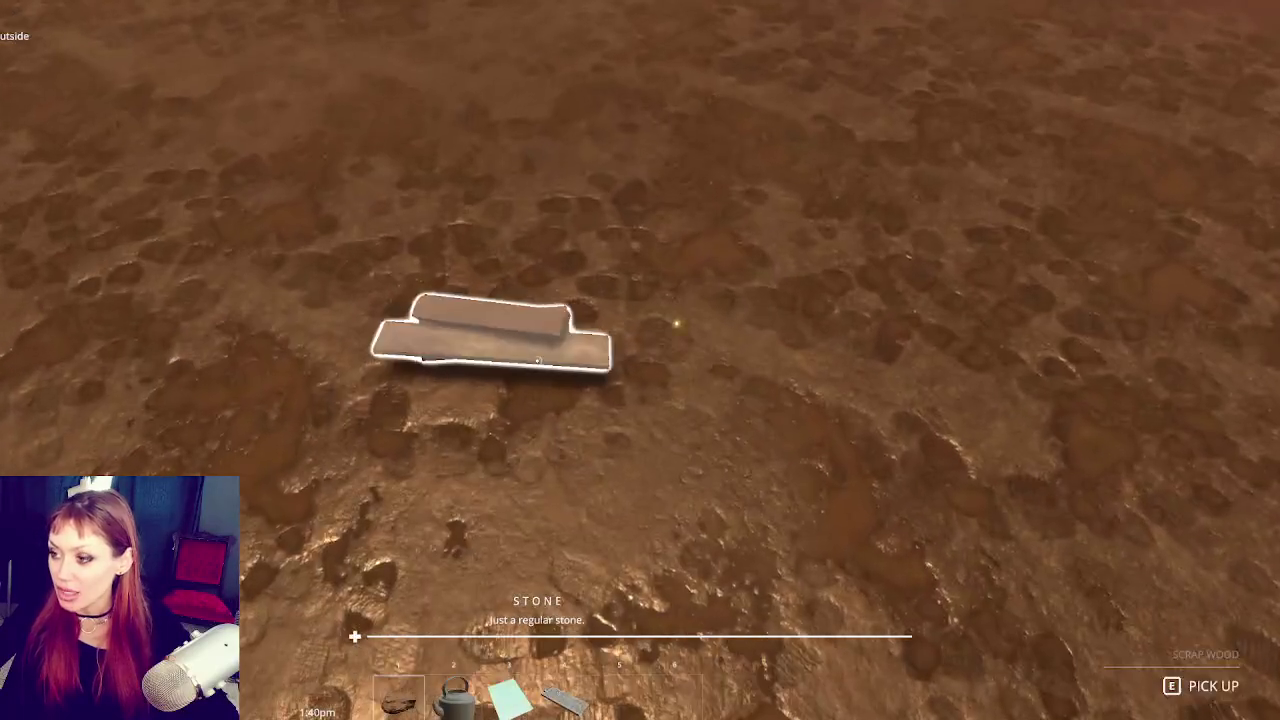
key("e")
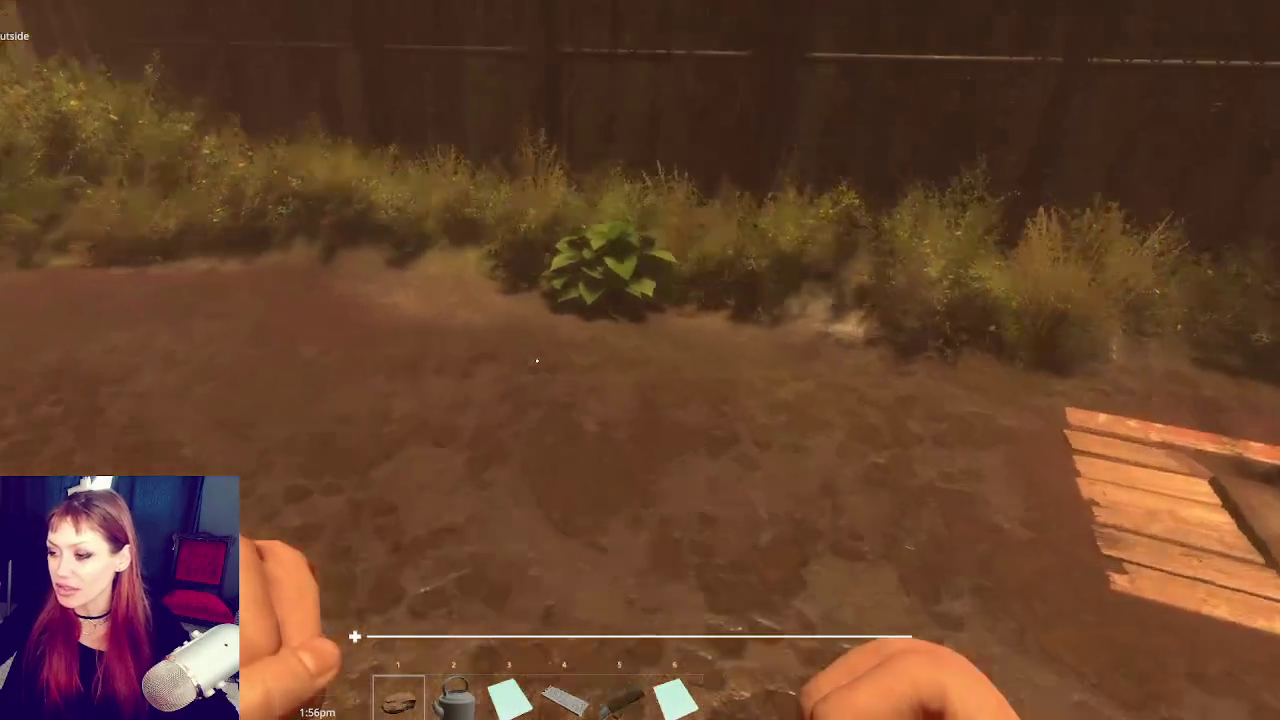
key("w")
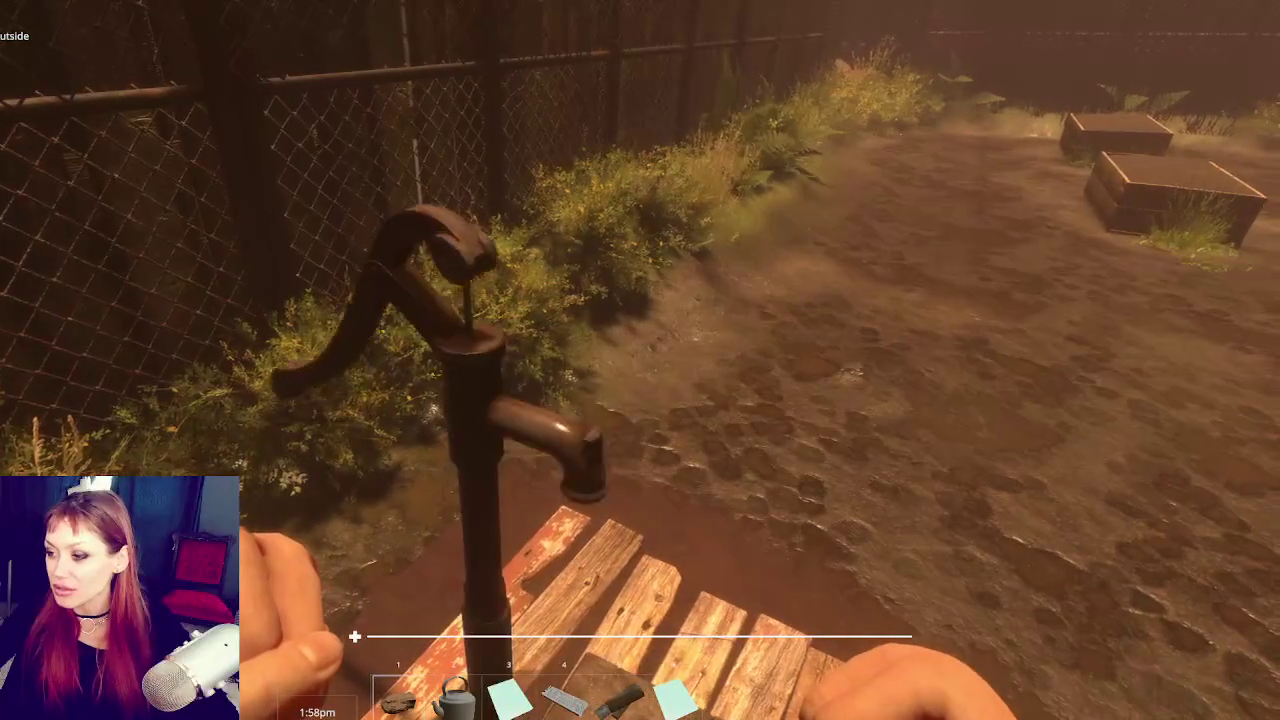
mouse_move(640, 360)
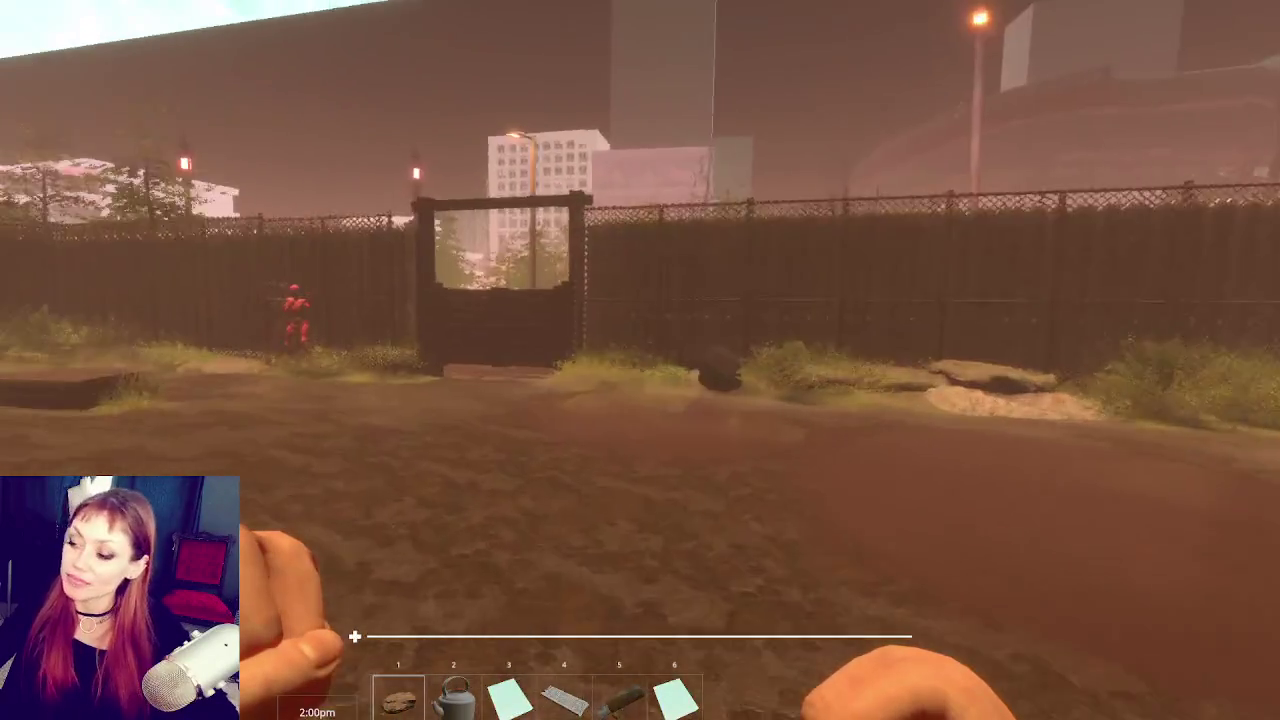
key("s")
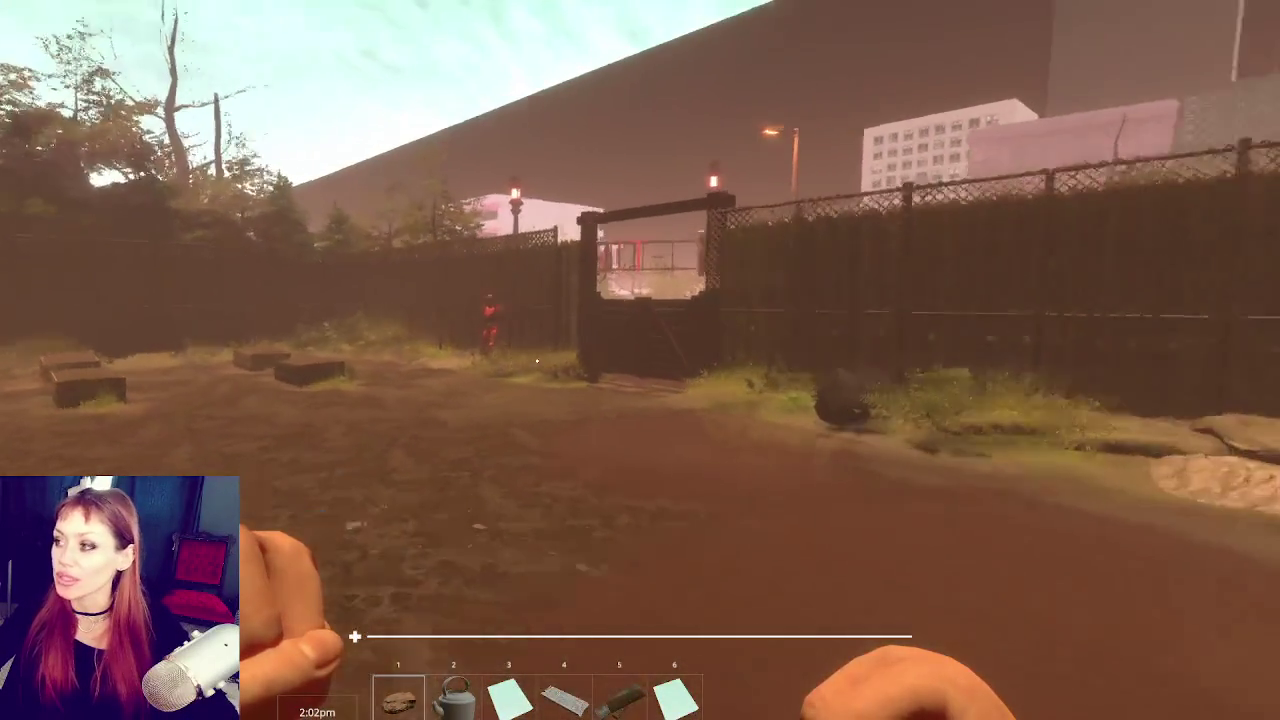
key("w")
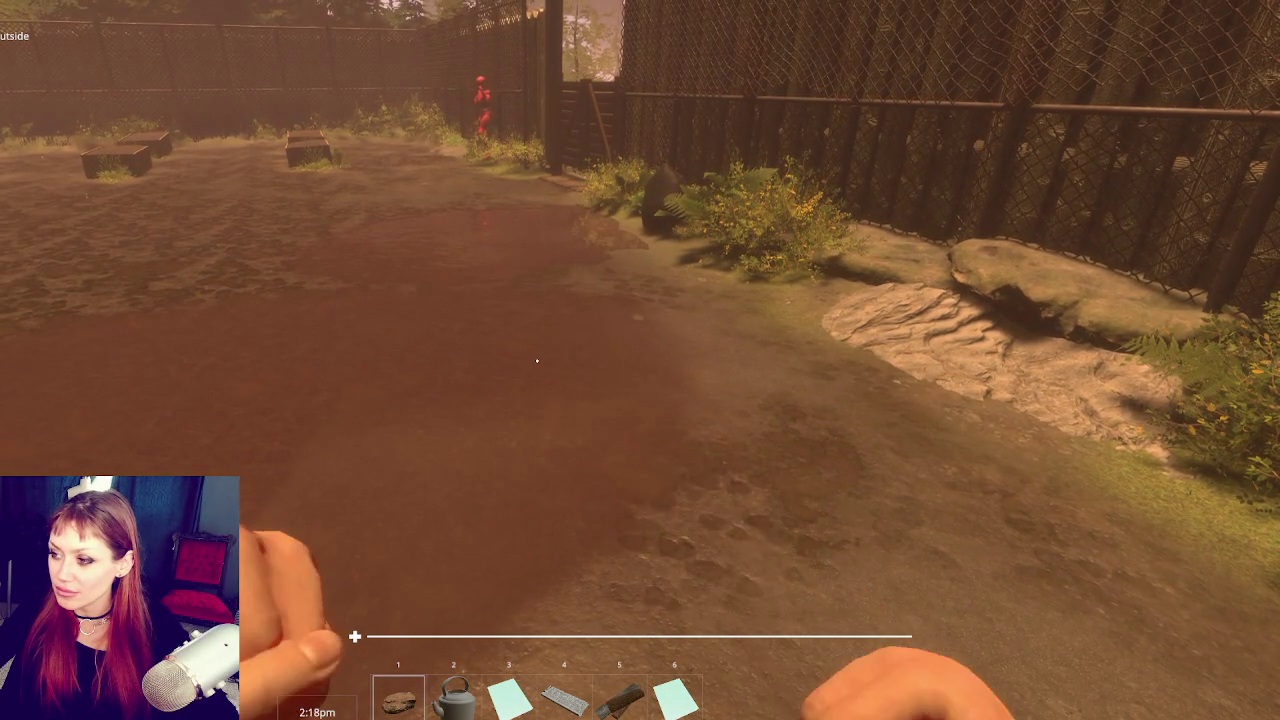
Step: Throw four right-arm punches, then walk up to the red mannequin and back away
left_click(537, 361)
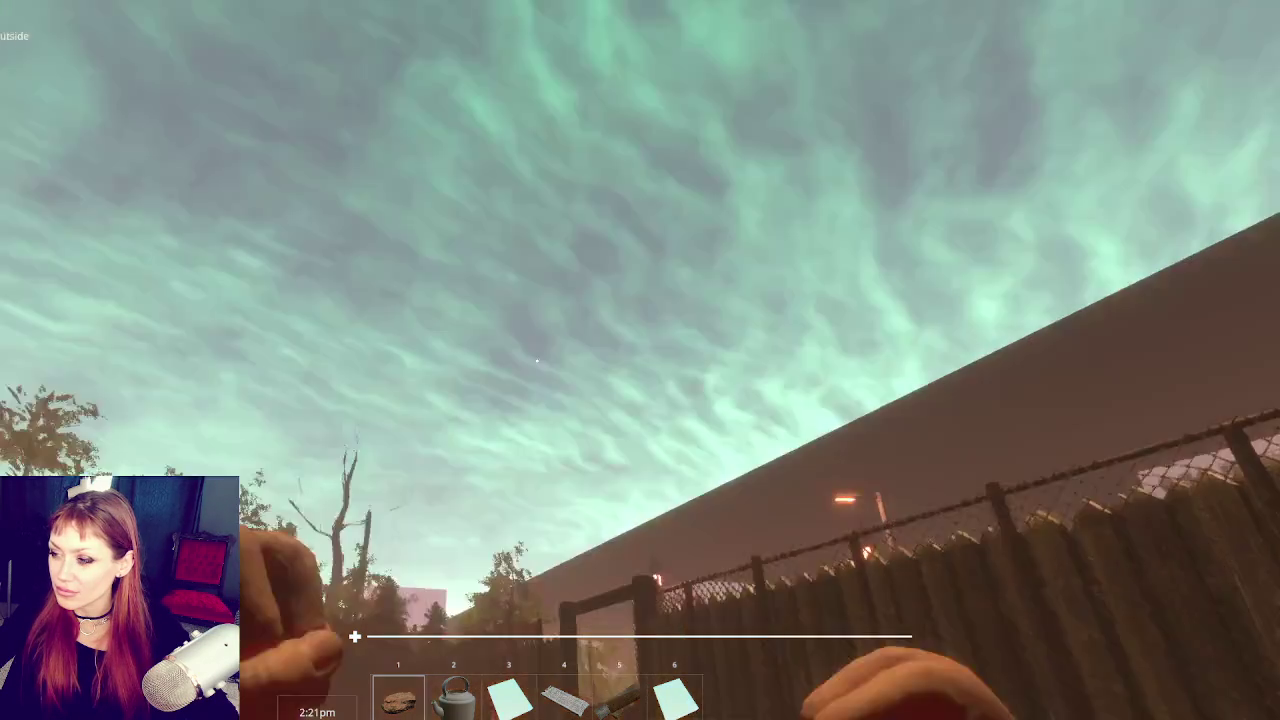
left_click(537, 361)
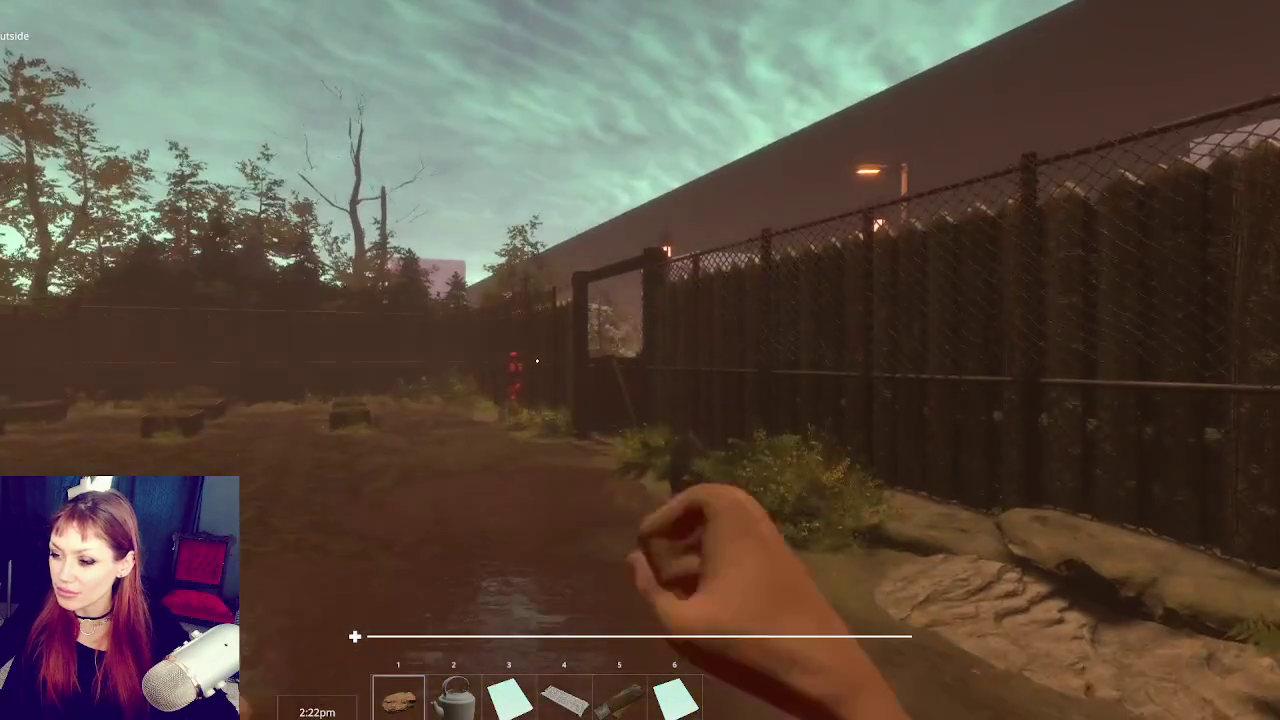
left_click(537, 361)
left_click(537, 361)
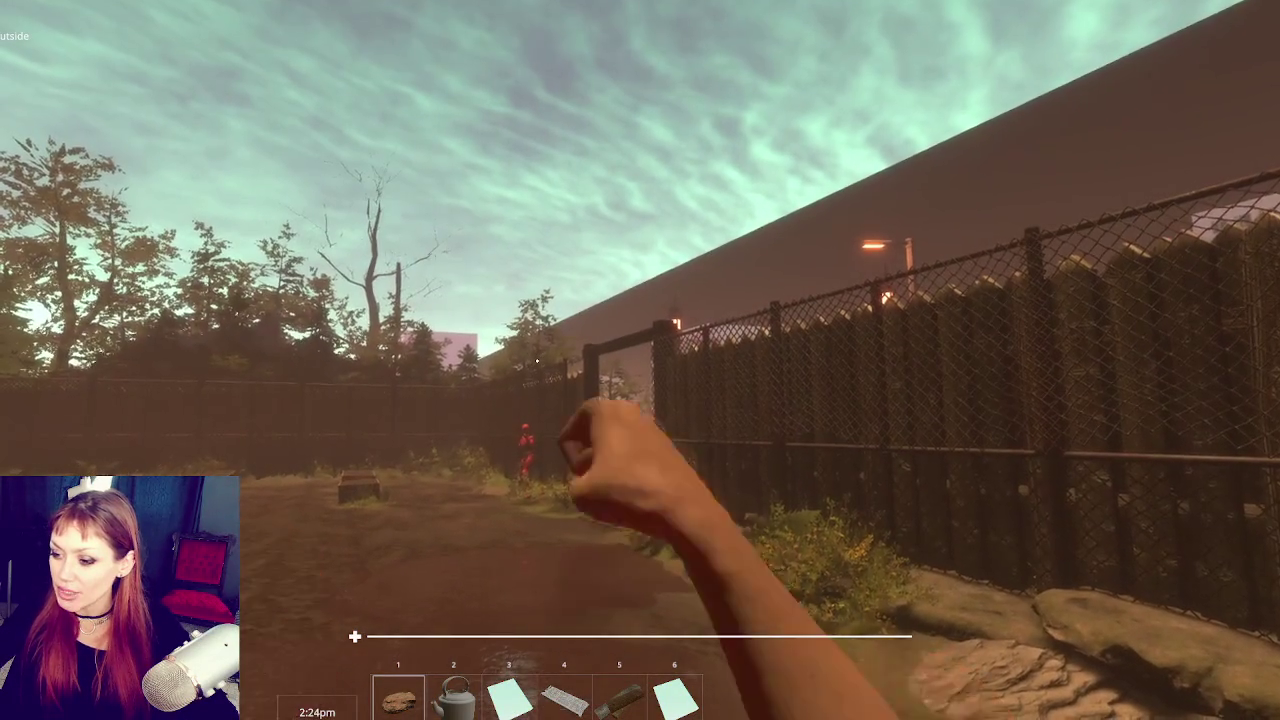
key("w")
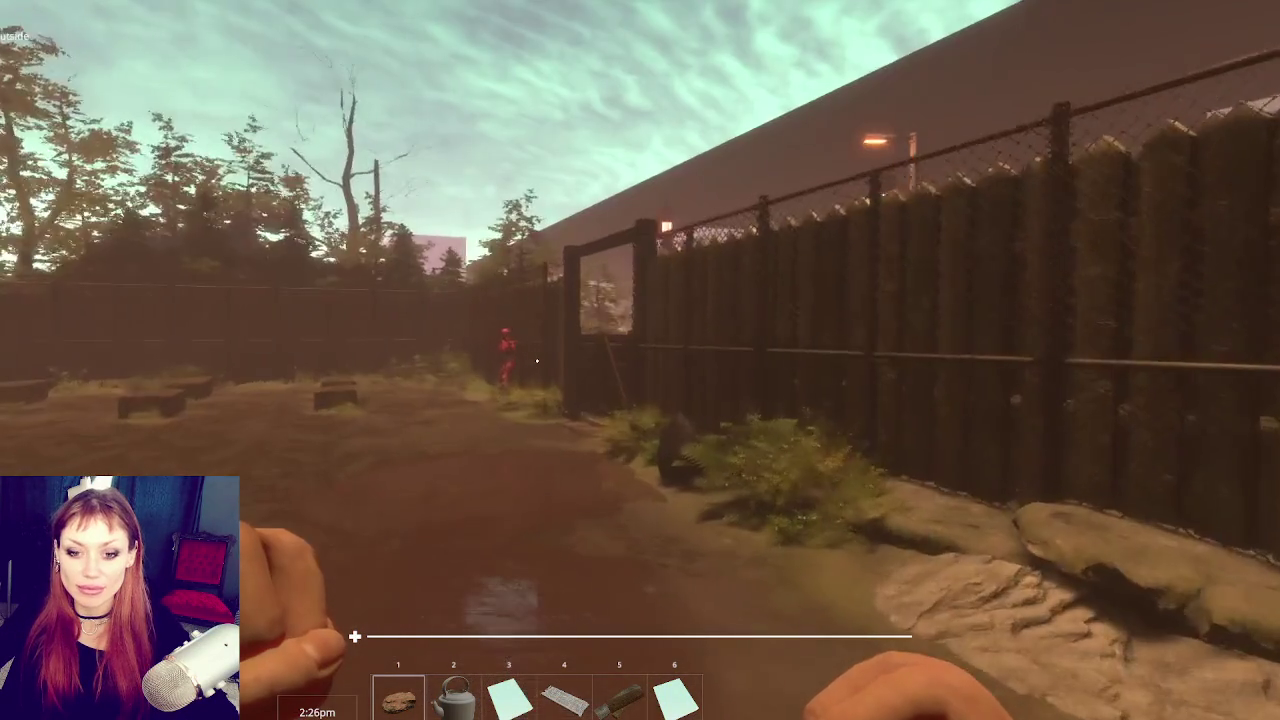
key("w")
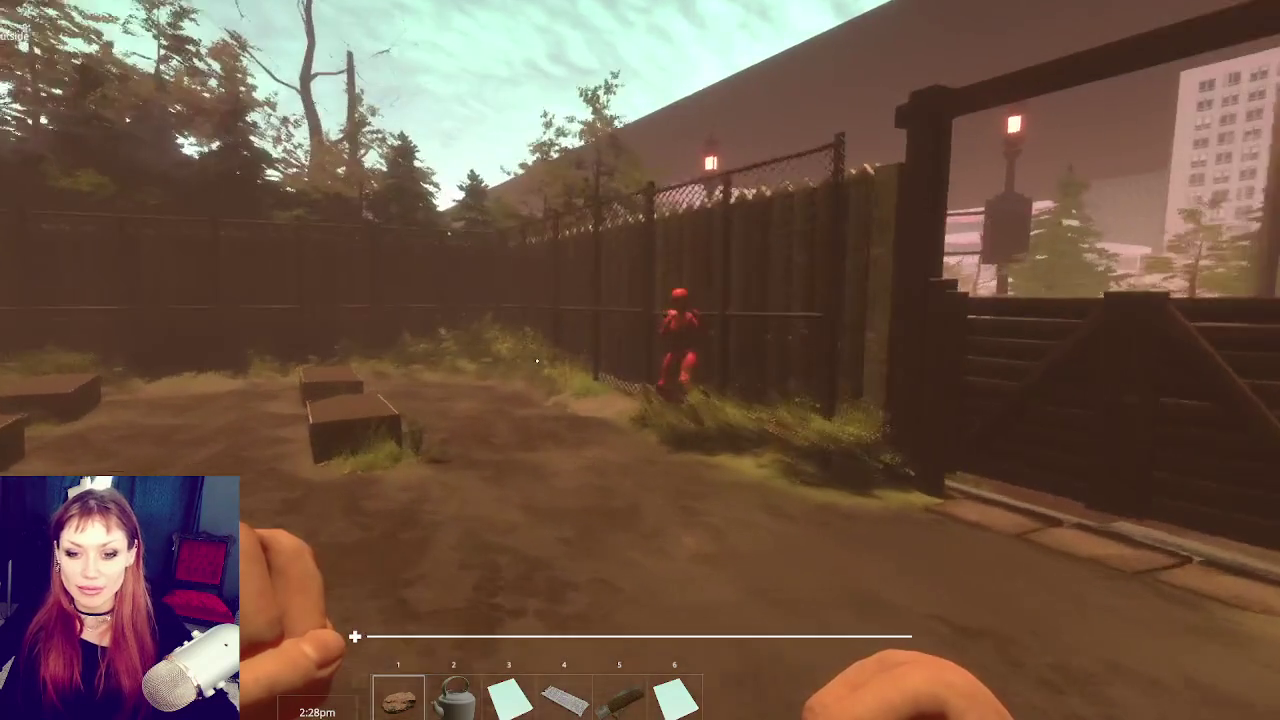
key("w")
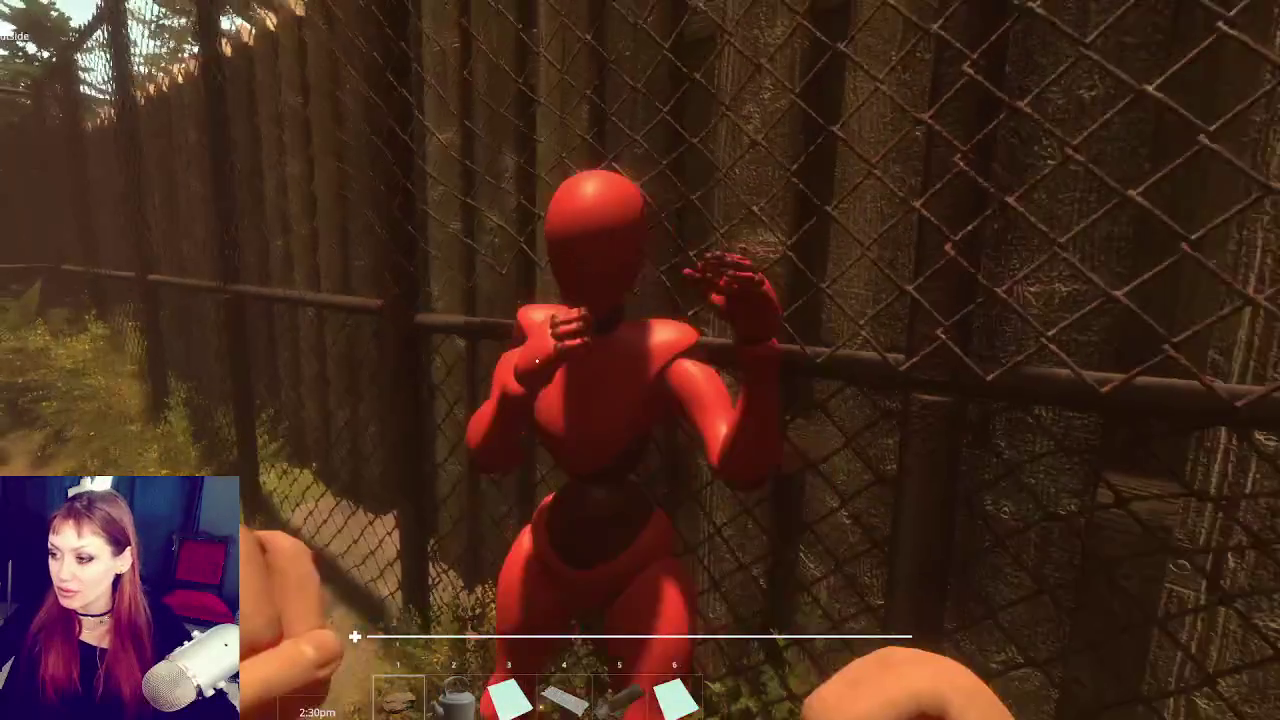
key("s")
Step: Pause and resume, then walk to the scrap wood and pick it up
key("Escape")
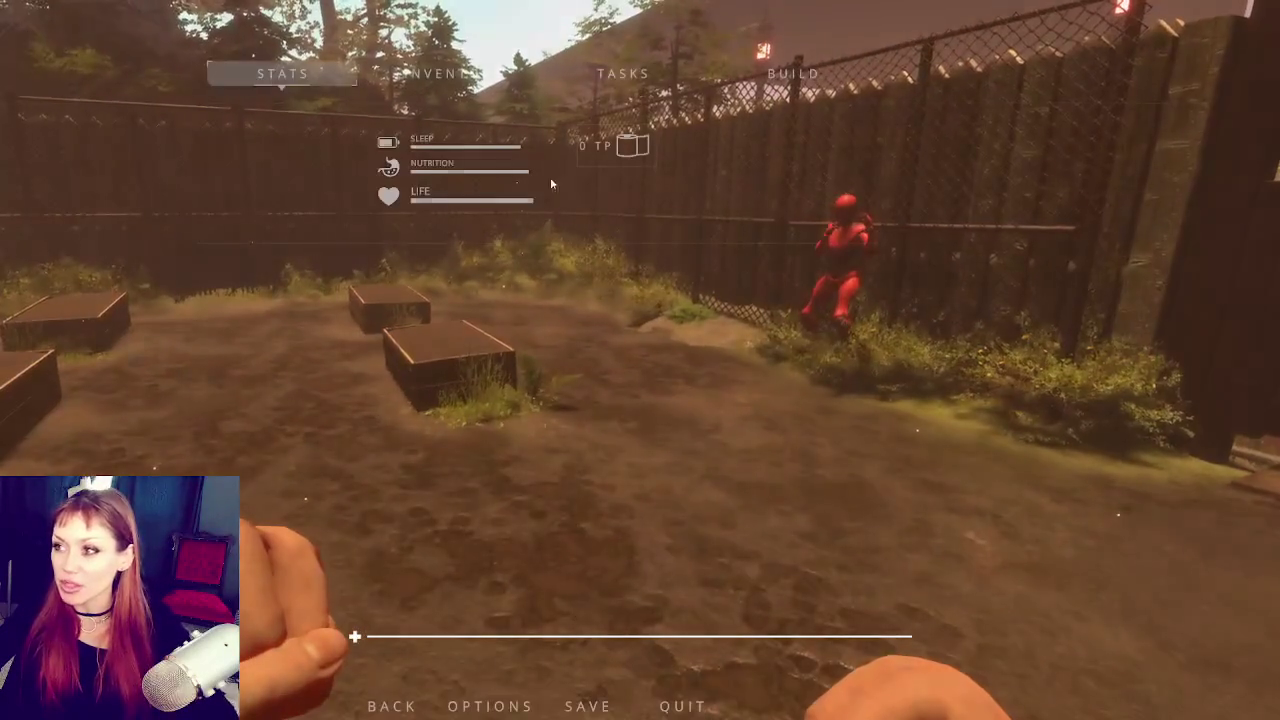
key("Escape")
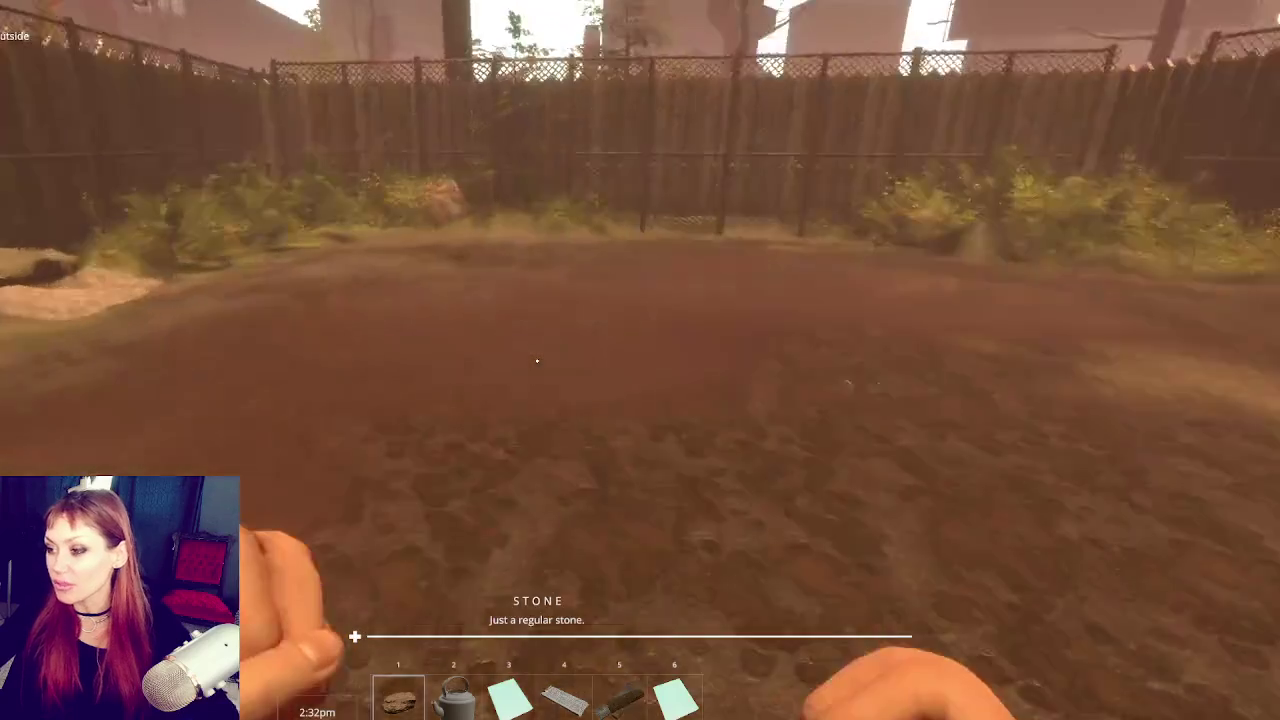
key("w")
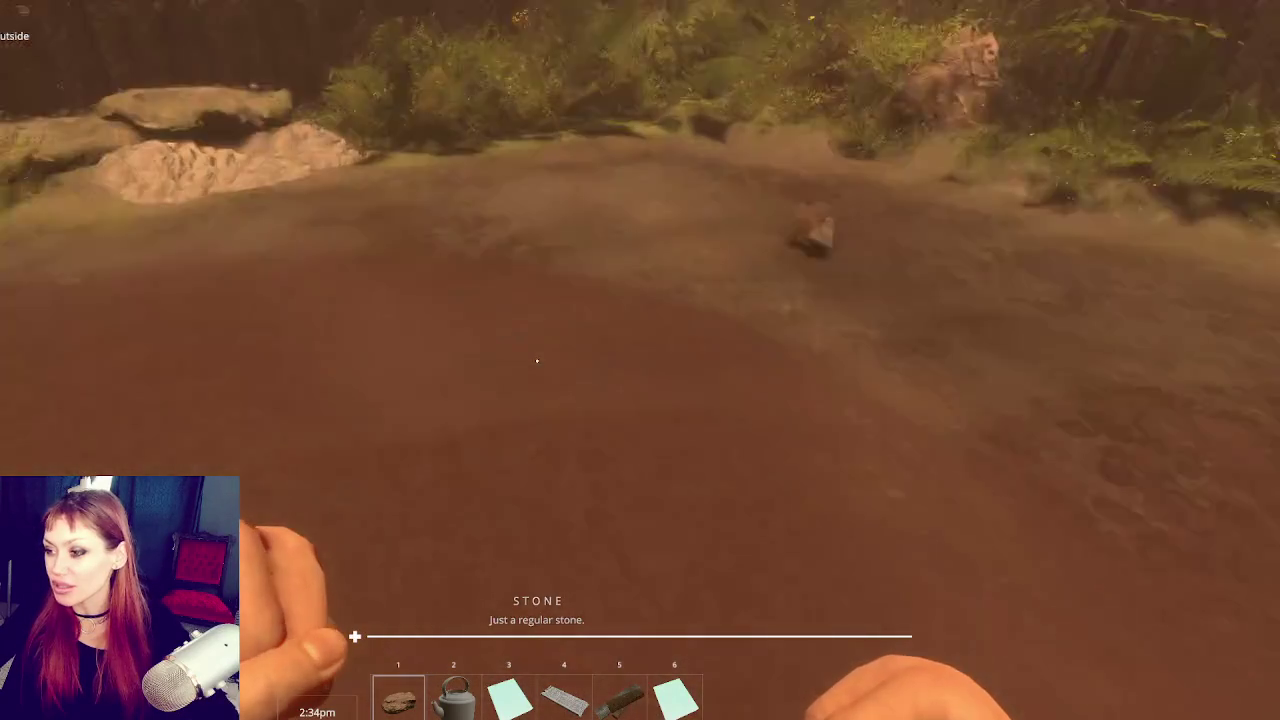
key("w")
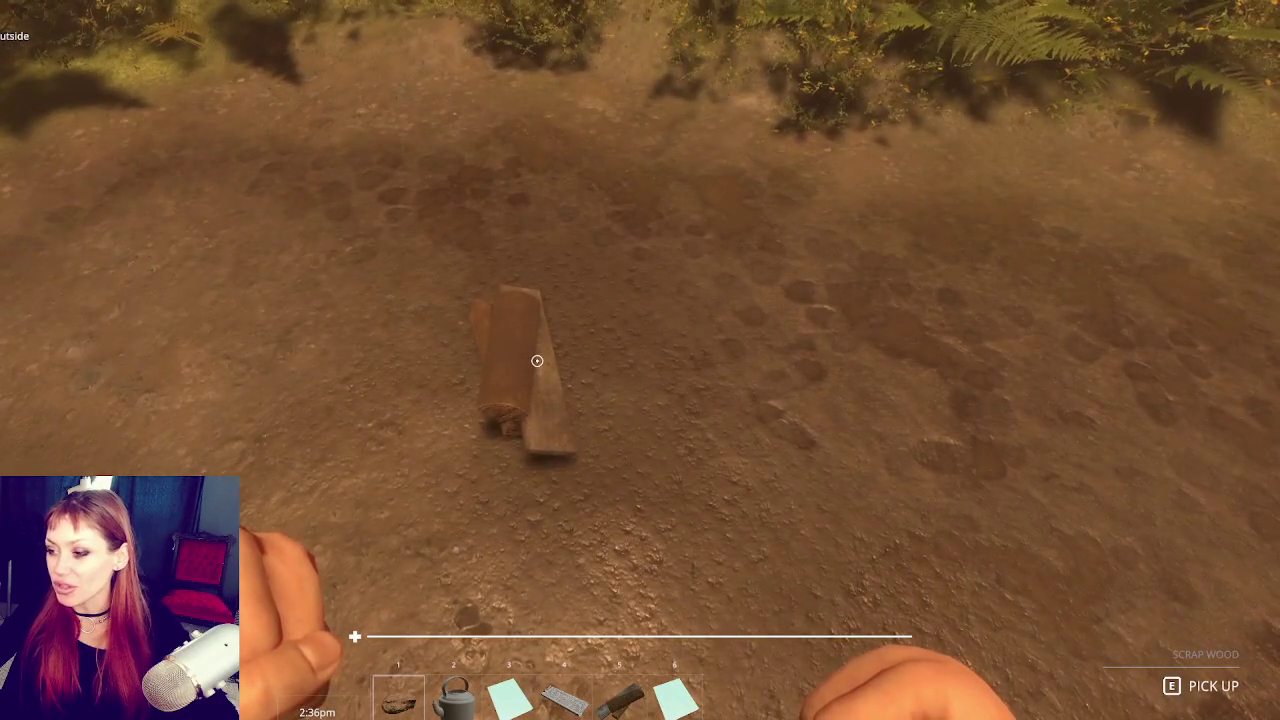
key("e")
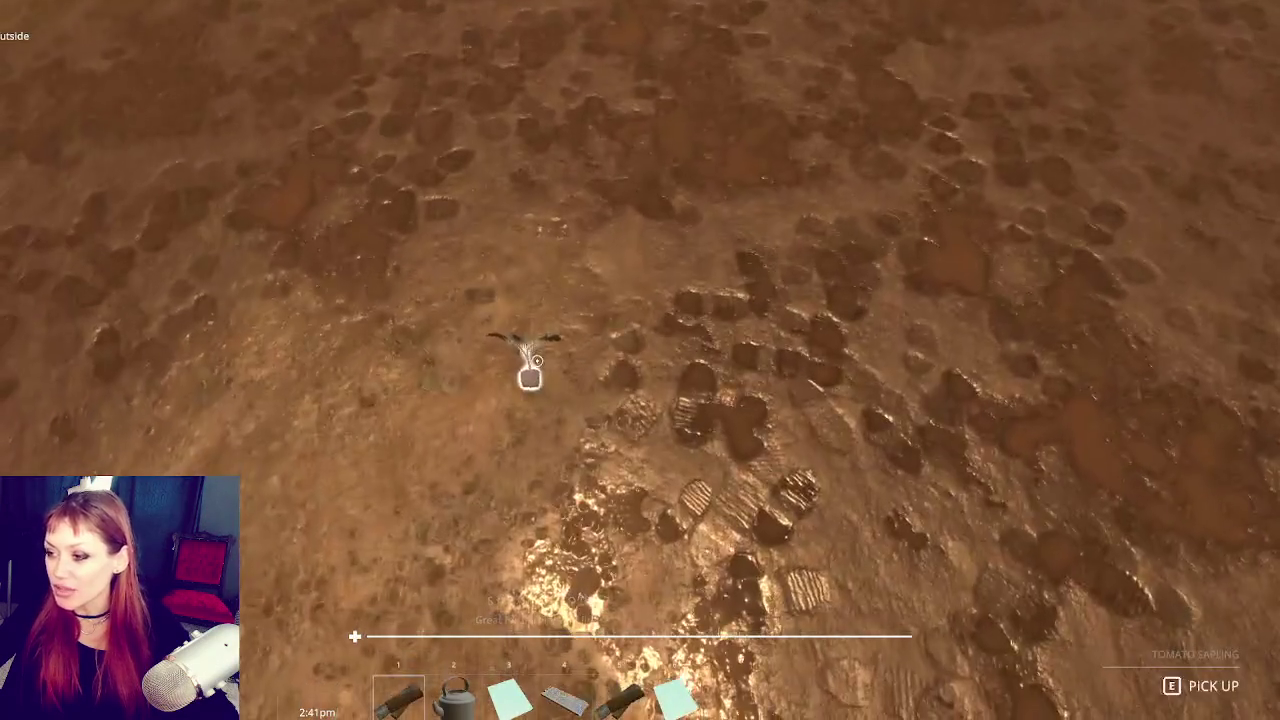
Step: Swing the scrap wood, change hotbar slot, and pick up the newspaper and kettle
left_click(537, 360)
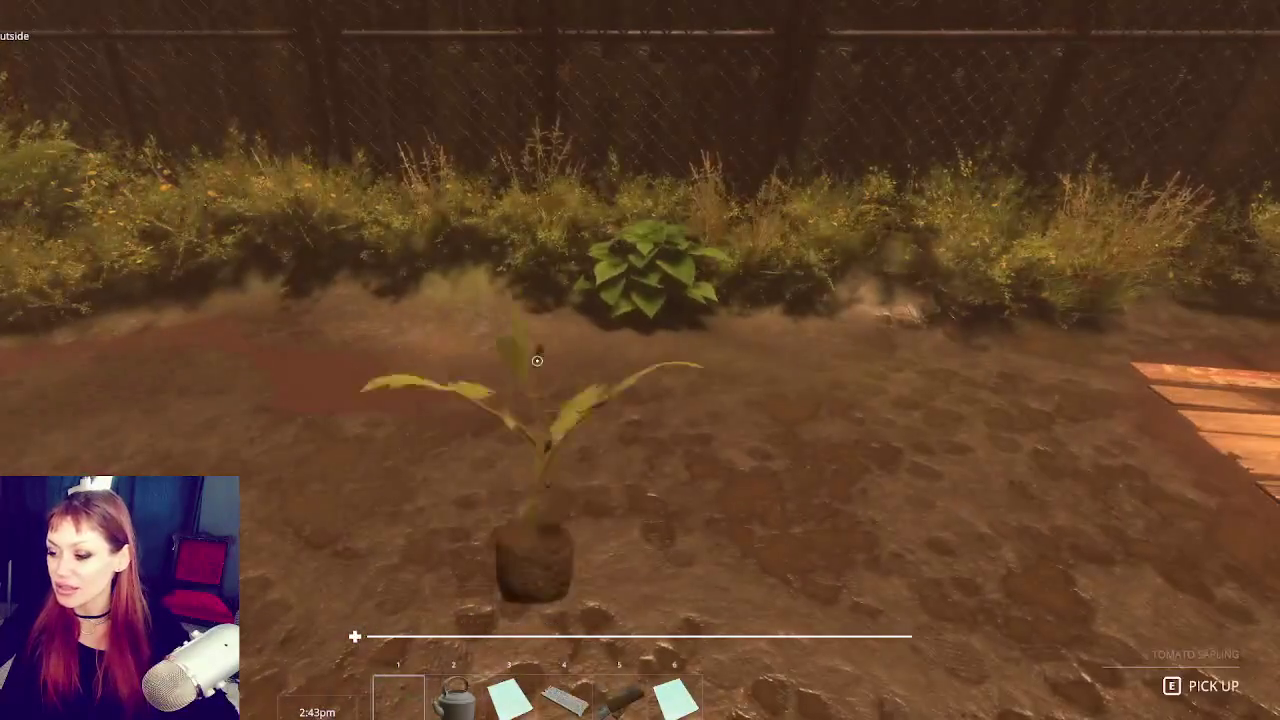
left_click(537, 360)
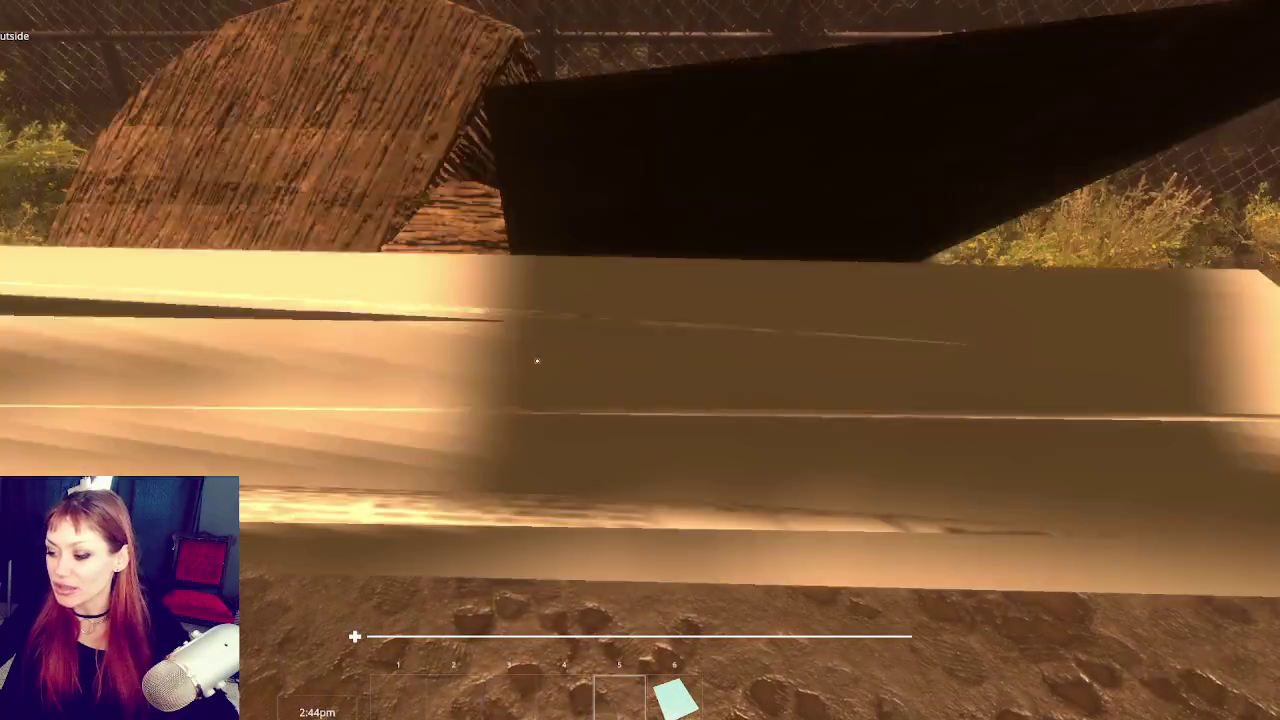
scroll(537, 360, "down", 3)
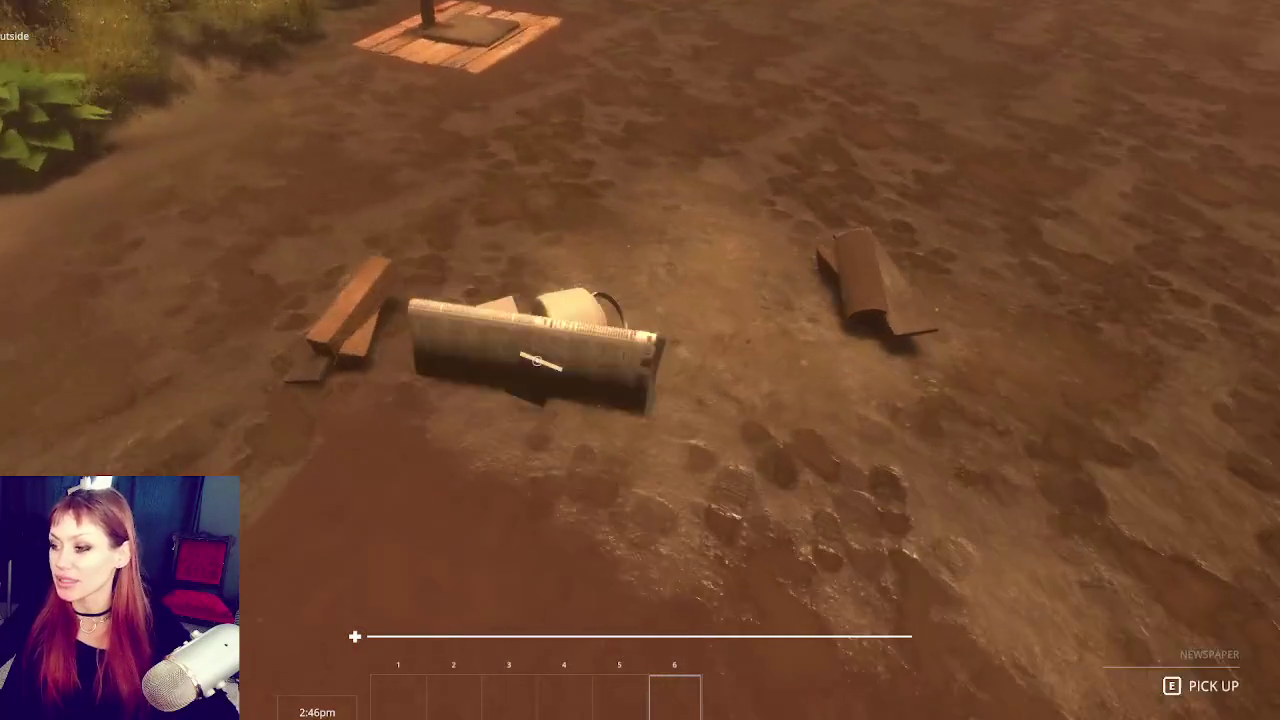
key("e")
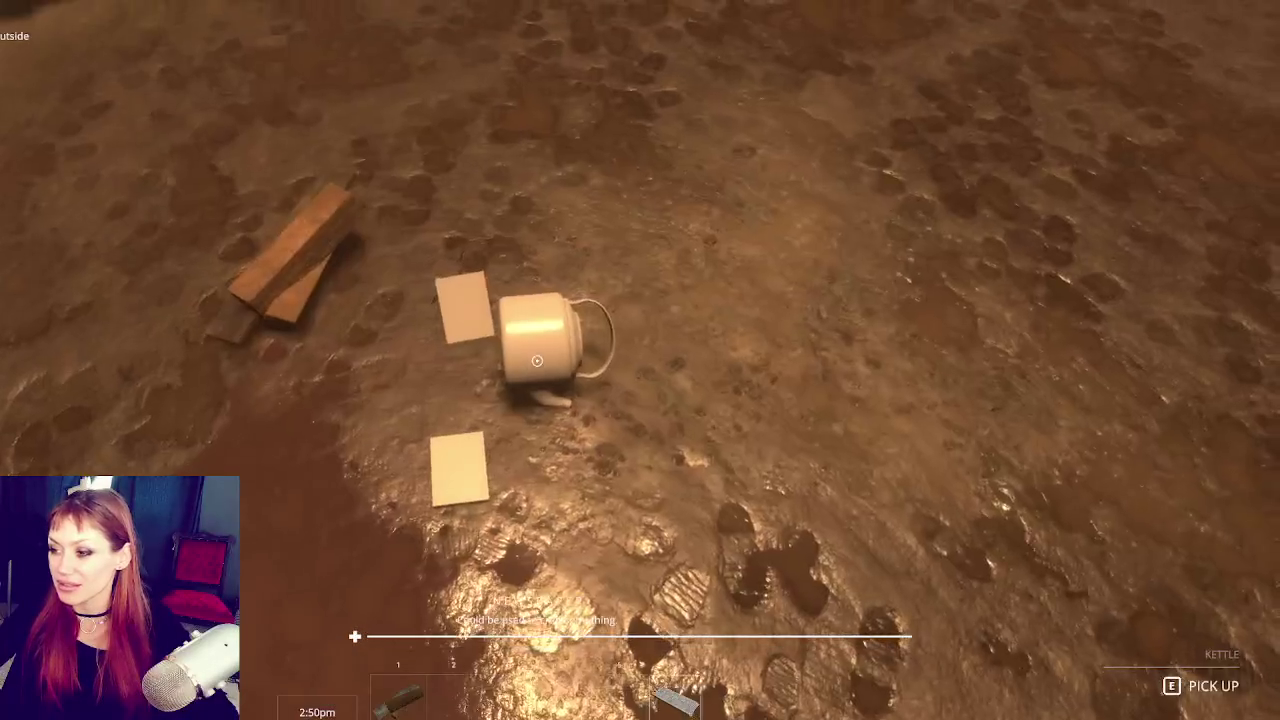
key("e")
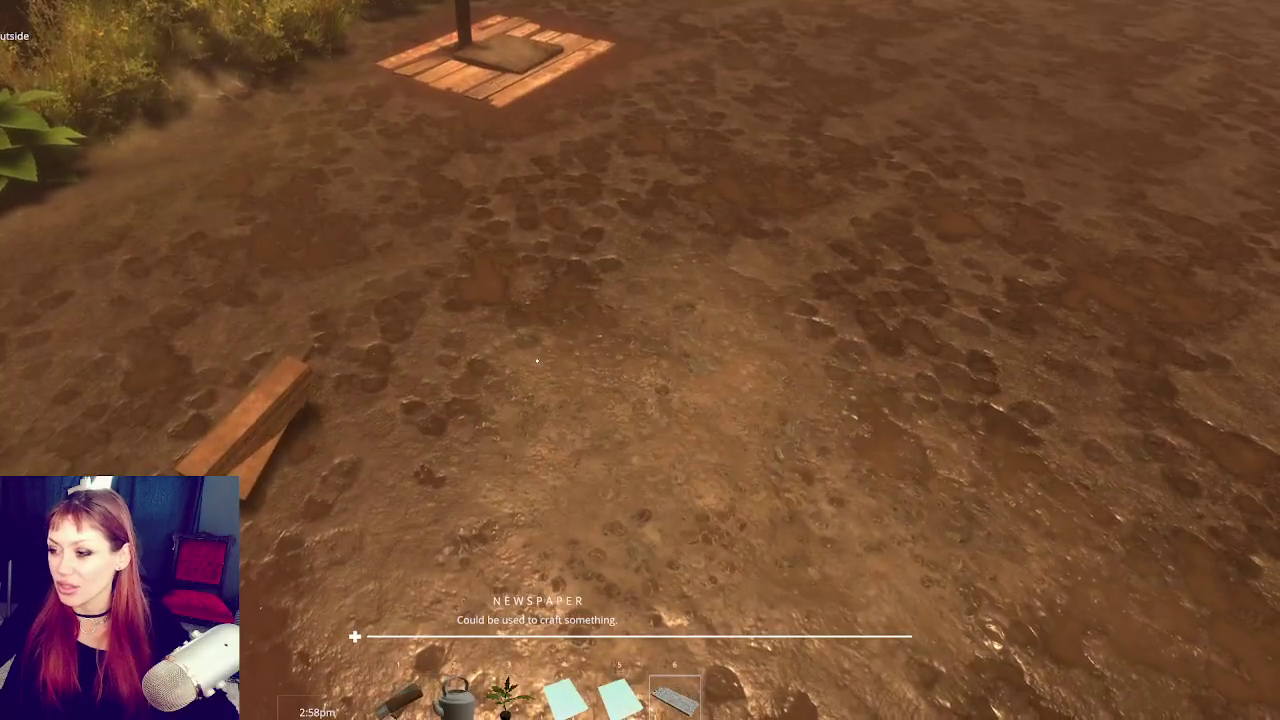
Step: Drop the held items, both booklets and the kettle onto the ground, then pause
key("w")
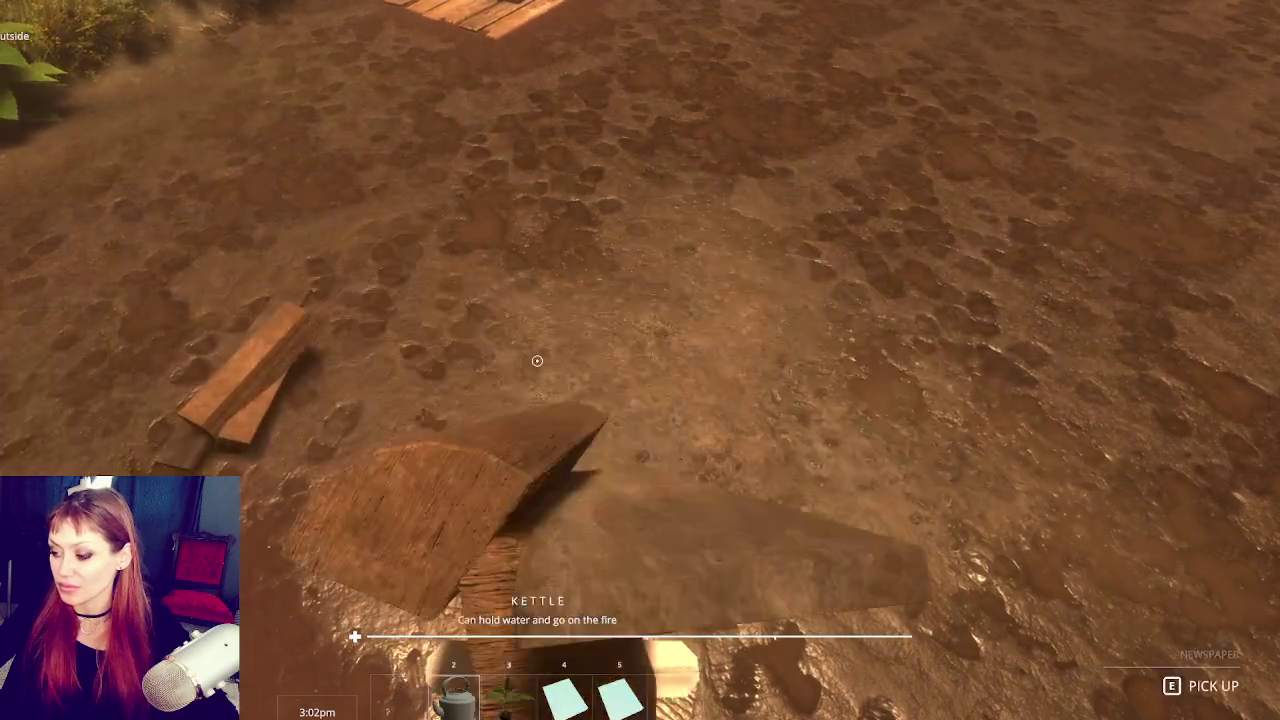
left_click(537, 361)
left_click(537, 361)
scroll(537, 361, "down", 3)
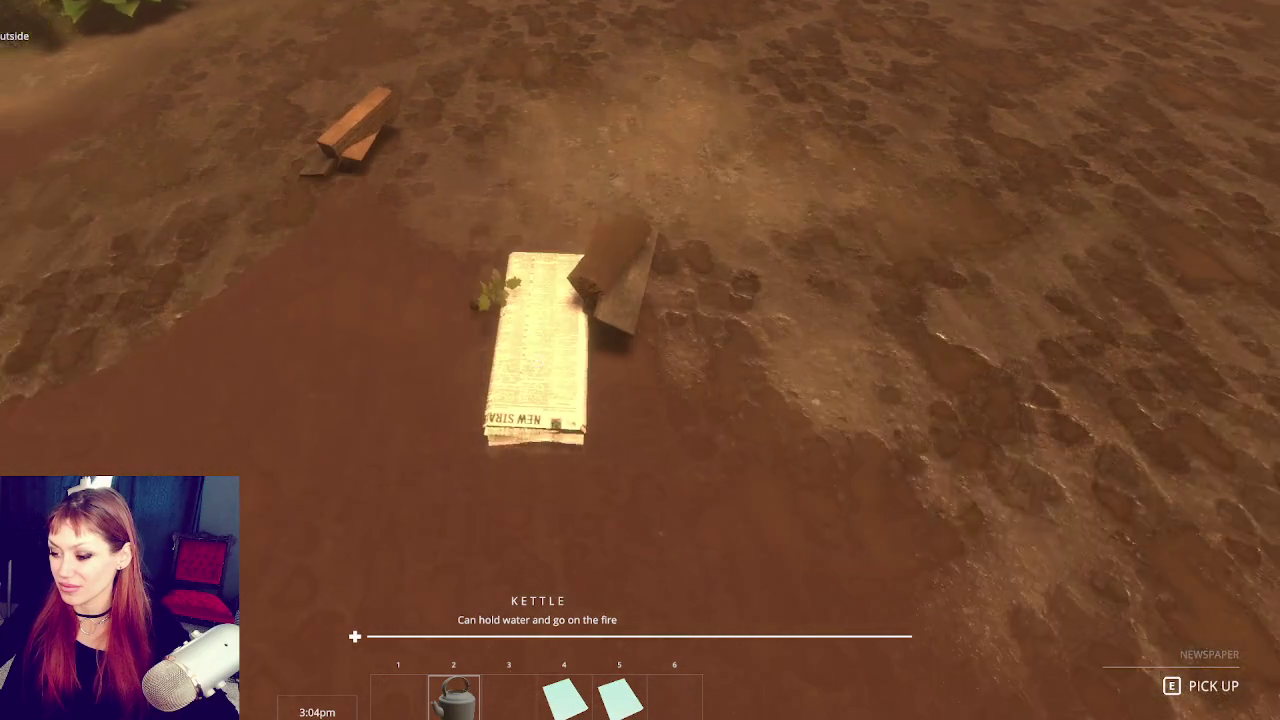
left_click(537, 361)
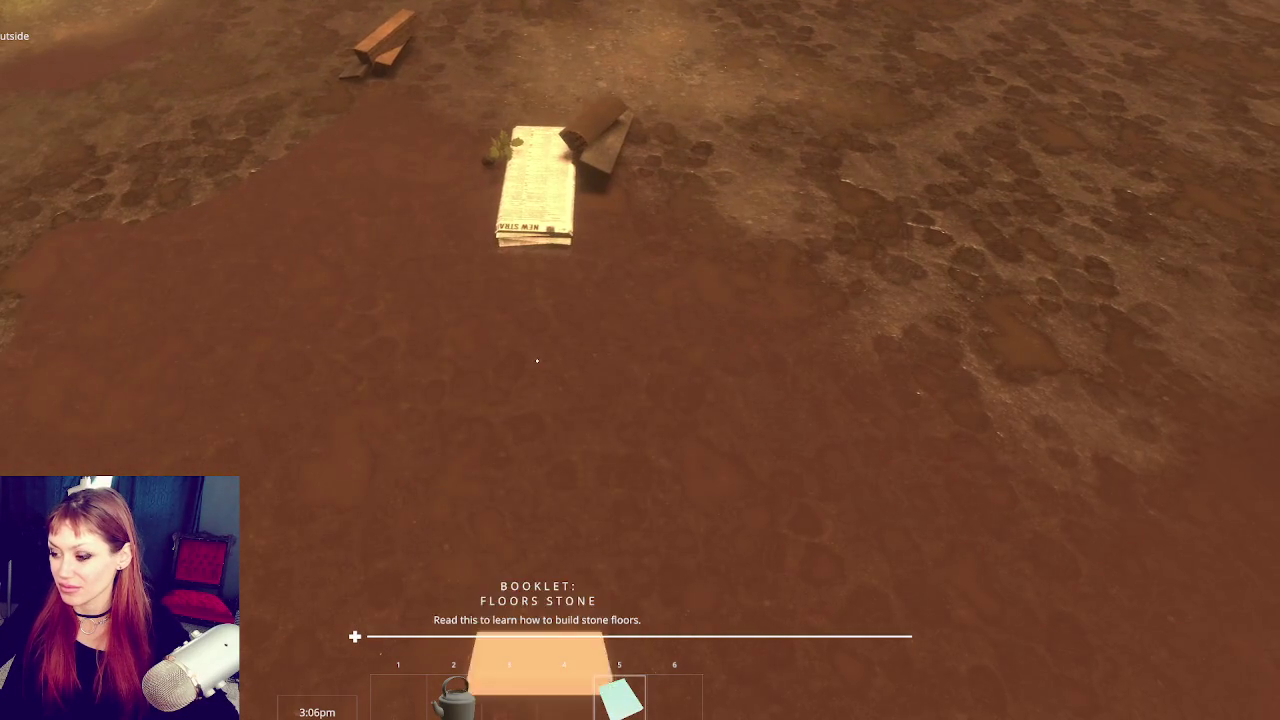
left_click(537, 361)
scroll(537, 361, "up", 3)
left_click(537, 361)
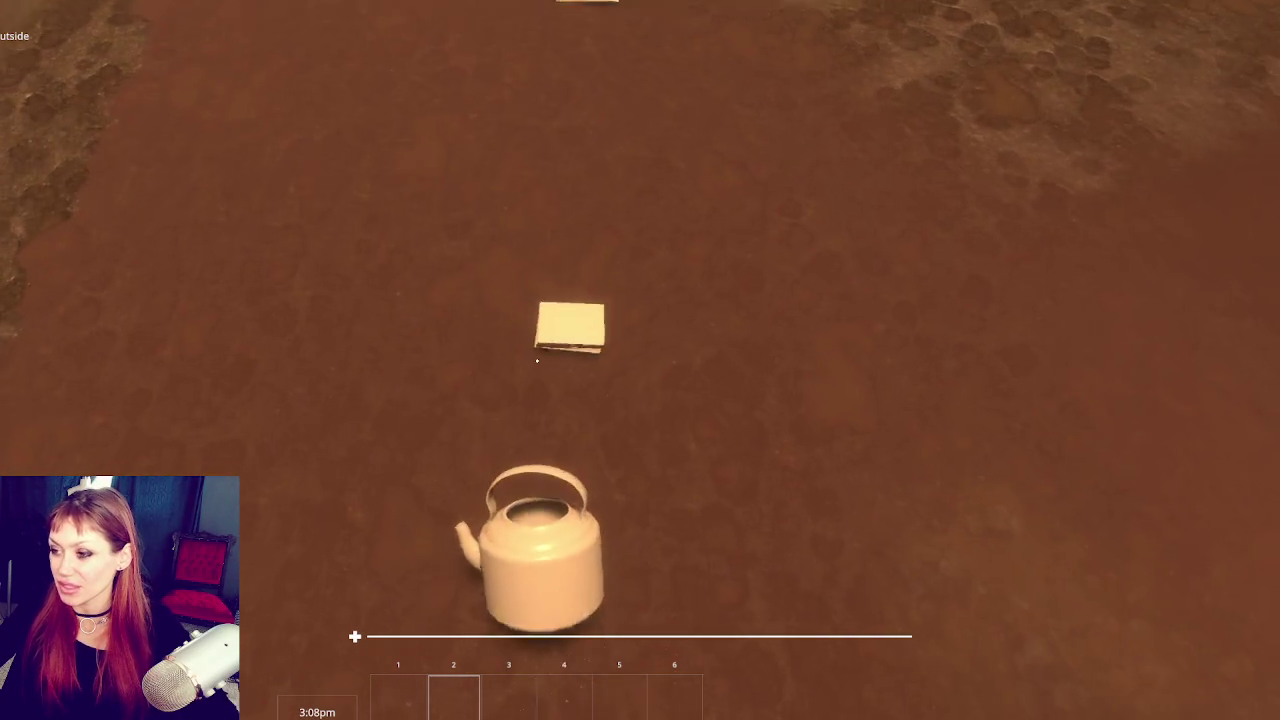
scroll(537, 361, "down", 1)
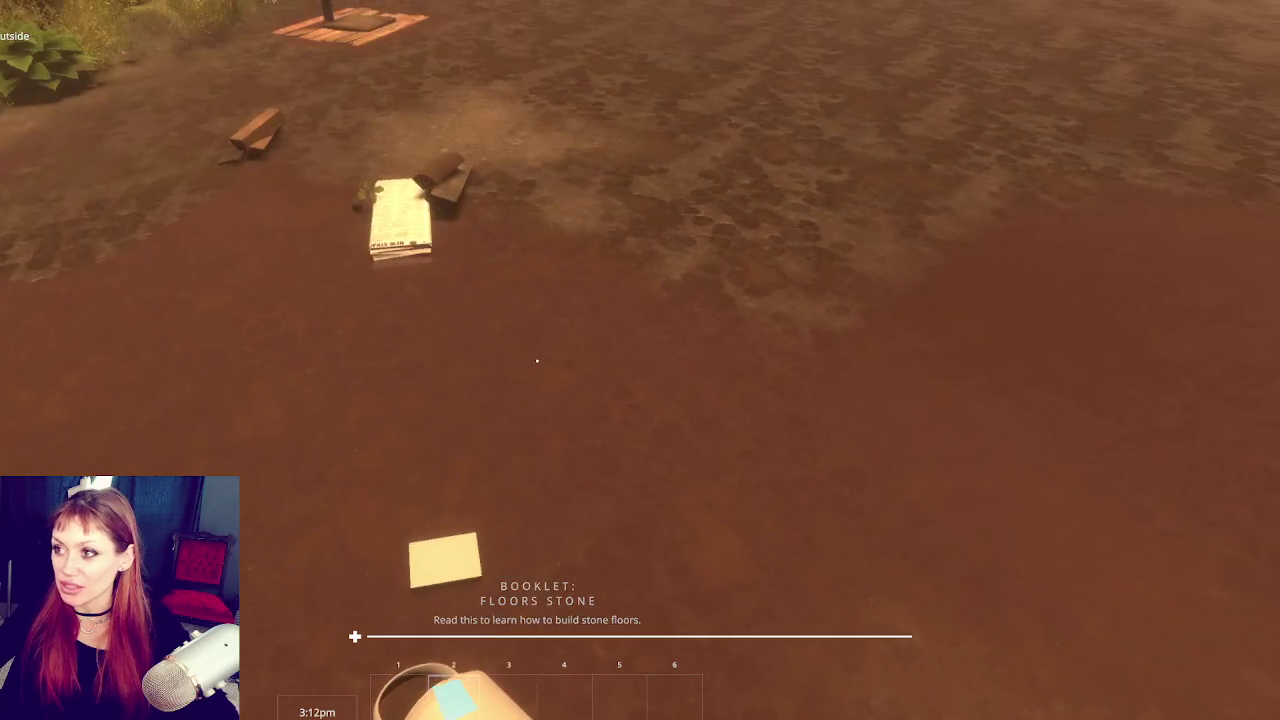
key("Escape")
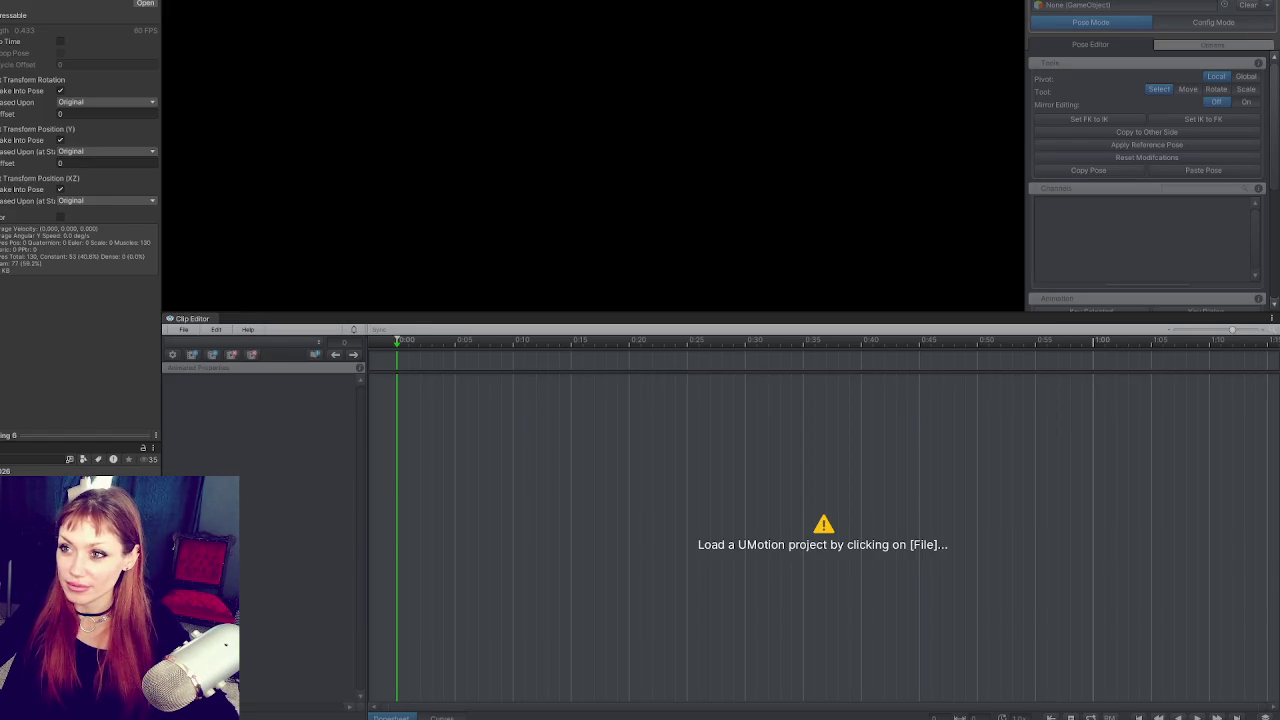
Step: Apply the GOOD layout, widen the Inspector, and resolve the unapplied clip import settings prompt
left_click(185, 2)
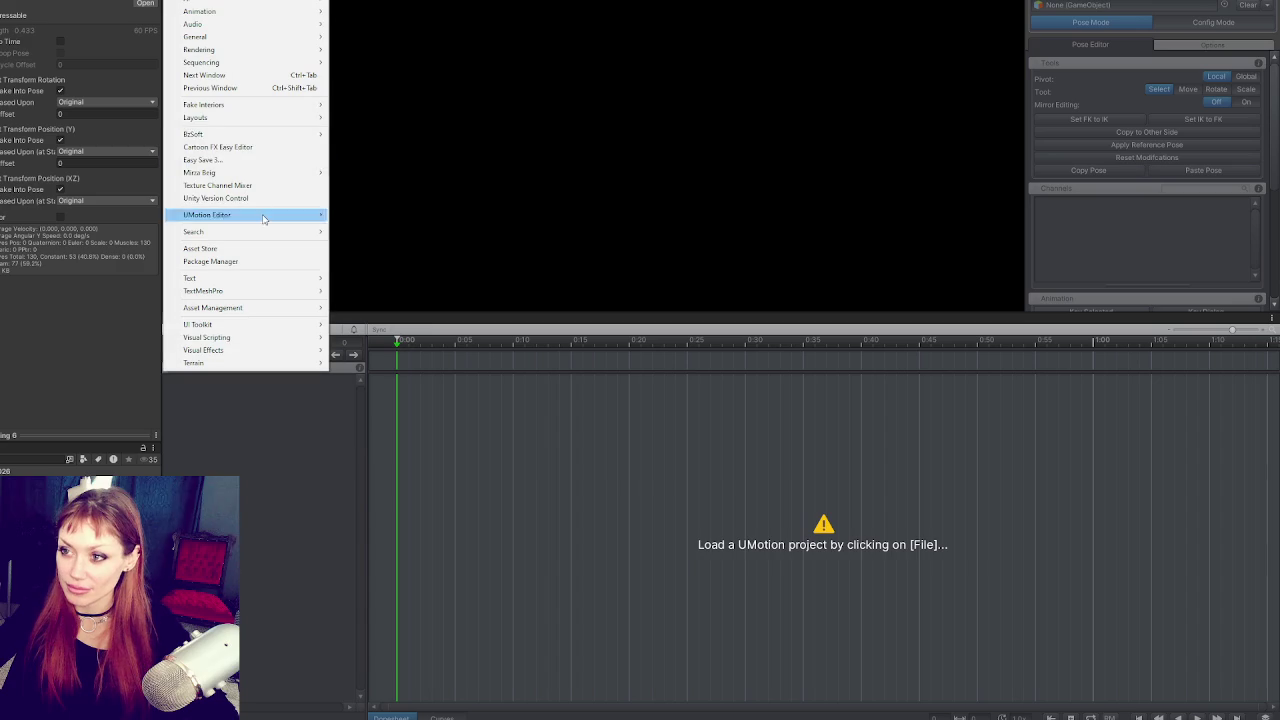
mouse_move(195, 117)
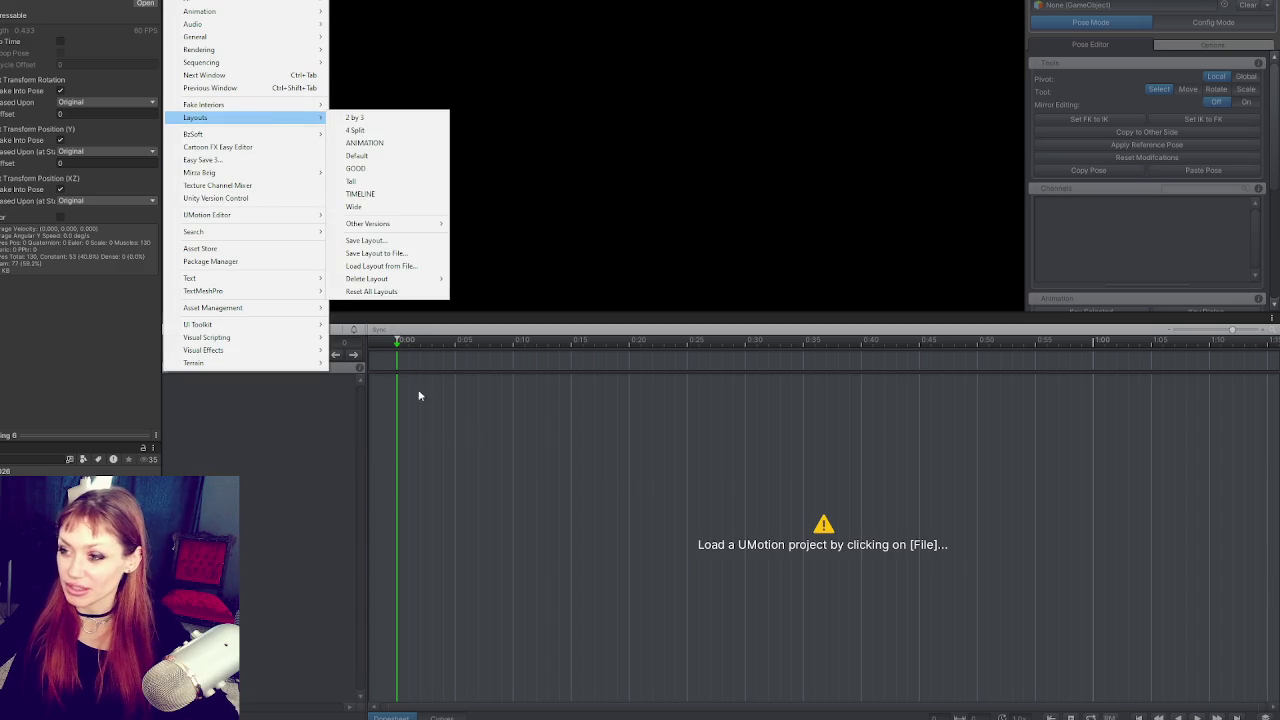
left_click(386, 168)
left_click_drag(64, 164, 192, 166)
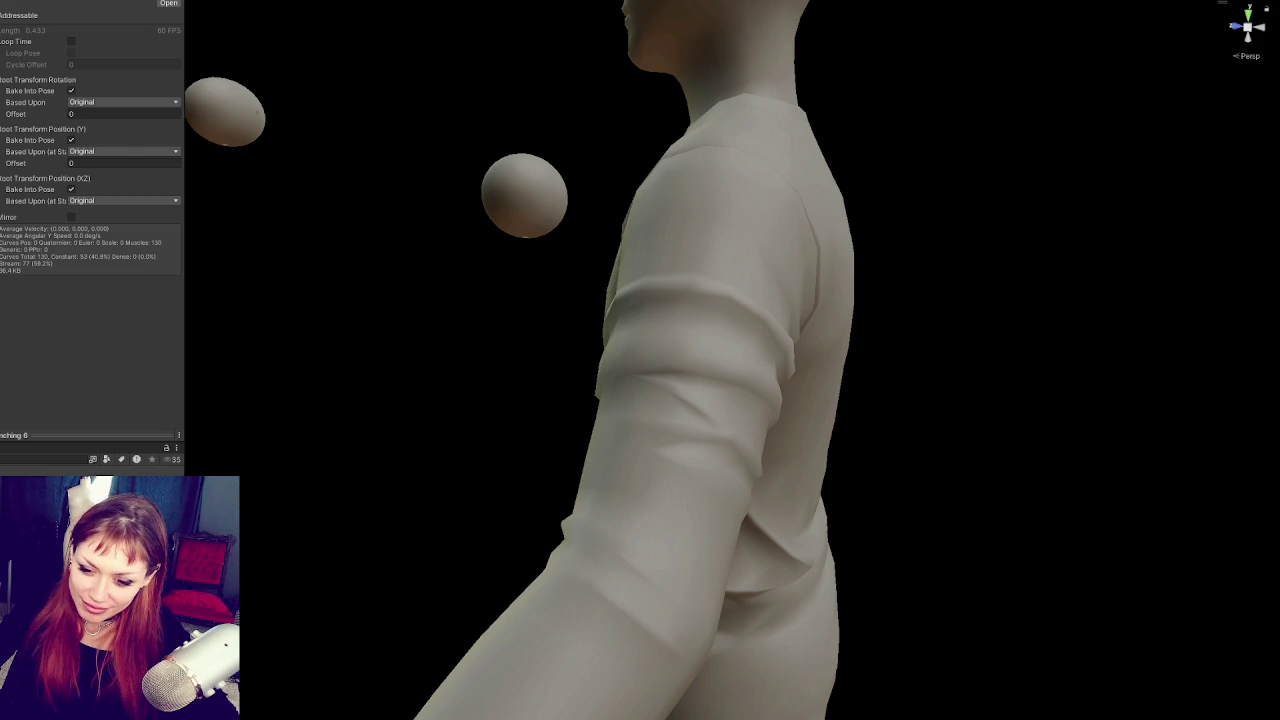
left_click(510, 362)
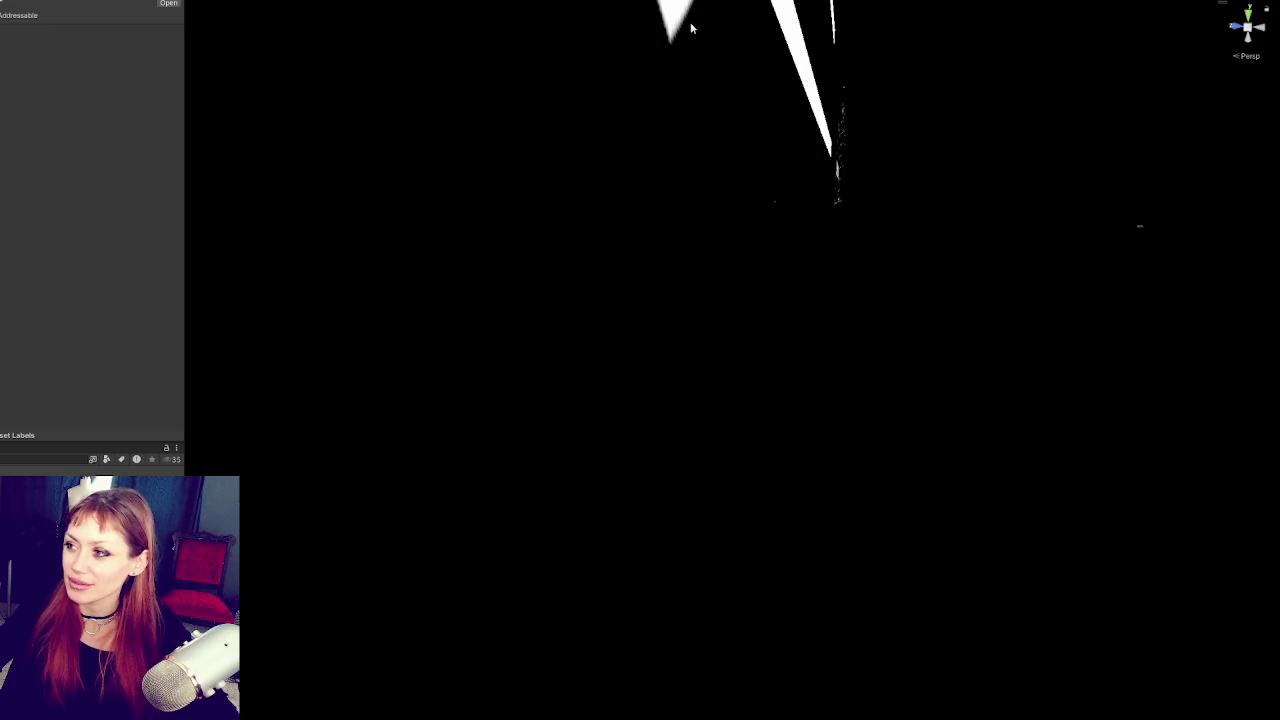
Step: Select the player's arms model and set its Cast Shadows to Off
key("f")
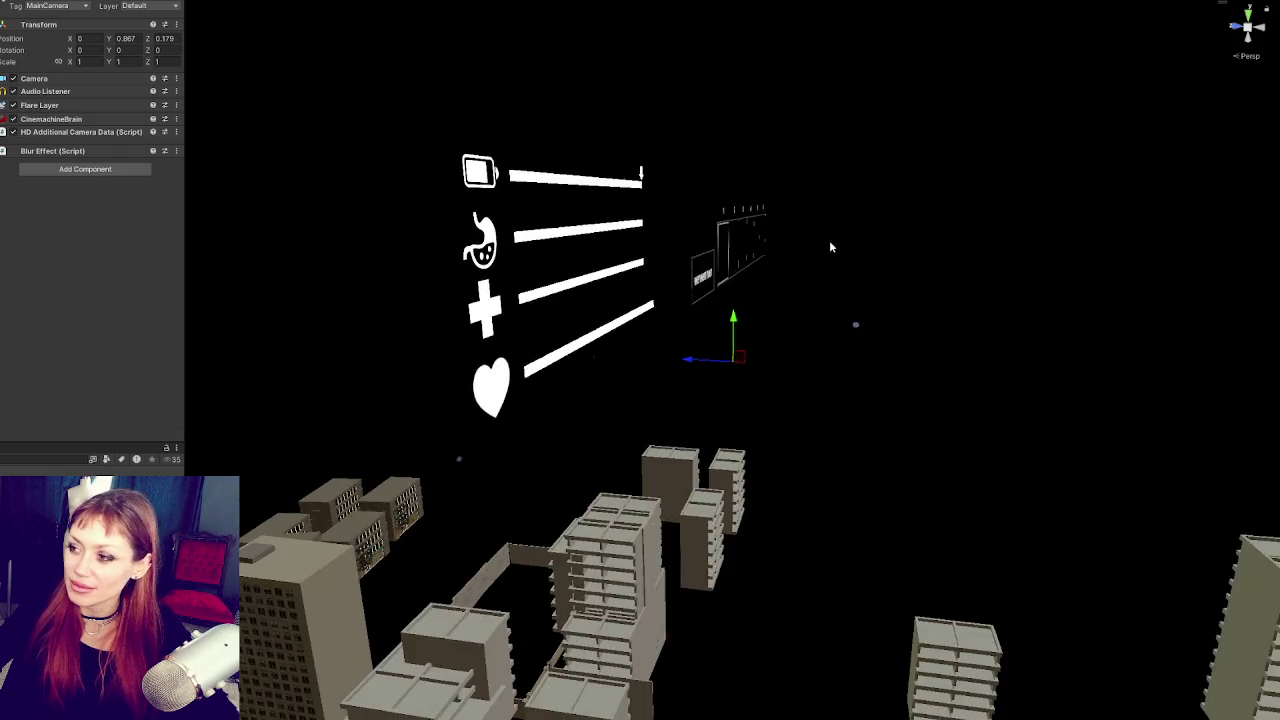
key("f")
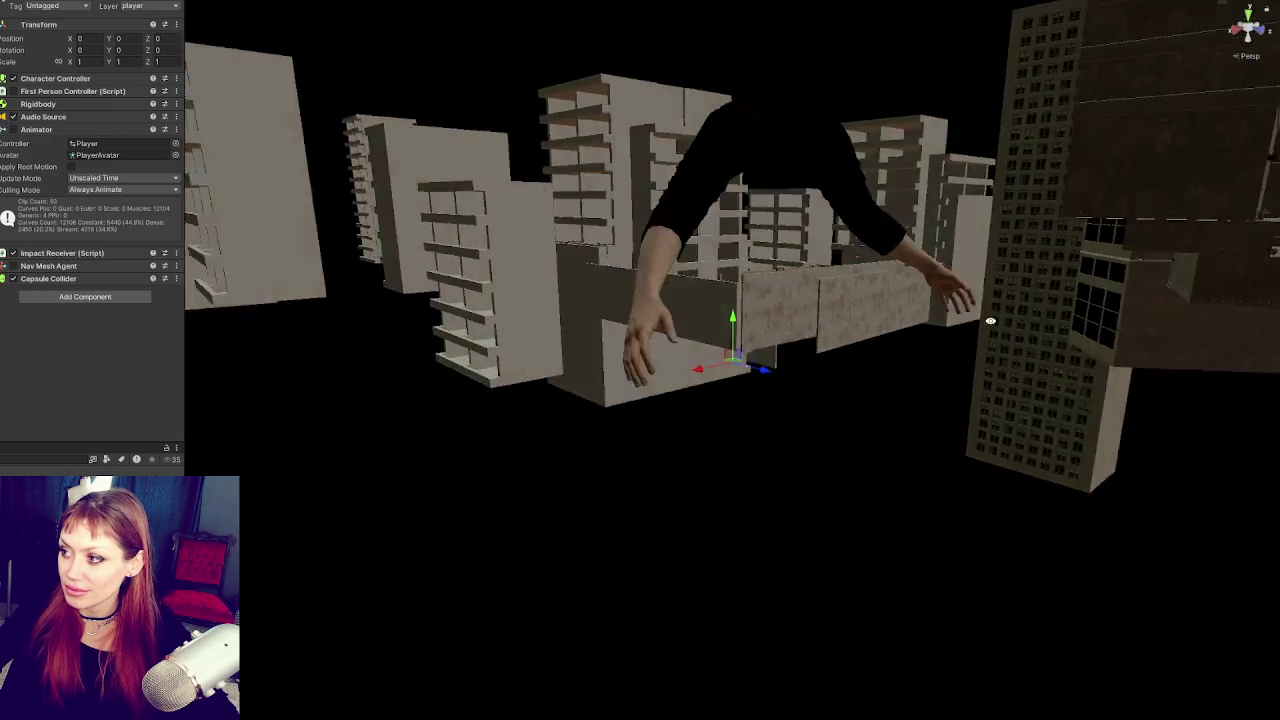
mouse_move(990, 321)
left_mouse_down()
mouse_move(646, 343)
mouse_move(900, 343)
mouse_move(828, 326)
mouse_move(983, 326)
mouse_move(857, 337)
mouse_move(944, 313)
mouse_move(1034, 366)
mouse_move(1080, 323)
mouse_move(920, 329)
mouse_move(640, 262)
left_mouse_up()
left_click(619, 256)
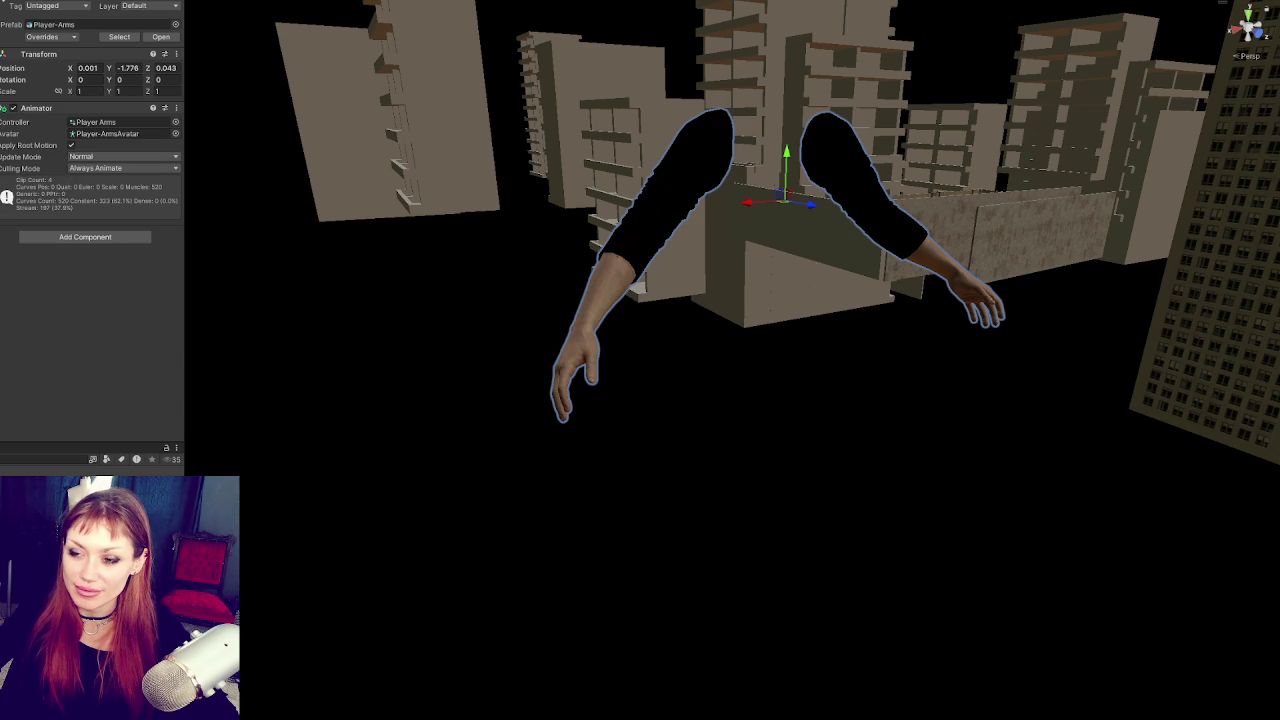
left_click(100, 211)
left_click(100, 224)
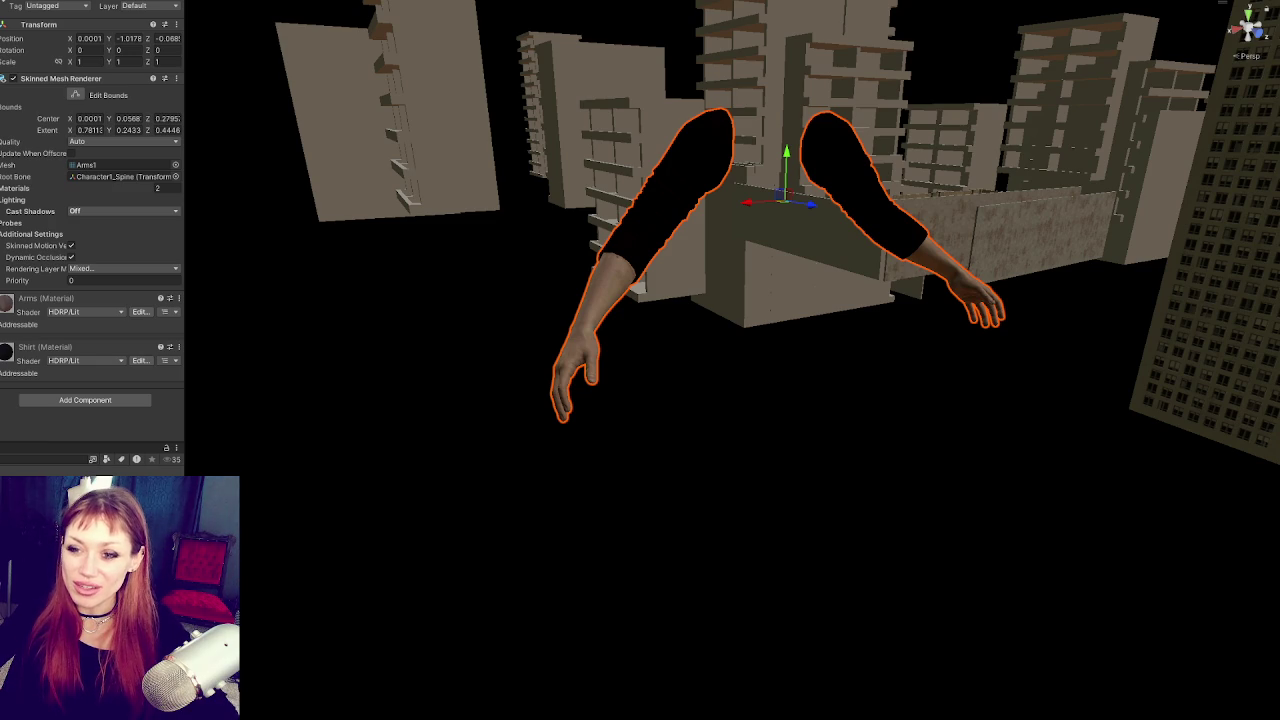
Step: Step through the hierarchy's cameras and objects down to the arms' skinned mesh
left_click(183, 200)
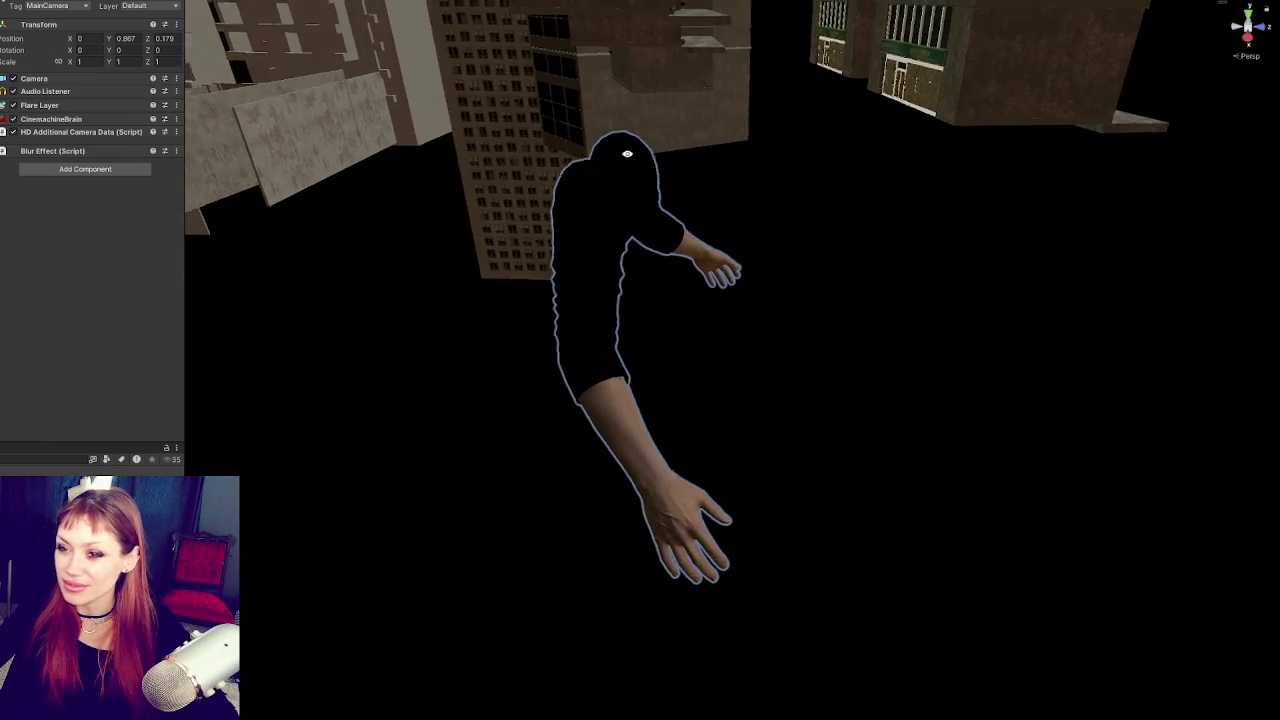
left_click(196, 183)
key("Down")
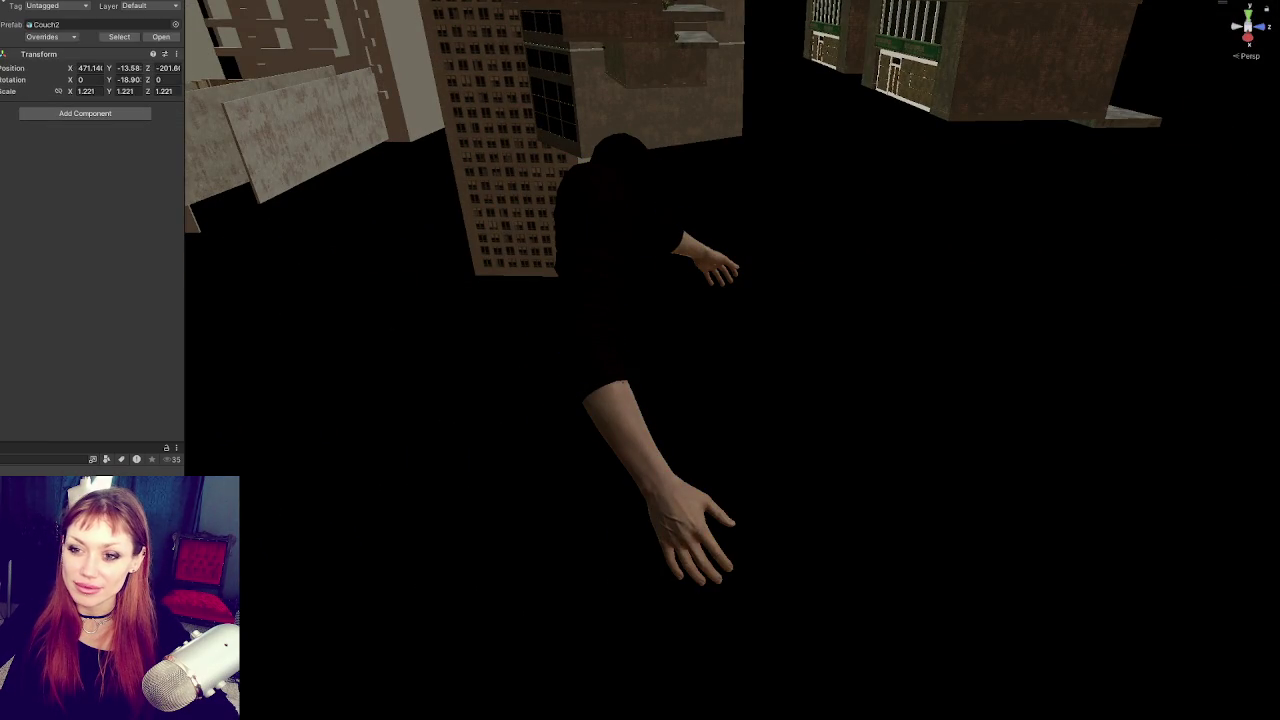
key("Down")
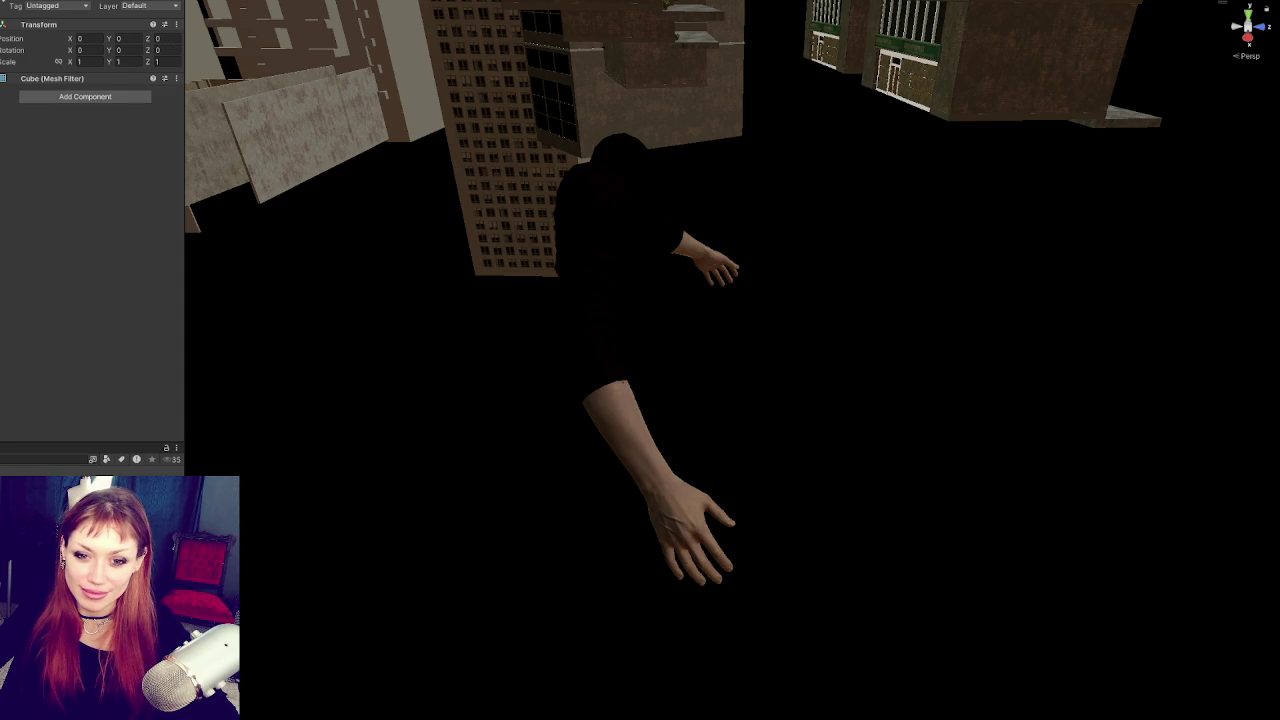
key("Down")
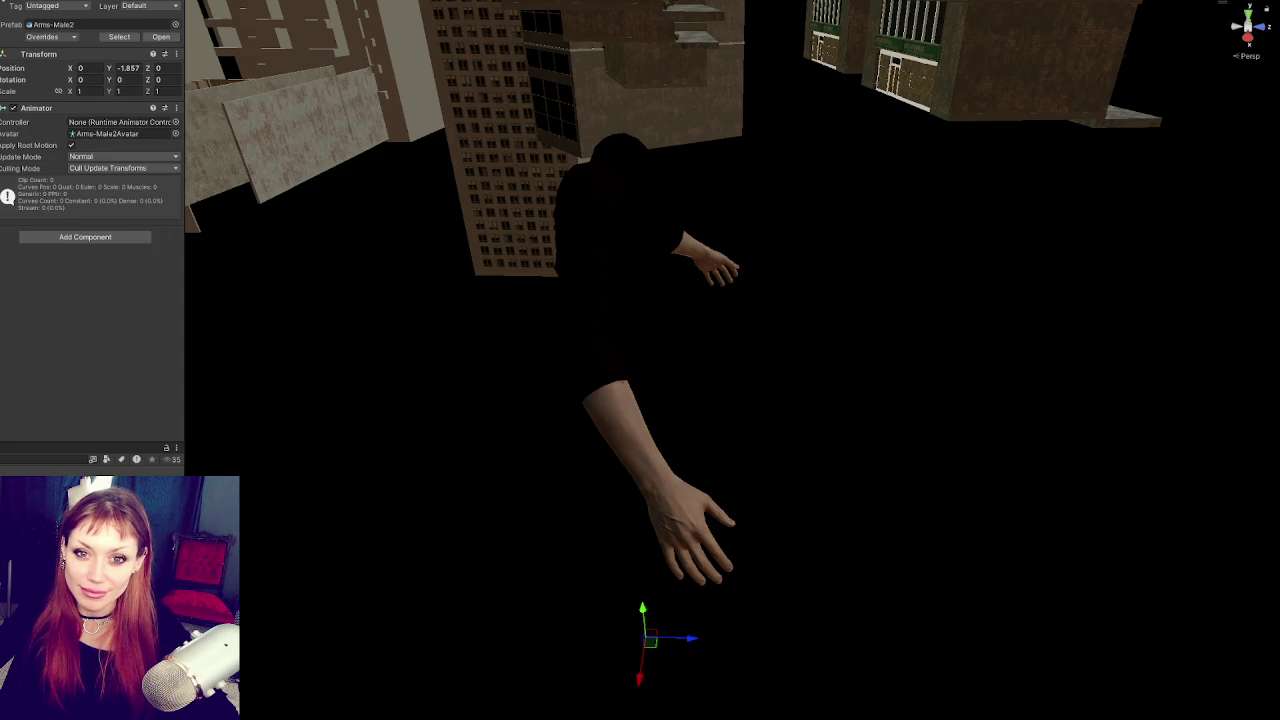
key("Down")
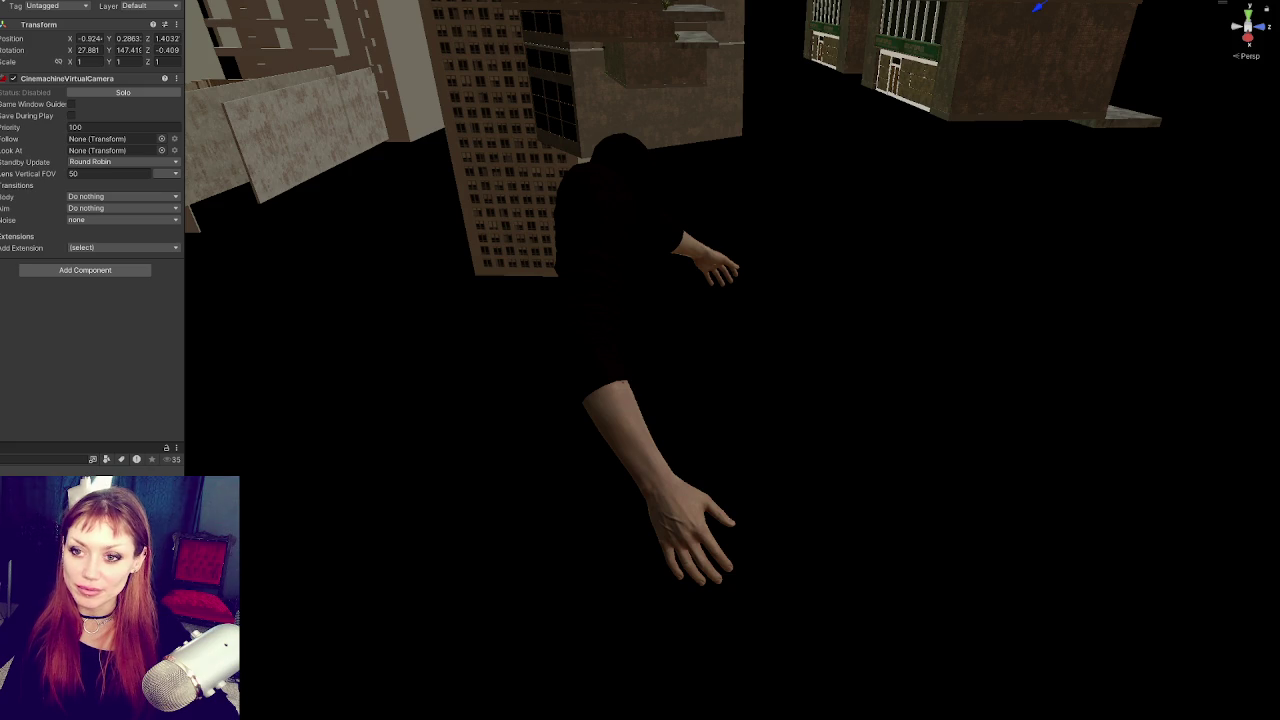
key("Down")
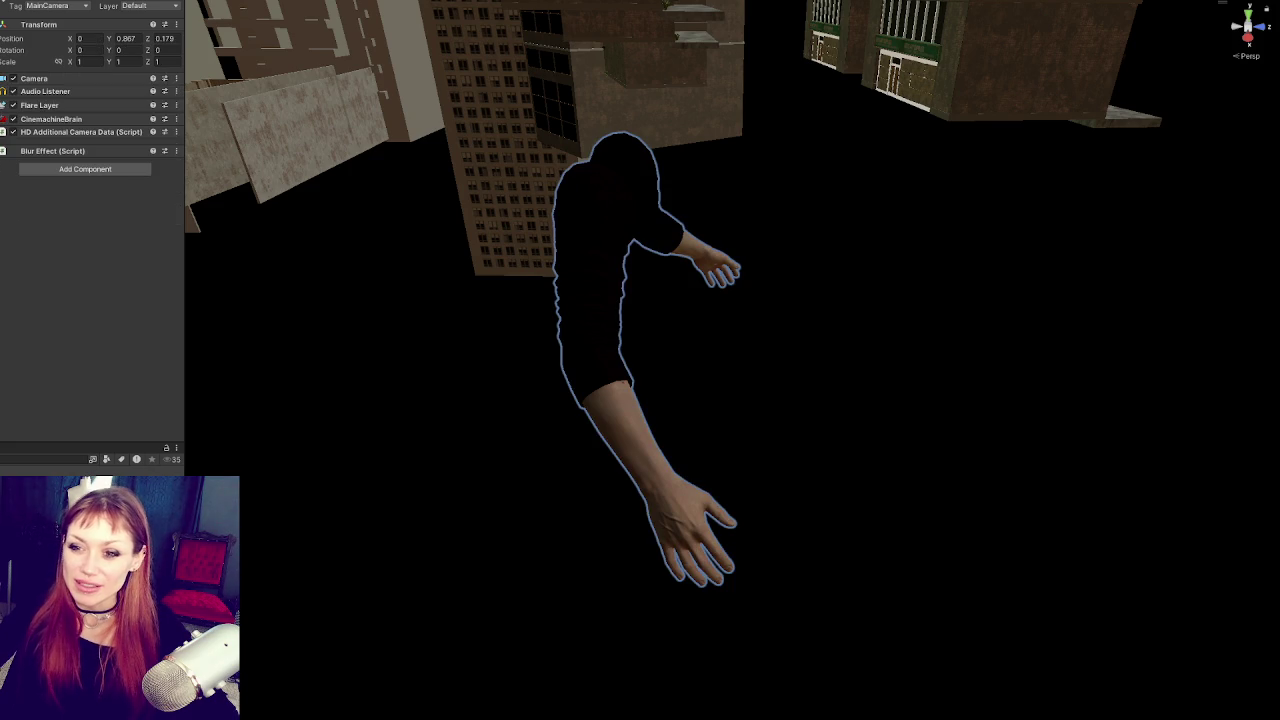
key("Down")
key("Down")
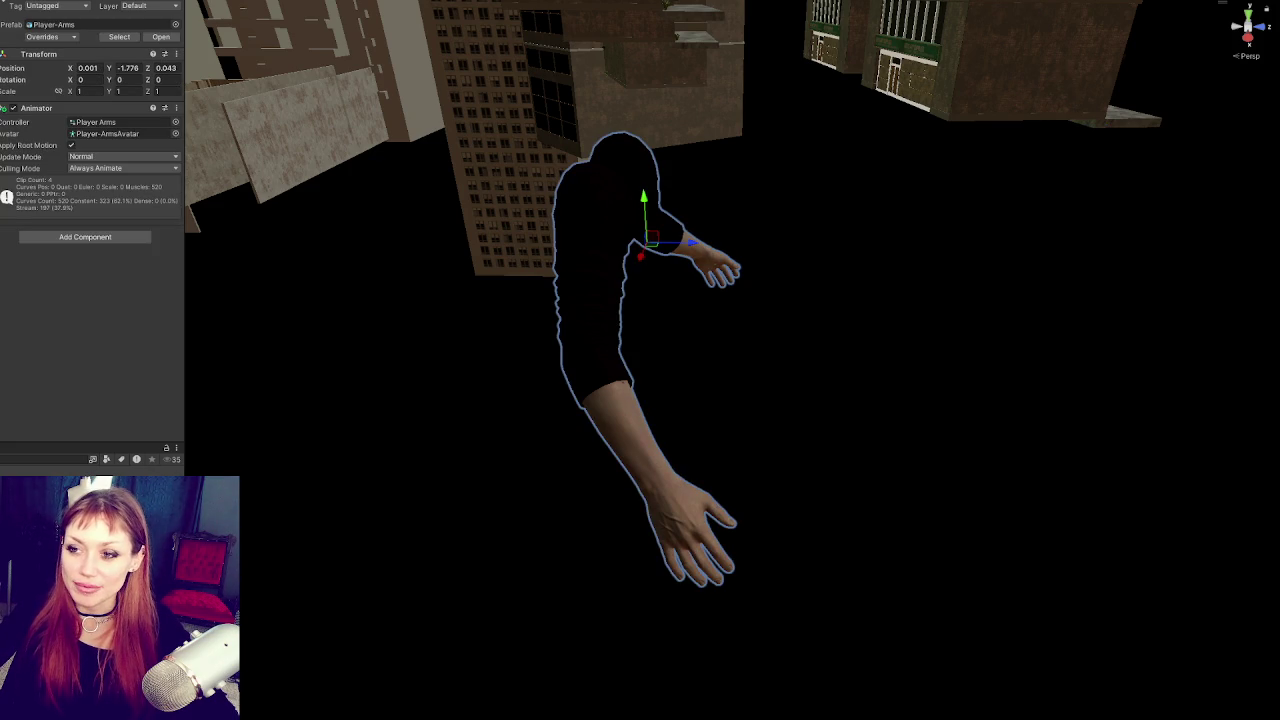
key("Down")
key("Down")
key("Up")
key("Up")
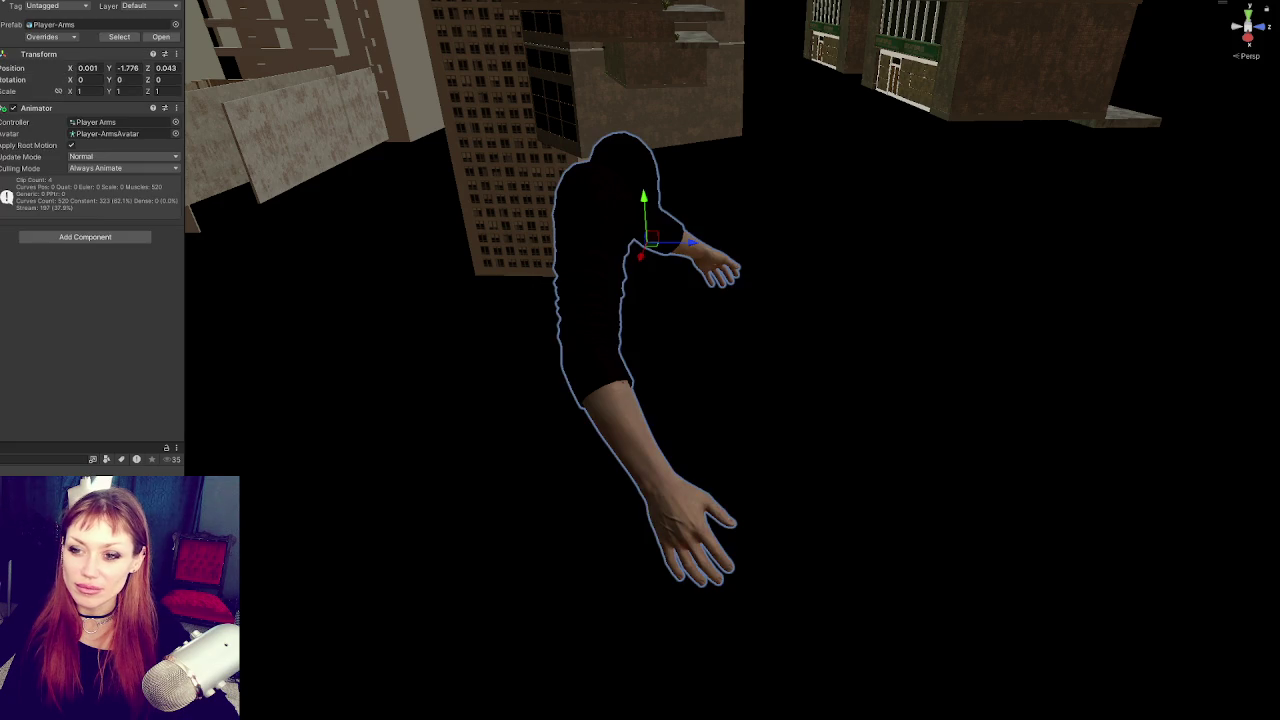
key("Down")
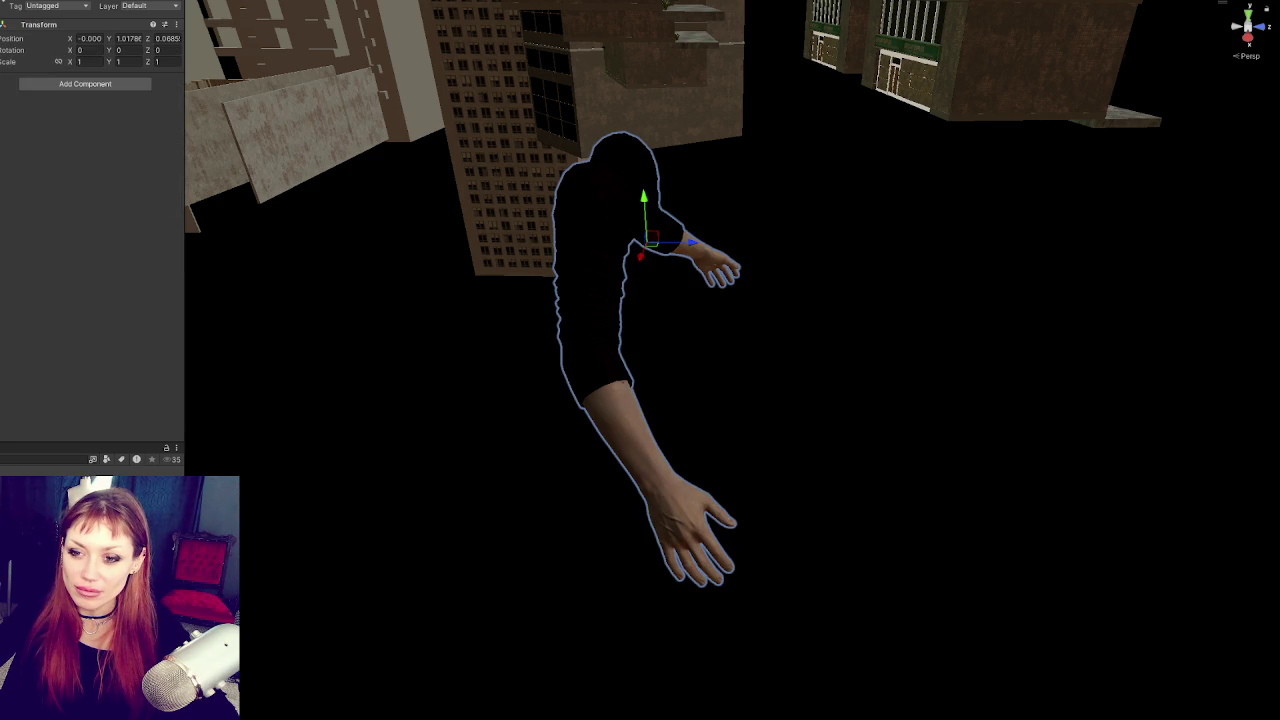
key("Down")
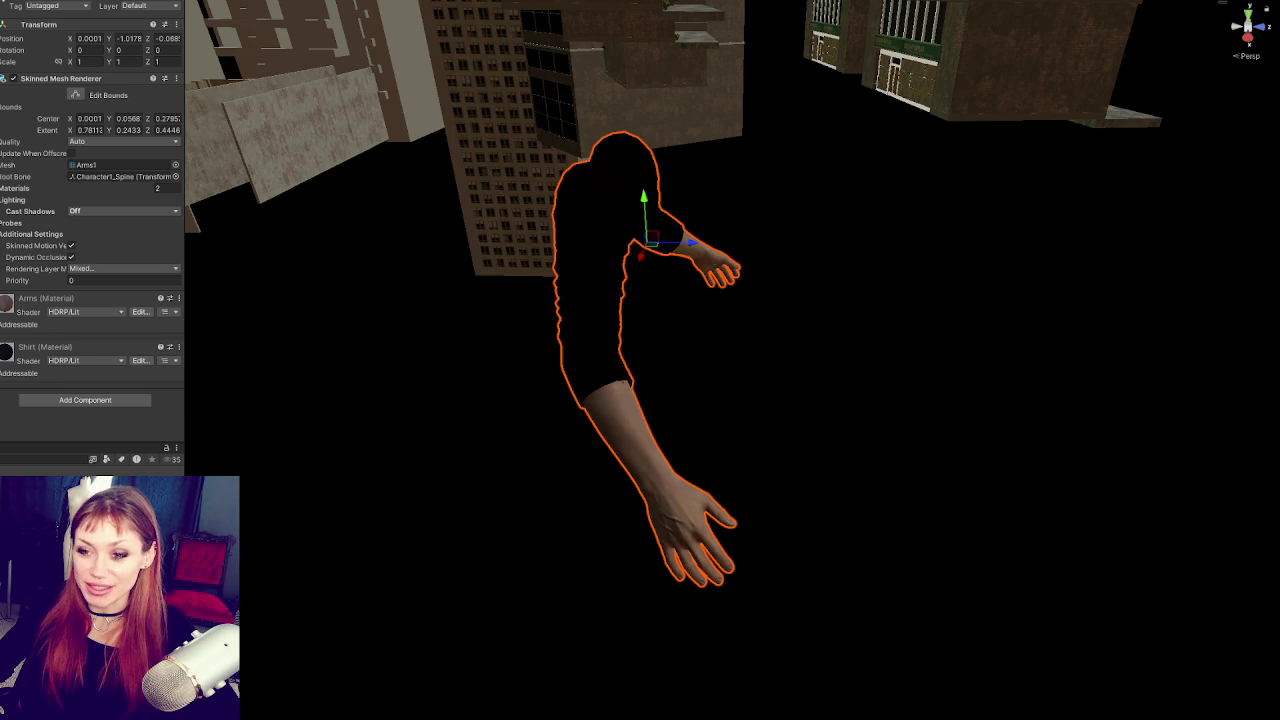
Step: Frame and inspect the shoulder and neck bones, then select the Player-Arms root
left_click(655, 625)
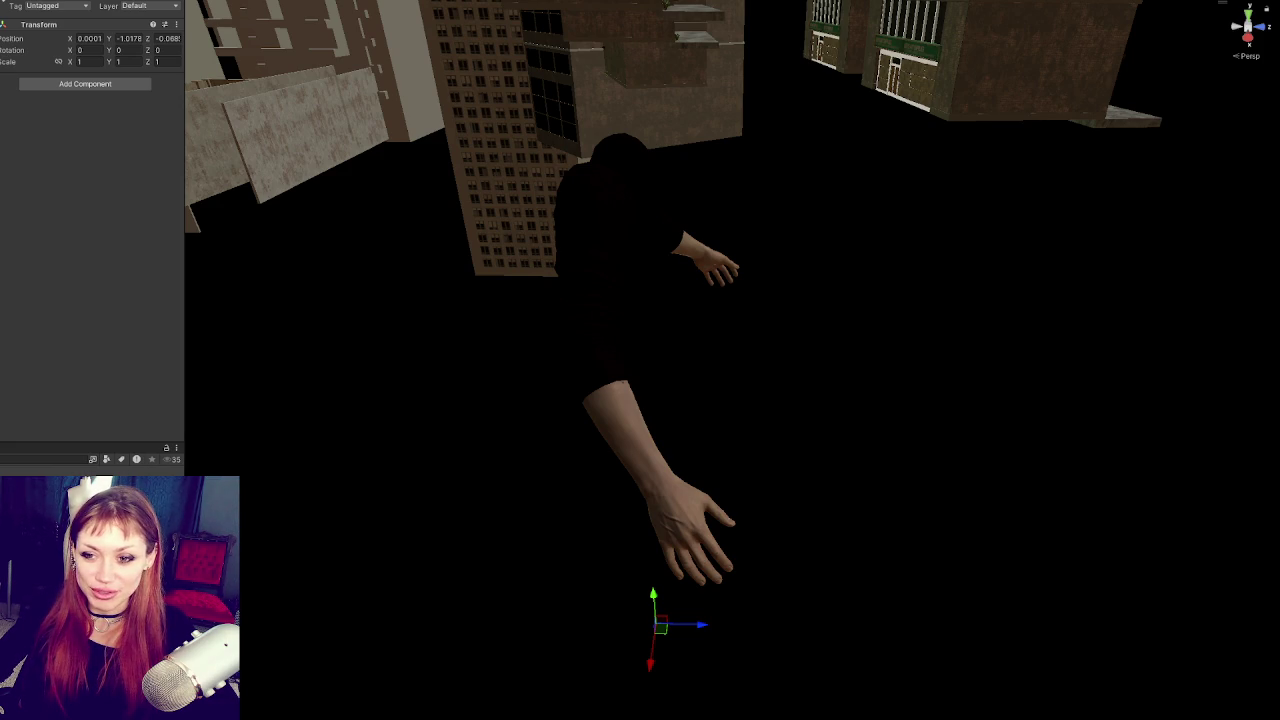
key("f")
mouse_move(650, 353)
left_mouse_down()
mouse_move(366, 354)
mouse_move(891, 371)
mouse_move(500, 343)
mouse_move(520, 310)
mouse_move(480, 280)
mouse_move(501, 203)
left_mouse_up()
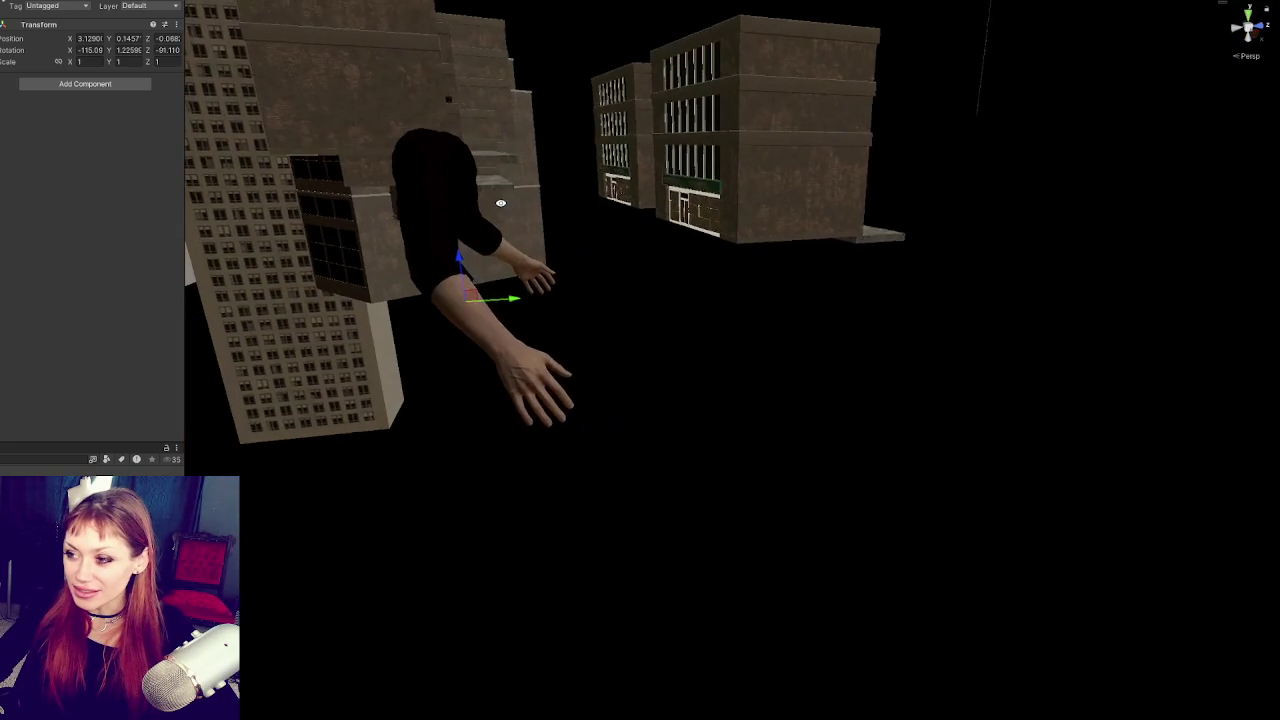
left_click(450, 240)
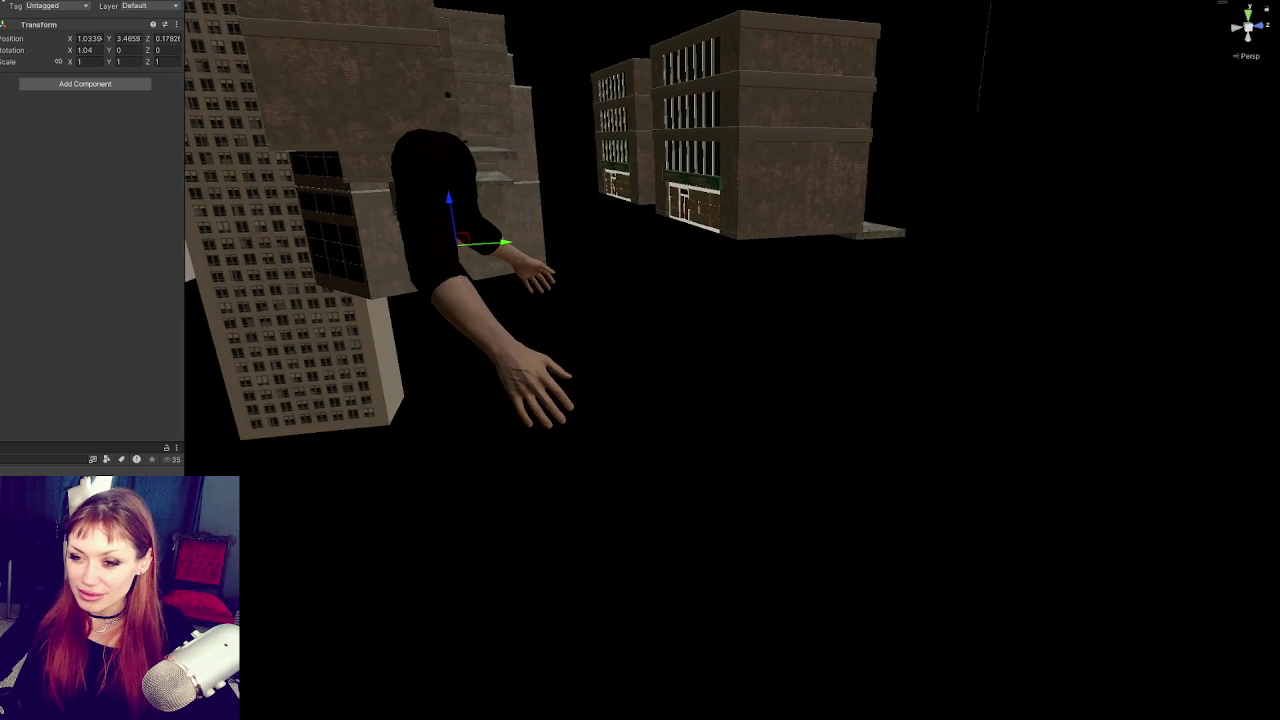
left_click(450, 185)
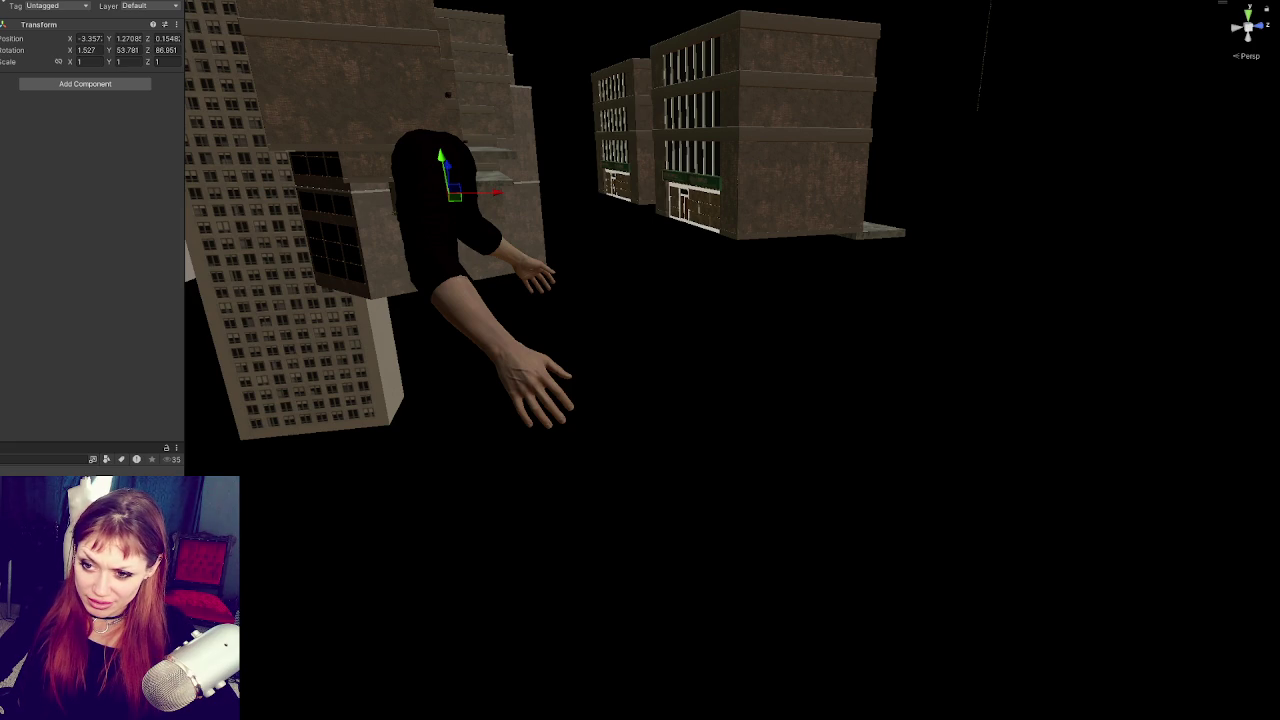
left_click(440, 220)
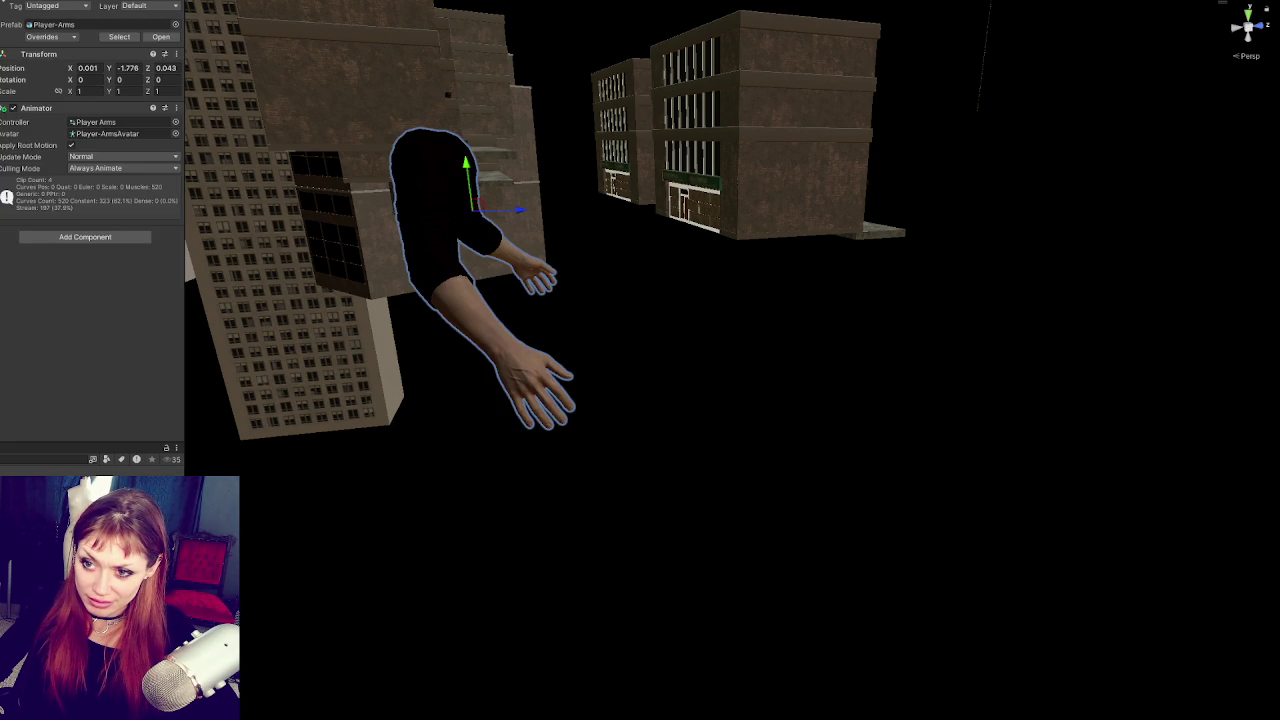
Step: Run Animation Rigging Rig Setup on Player-Arms, then create an empty child under Rig 1
left_click(70, 237)
type("rig")
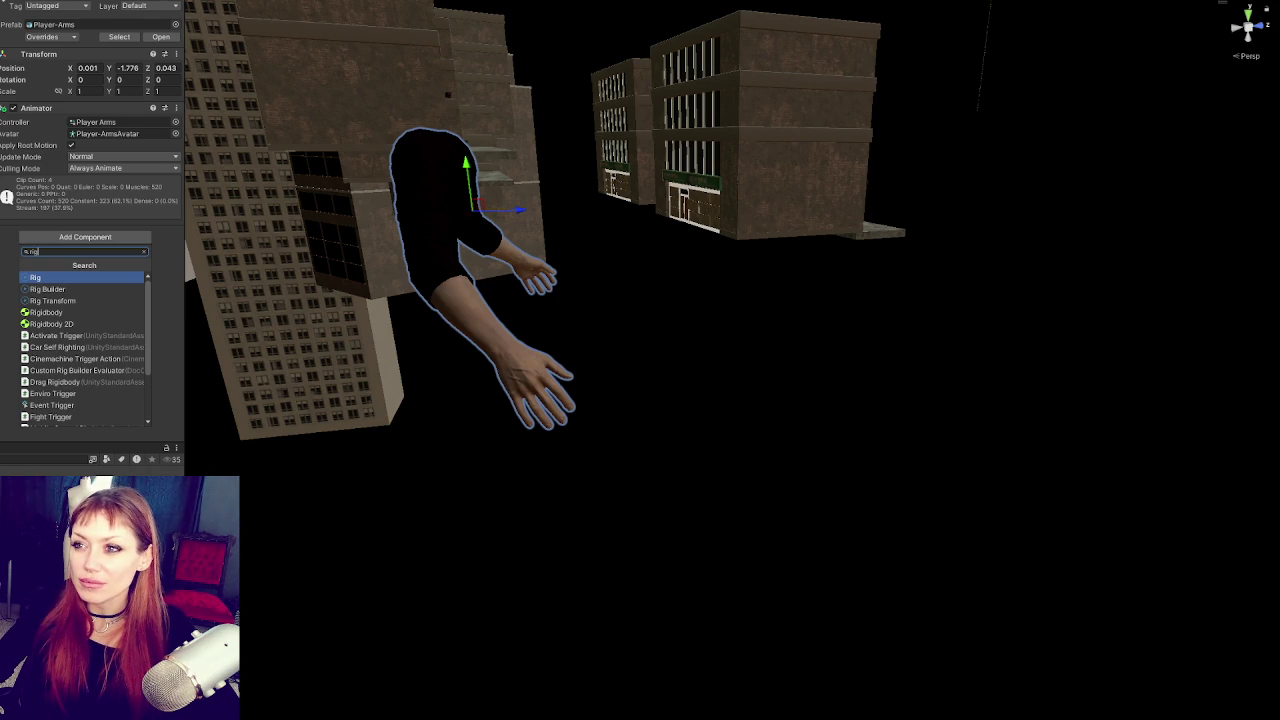
key("alt+w")
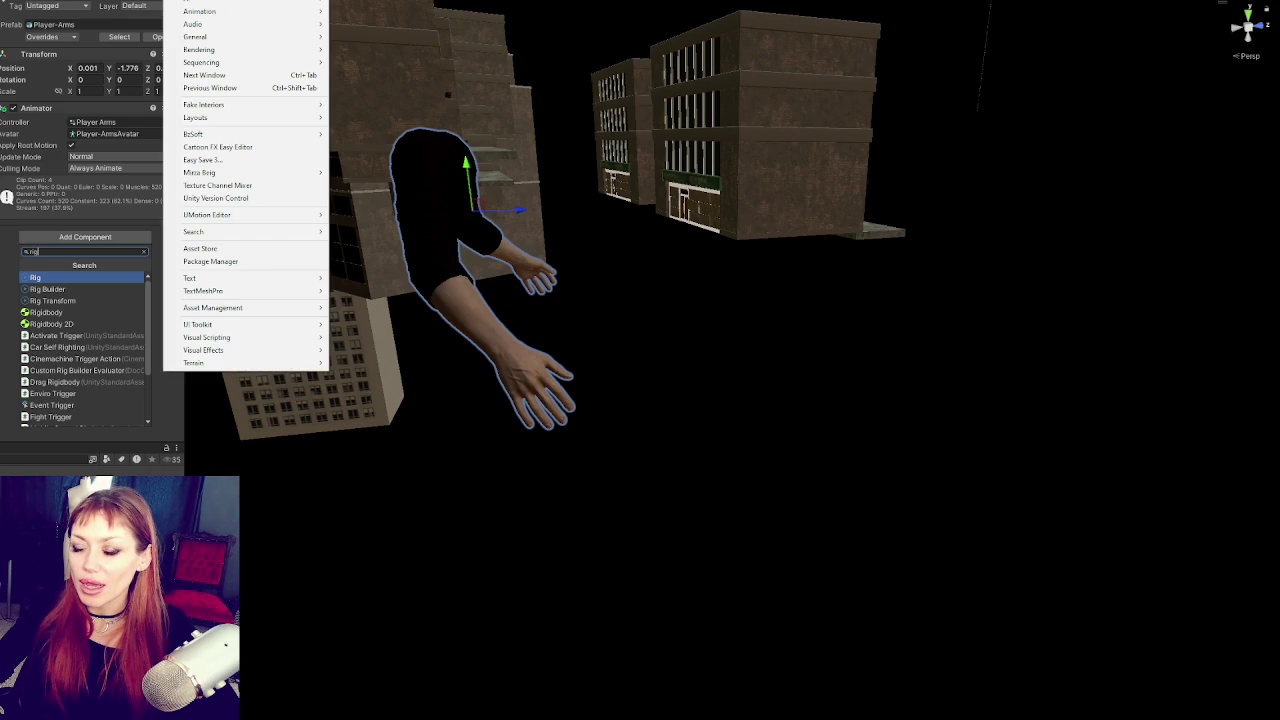
key("Left")
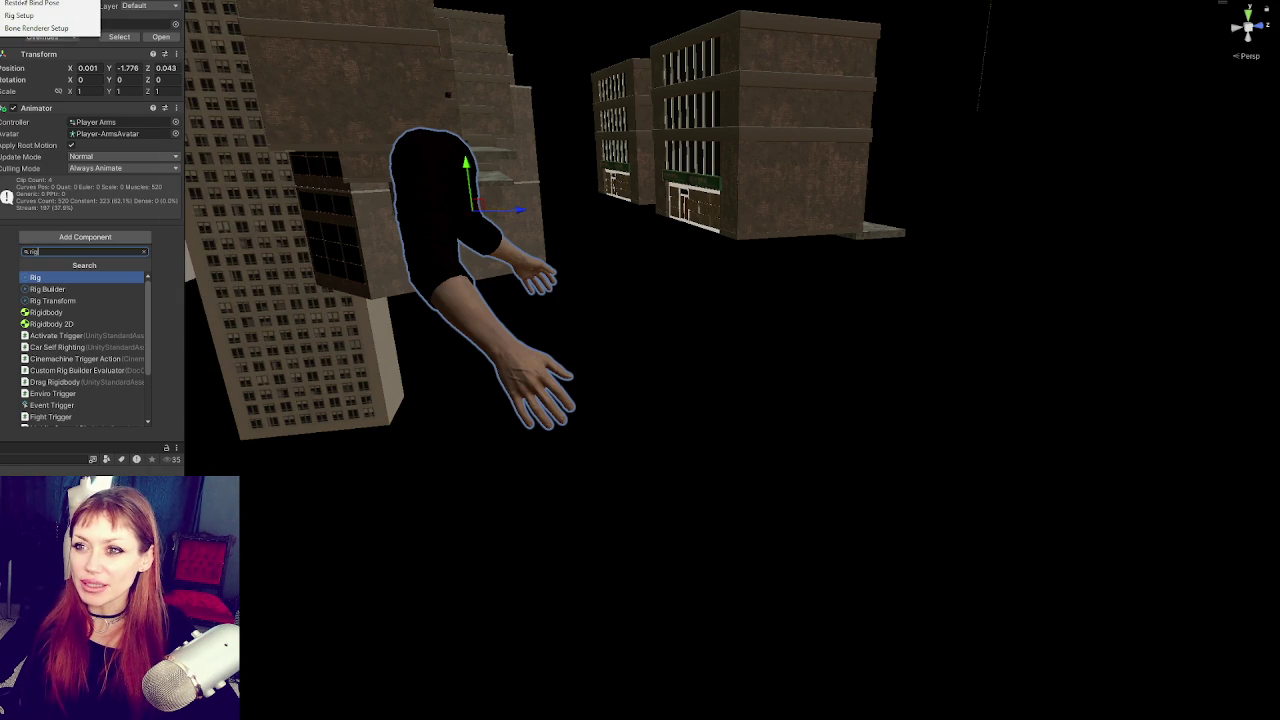
left_click(36, 16)
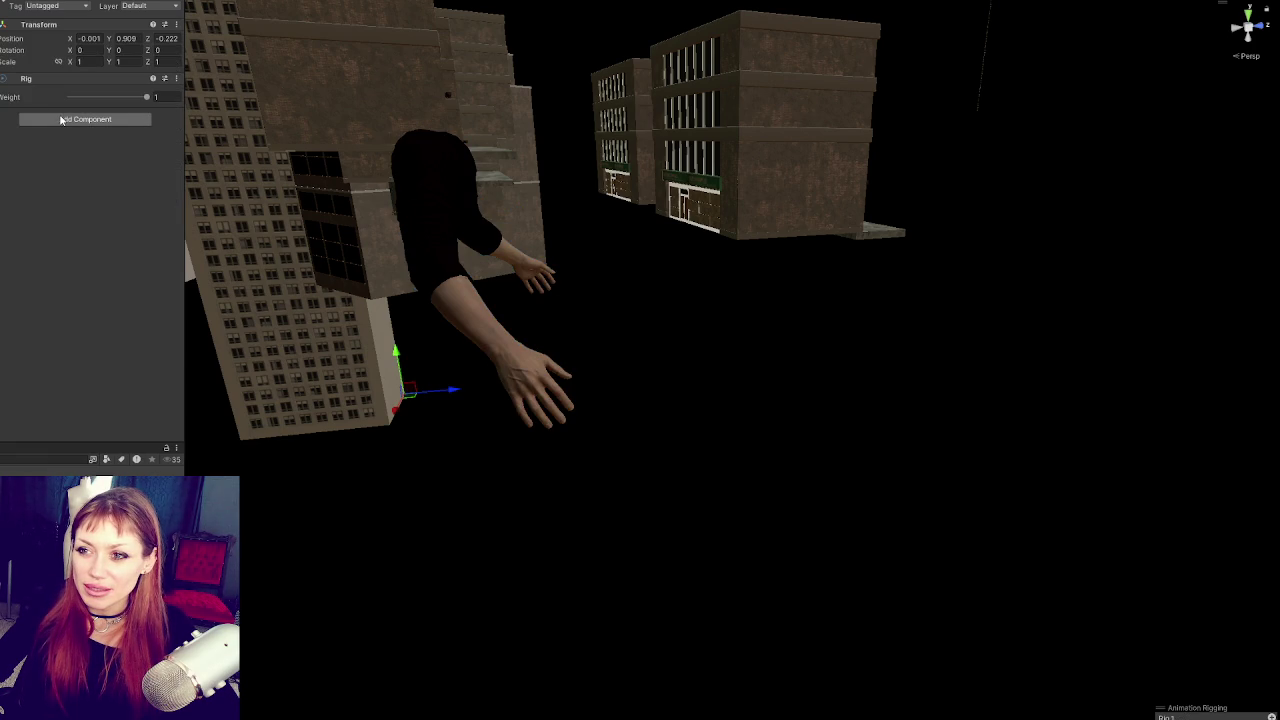
right_click(5, 224)
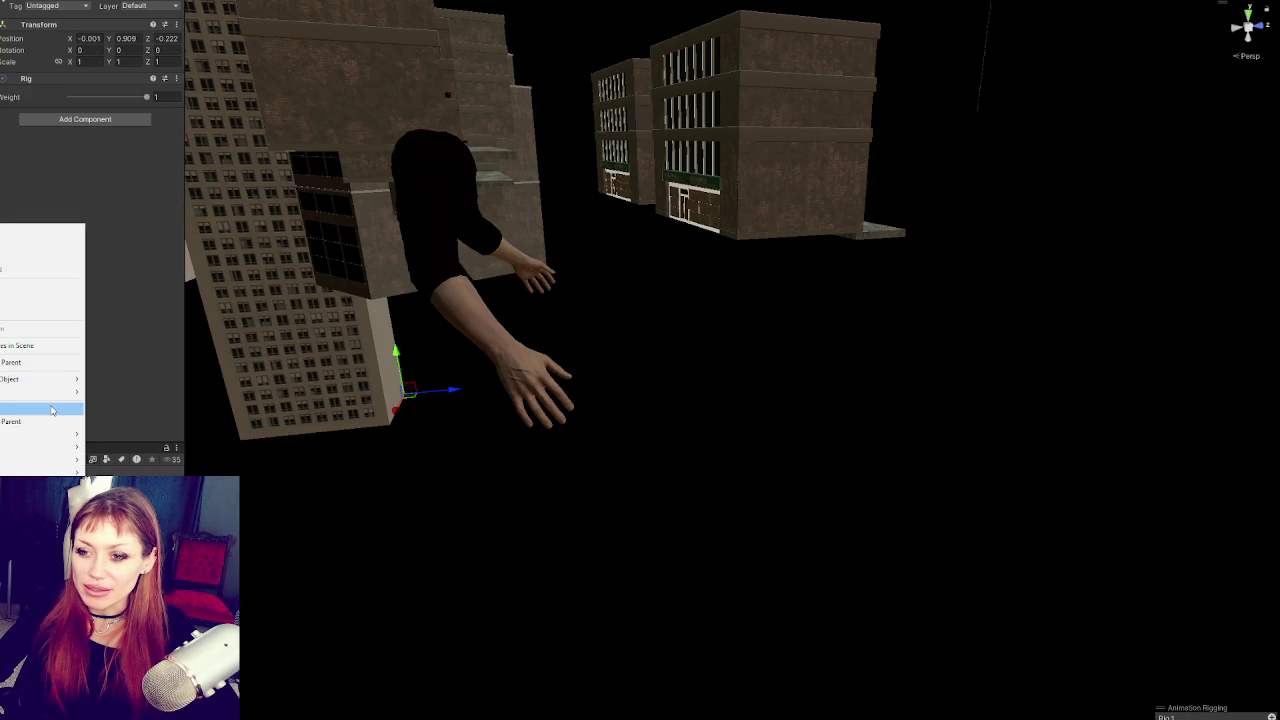
left_click(5, 410)
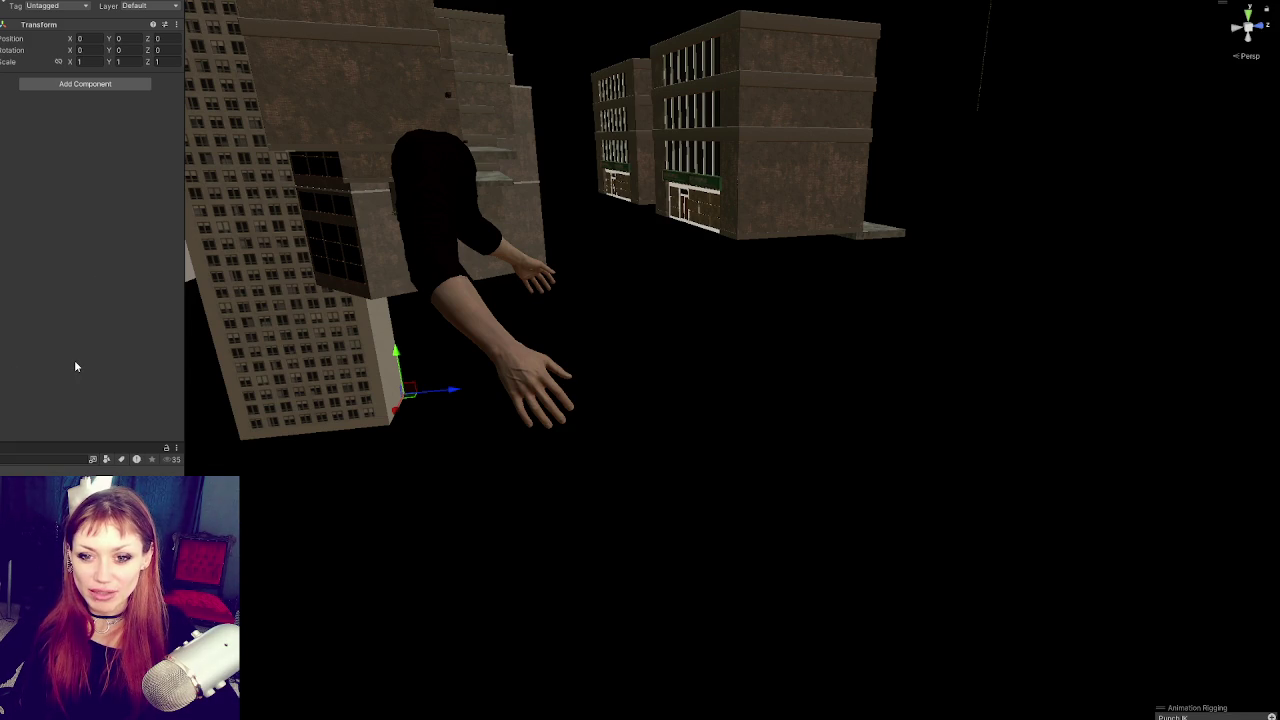
Step: Confirm the new empty object's name as Punch IK
mouse_move(480, 288)
left_mouse_down()
mouse_move(606, 300)
mouse_move(480, 330)
left_mouse_up()
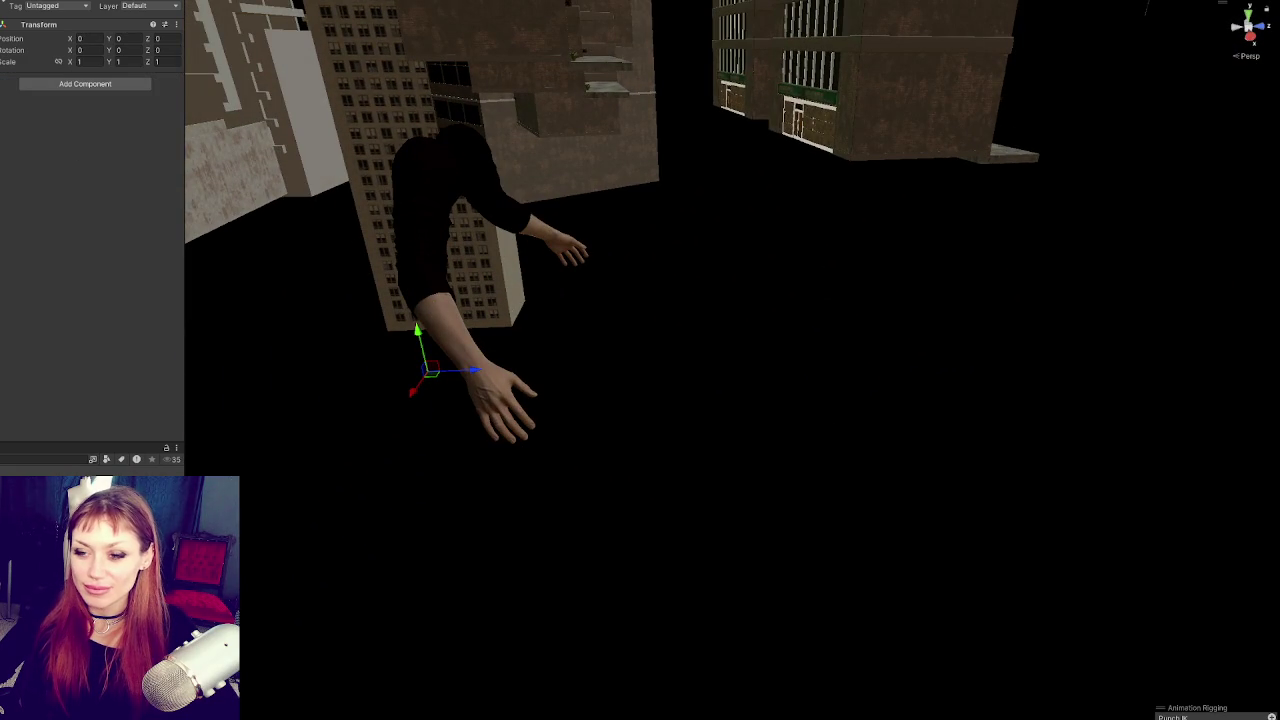
mouse_move(460, 290)
left_mouse_down()
mouse_move(520, 294)
mouse_move(469, 284)
mouse_move(331, 349)
mouse_move(563, 291)
mouse_move(537, 226)
mouse_move(342, 254)
mouse_move(443, 306)
mouse_move(346, 343)
mouse_move(254, 325)
mouse_move(328, 261)
mouse_move(323, 286)
mouse_move(509, 300)
mouse_move(491, 277)
mouse_move(566, 289)
mouse_move(469, 283)
mouse_move(516, 264)
left_mouse_up()
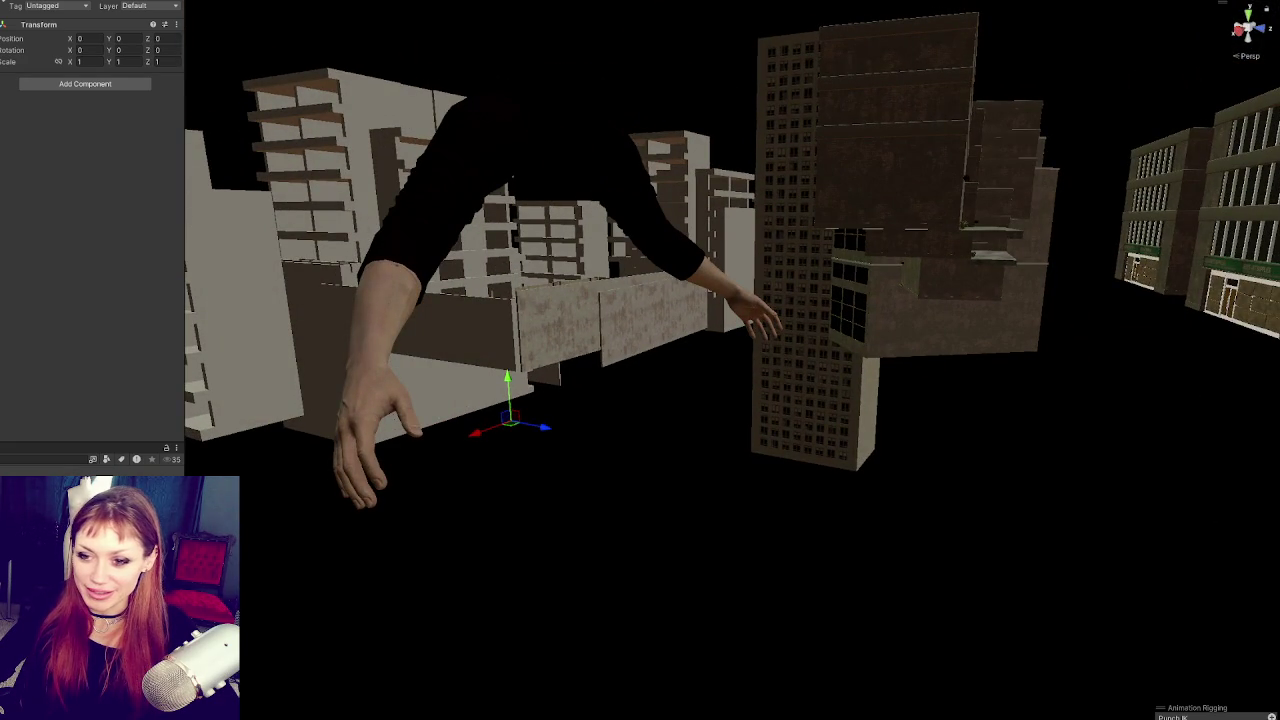
key("Down")
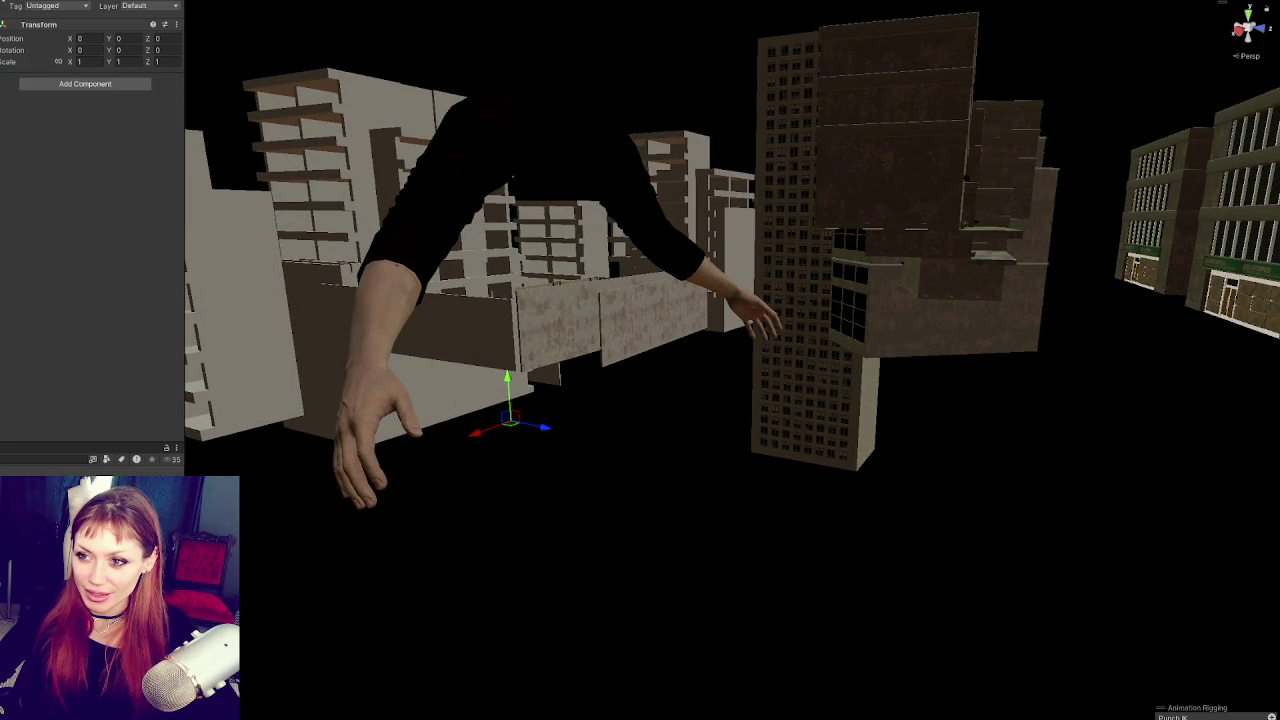
Step: Add a Two Bone IK Constraint component to Punch IK and widen the Inspector
left_click(126, 85)
type("two")
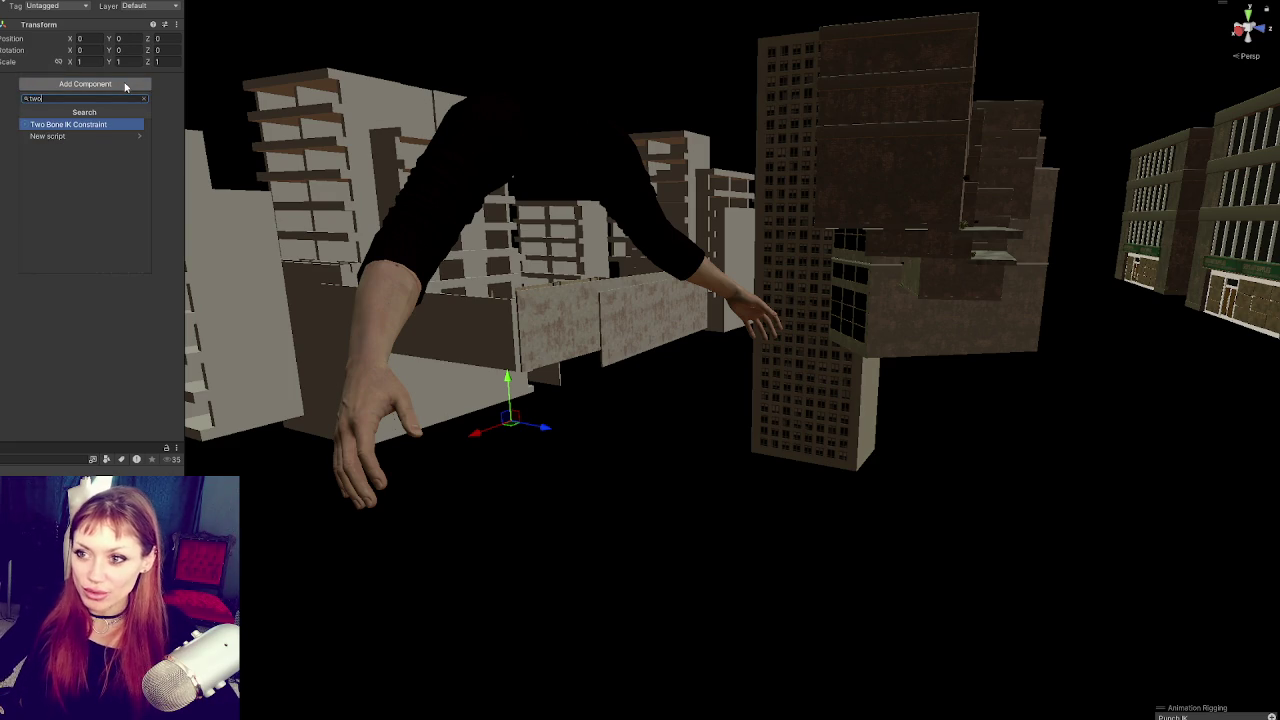
left_click(101, 124)
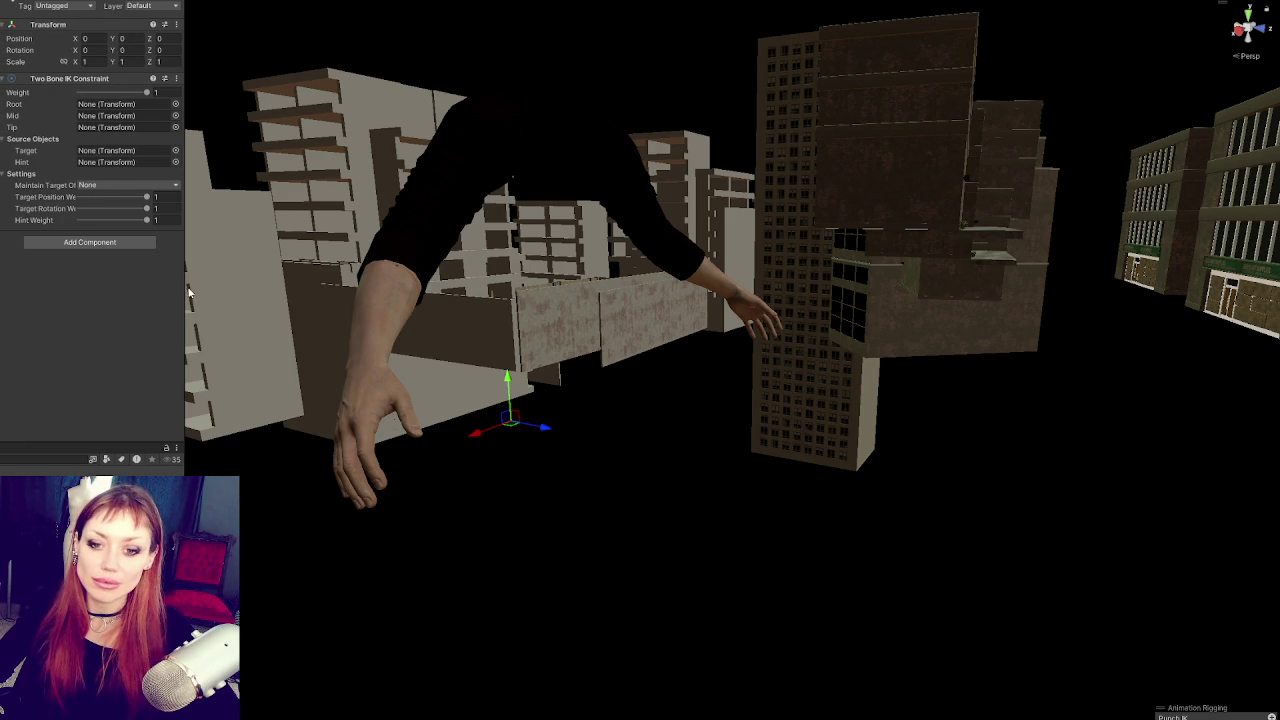
left_click_drag(184, 287, 208, 283)
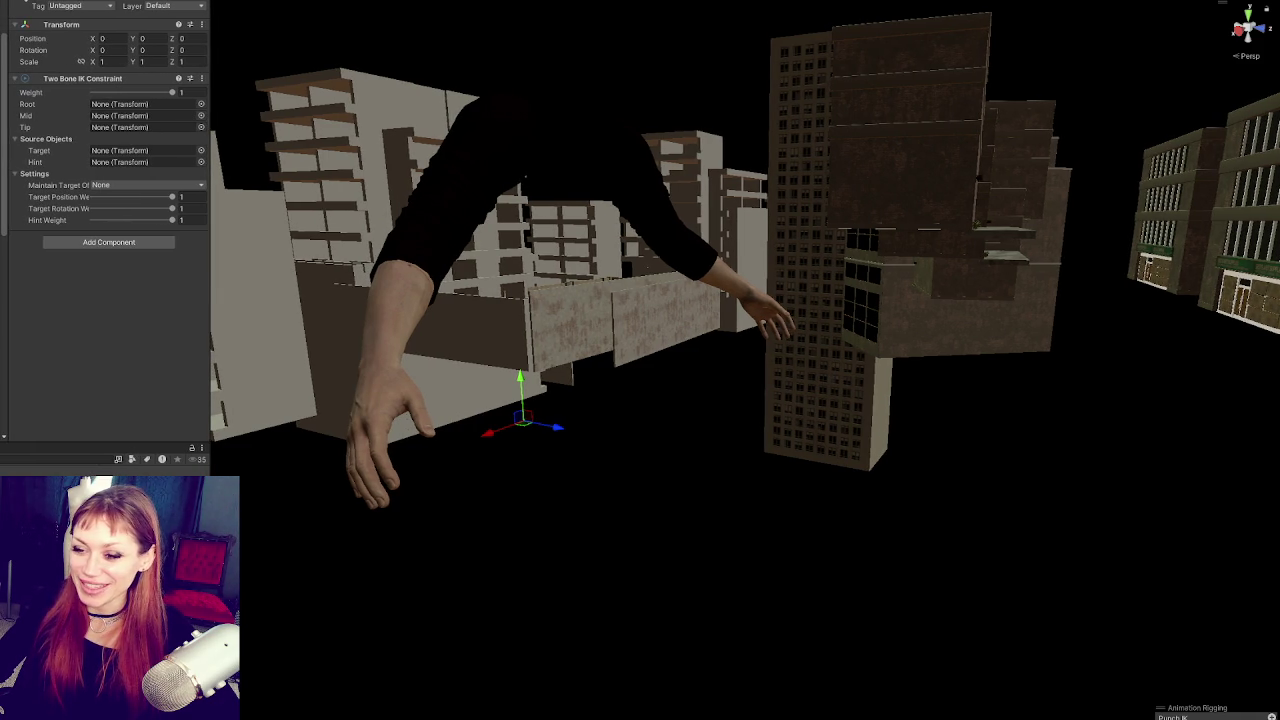
left_click(385, 378)
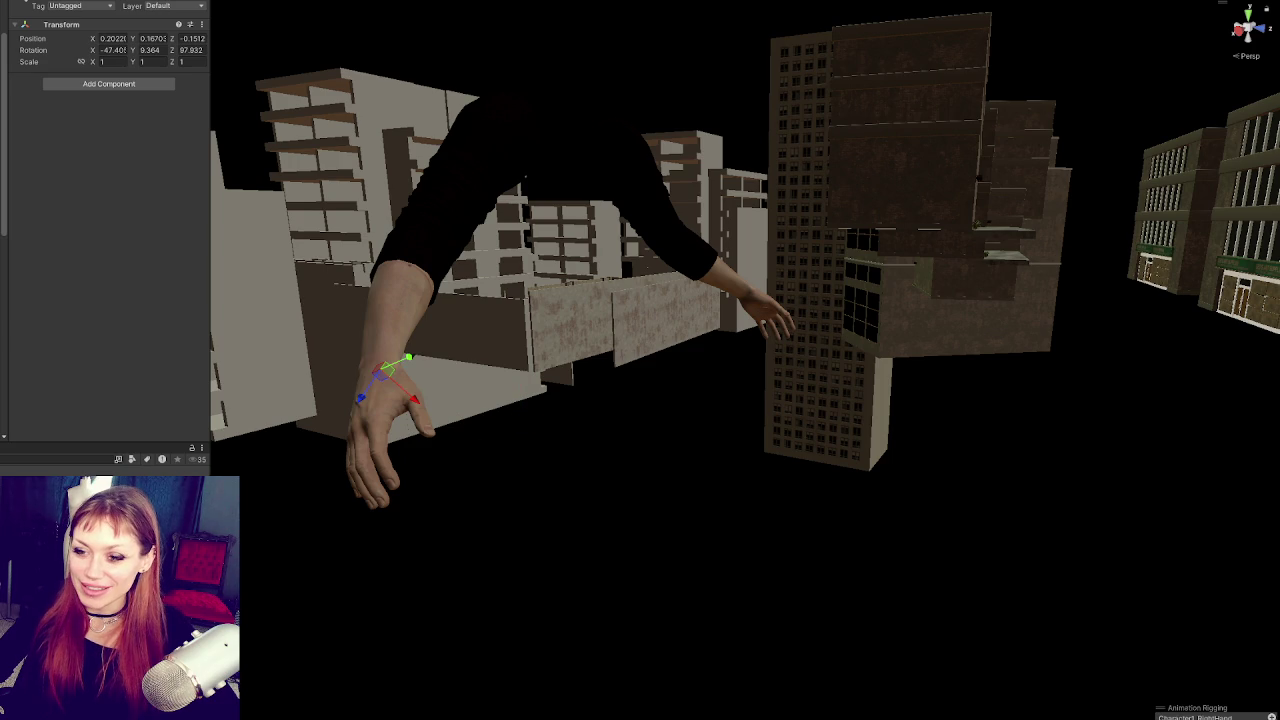
key("ctrl+z")
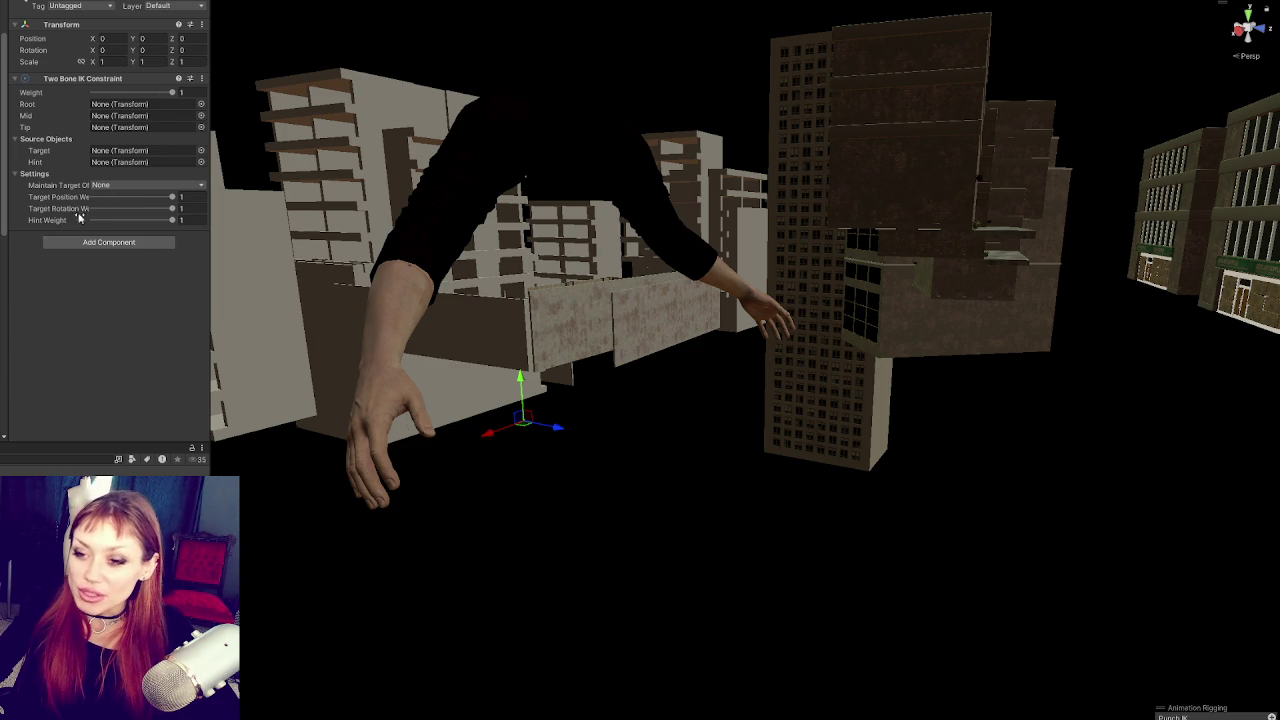
Step: Assign Character1_RightArm, RightForeArm and RightHand to the constraint's Root, Mid and Tip fields
mouse_move(3, 190)
left_mouse_down()
mouse_move(106, 187)
mouse_move(148, 107)
left_mouse_up()
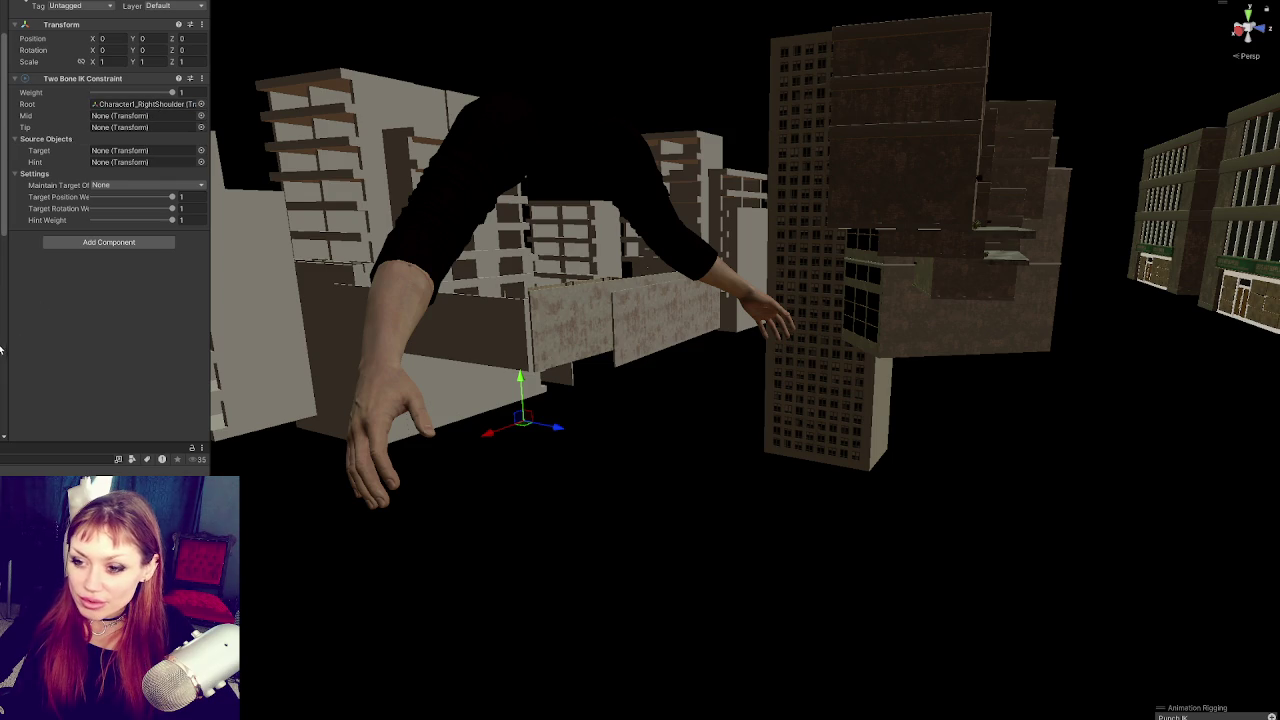
left_click_drag(3, 190, 160, 127)
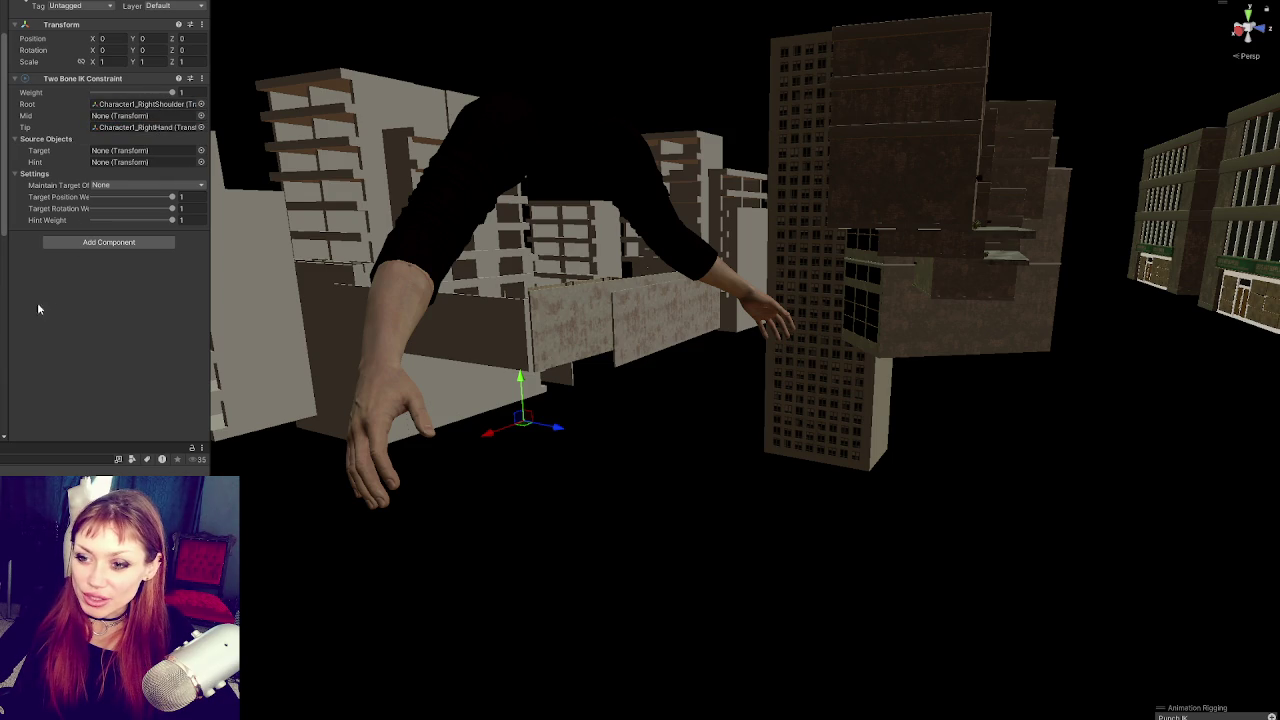
mouse_move(3, 190)
left_mouse_down()
mouse_move(130, 78)
mouse_move(150, 104)
left_mouse_up()
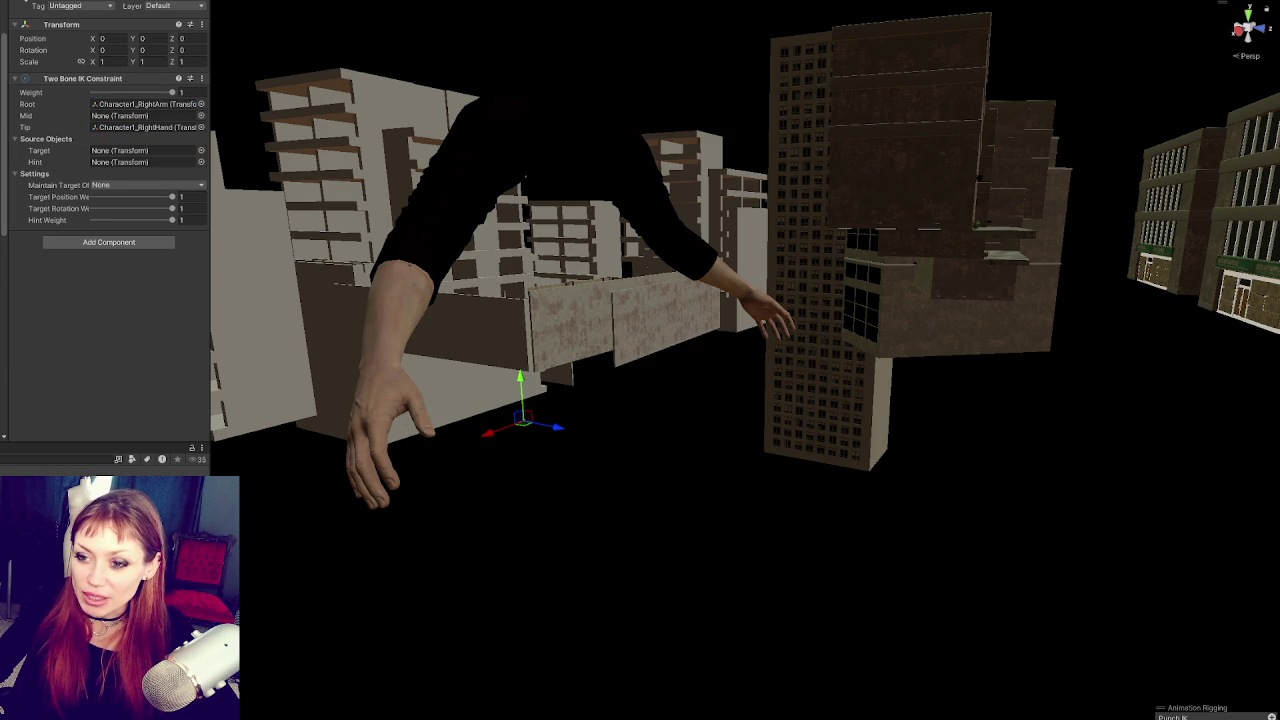
mouse_move(3, 190)
left_mouse_down()
mouse_move(65, 196)
mouse_move(125, 116)
left_mouse_up()
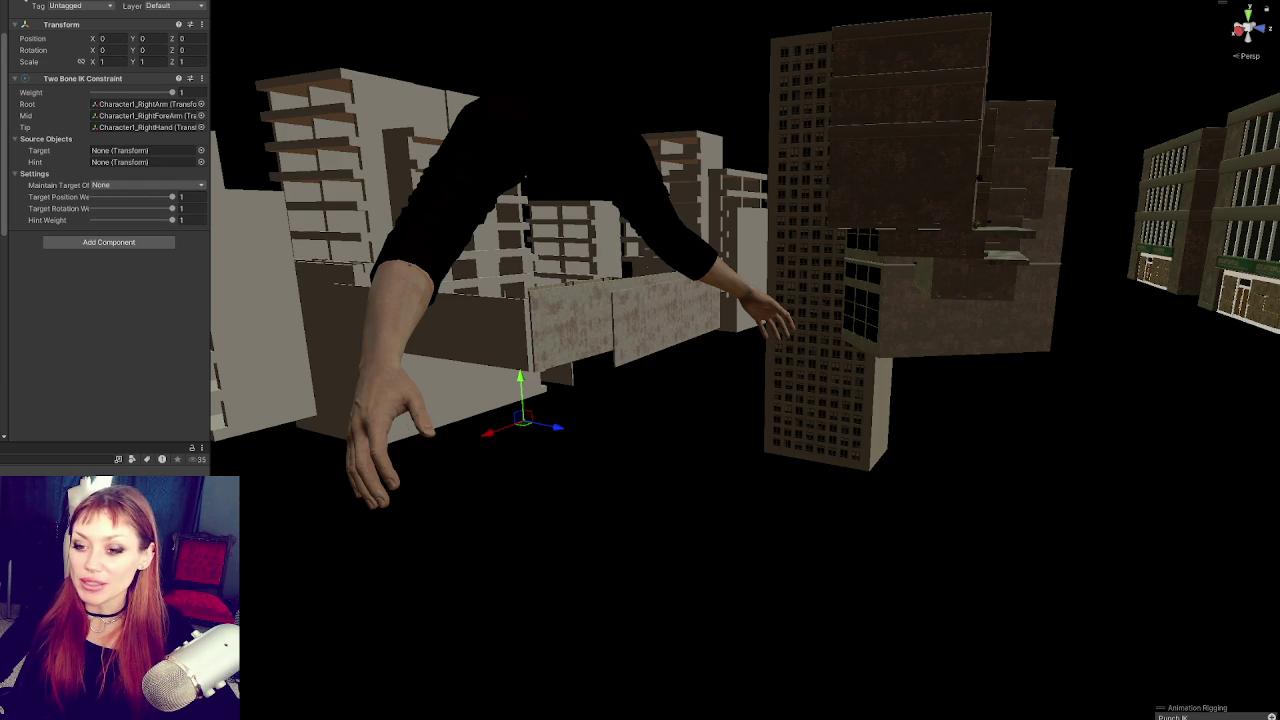
right_click(0, 222)
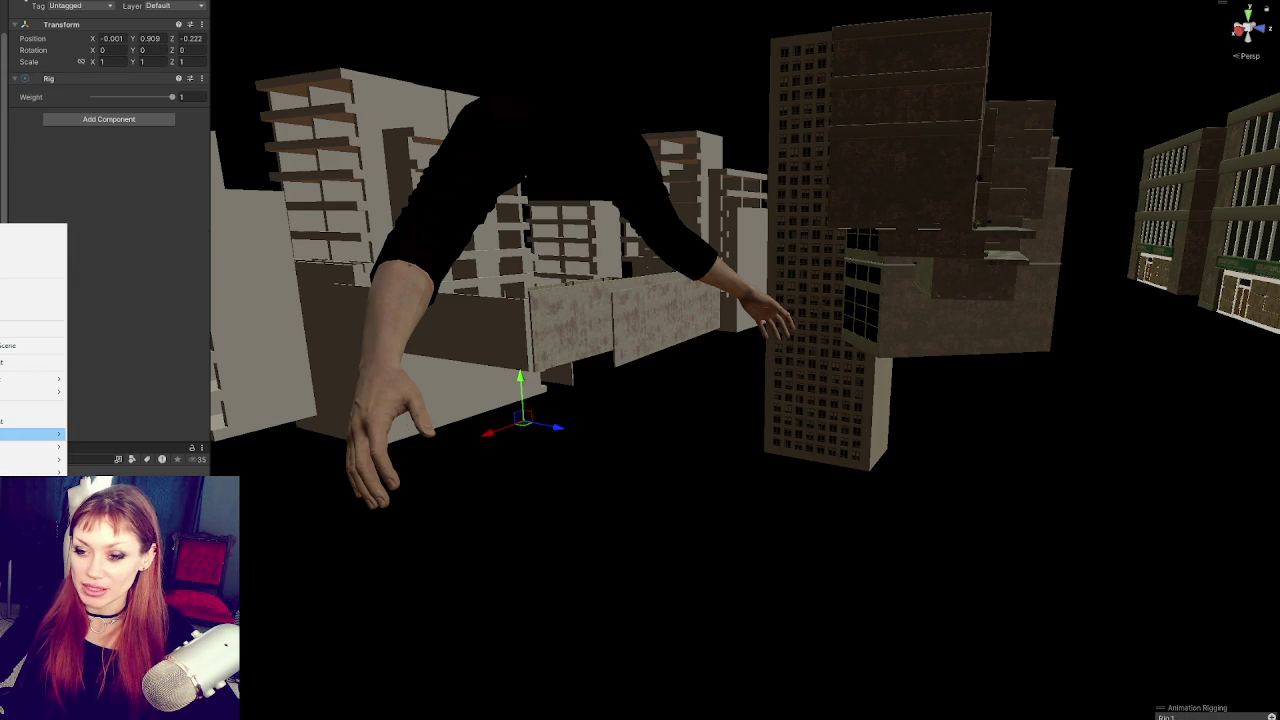
Step: Create a sphere under Rig 1, scaled to 0.12922, and place it at -0.117, 1.198, 0.716
mouse_move(40, 446)
left_click(120, 459)
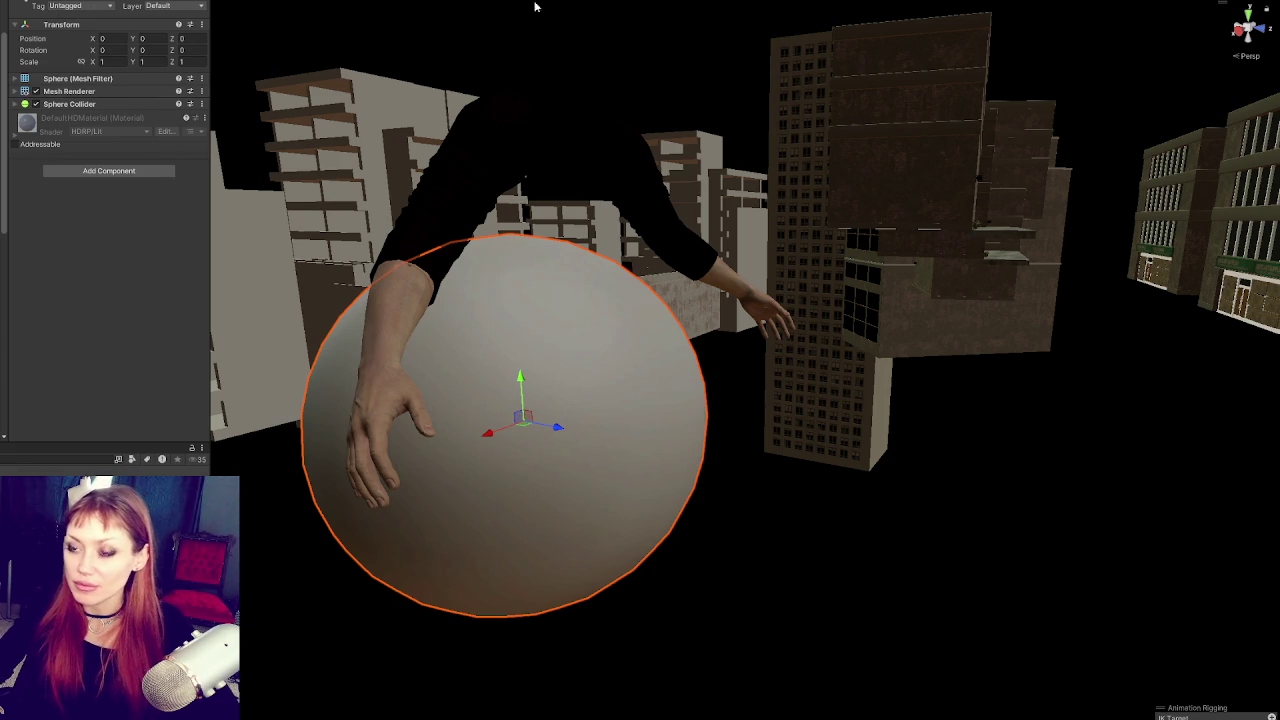
mouse_move(580, 286)
left_mouse_down()
mouse_move(636, 348)
mouse_move(567, 332)
mouse_move(460, 400)
mouse_move(600, 500)
mouse_move(761, 430)
mouse_move(636, 366)
mouse_move(583, 391)
mouse_move(640, 360)
left_mouse_up()
key("w")
mouse_move(744, 334)
left_mouse_down()
mouse_move(751, 35)
mouse_move(751, 63)
mouse_move(685, 127)
mouse_move(686, 2)
mouse_move(685, 172)
mouse_move(730, 195)
mouse_move(717, 222)
mouse_move(694, 194)
mouse_move(1000, 229)
left_mouse_up()
key("w")
left_click(716, 190)
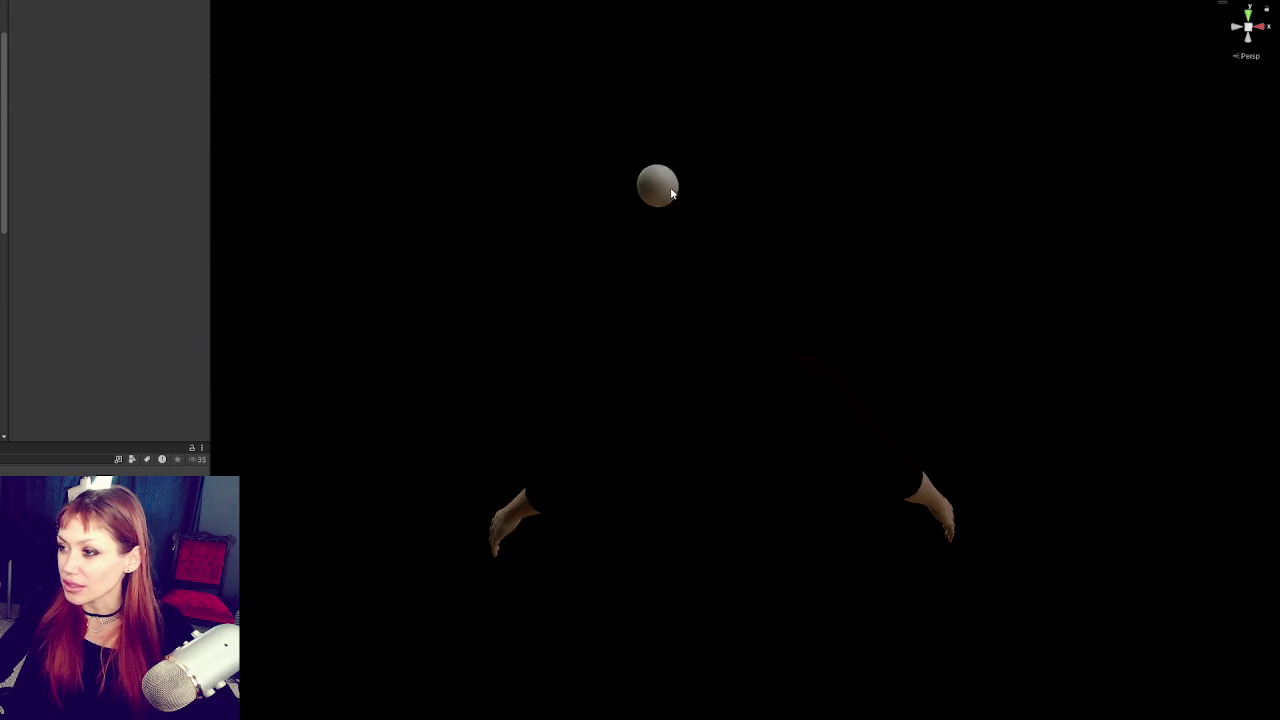
left_click(674, 190)
mouse_move(703, 188)
left_mouse_down()
mouse_move(817, 201)
mouse_move(714, 180)
mouse_move(726, 161)
left_mouse_up()
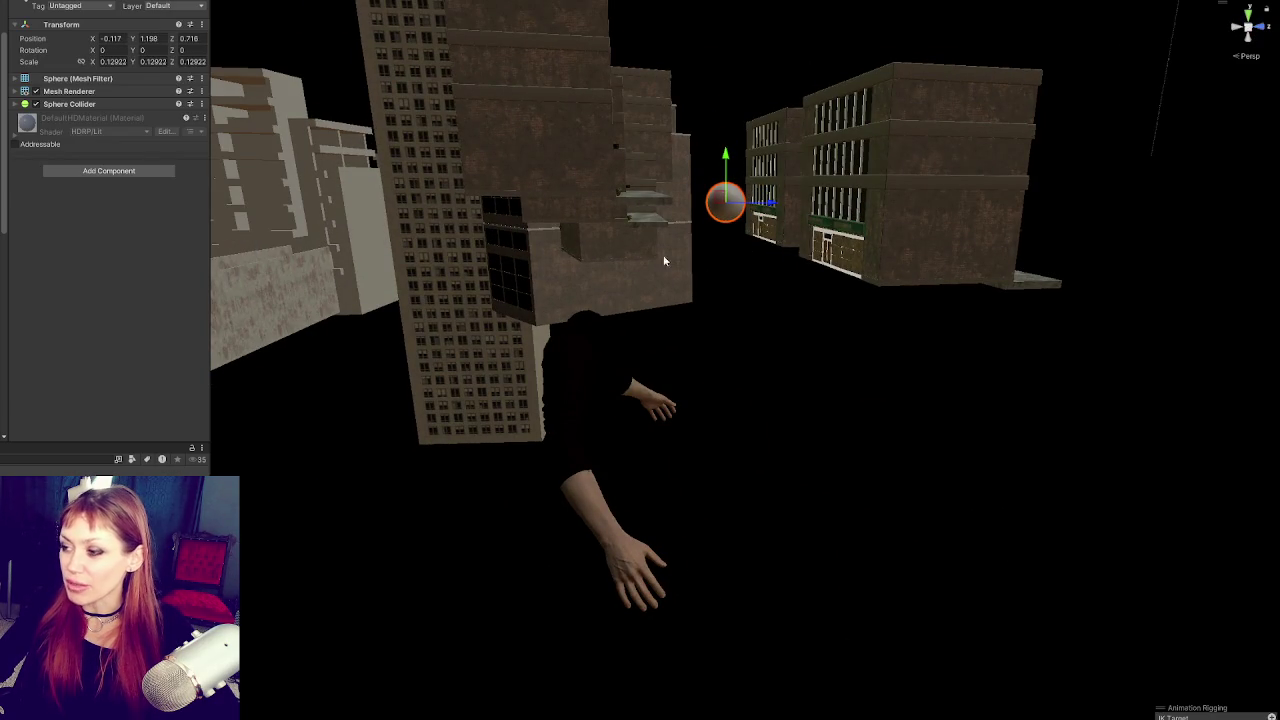
left_click_drag(664, 261, 677, 257)
left_click_drag(774, 240, 745, 160)
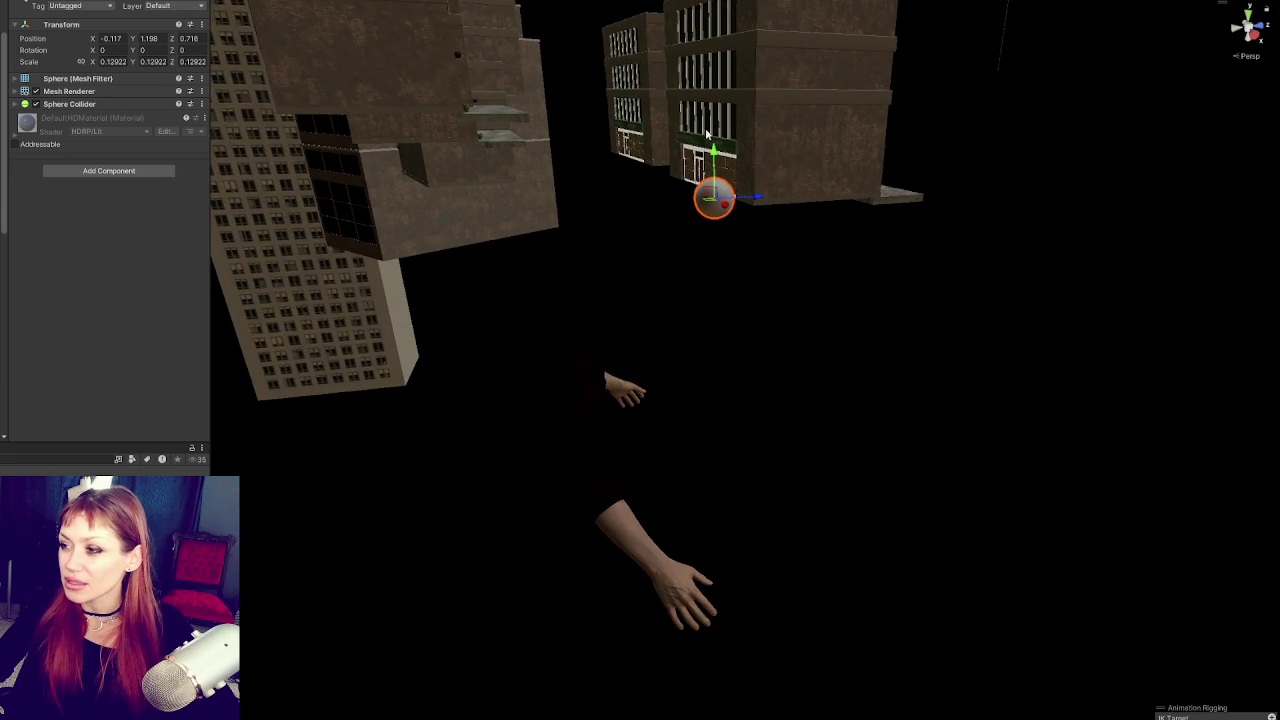
mouse_move(708, 246)
left_mouse_down()
mouse_move(420, 331)
mouse_move(848, 218)
left_mouse_up()
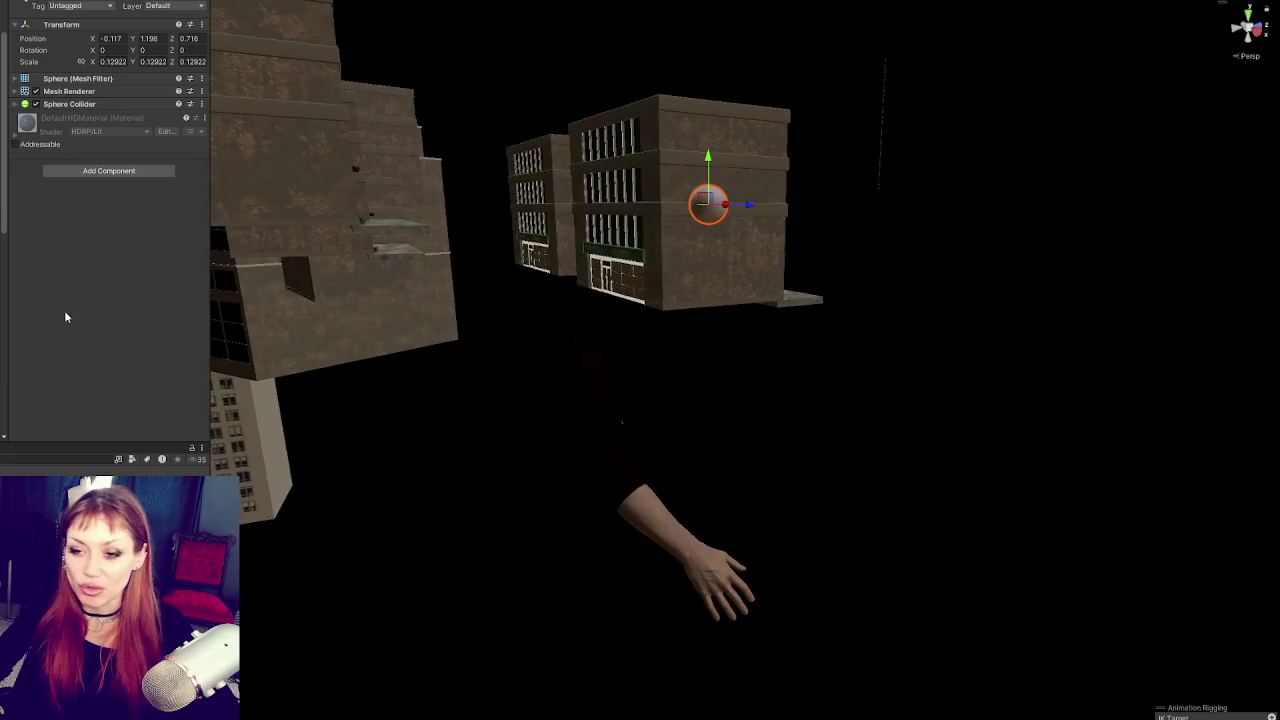
Step: Disable the sphere's Sphere Collider and return to the PlayerControls script in VS Code
left_click(36, 104)
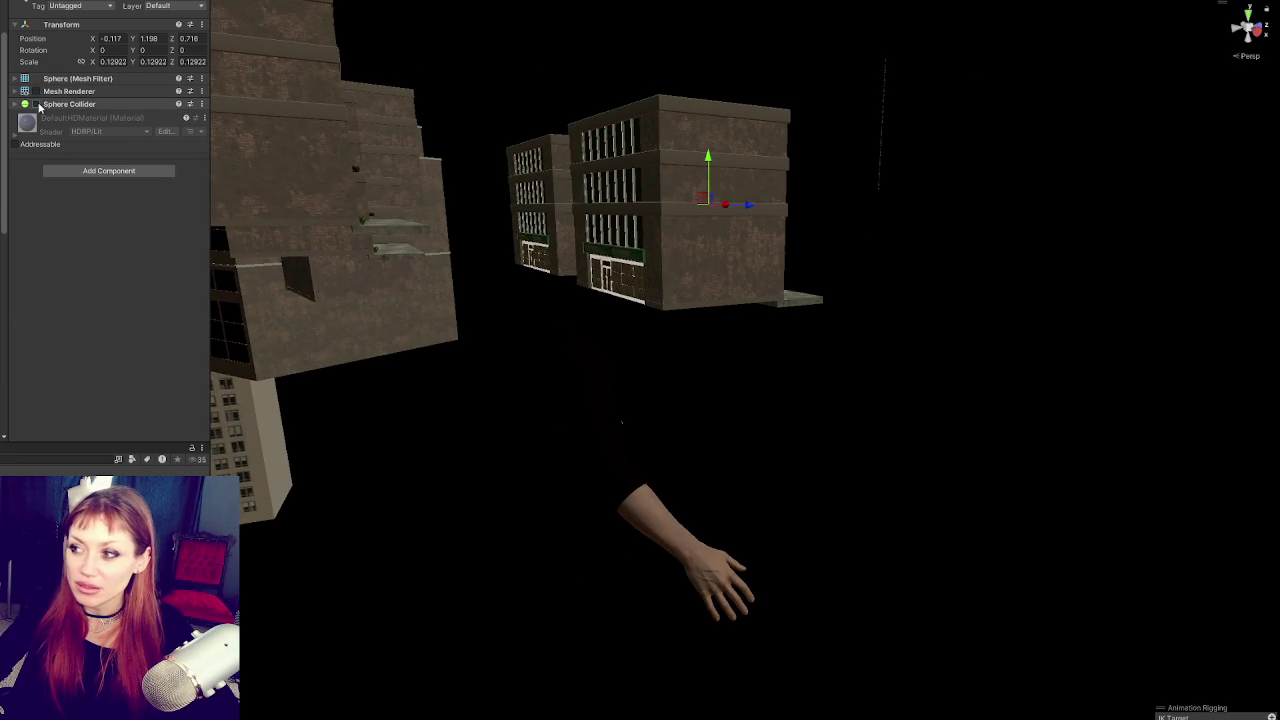
left_click(36, 91)
mouse_move(640, 300)
left_mouse_down()
mouse_move(491, 224)
mouse_move(544, 240)
left_mouse_up()
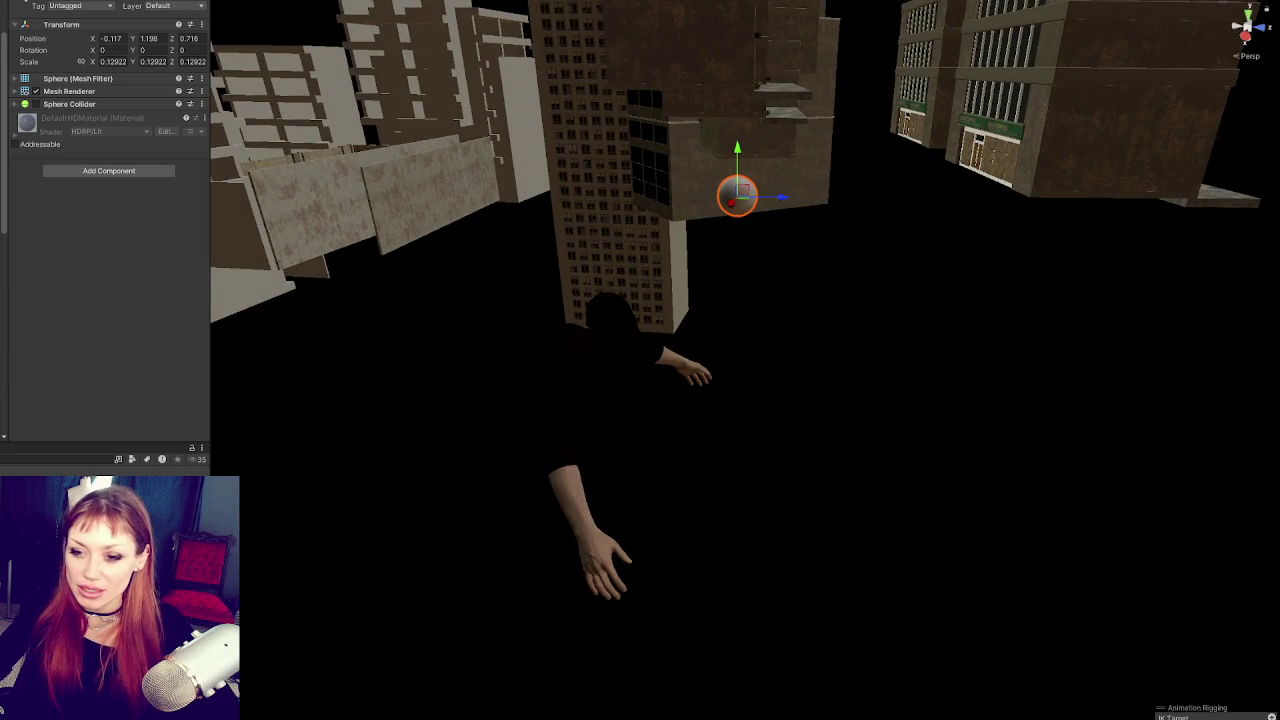
key("alt+Tab")
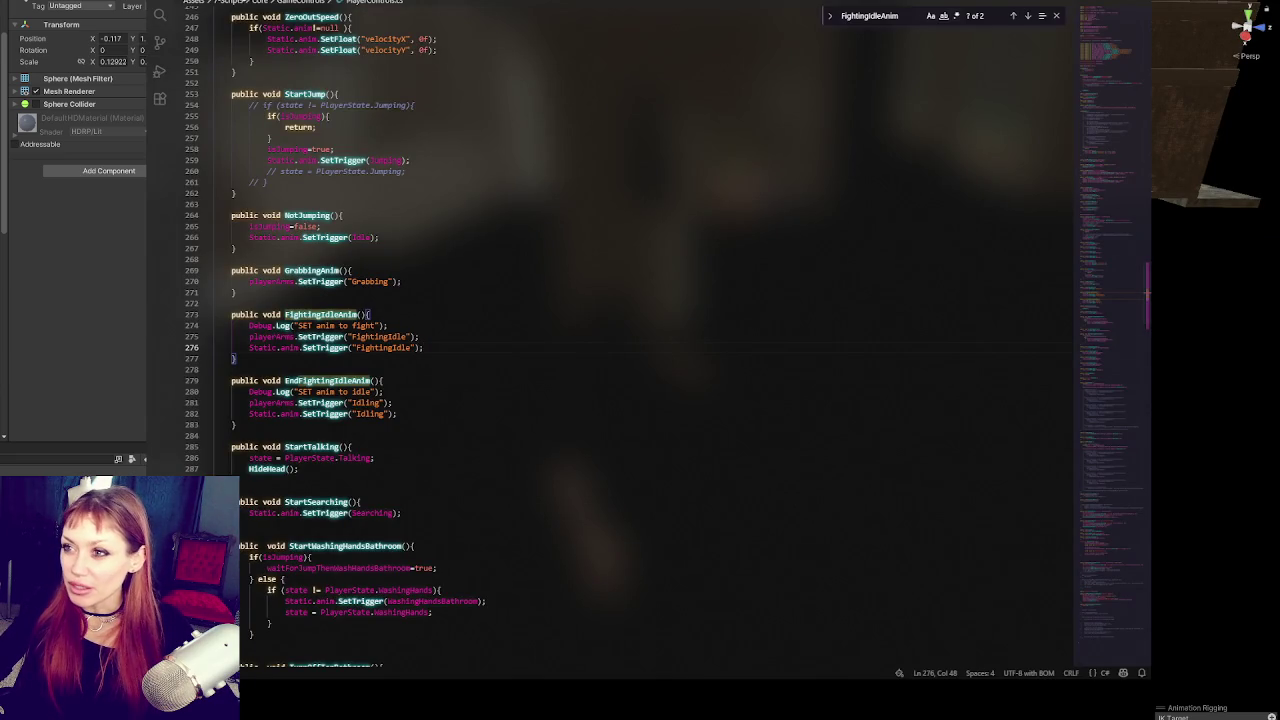
left_click_drag(1080, 261, 1142, 32)
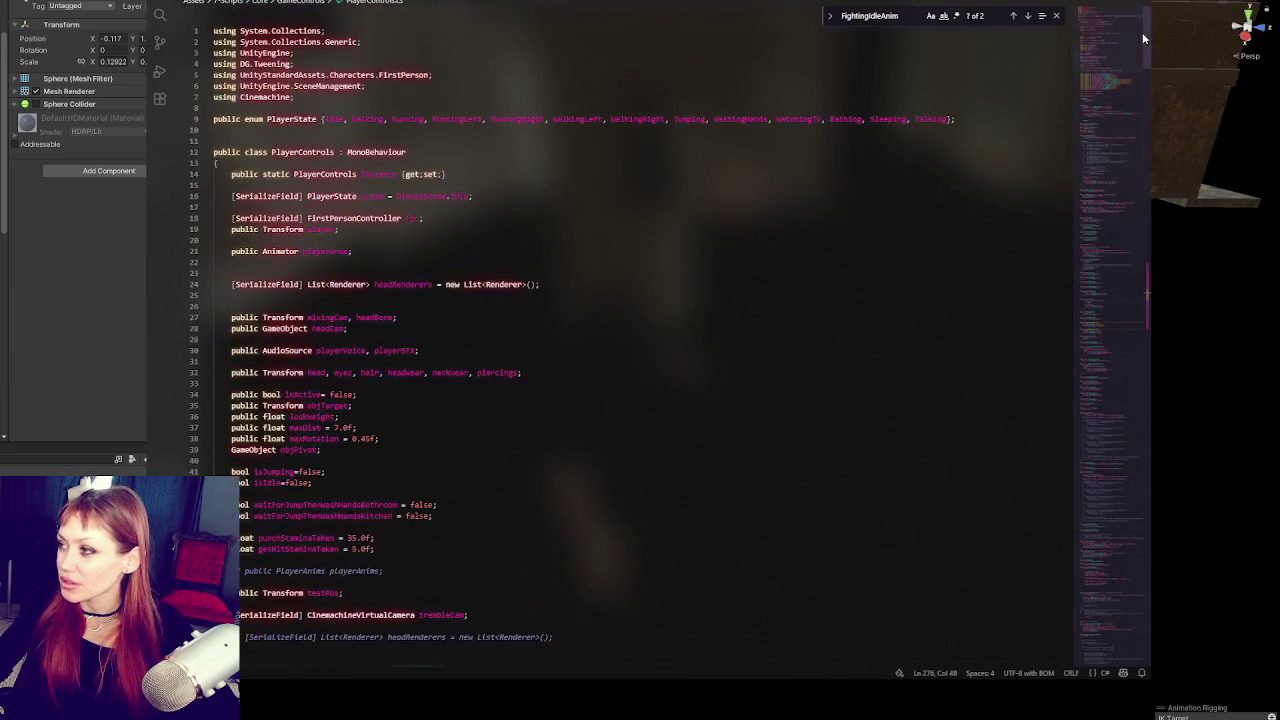
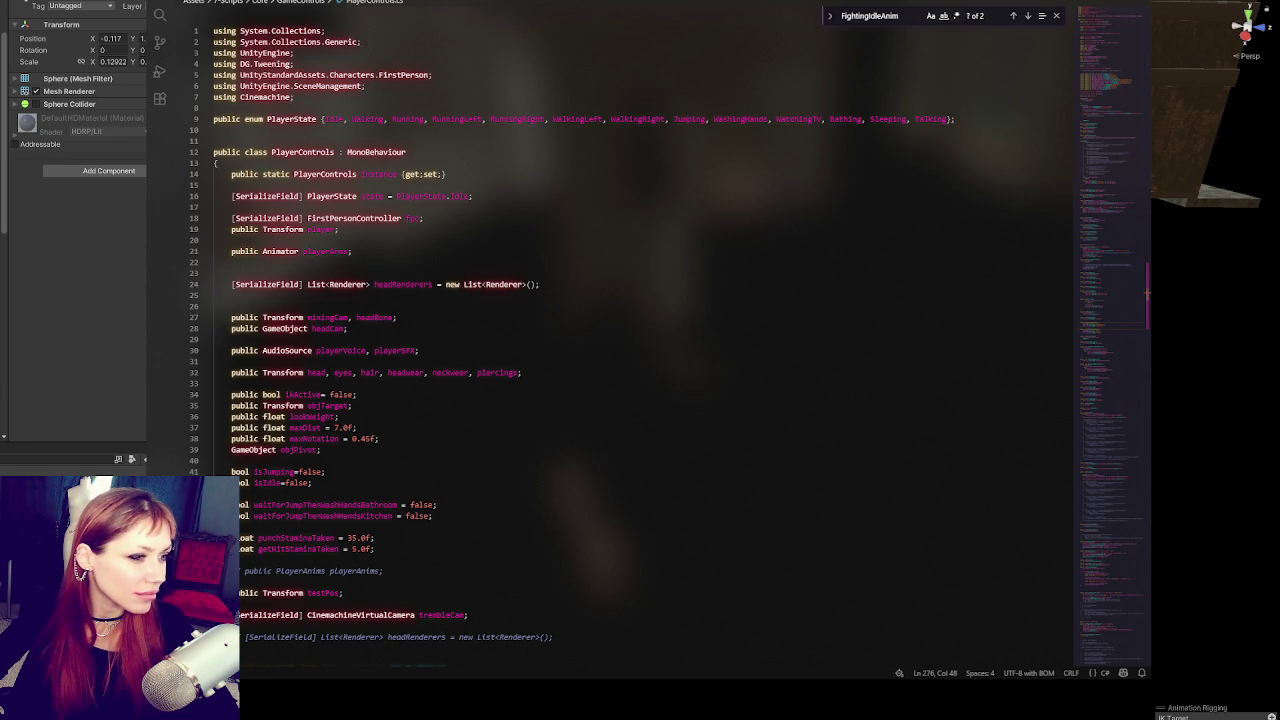
Step: Add a '// IK STUFF' comment above the headRenderers line and declare '[SerializeField] Rig rig;'
left_click(494, 261)
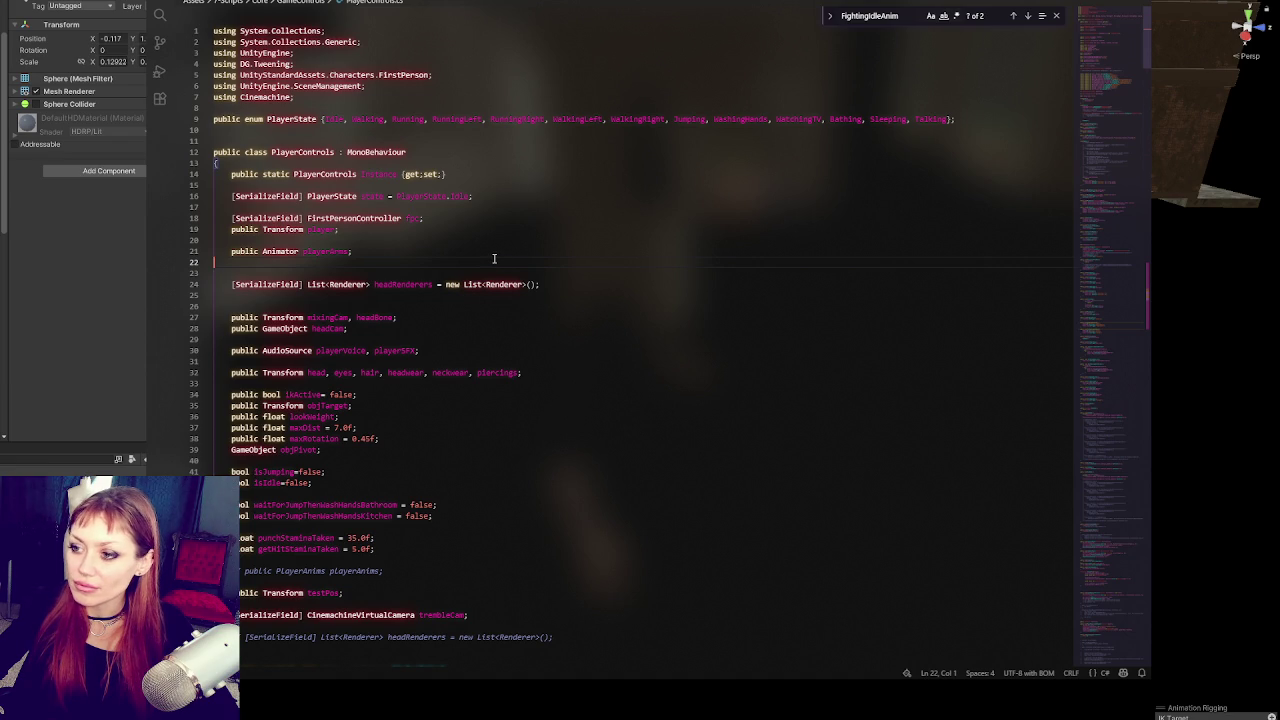
left_click(570, 283)
scroll(570, 283, "down", 3)
left_click(533, 524)
key("Return")
key("Return")
key("Return")
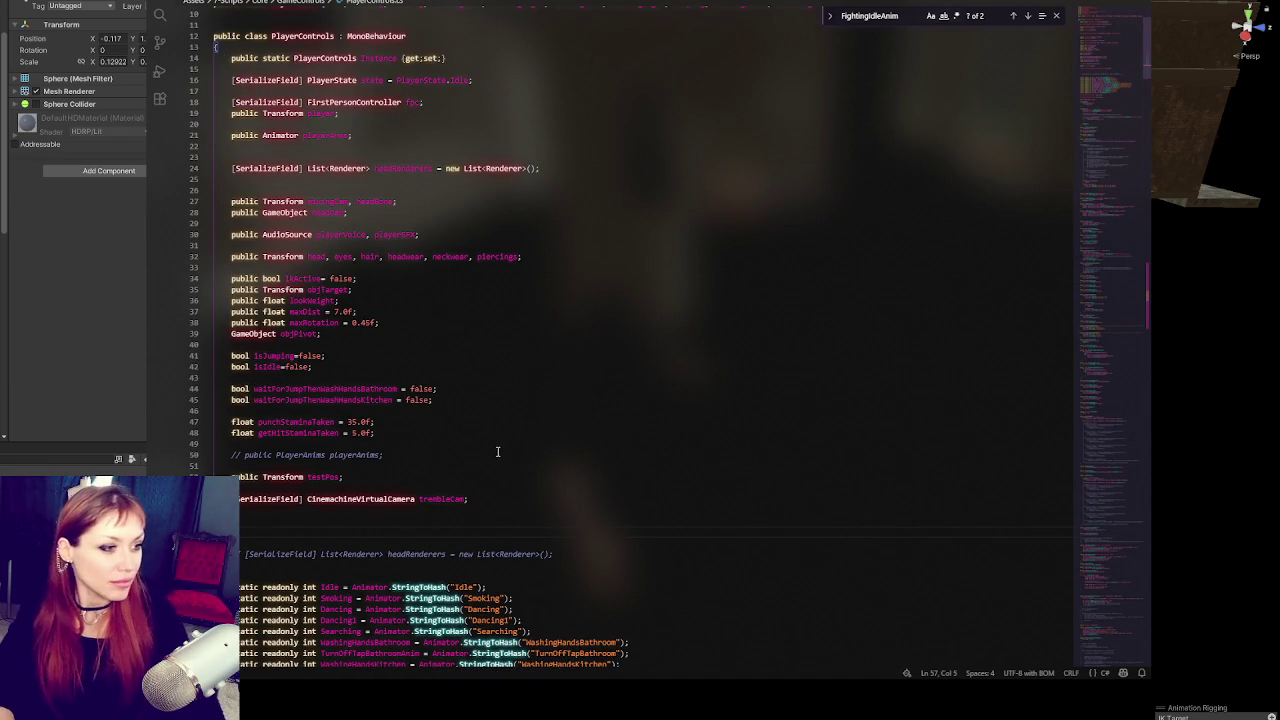
type("// IK STUFF")
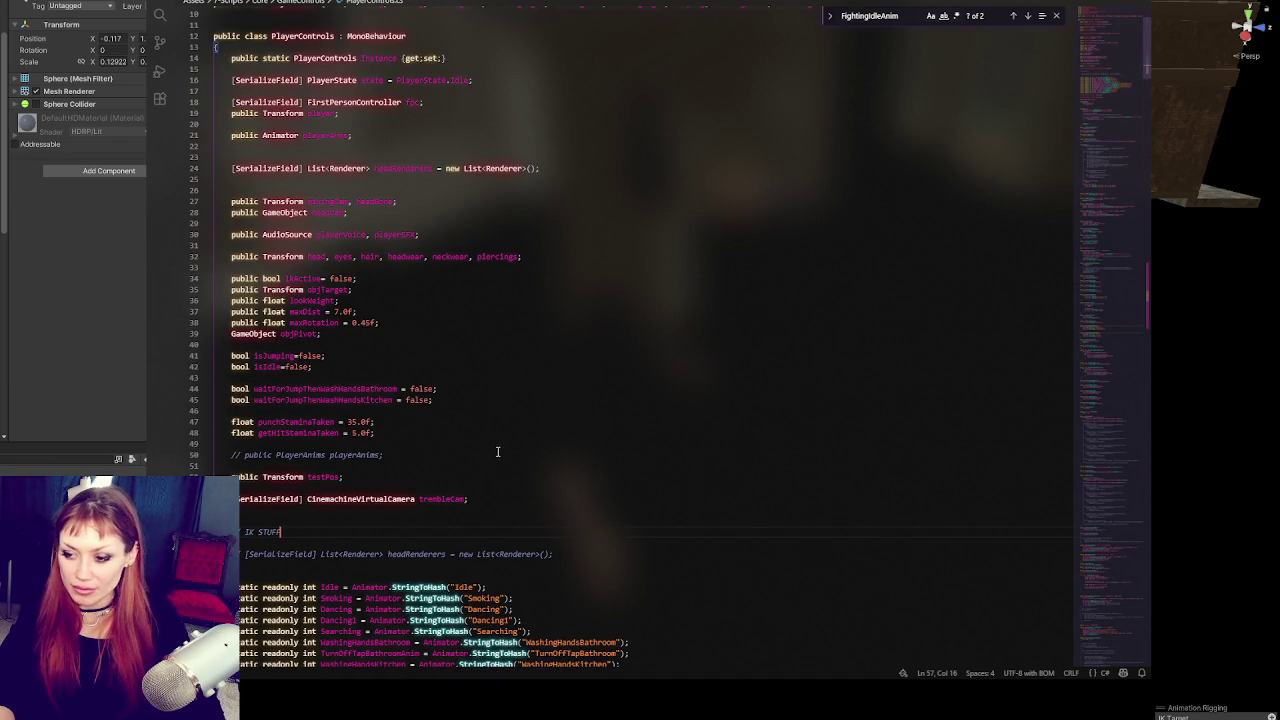
key("Return")
key("Return")
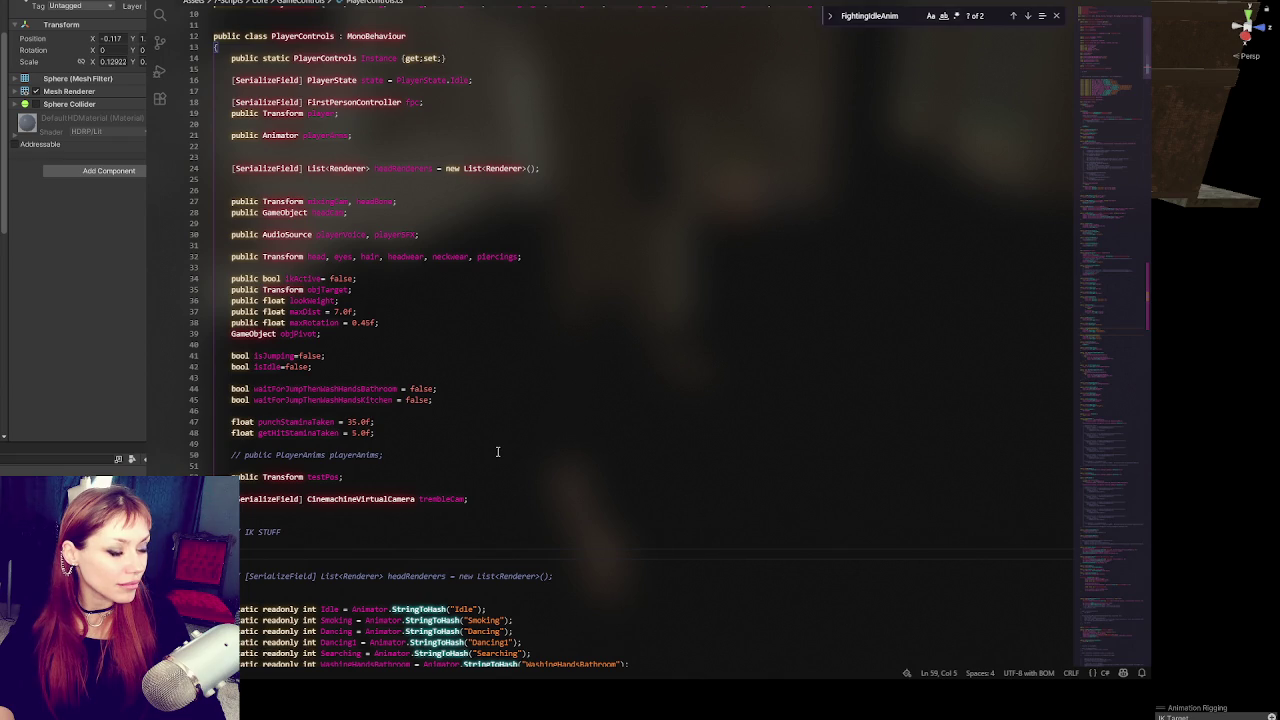
type("[SerializeField")
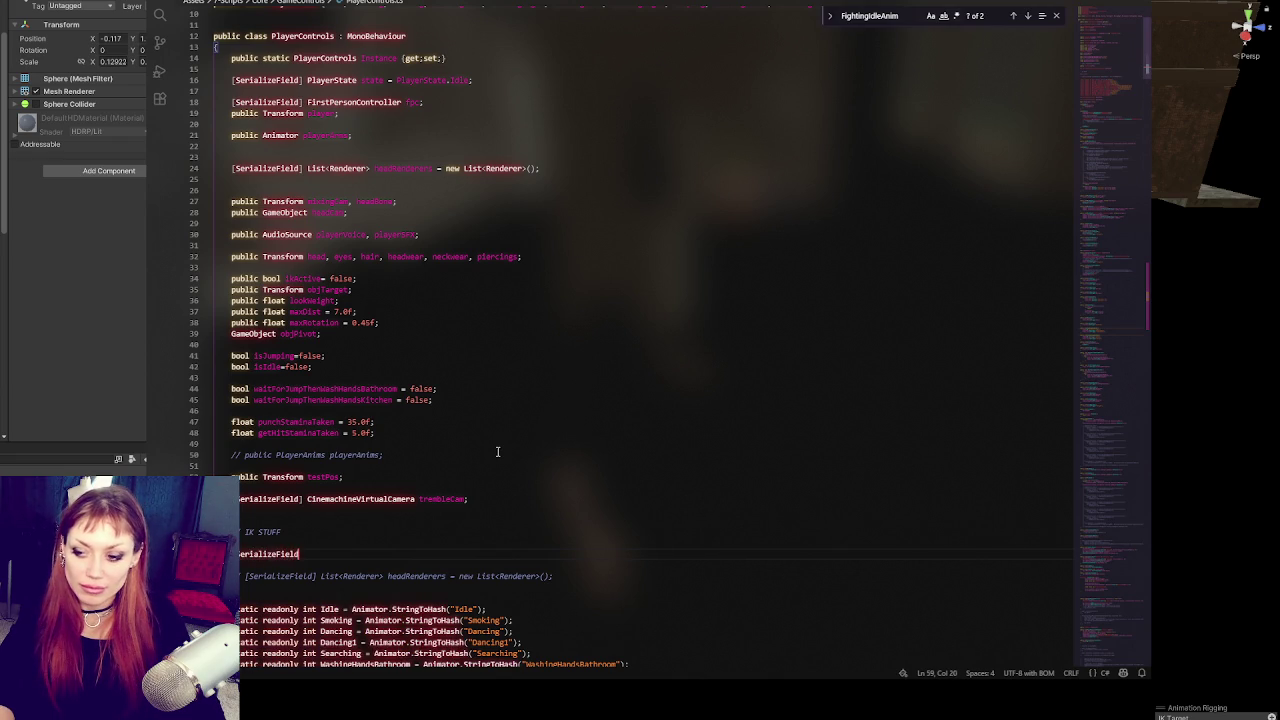
type("] Rig rig;")
key("Return")
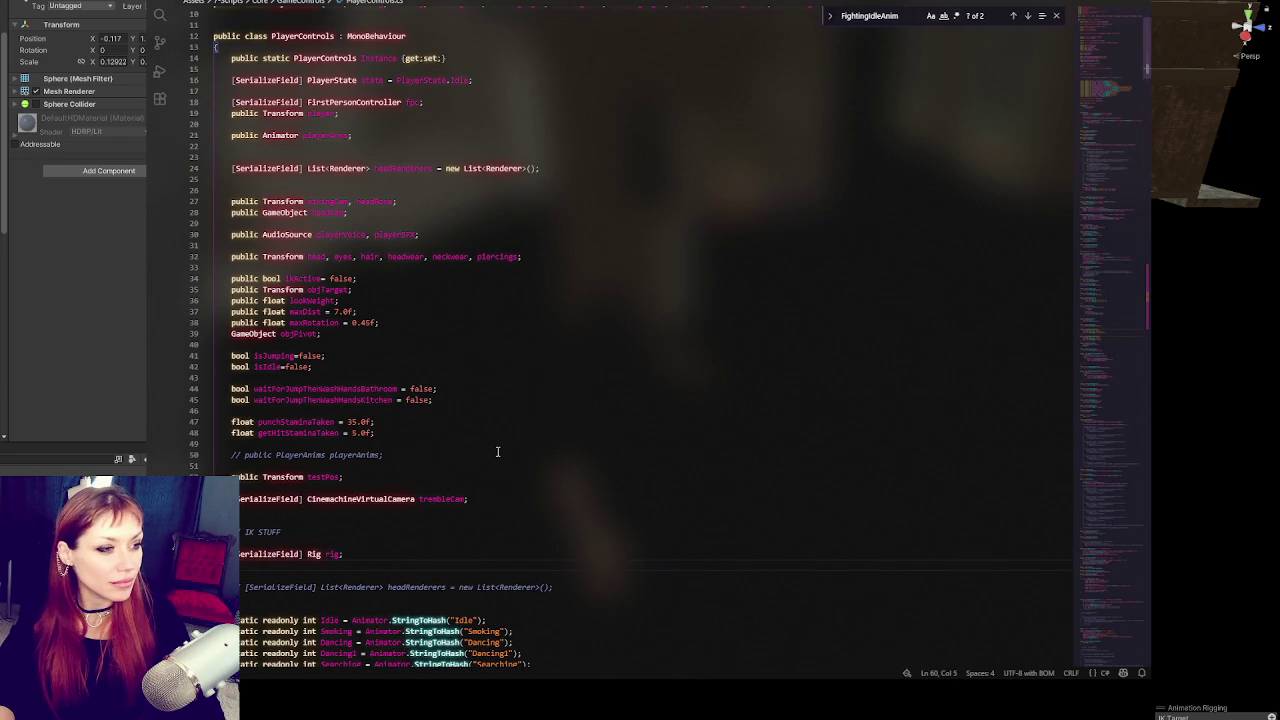
Step: Declare a serialized 'Transform IkTarget' field and a float ikSwitchSpeed field below it
type("/")
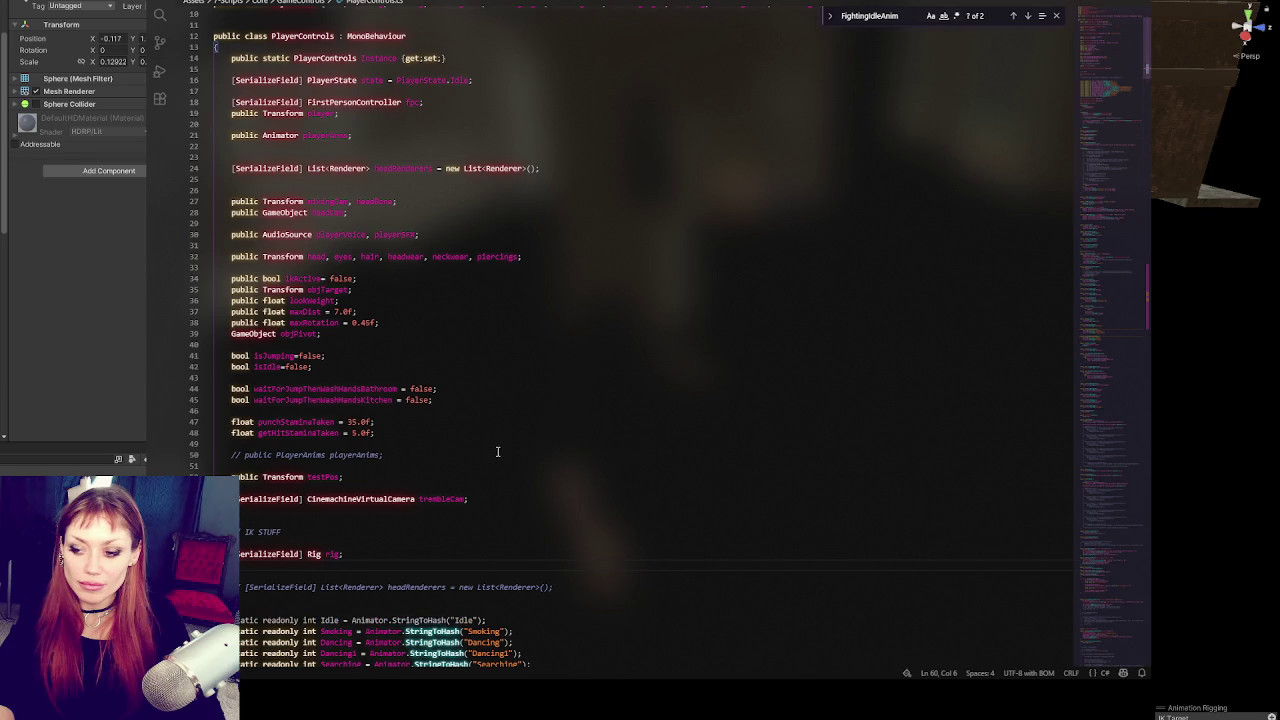
type("Serial")
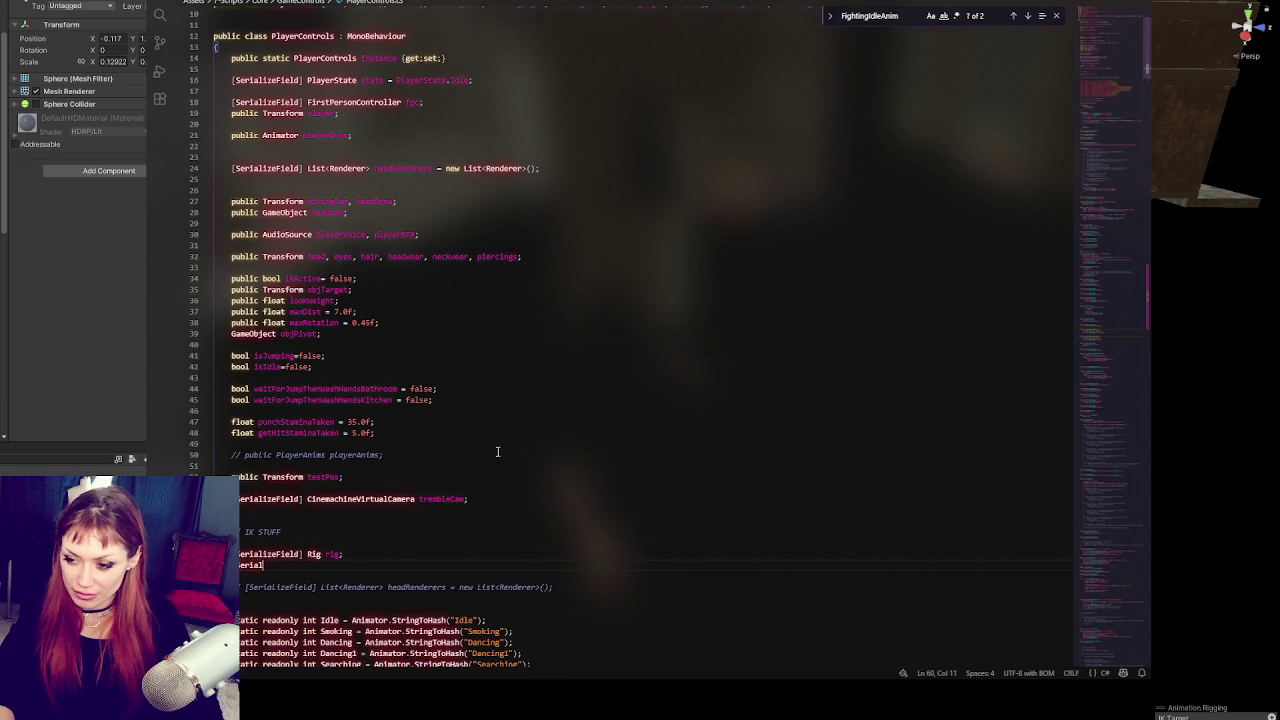
type("ize")
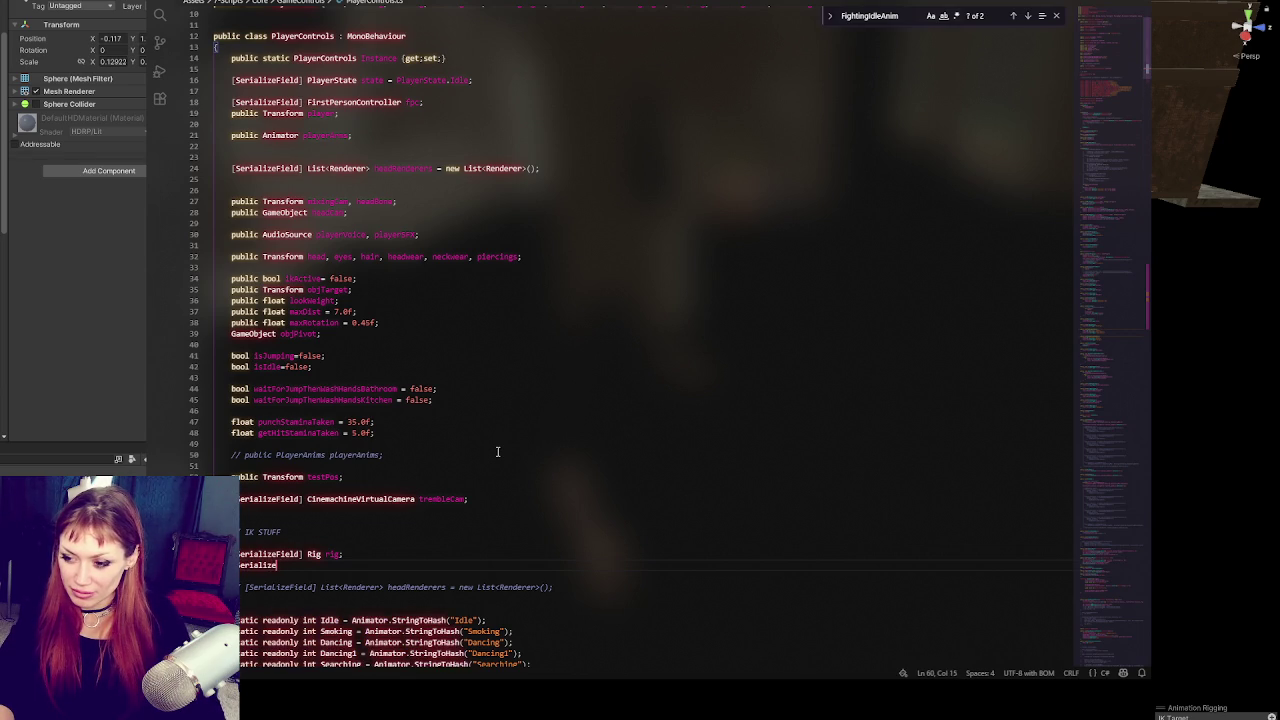
type("Field] Transform ")
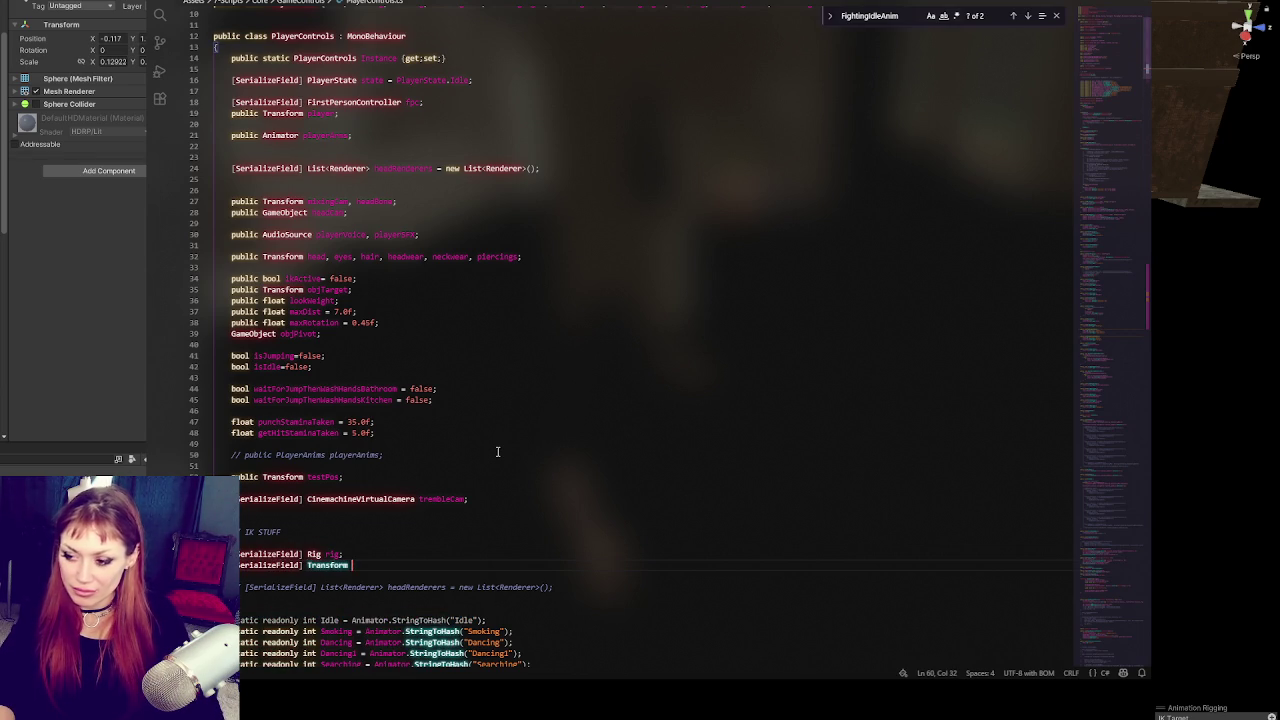
type("IkTarget;")
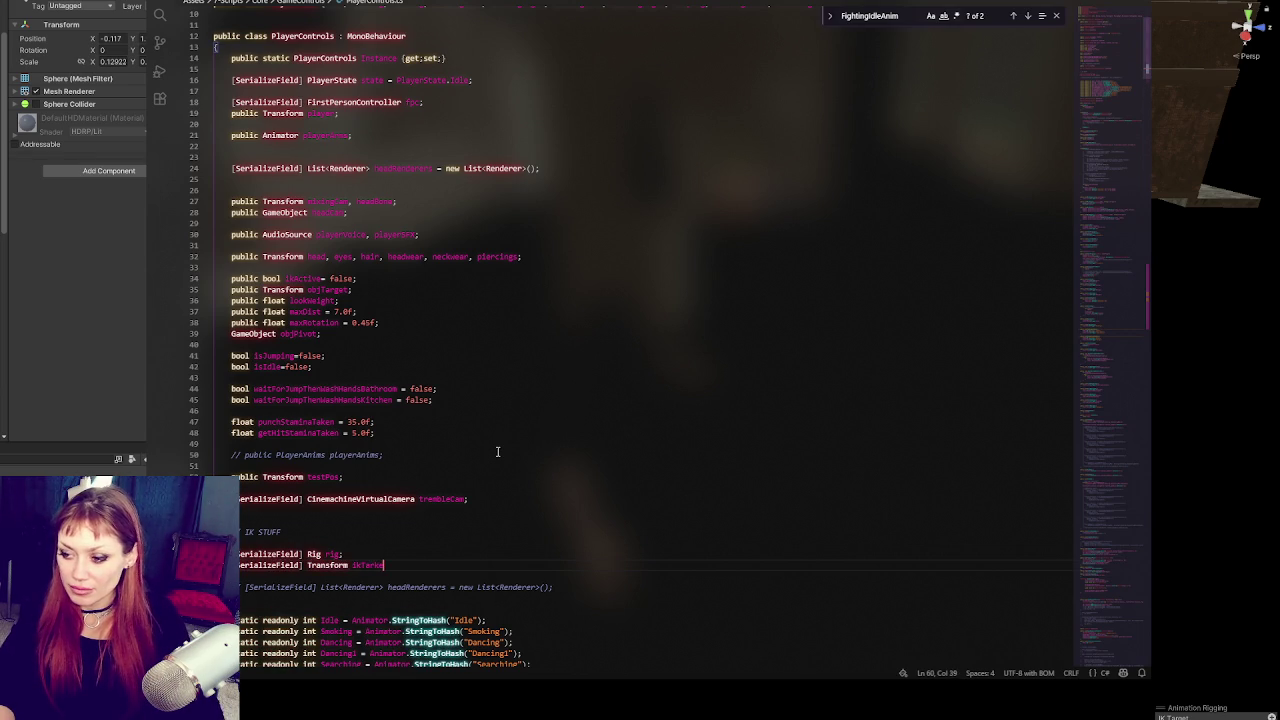
key("Return")
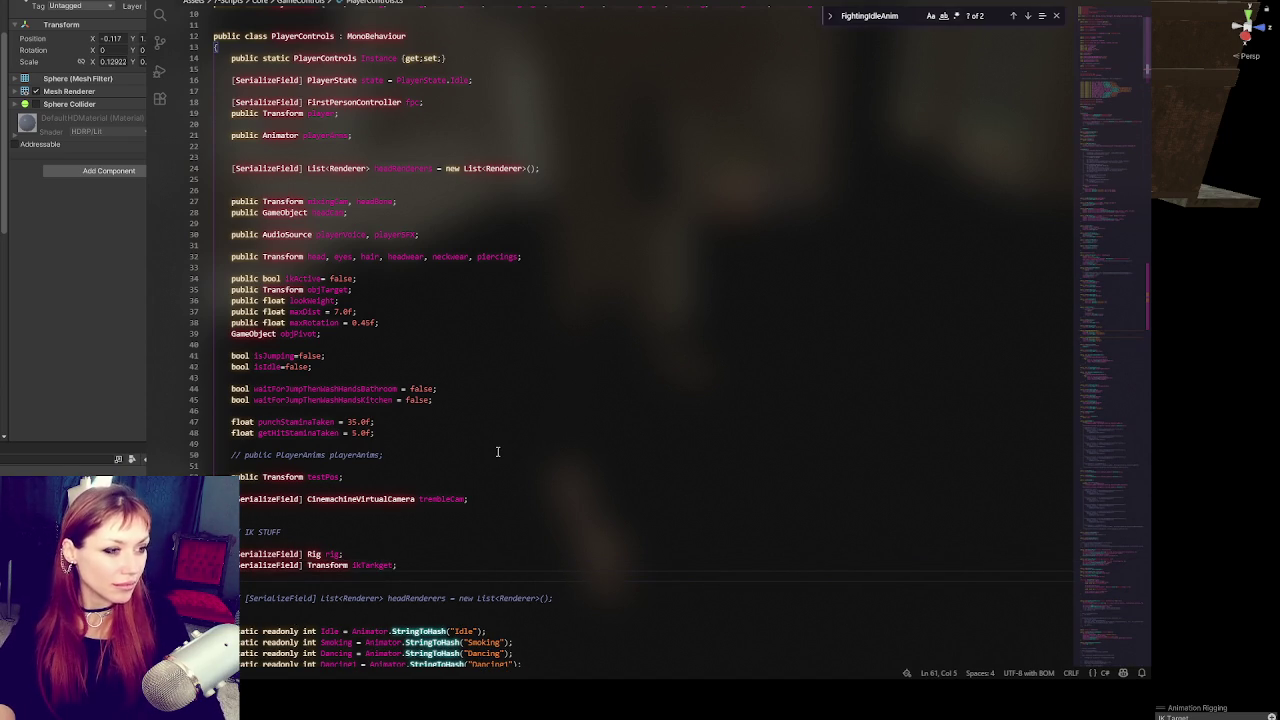
type("public")
key("BackSpace")
key("BackSpace")
key("BackSpace")
type("loat ikMovem")
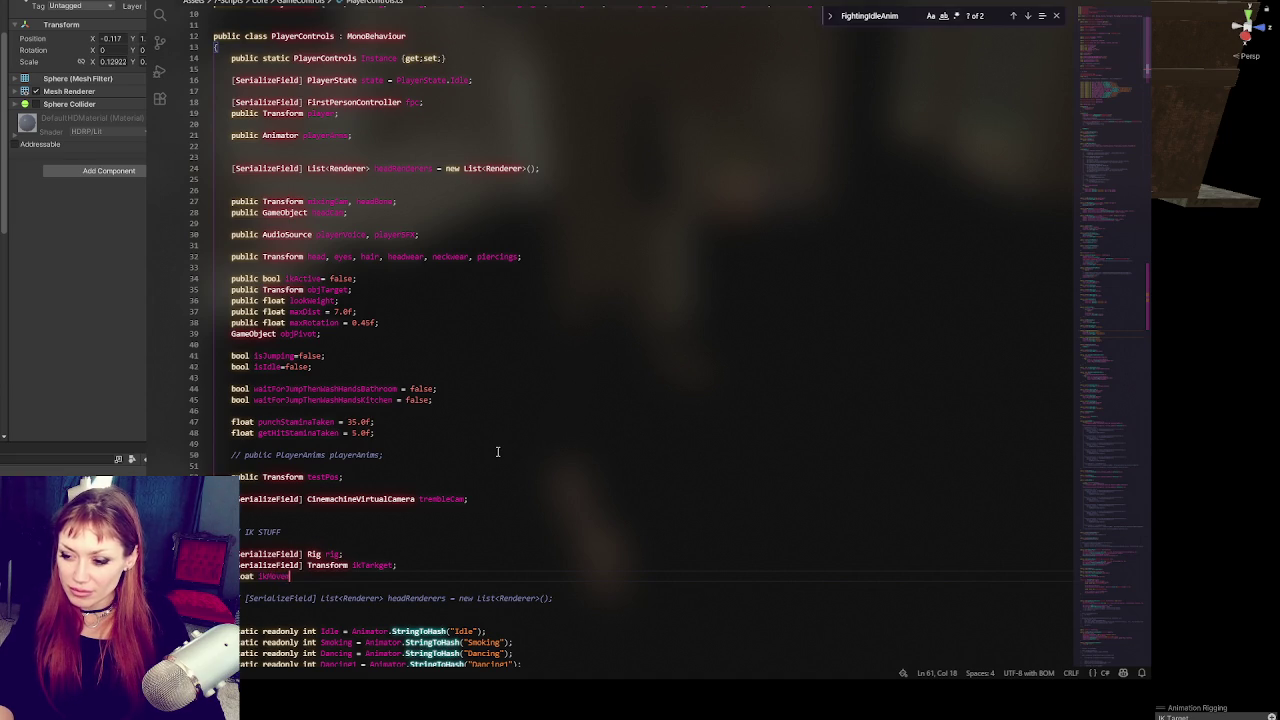
key("BackSpace")
key("BackSpace")
key("BackSpace")
key("BackSpace")
key("BackSpace")
type("Tra")
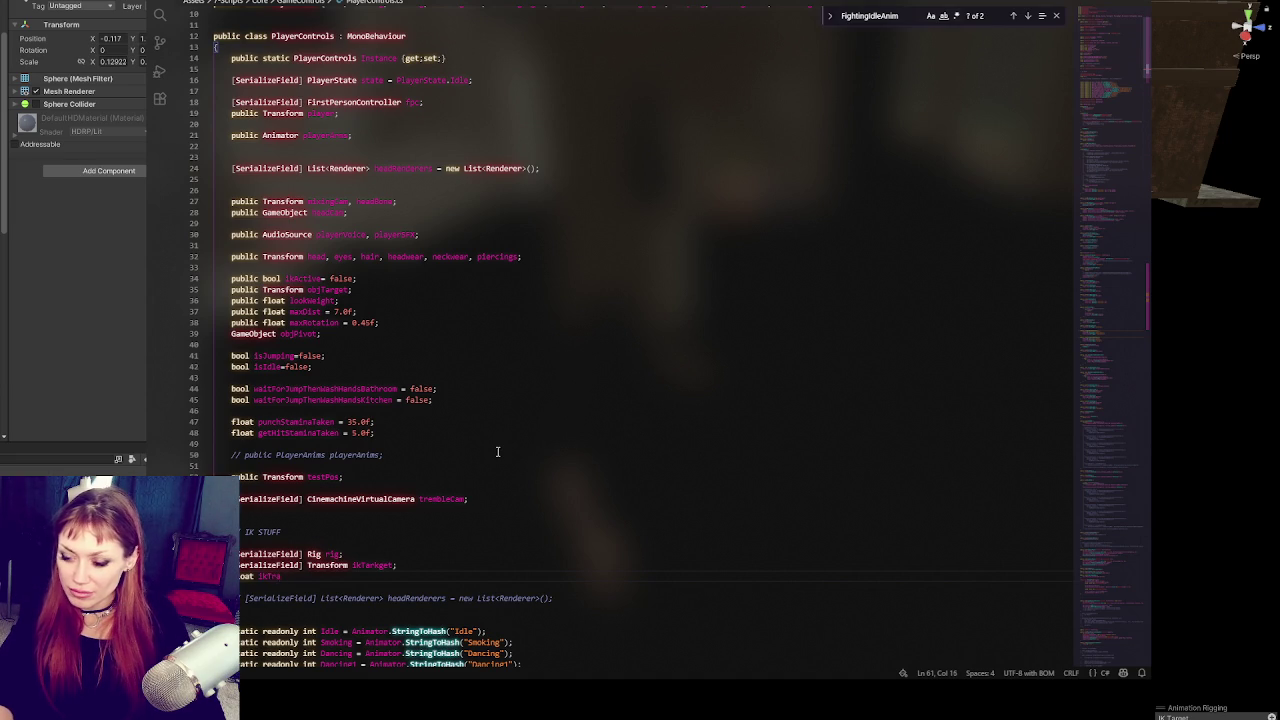
key("BackSpace")
key("BackSpace")
key("BackSpace")
type("SwitchSpeed;")
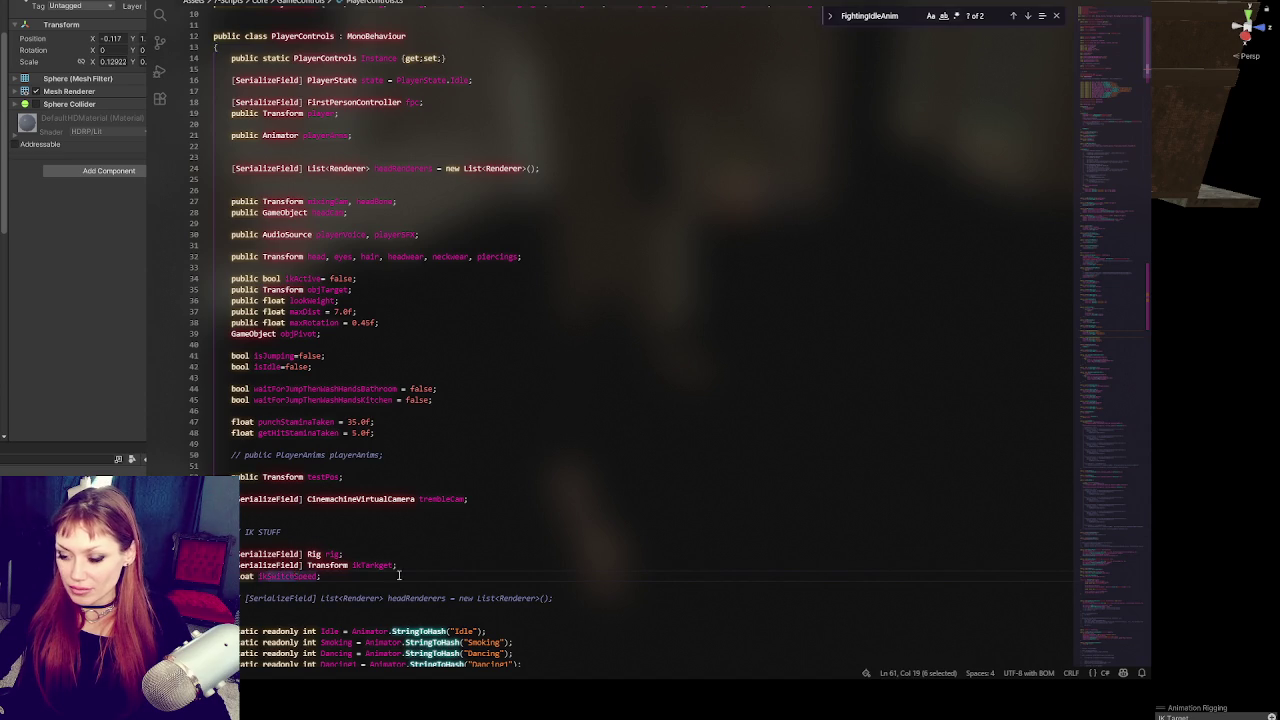
Step: Select the ikTarget field name and start a search in the script
scroll(475, 543, "down", 2)
scroll(475, 543, "down", 1)
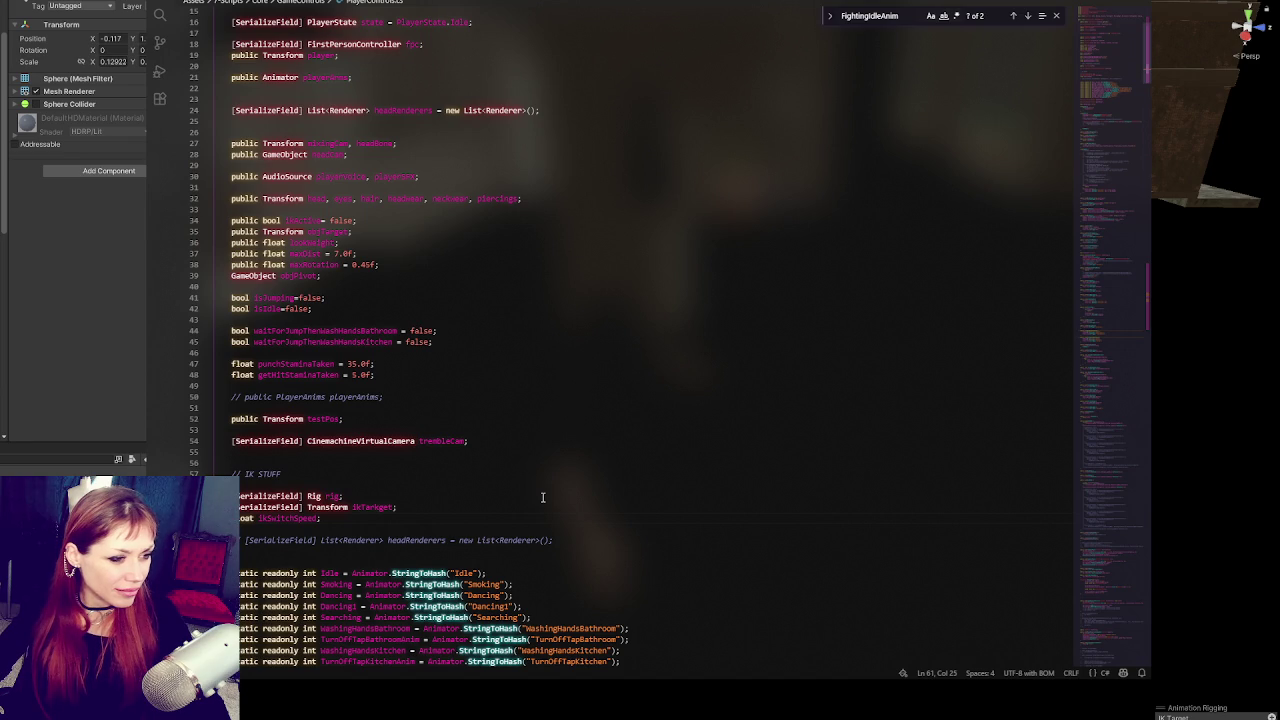
scroll(543, 497, "down", 10)
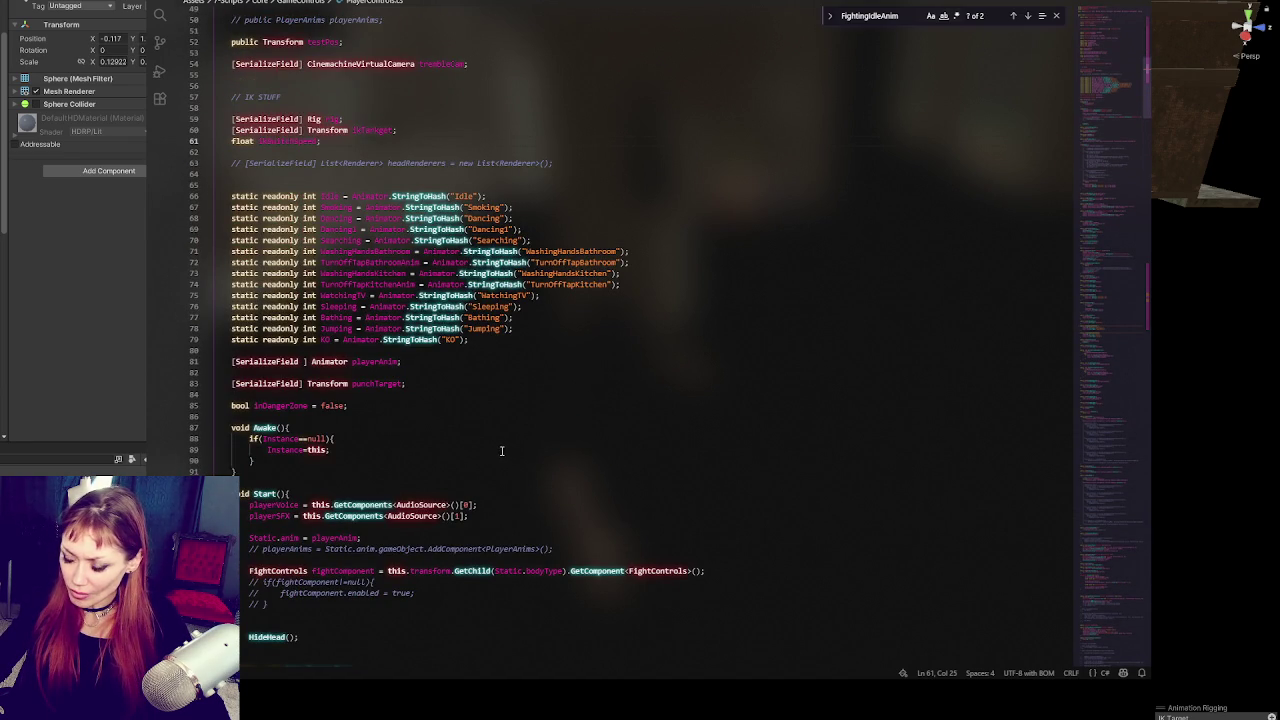
left_click_drag(352, 130, 396, 130)
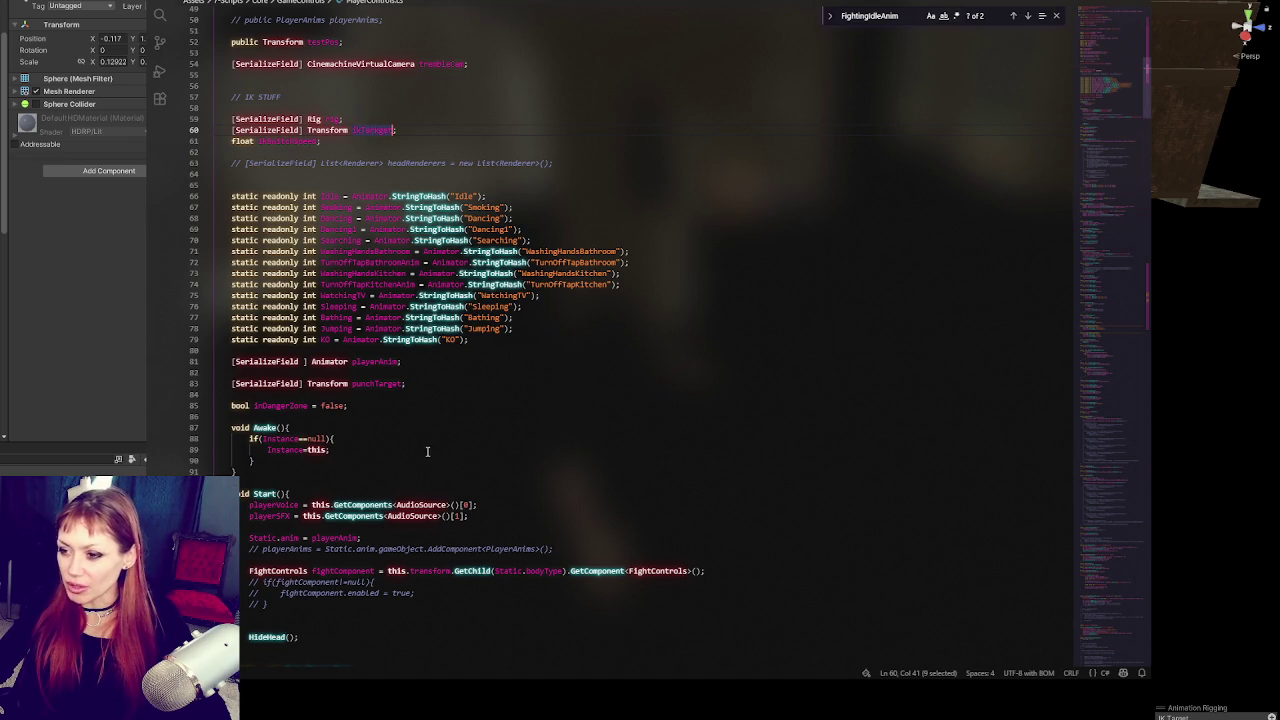
key("ctrl+f")
Step: Find GrabbingAnim with a 'grab' search, add an 'ikTarget =' line inside it, then return to Unity
type("g")
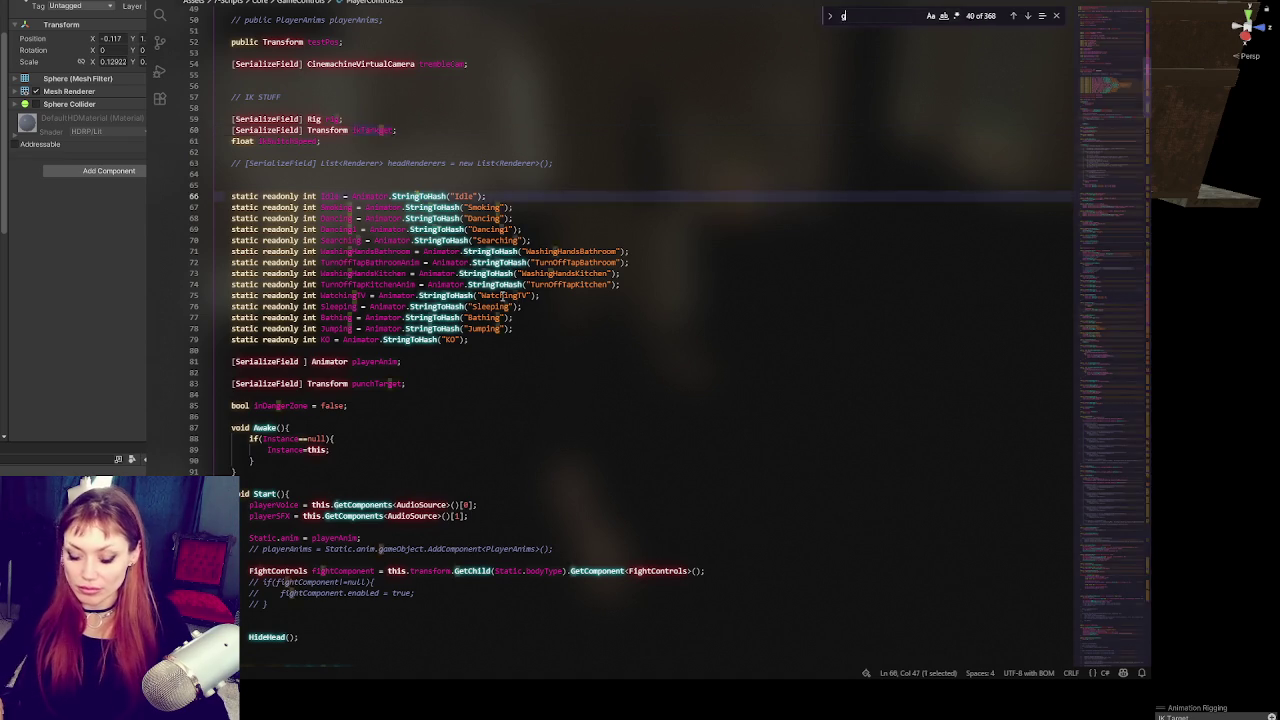
type("rab")
left_click(378, 335)
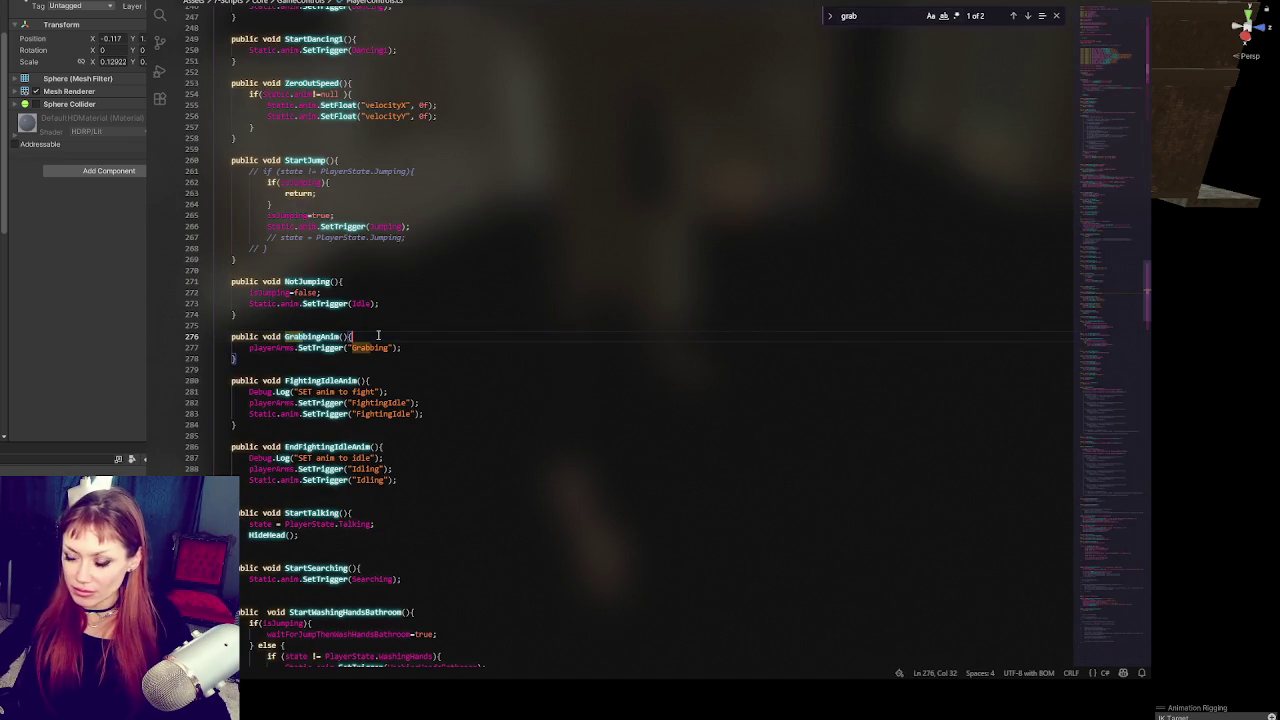
key("Return")
type("ikTarget =")
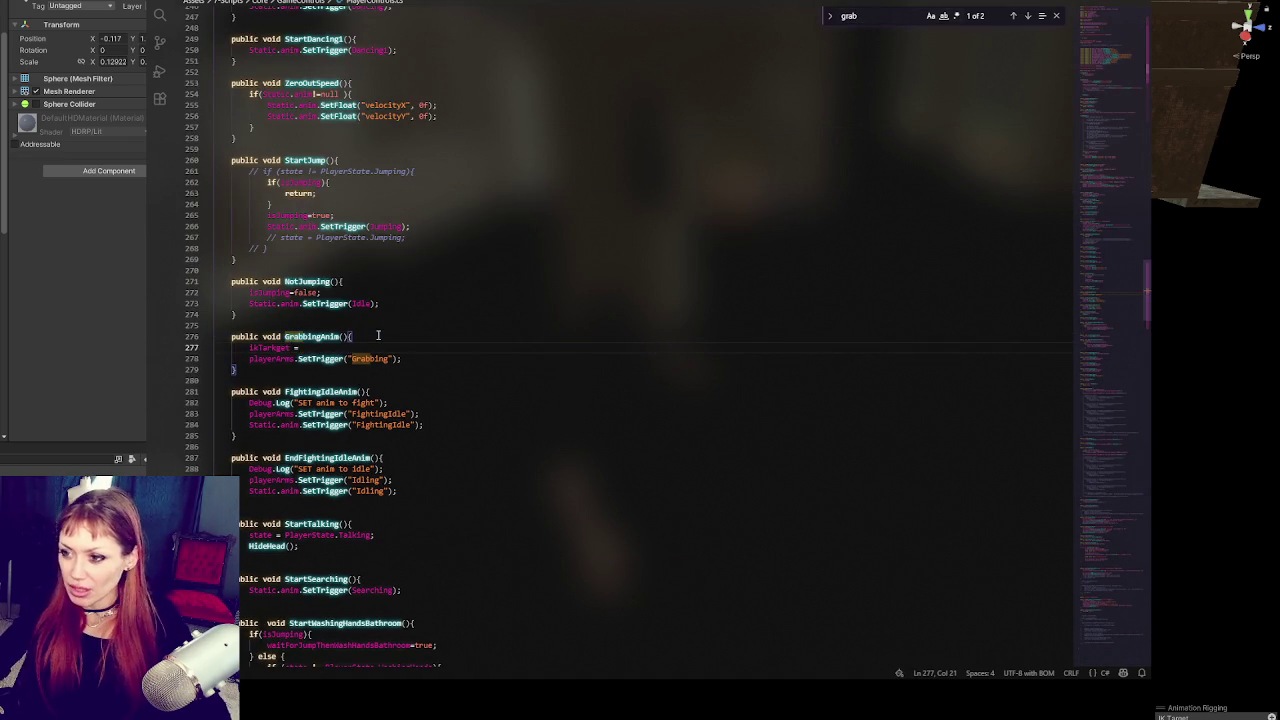
double_click(337, 338)
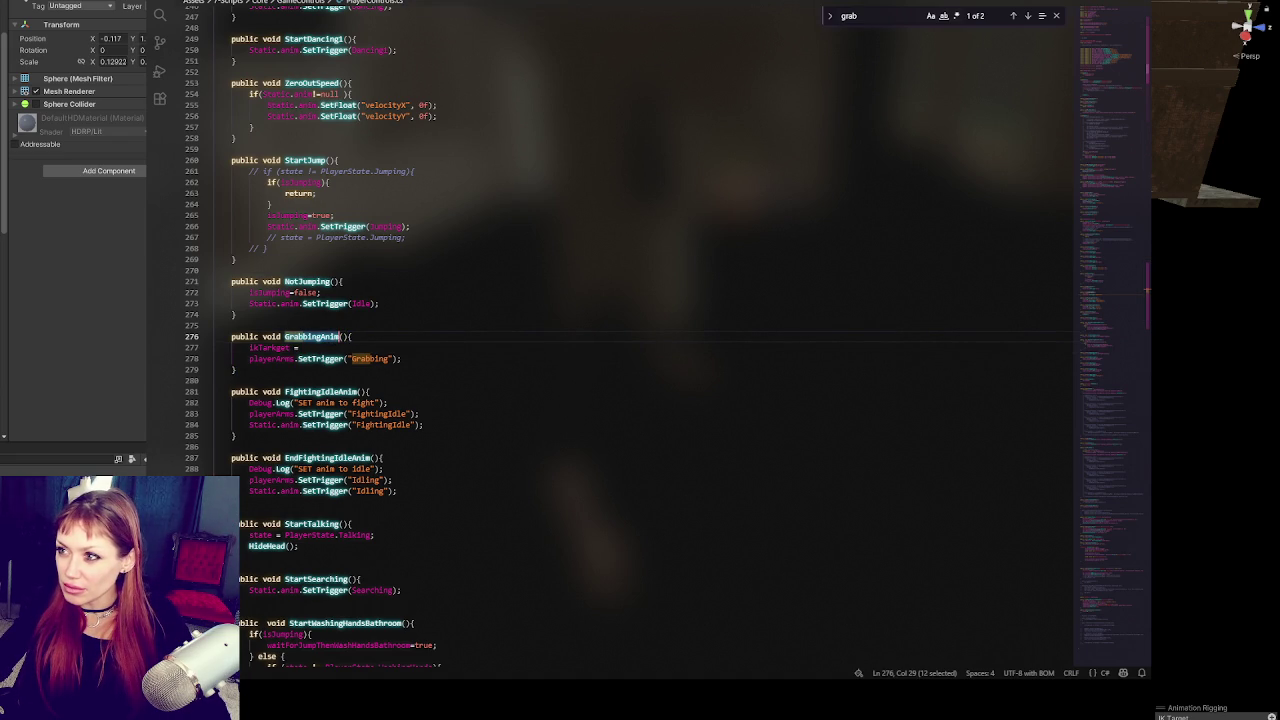
key("alt+Tab")
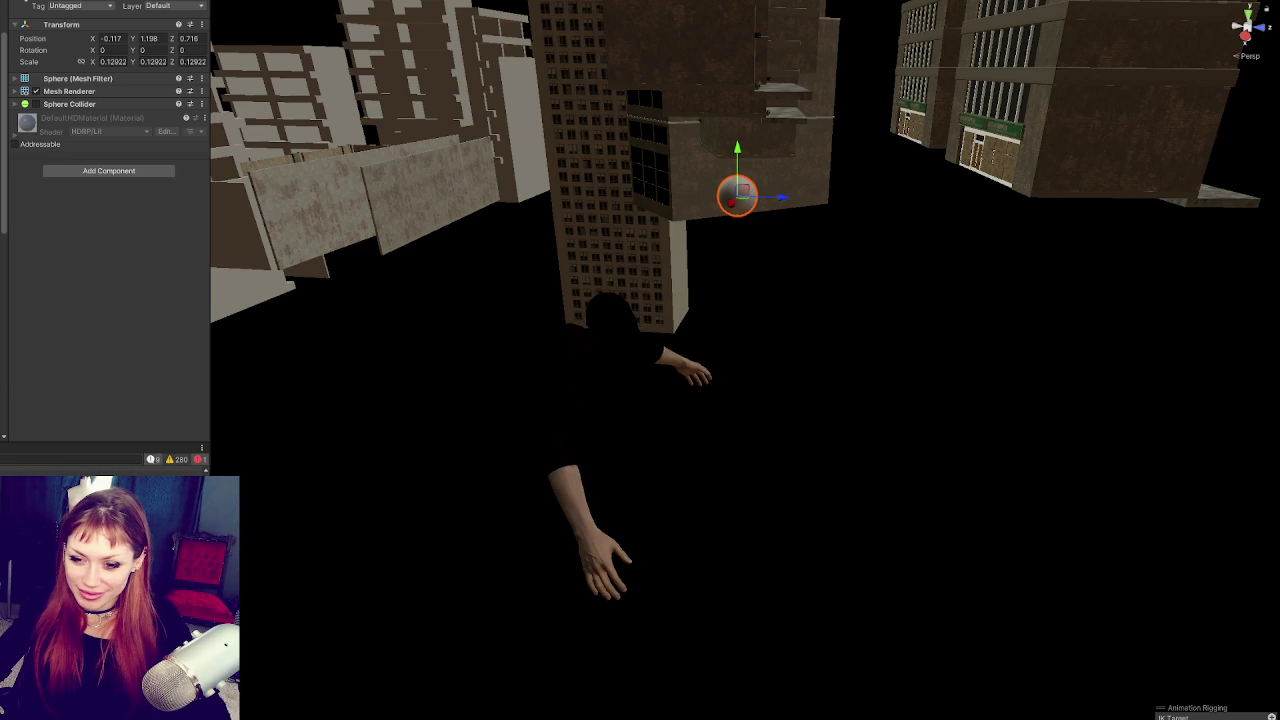
Step: Add 'using UnityEngine.Animations.Rigging;' after the Cinemachine using directive on line 8
key("alt+Tab")
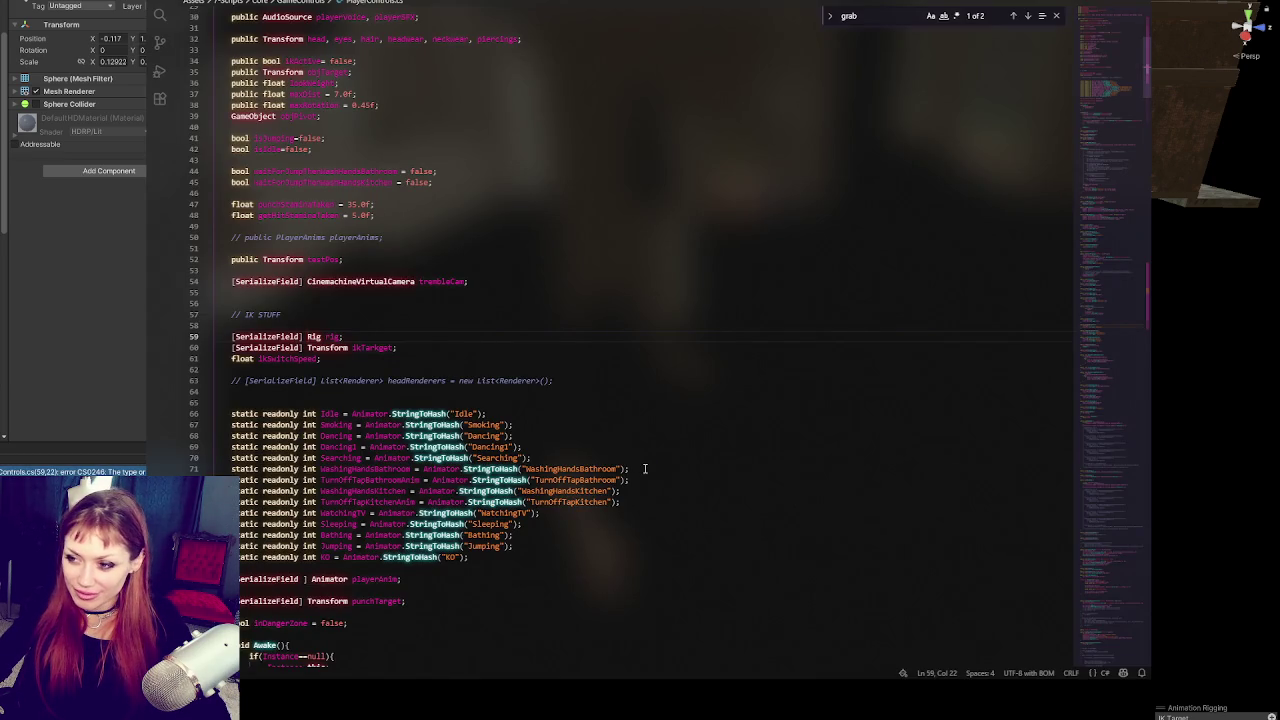
scroll(645, 468, "up", 10)
left_click(322, 97)
key("Return")
type("using ")
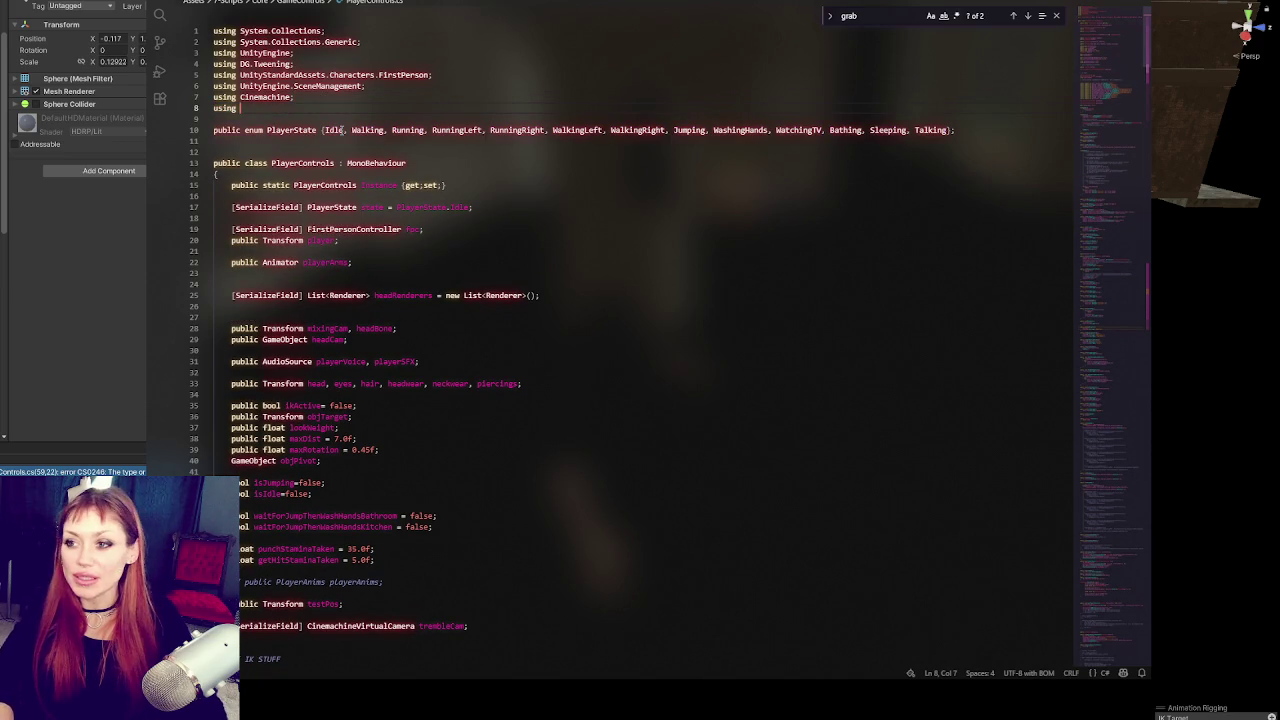
type("UnityE")
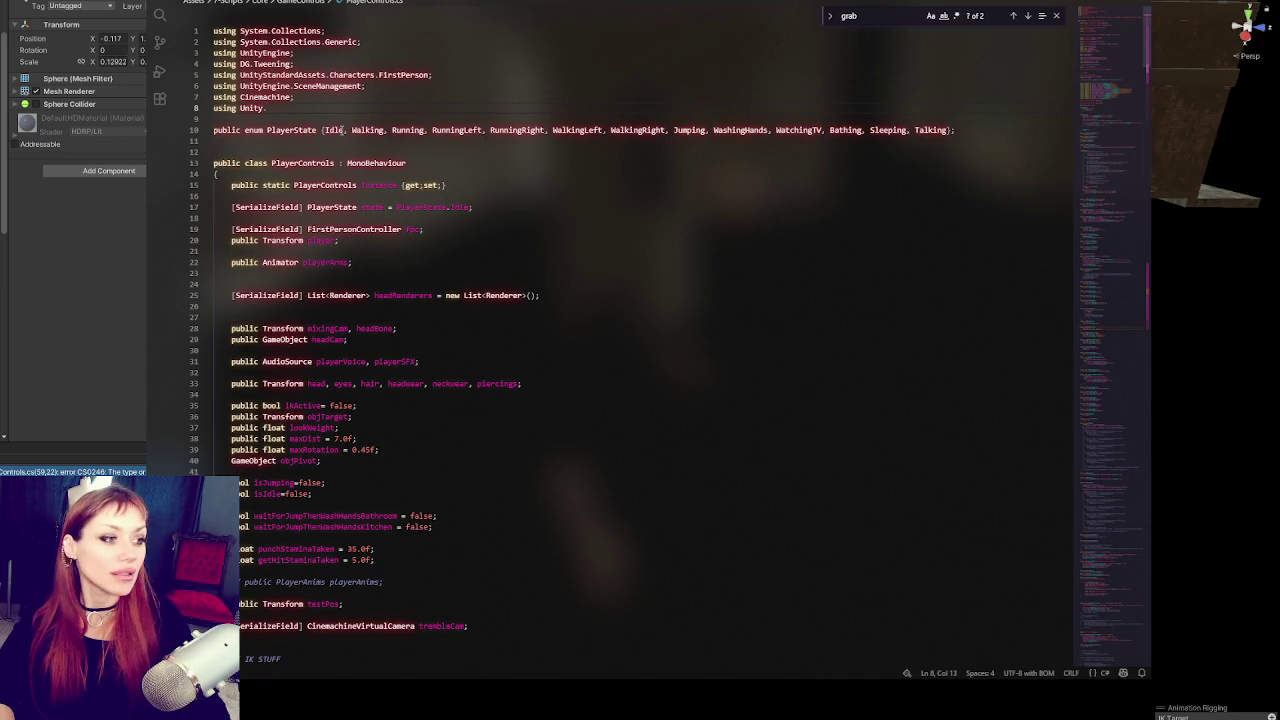
type("ngine.Anima")
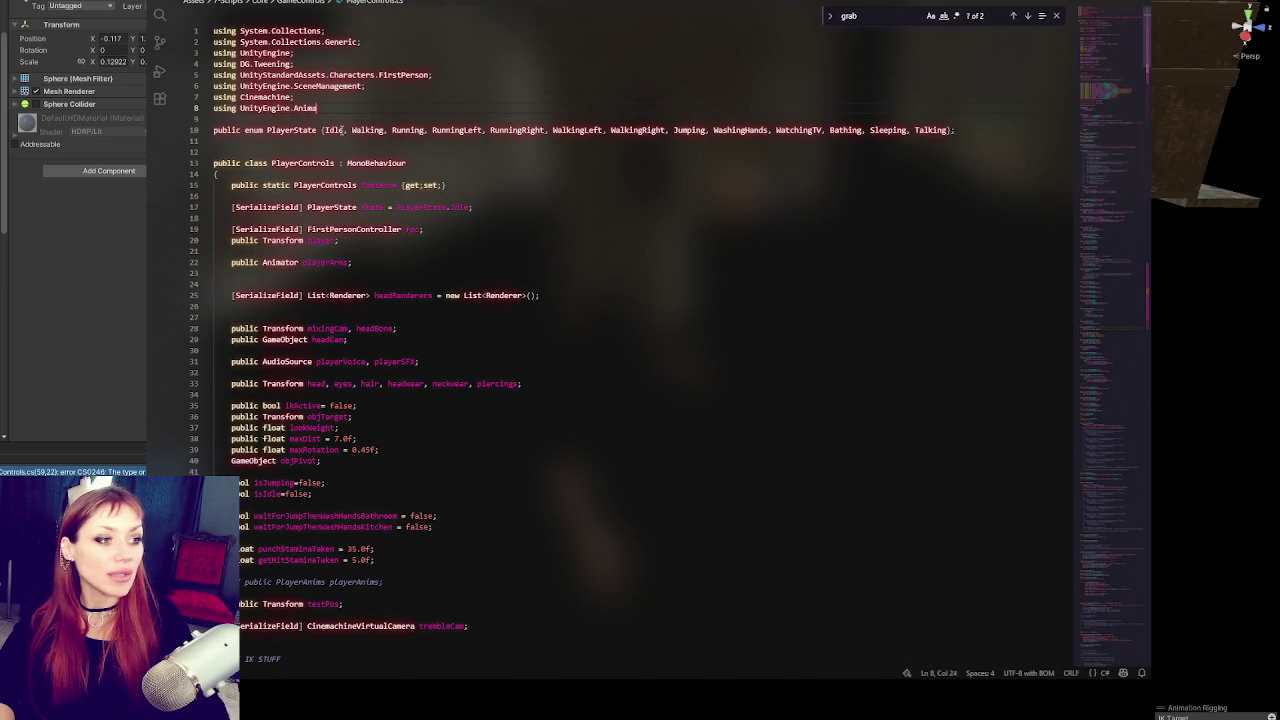
type("tions.Rigging;")
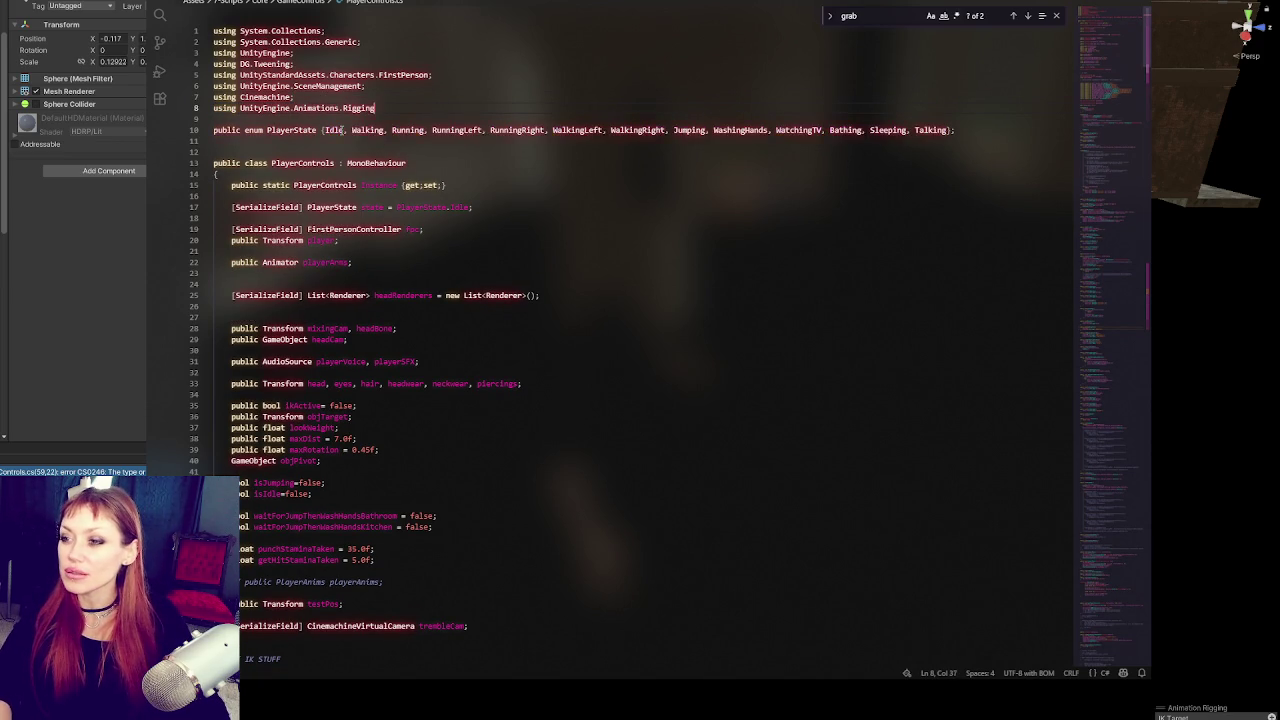
scroll(341, 130, "down", 20)
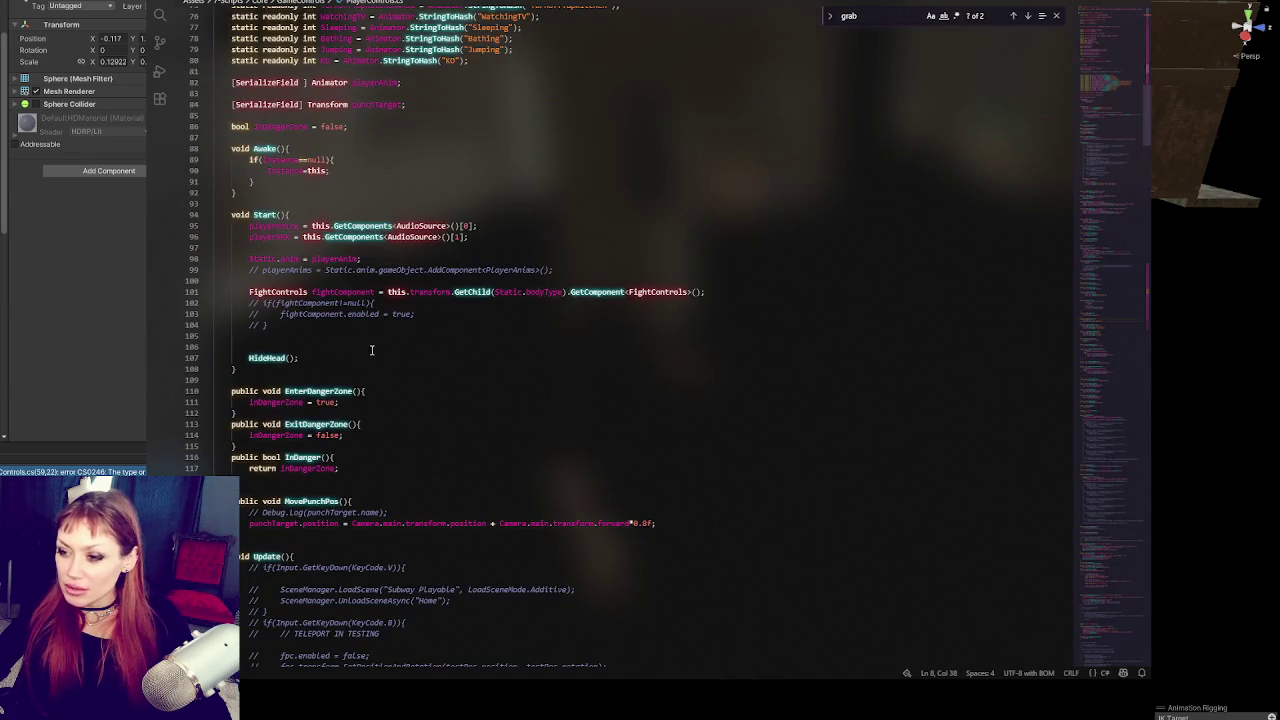
Step: Recompile in Unity and inspect the CS0234 error on line 8's Rigging namespace
key("alt+Tab")
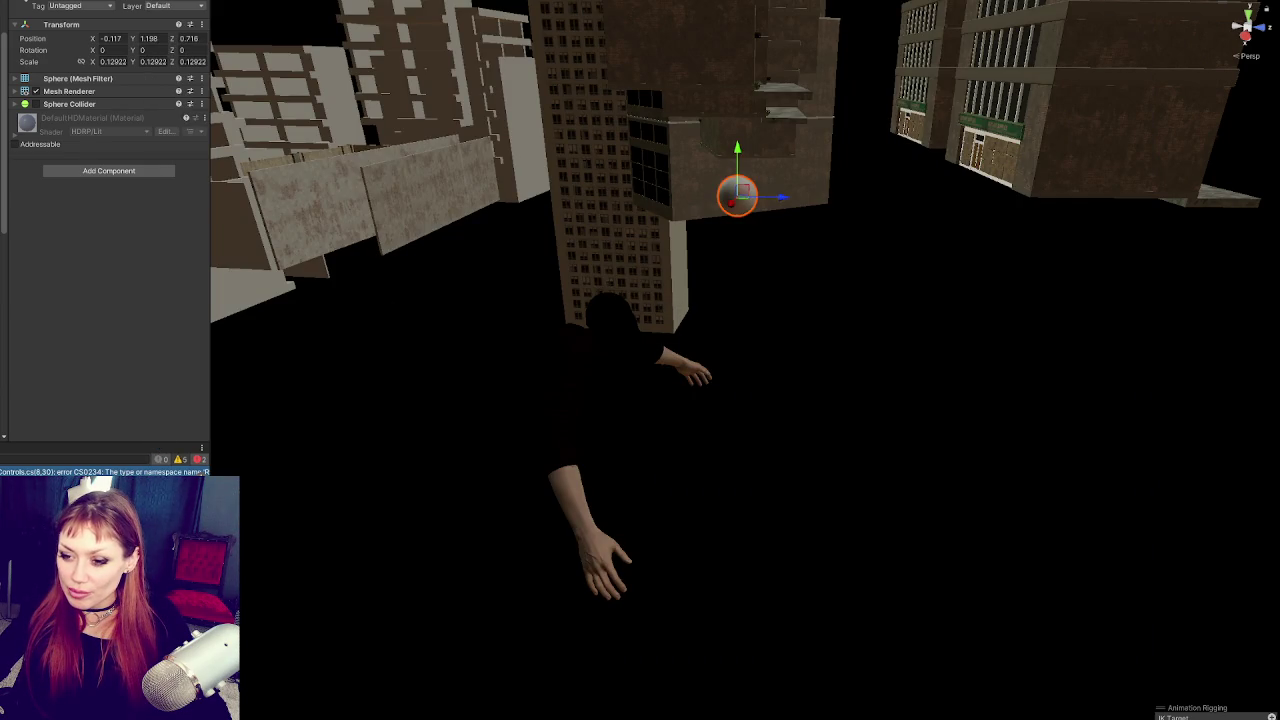
double_click(149, 470)
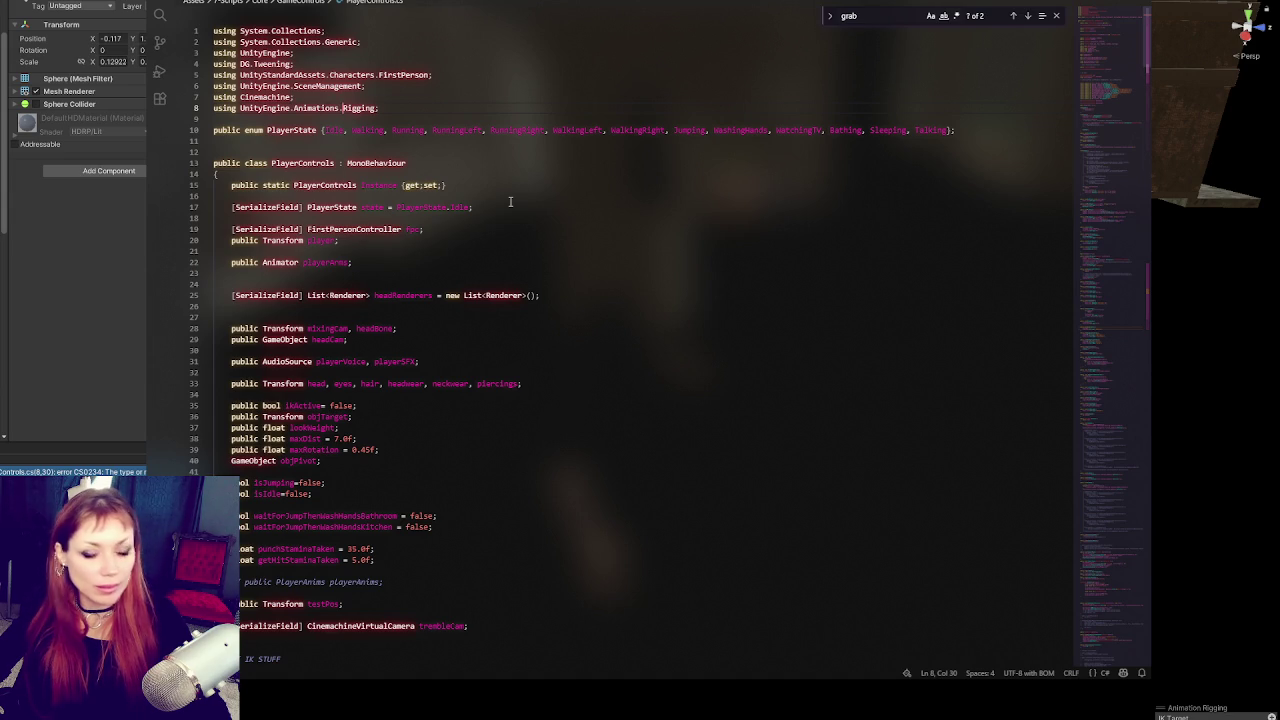
double_click(279, 108)
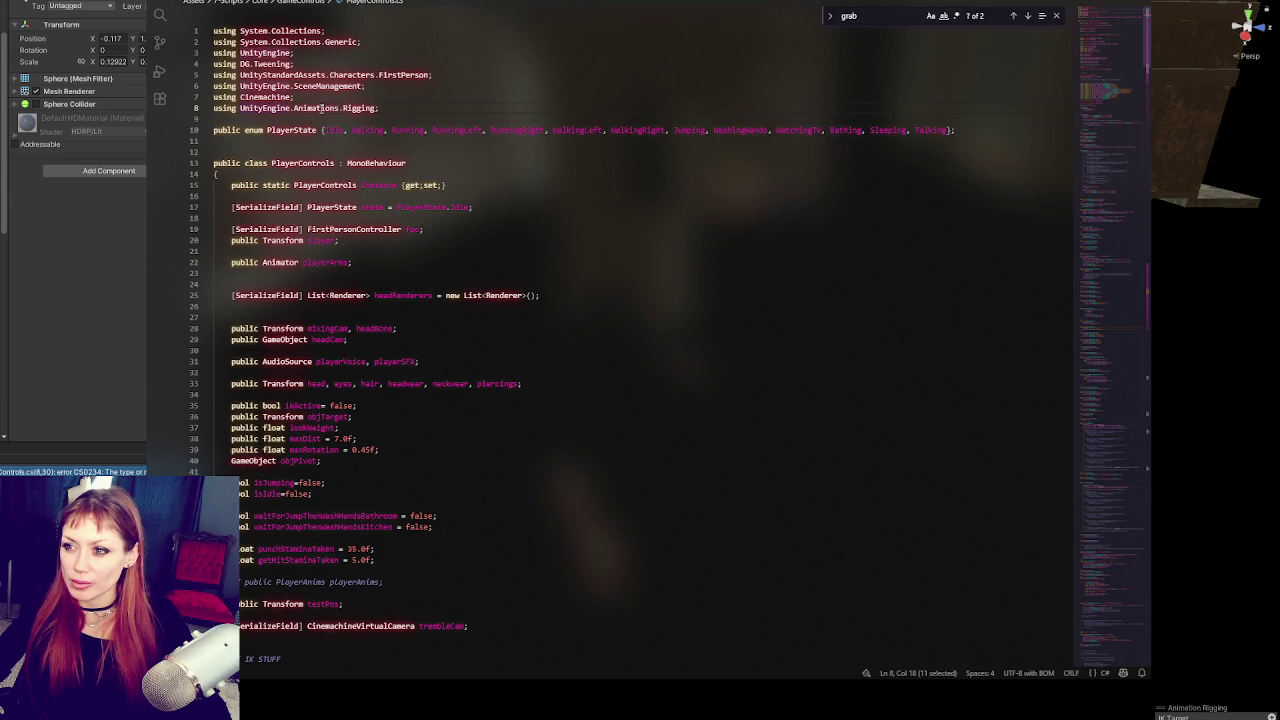
double_click(318, 108)
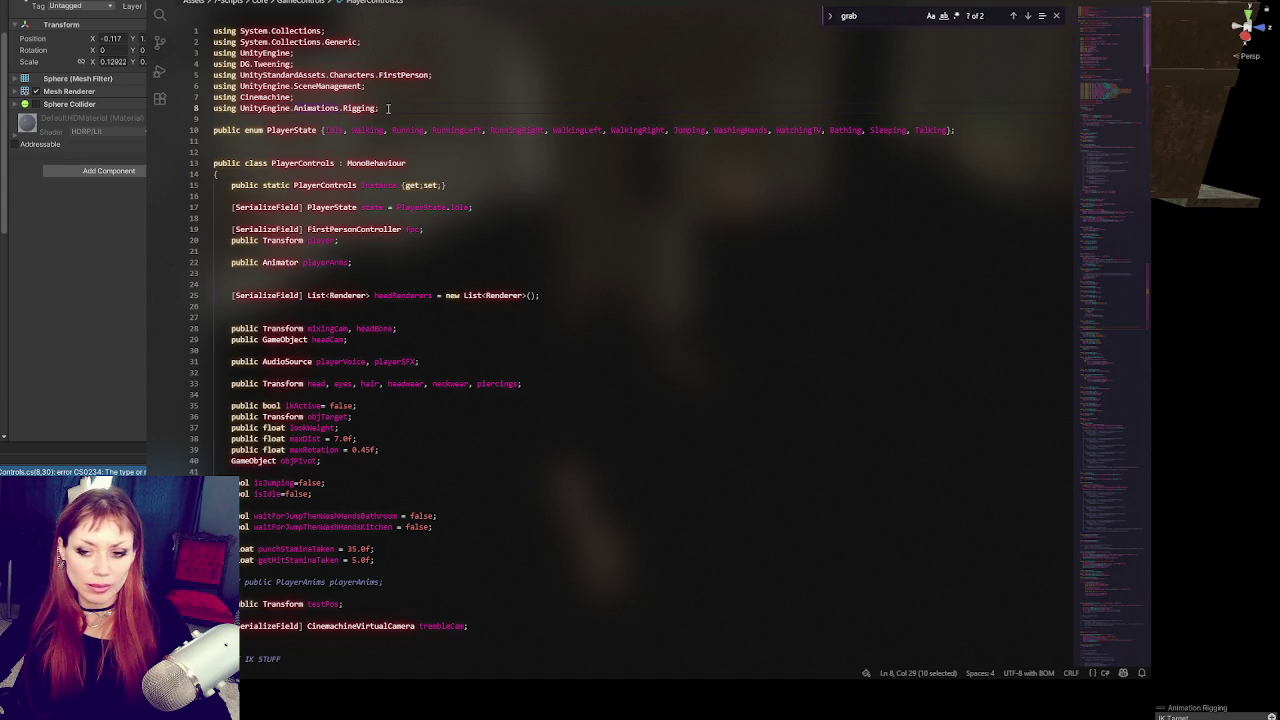
left_click(86, 442)
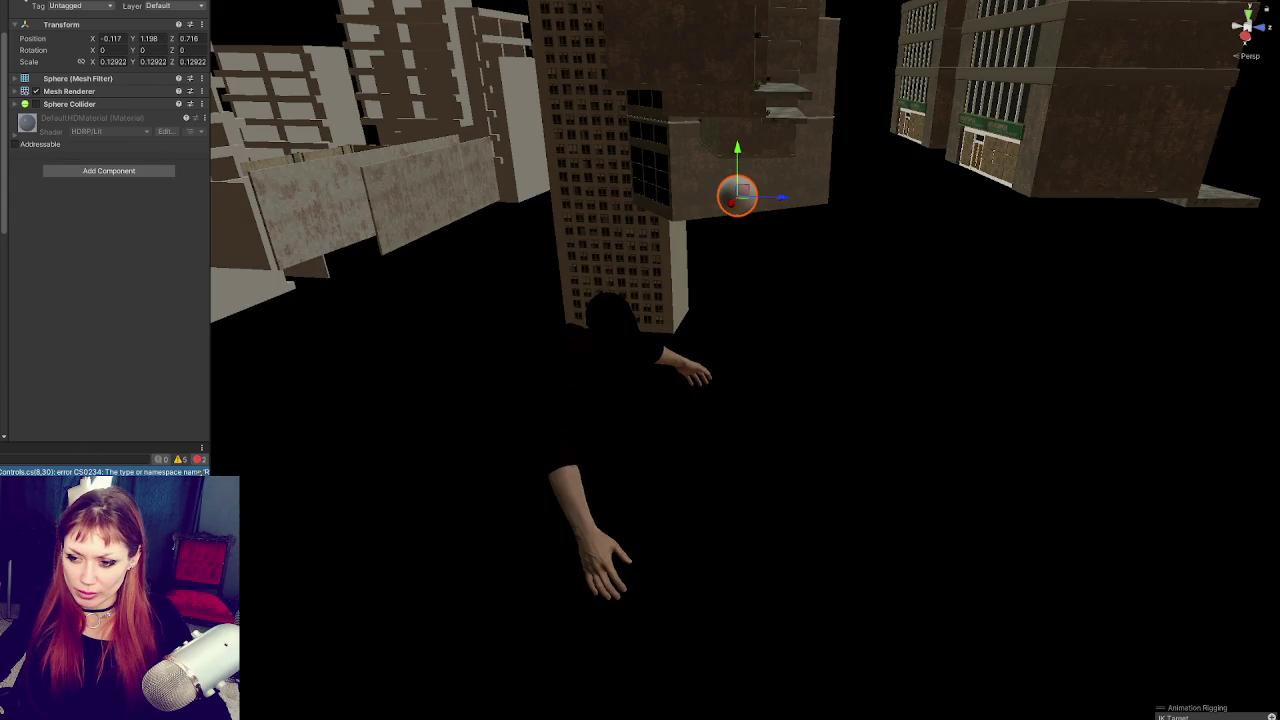
double_click(200, 468)
double_click(70, 471)
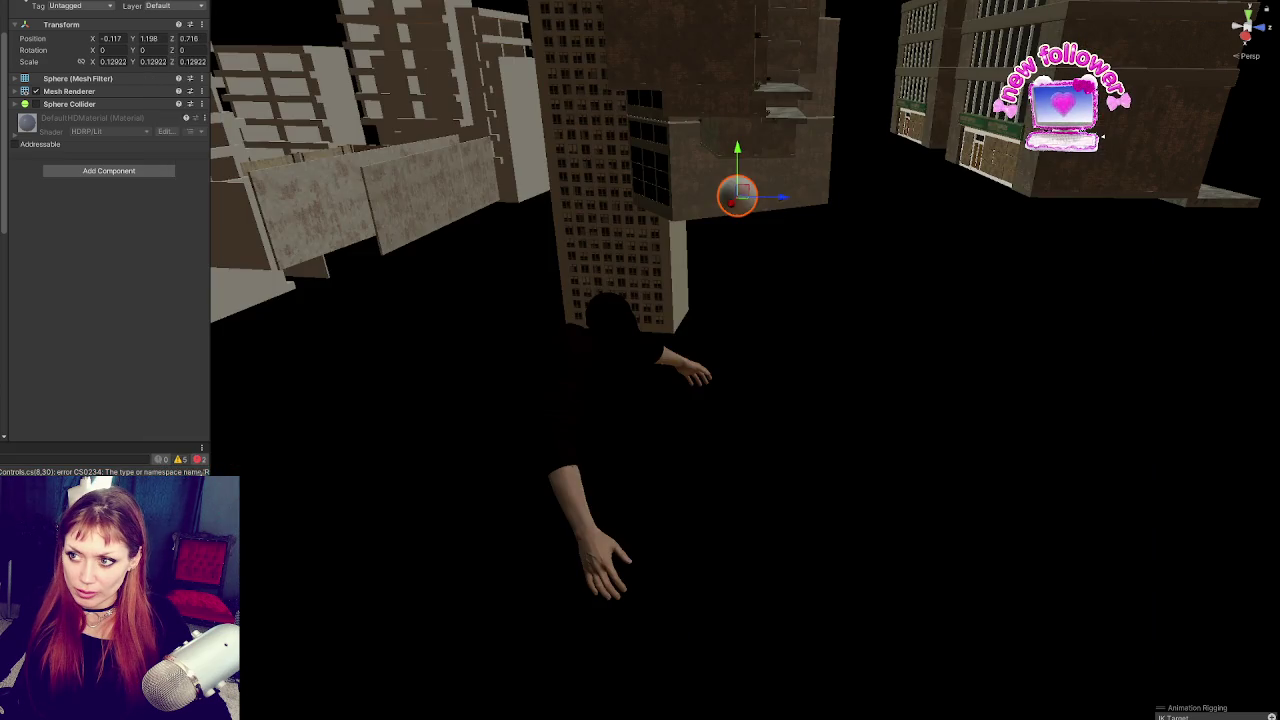
scroll(530, 290, "up", 10)
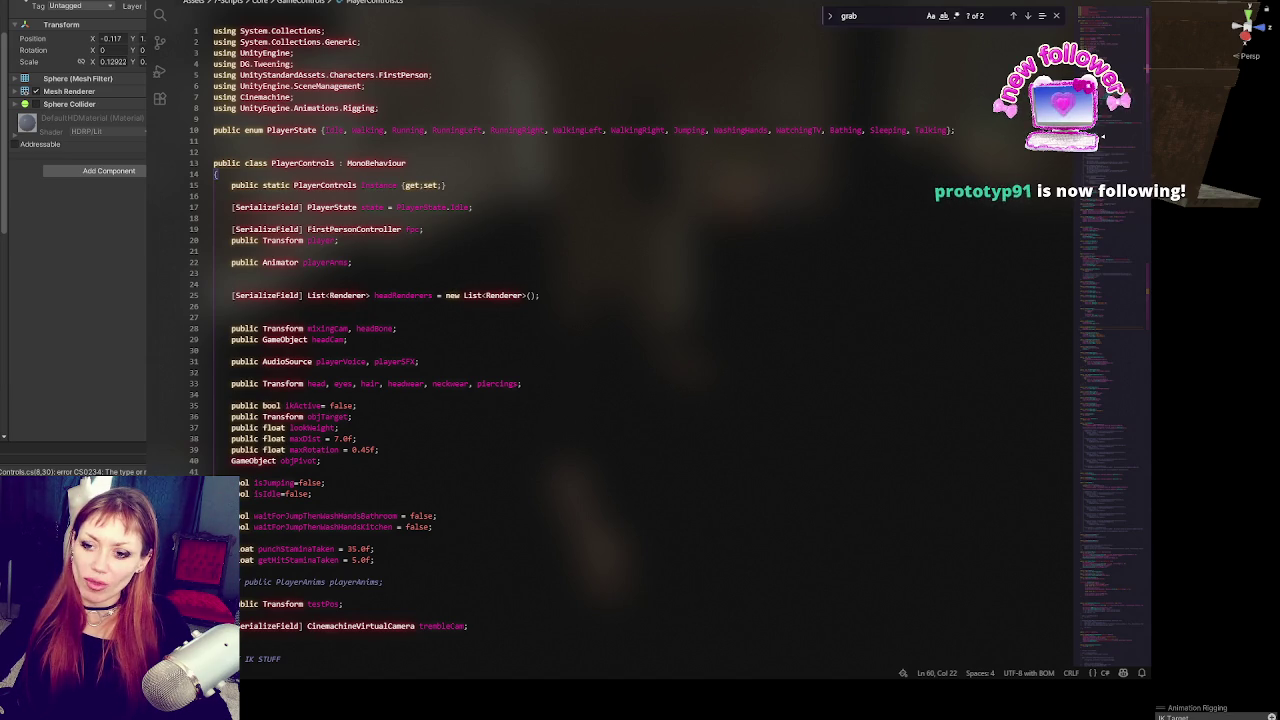
key("alt+Tab")
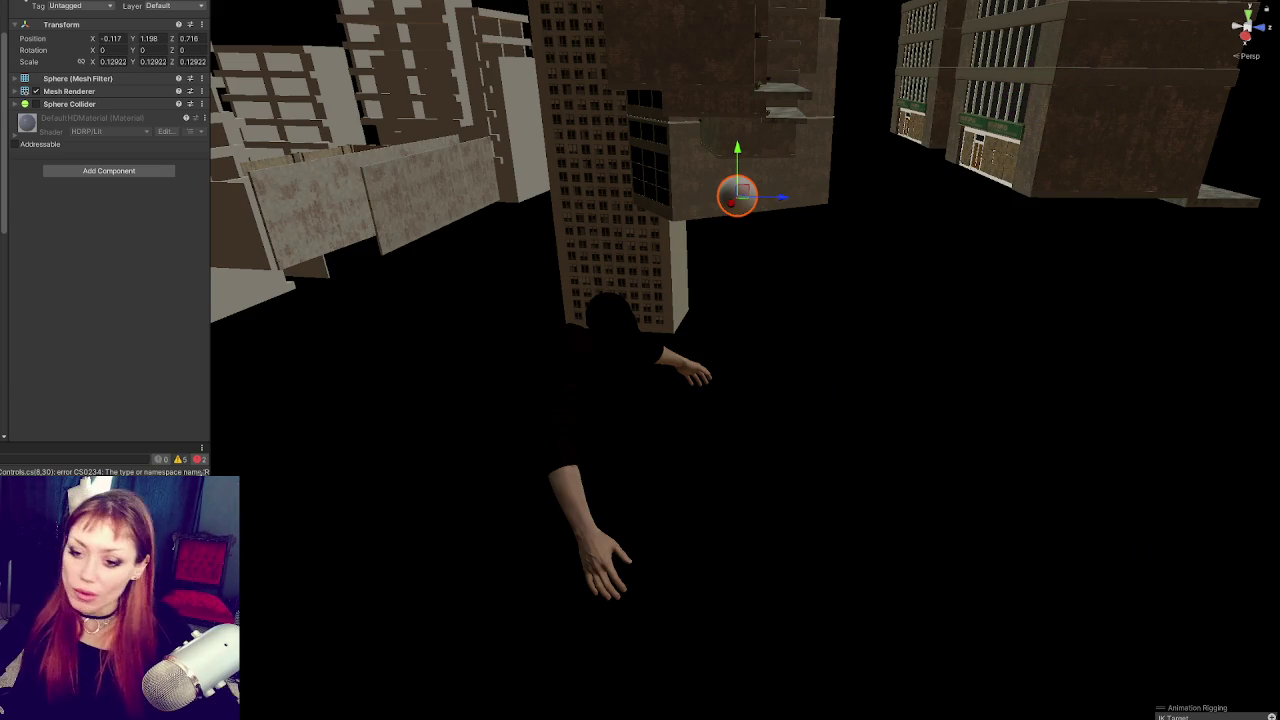
left_click_drag(211, 463, 330, 463)
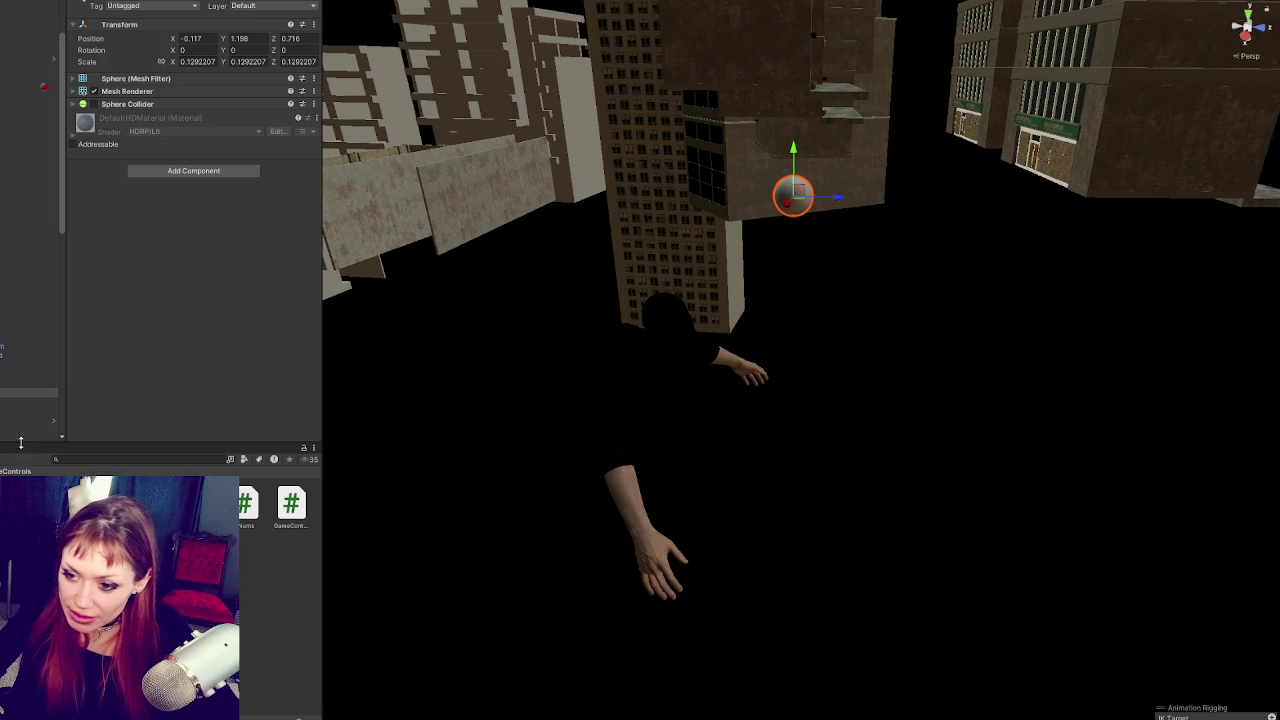
Step: Add a new Assembly Definition Reference to Core and set it to Unity.Animation.Rigging via a 'rigging' search
left_click_drag(160, 446, 160, 289)
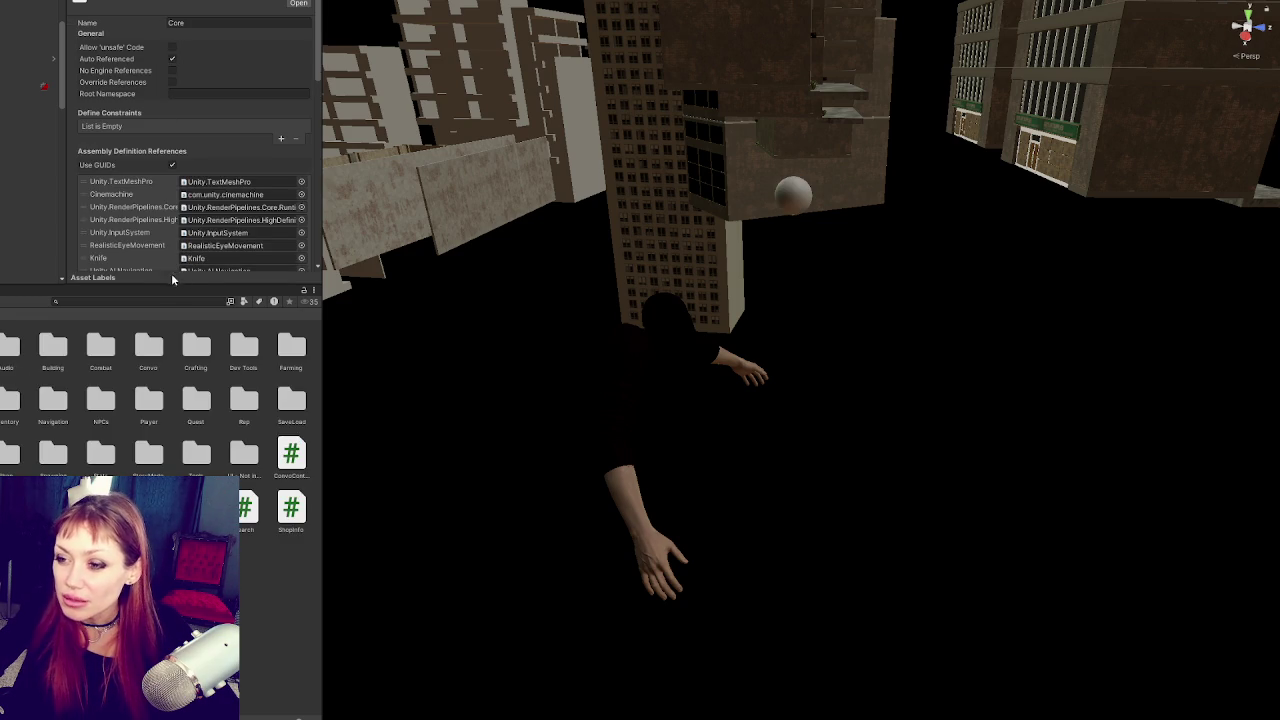
left_click_drag(170, 285, 170, 422)
left_click(281, 387)
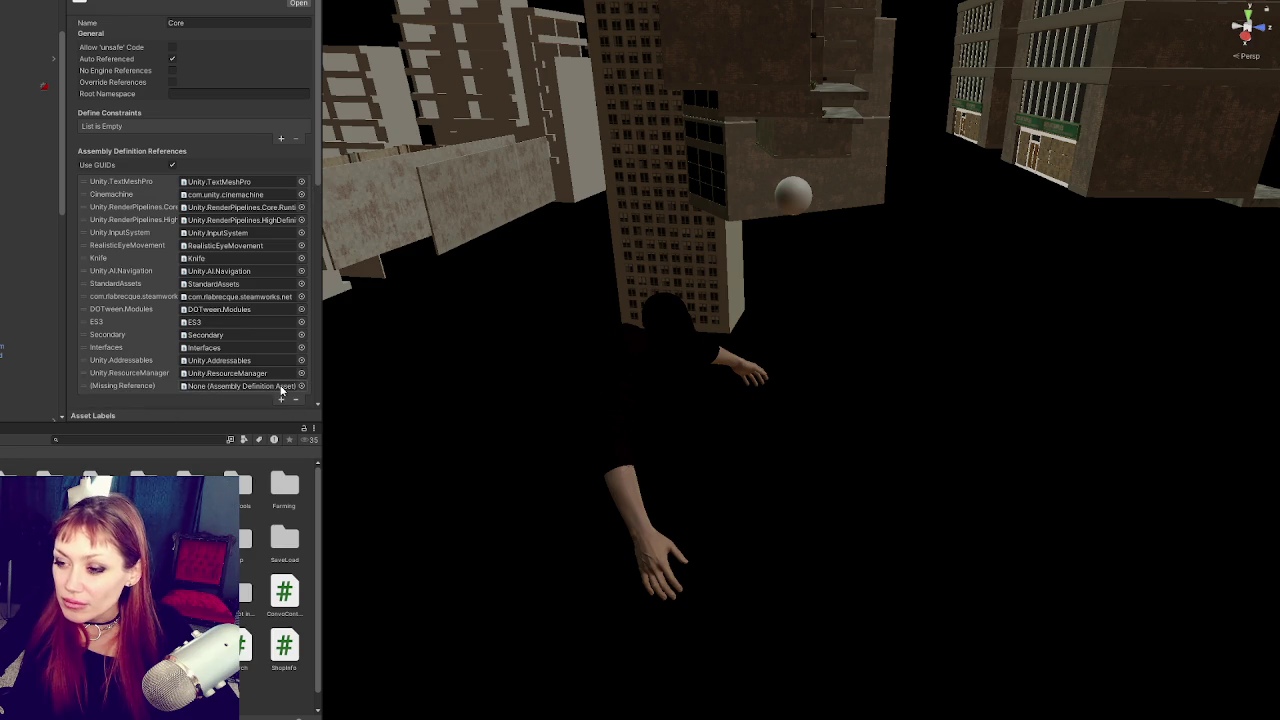
left_click(301, 386)
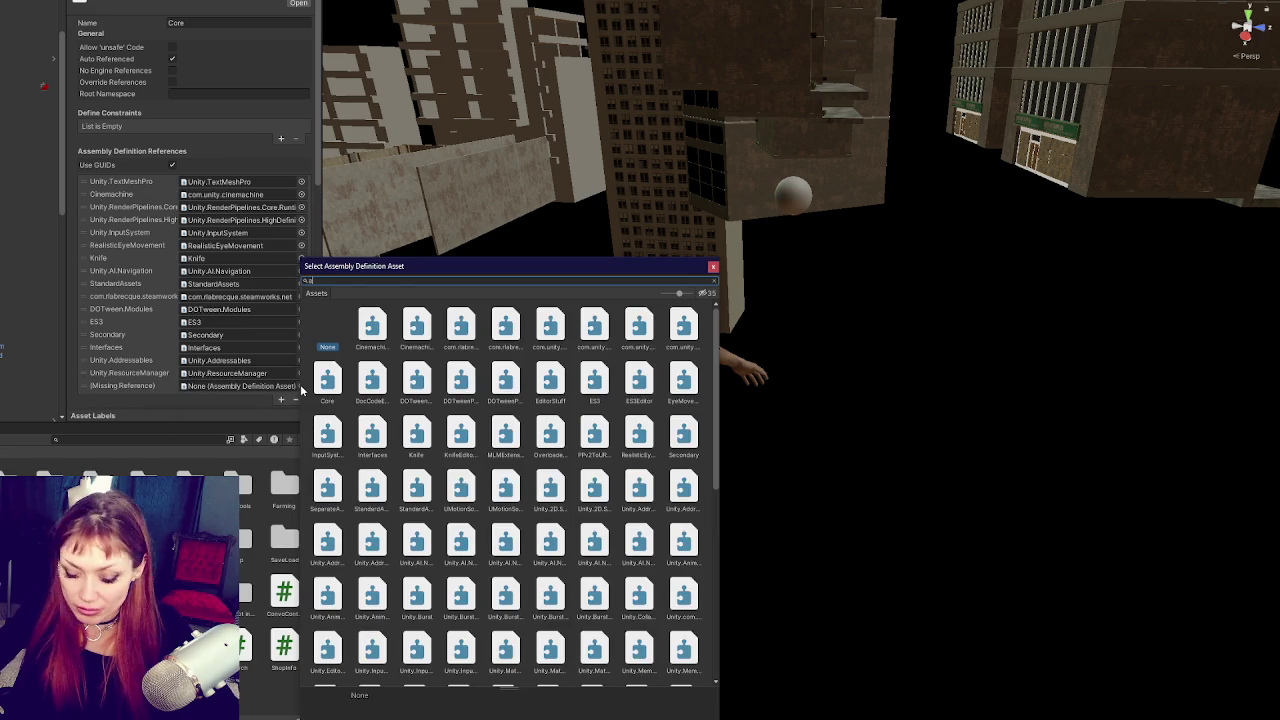
type("anima")
key("BackSpace")
key("BackSpace")
key("BackSpace")
type("rigging")
left_click(371, 345)
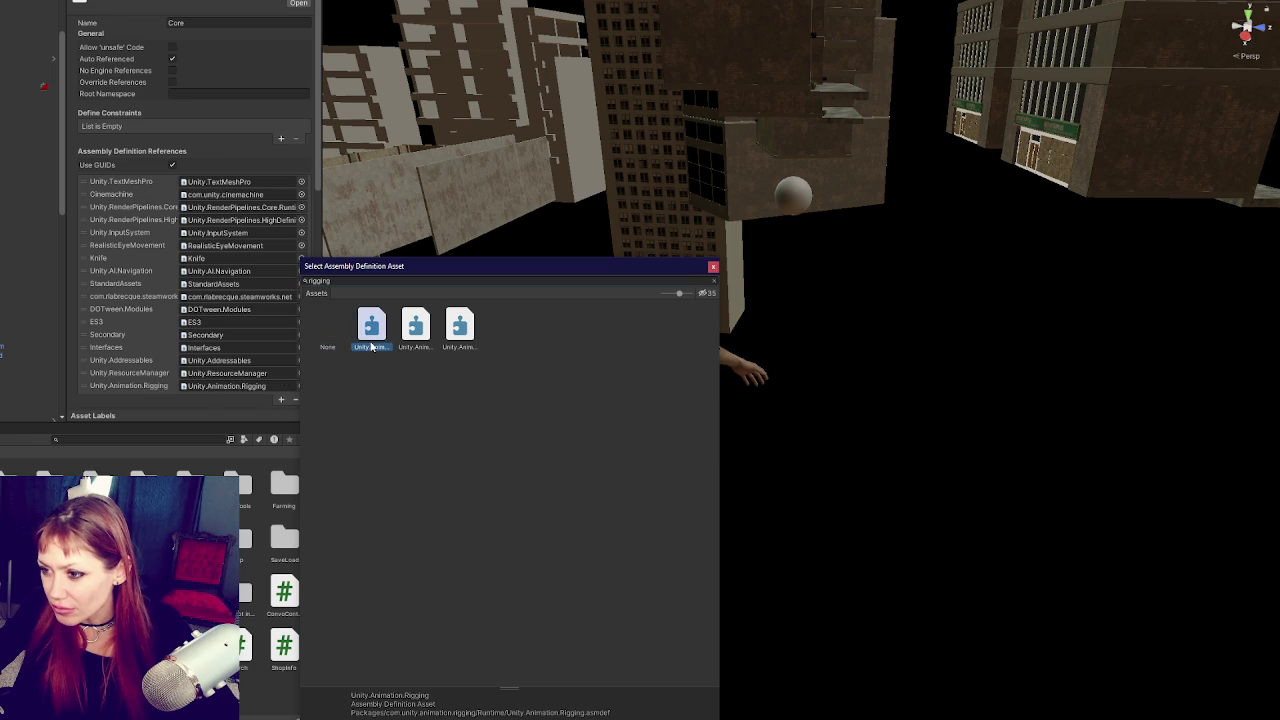
left_click(414, 341)
left_click(468, 340)
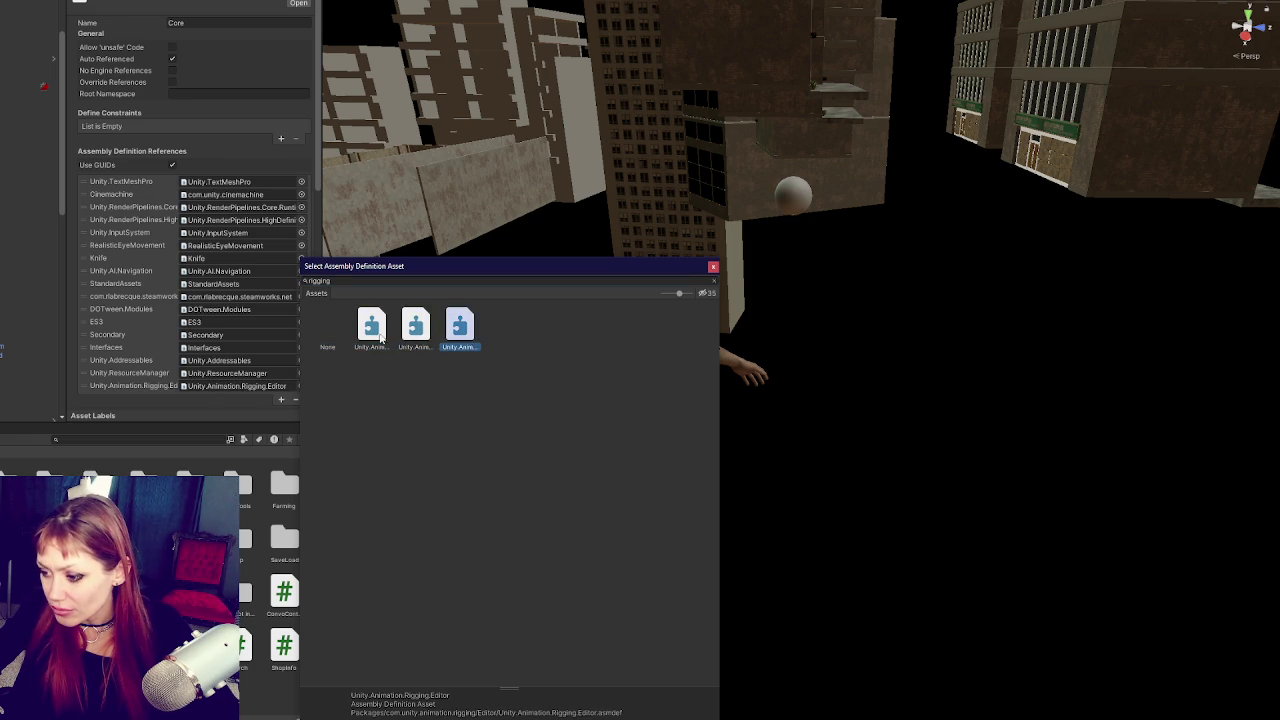
double_click(377, 334)
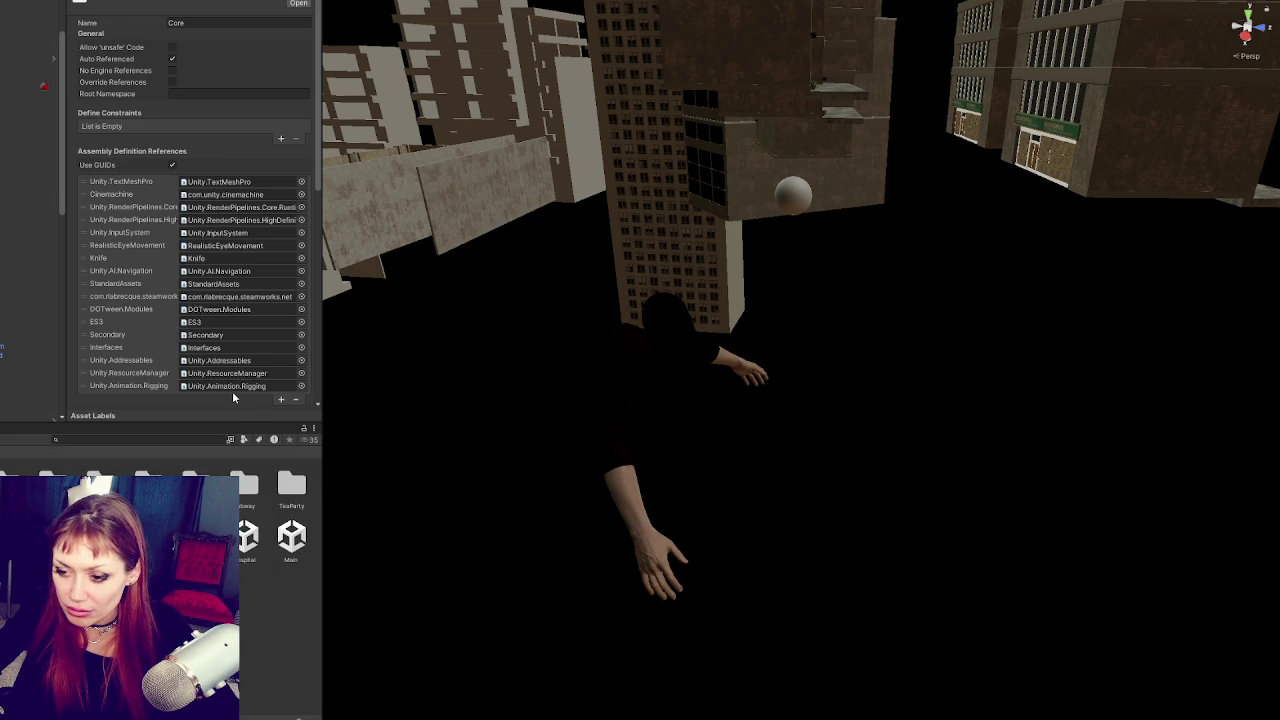
key("alt+Tab")
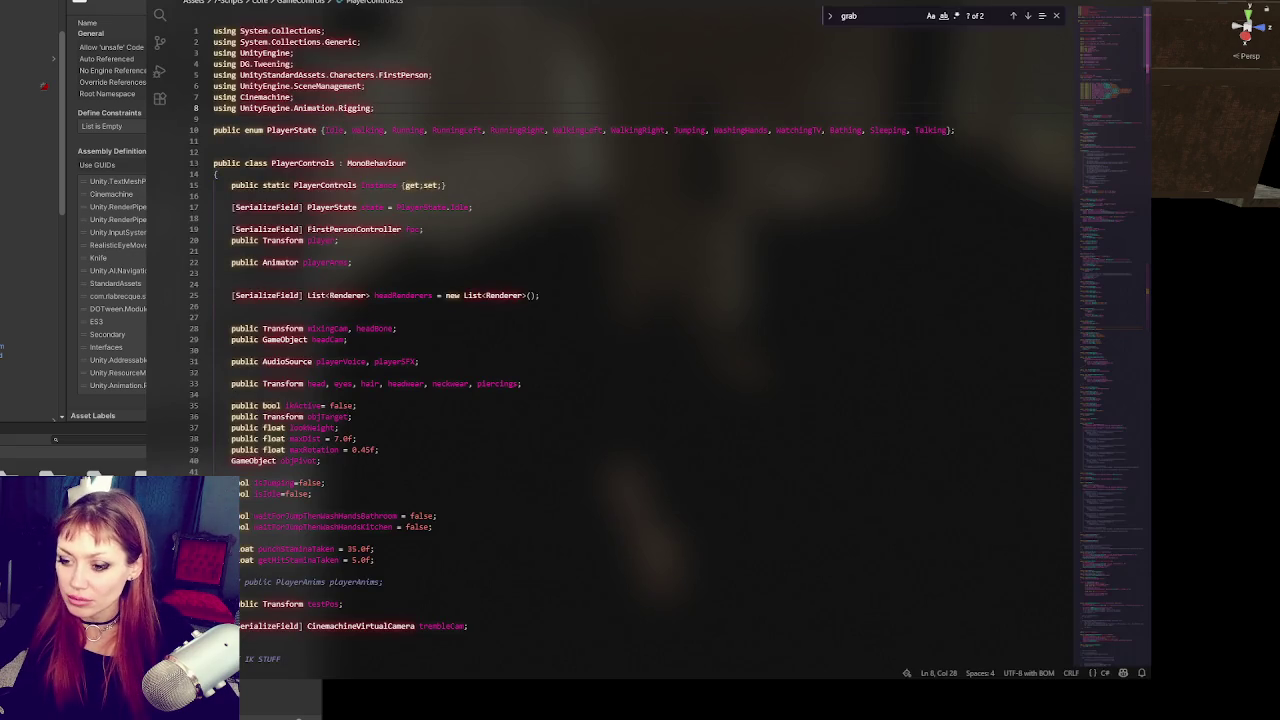
Step: Save the Core assembly changes and restore the missing 's' in 'Animations' on line 8
key("alt+Tab")
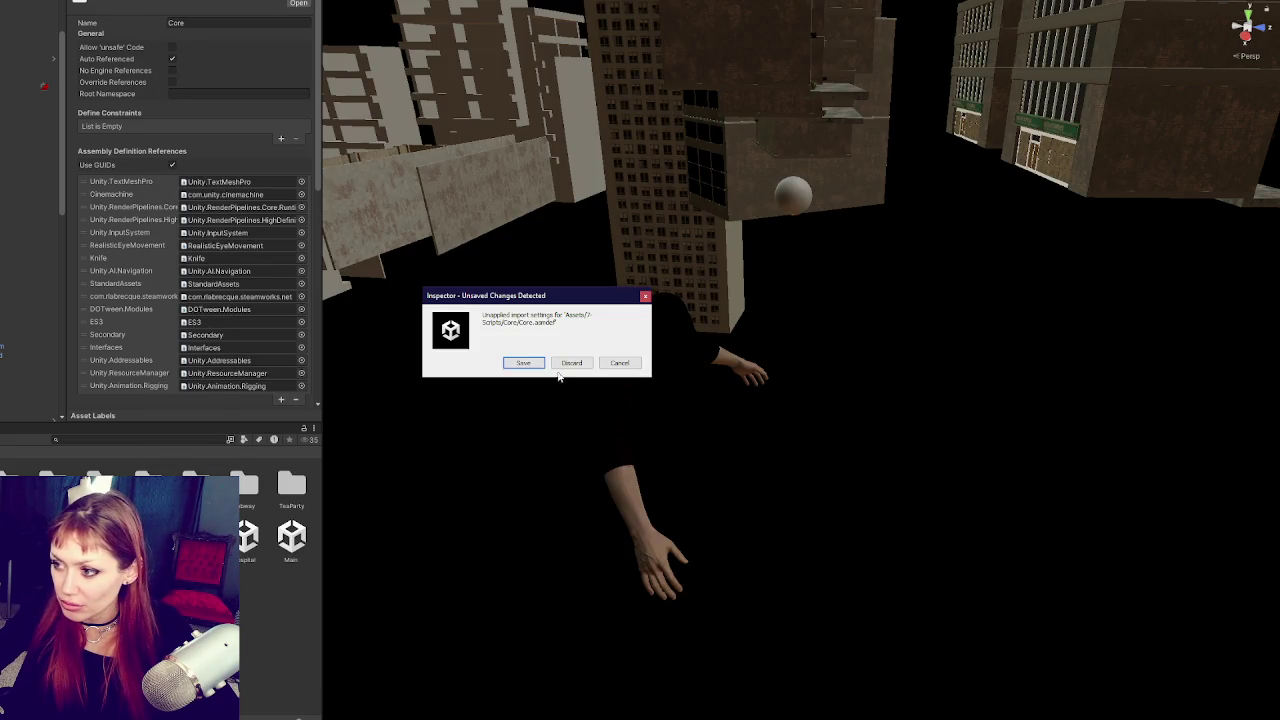
left_click(527, 362)
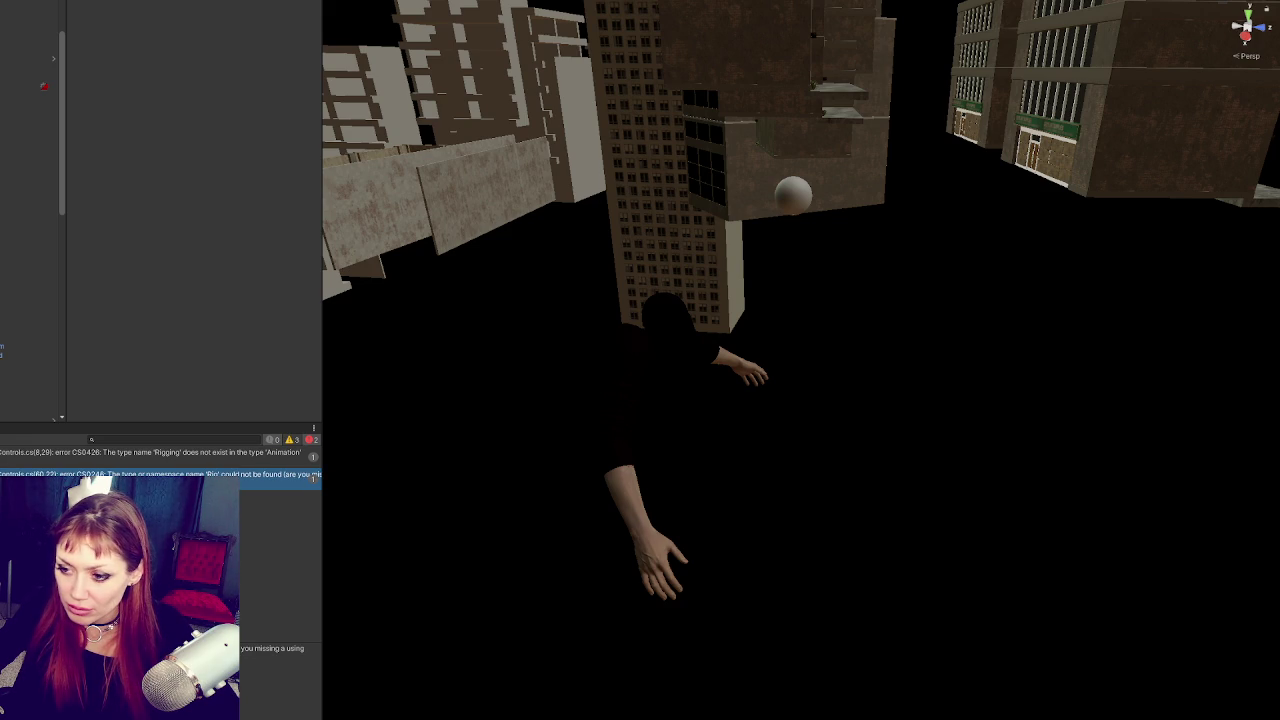
double_click(310, 452)
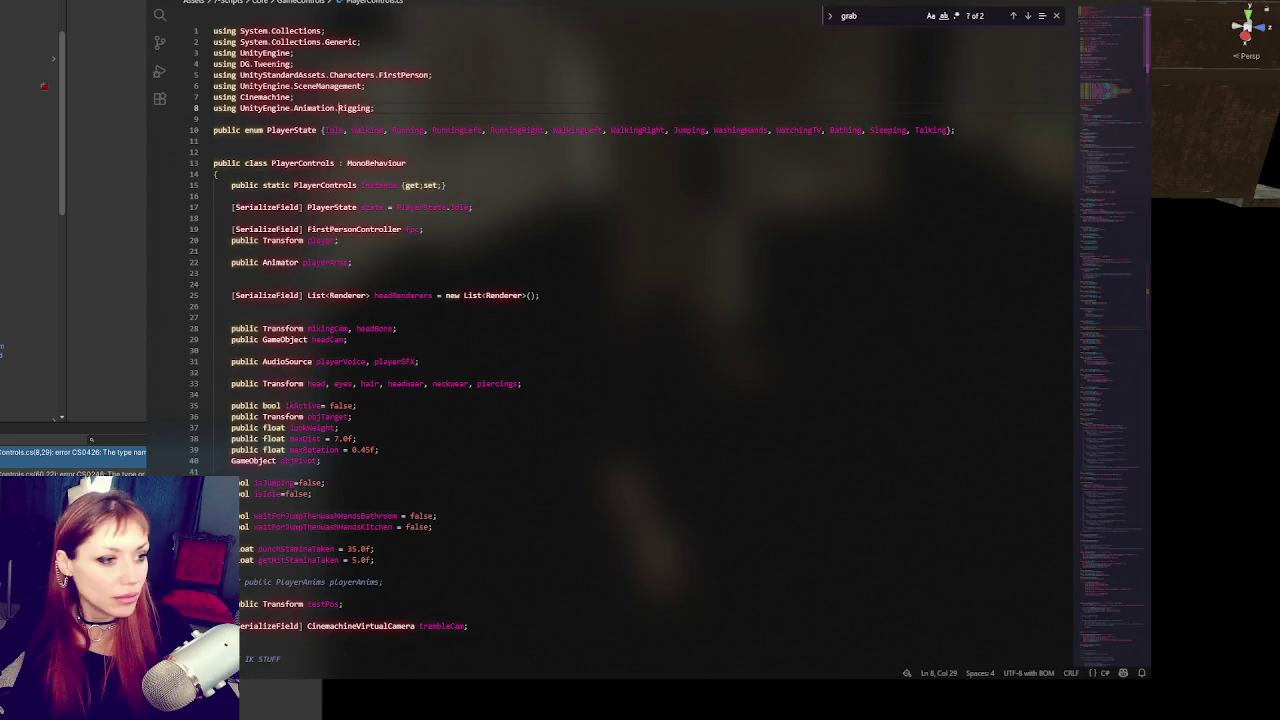
key("Left")
type("s")
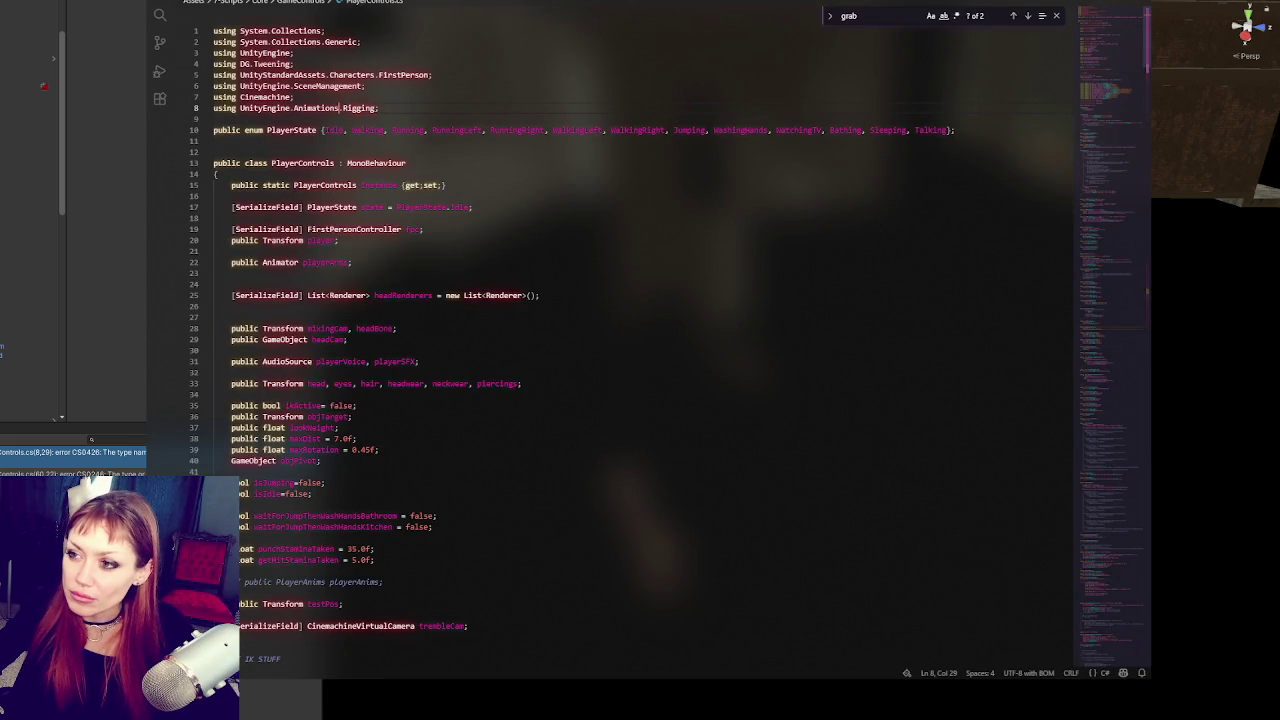
key("alt+Tab")
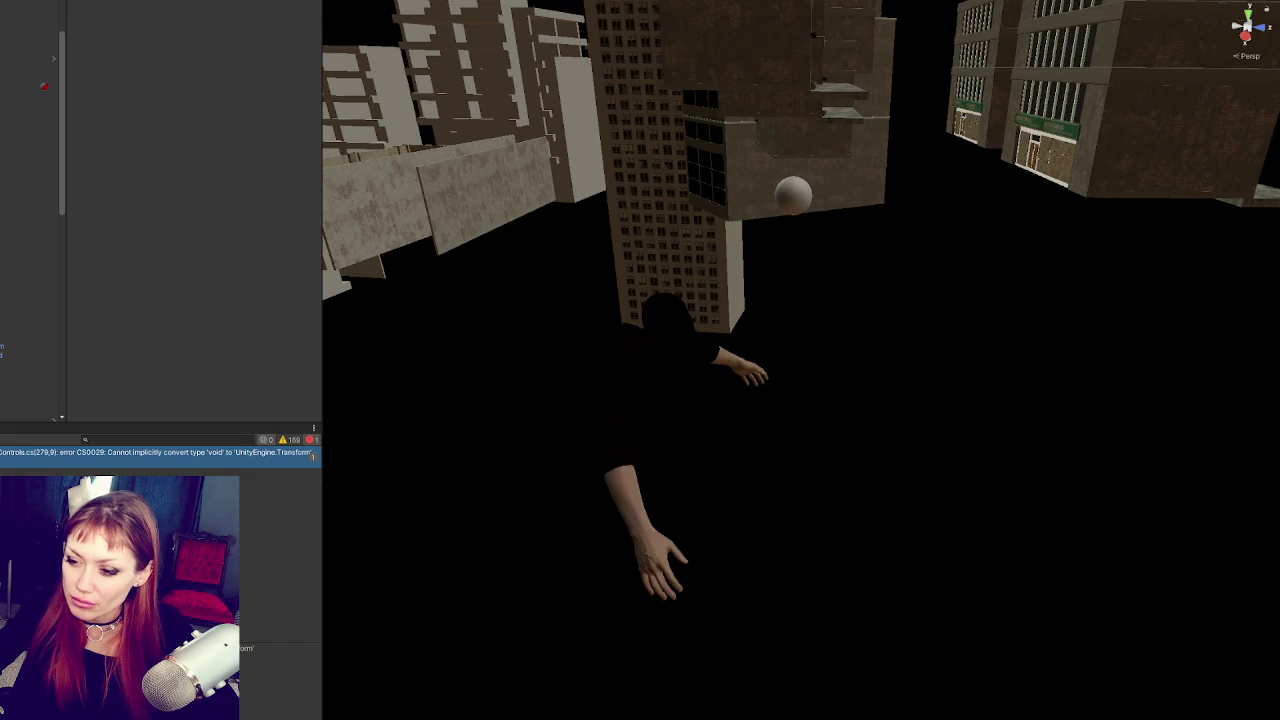
key("alt+Tab")
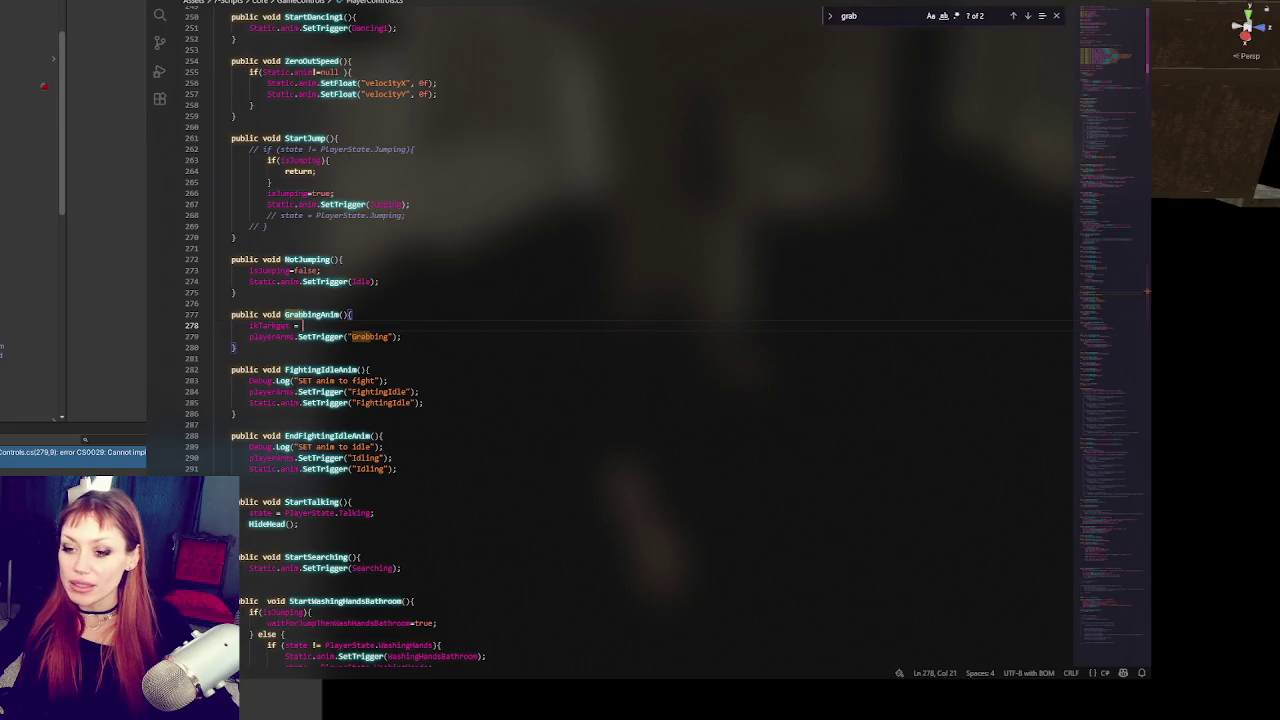
Step: Open the ItemUsable script from an 'item us' Project search and inspect the GrabAnimTimed definition
left_click(110, 440)
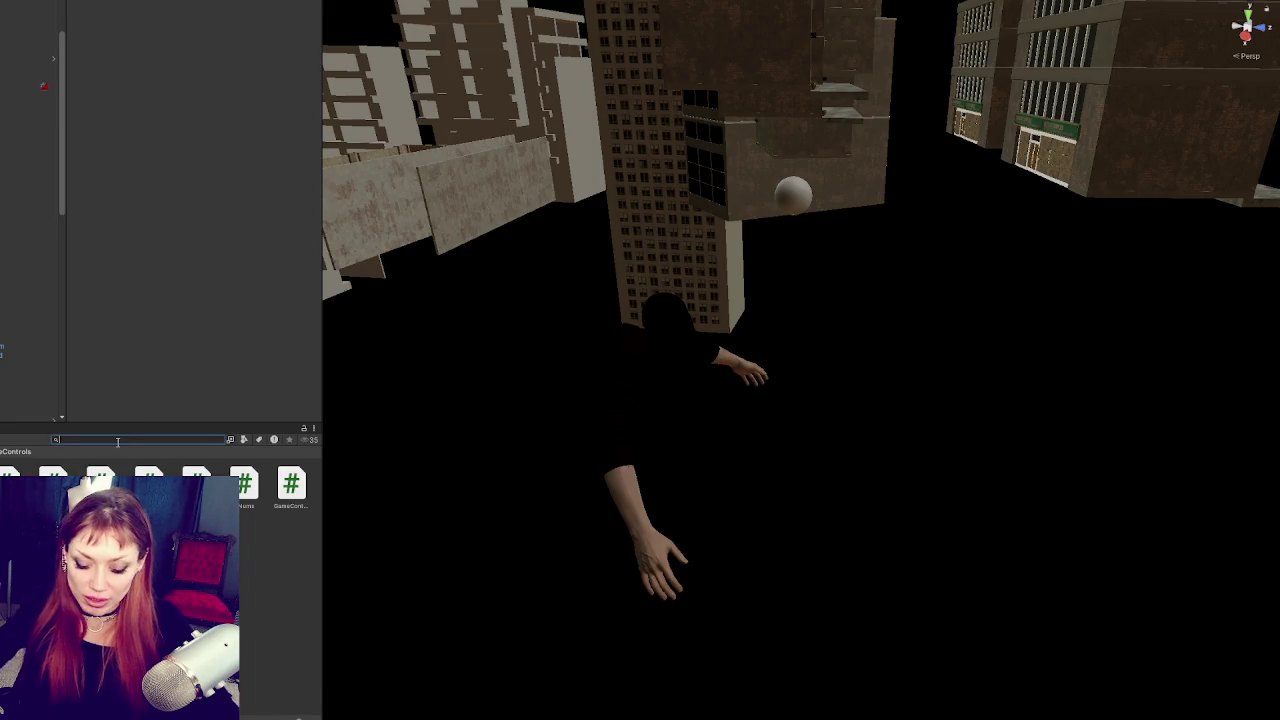
type("item su")
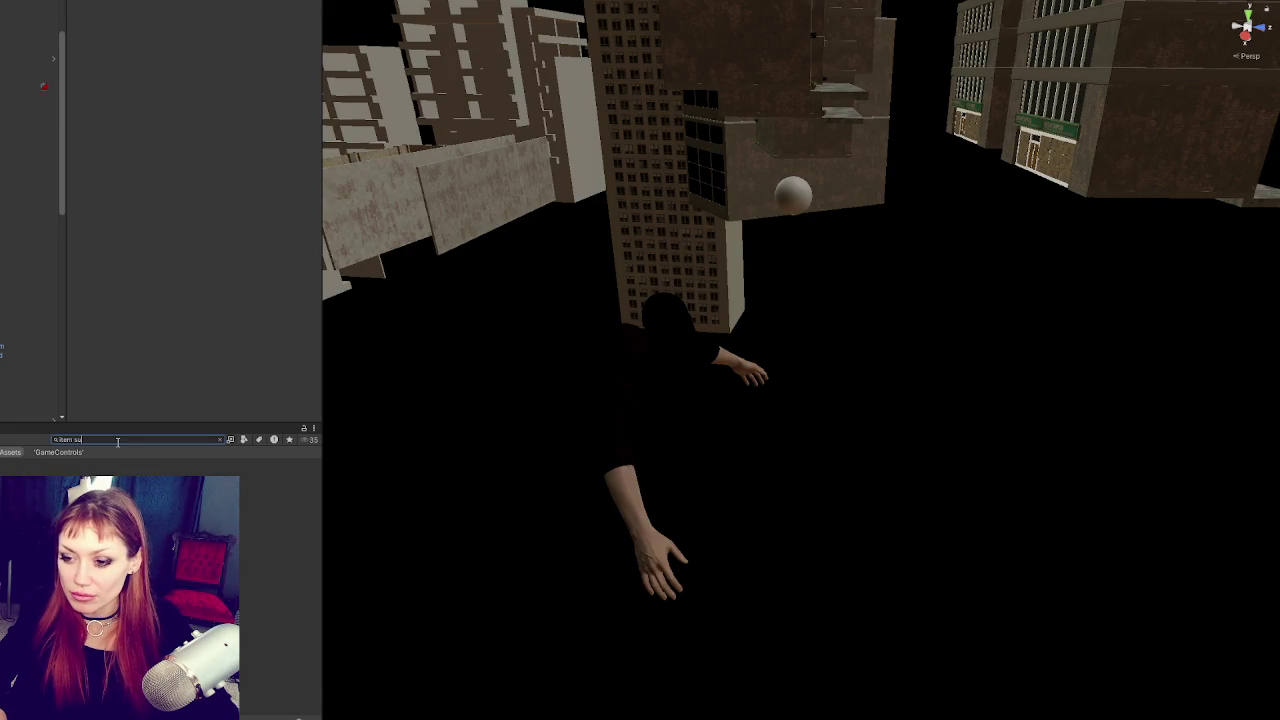
key("BackSpace")
key("BackSpace")
type("us")
double_click(270, 475)
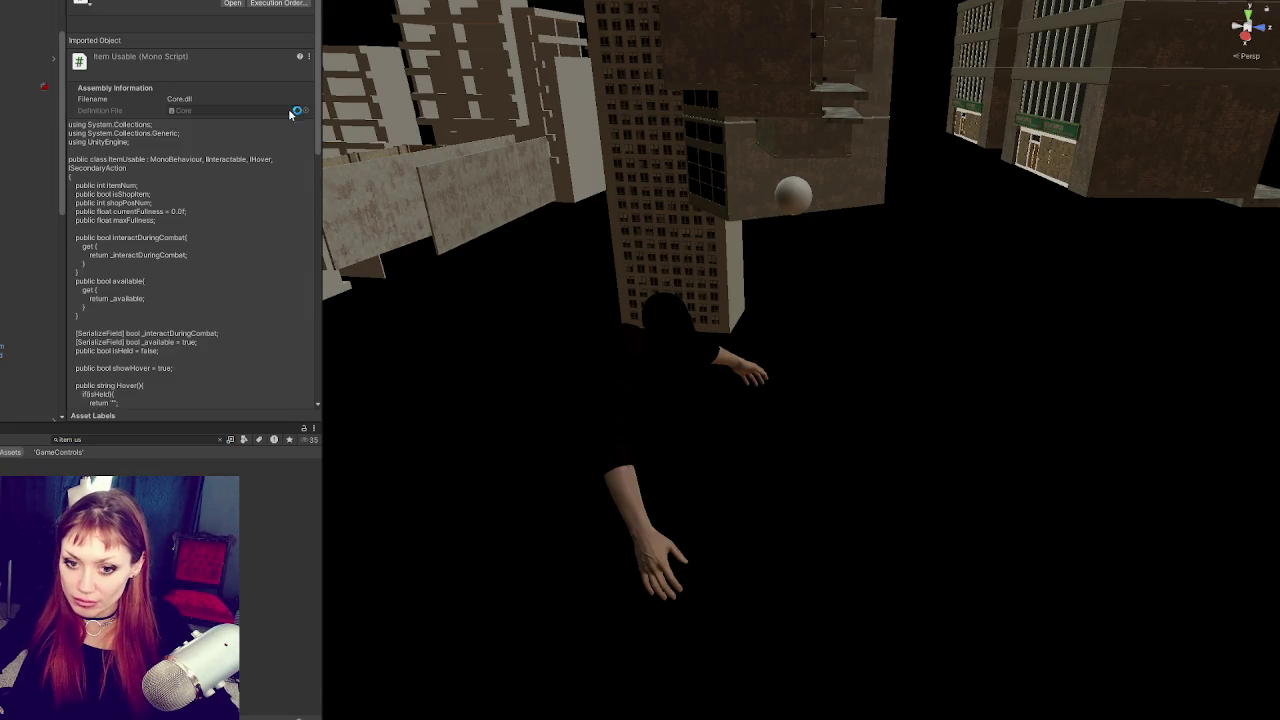
scroll(597, 343, "down", 7)
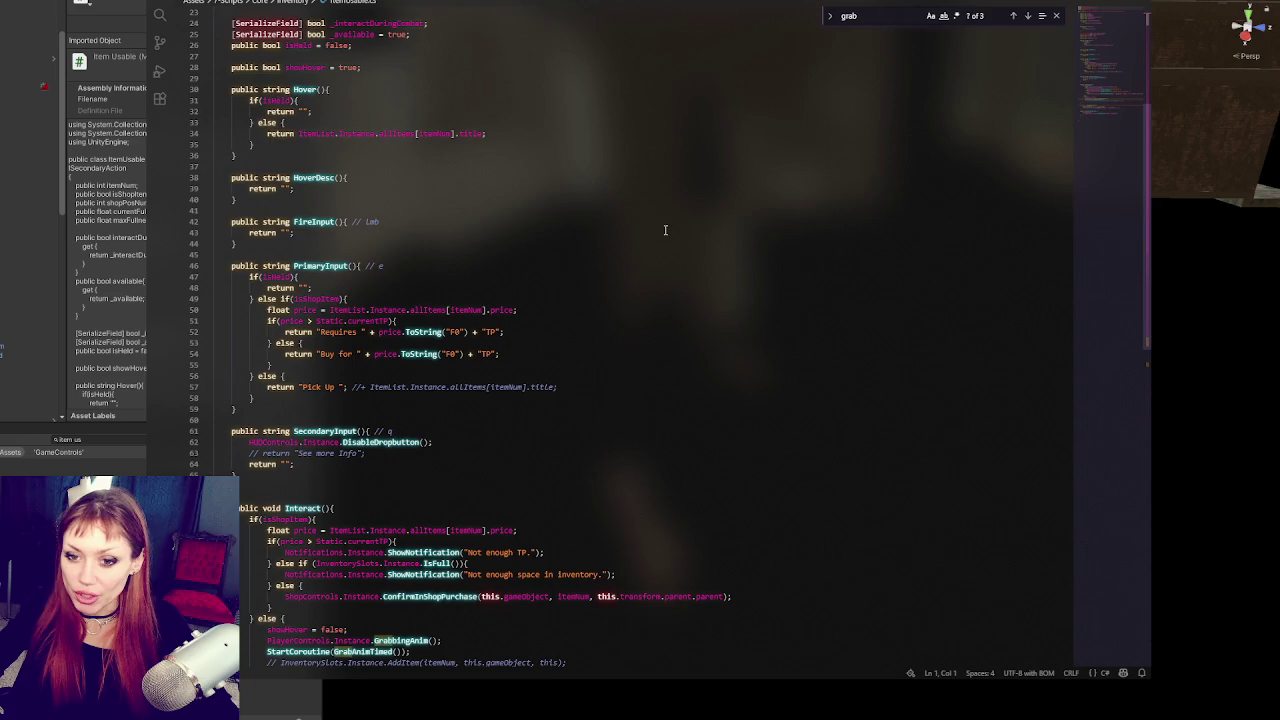
scroll(594, 289, "down", 8)
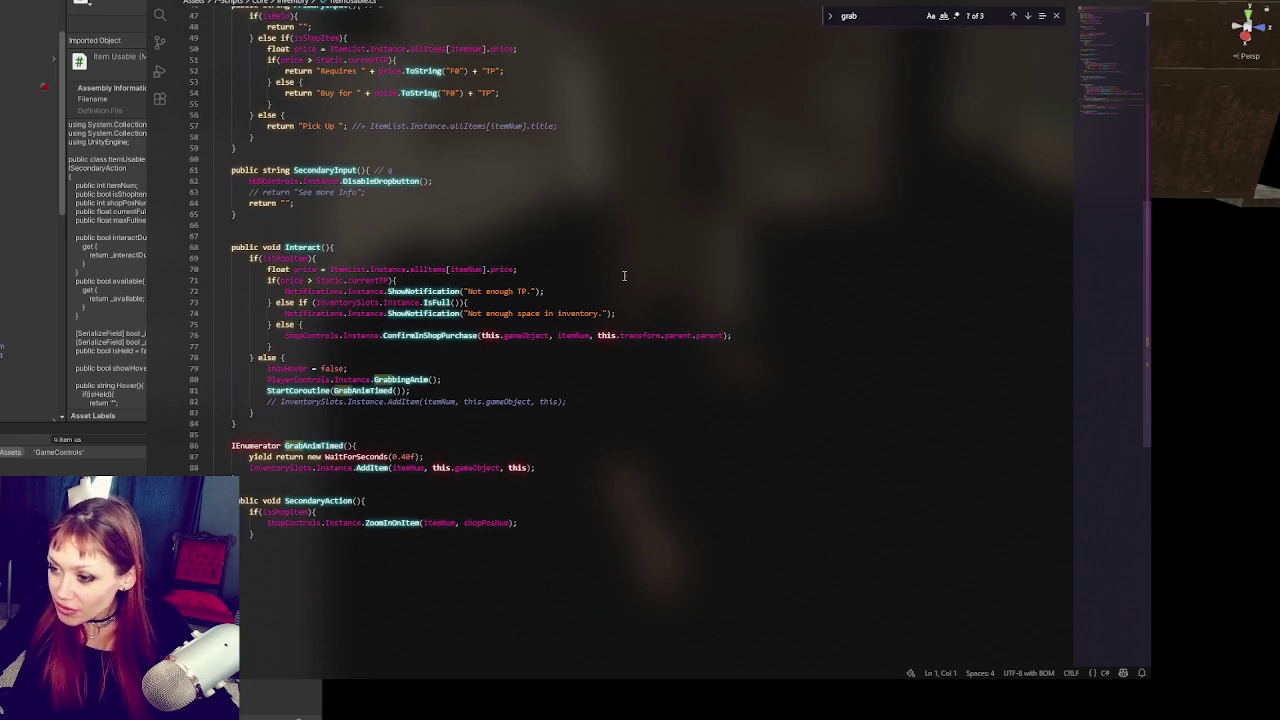
double_click(363, 390)
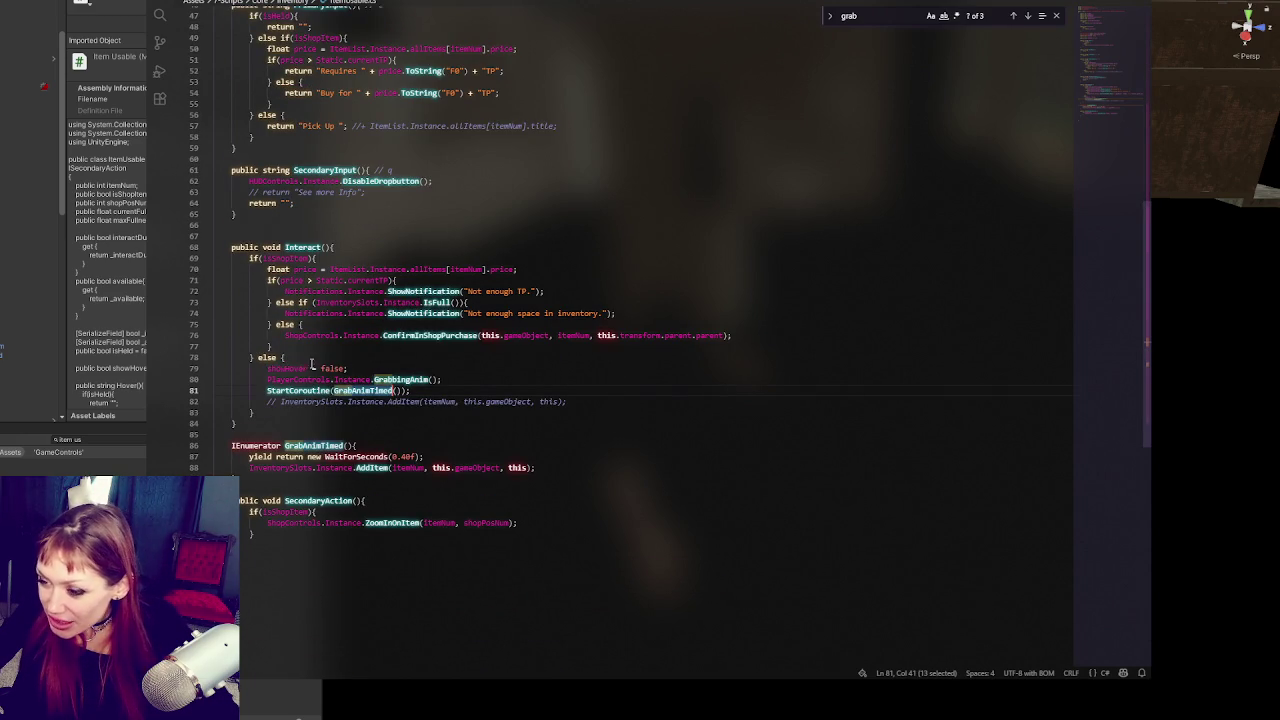
key("F12")
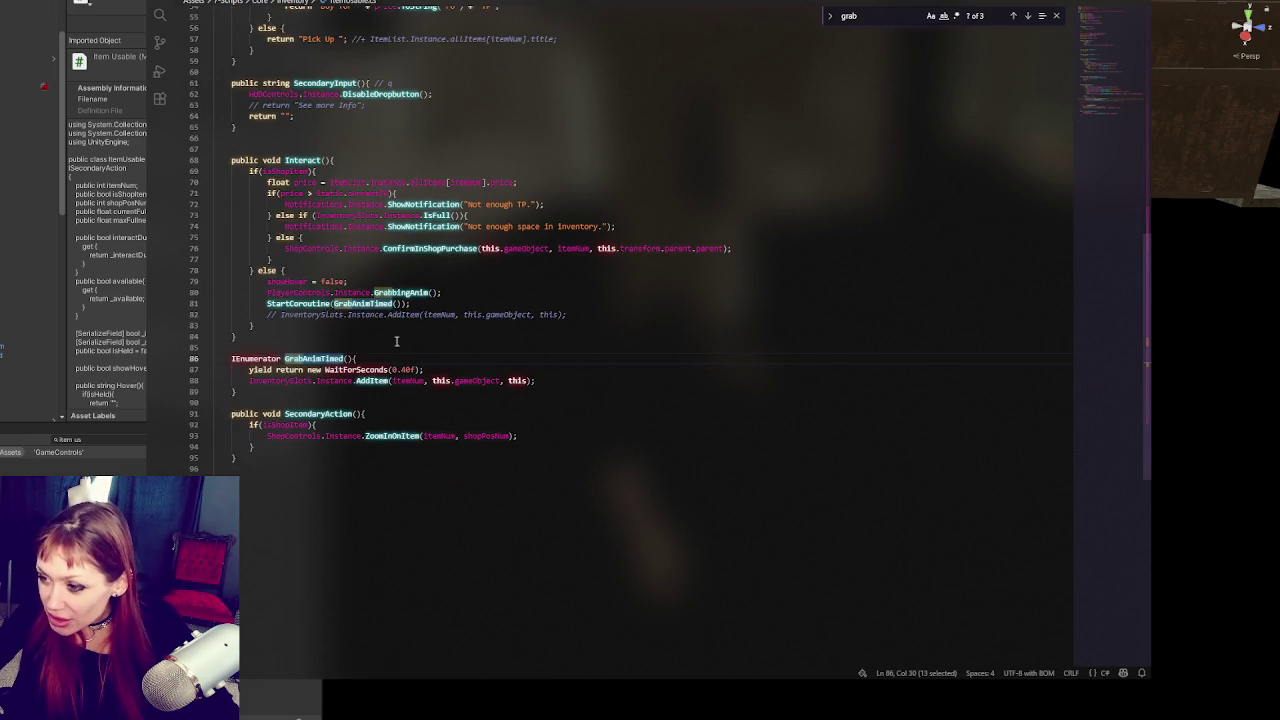
Step: Return to the GrabbingAnim call on line 80 and look up other uses of isShopItem
left_click(430, 292)
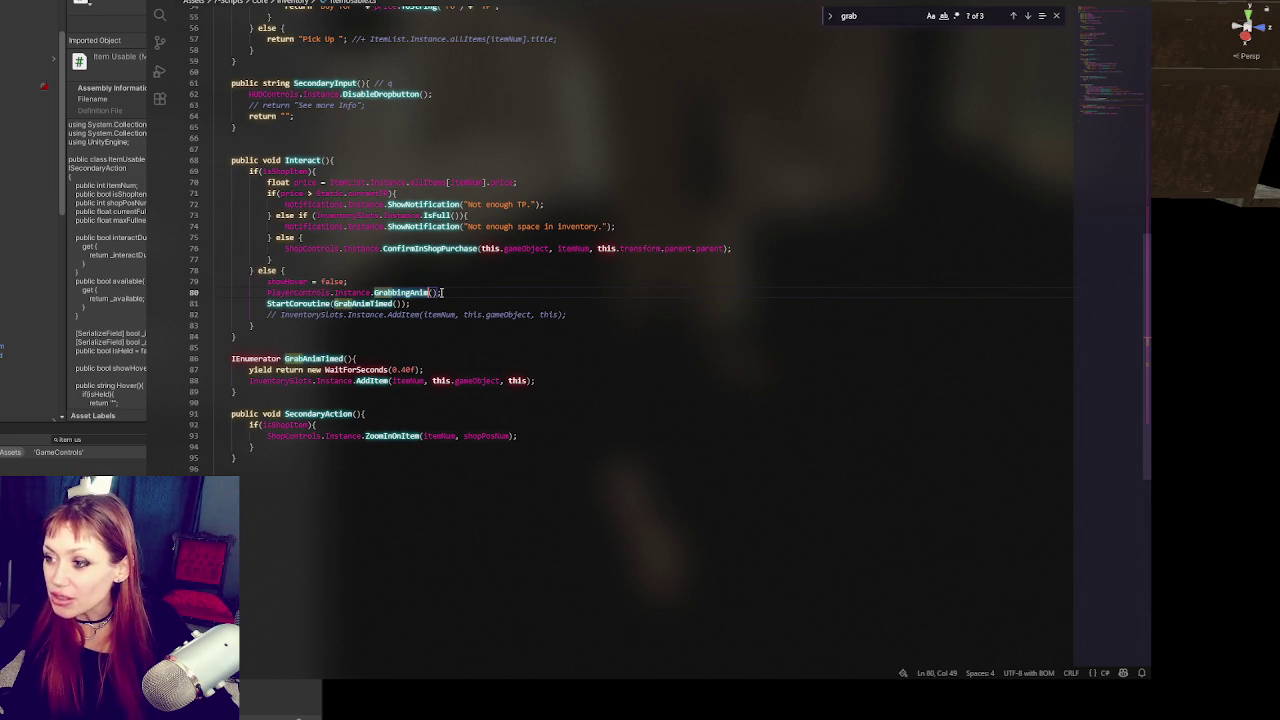
key("Right")
scroll(405, 215, "up", 4)
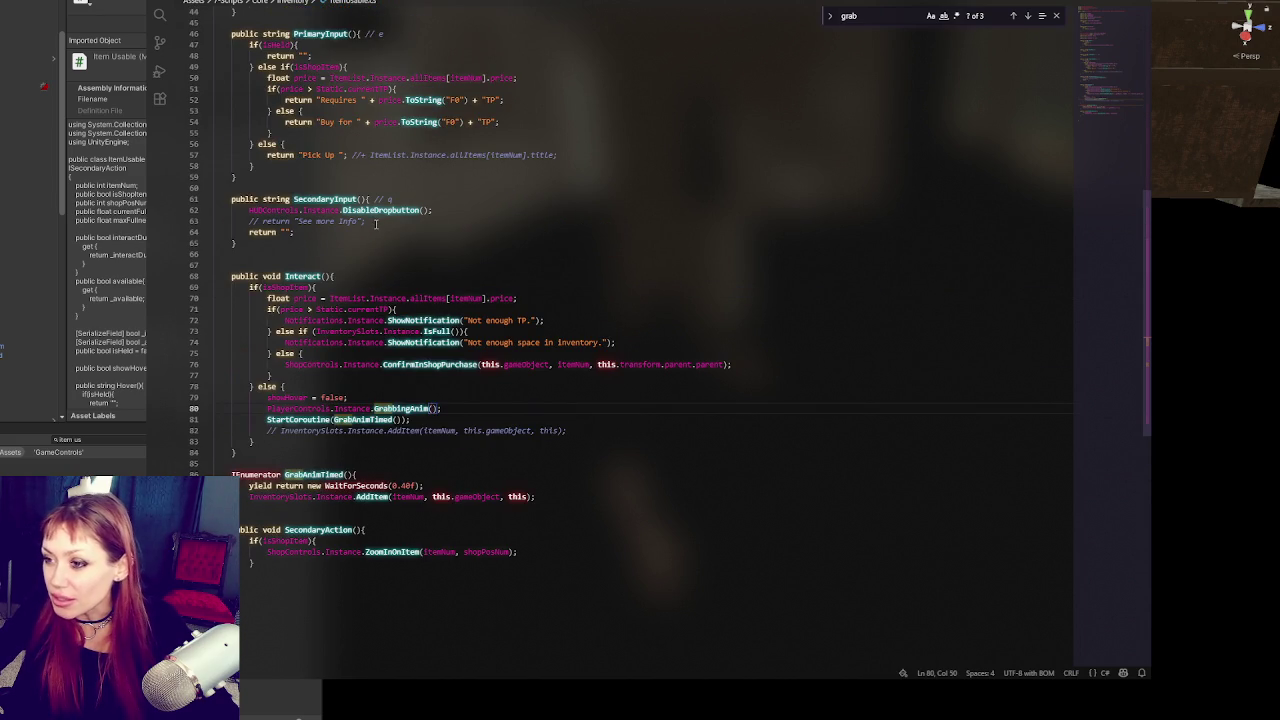
scroll(372, 228, "up", 4)
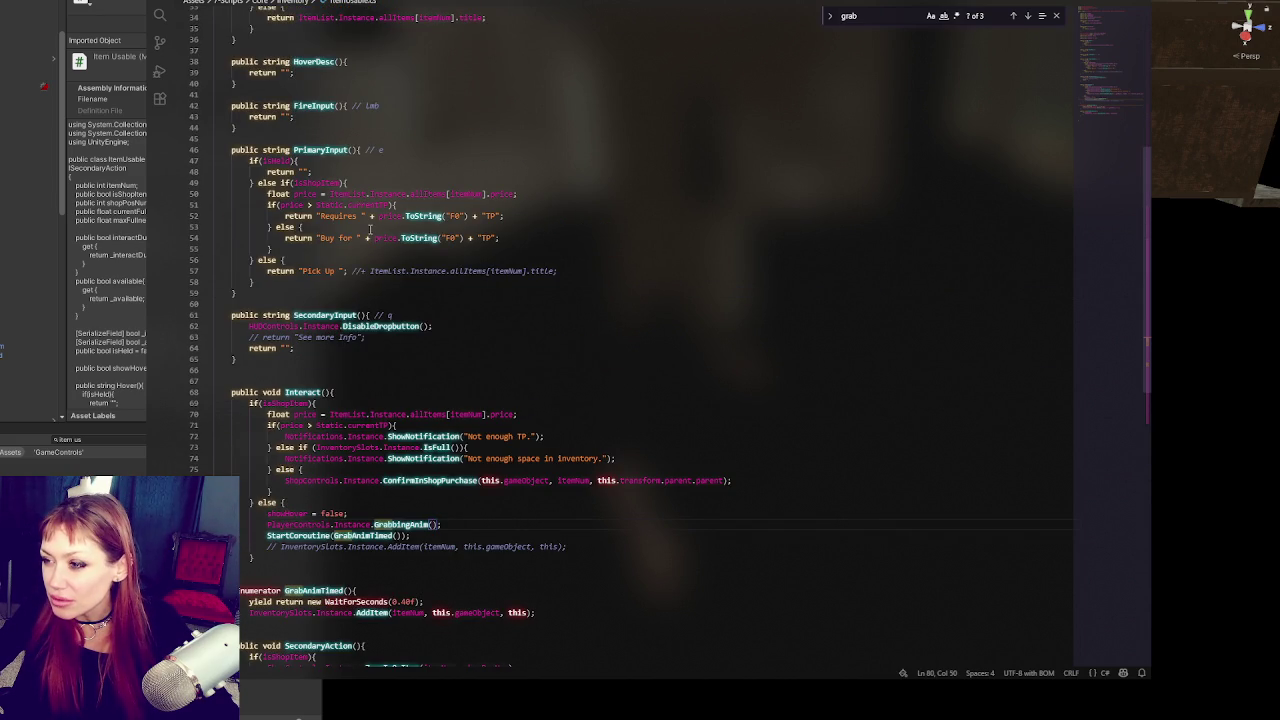
scroll(370, 215, "up", 4)
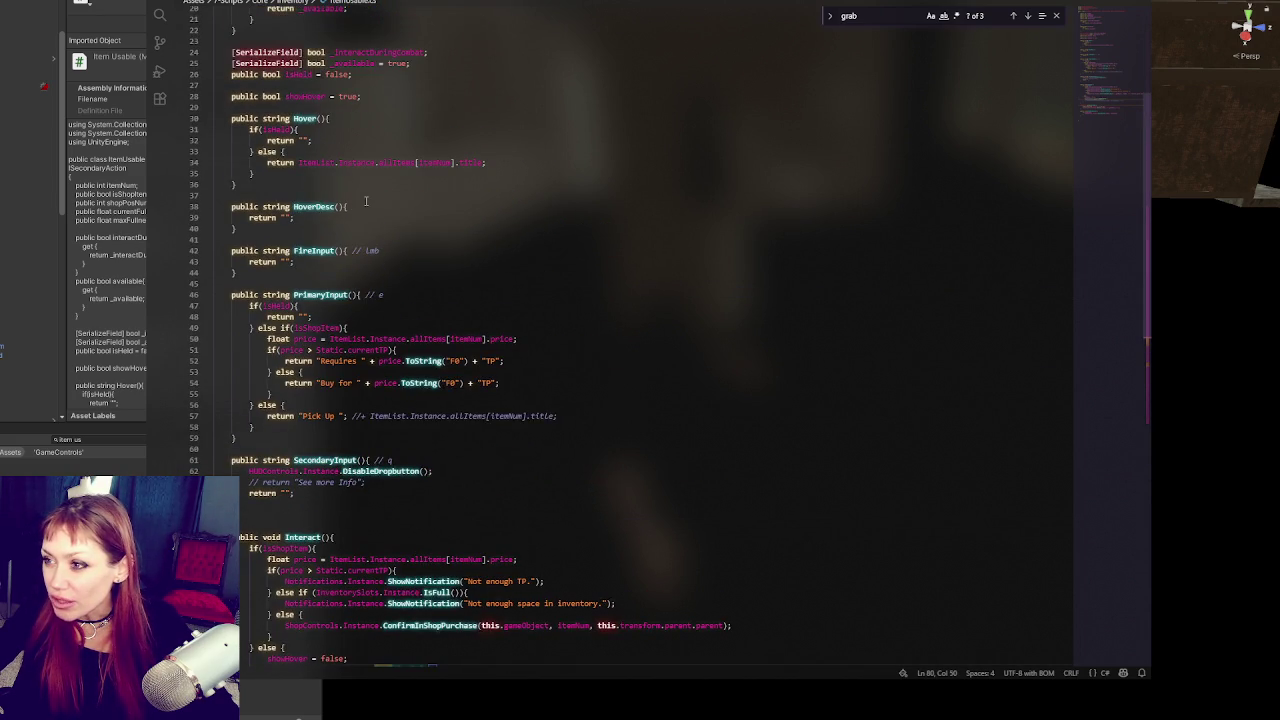
scroll(451, 215, "up", 4)
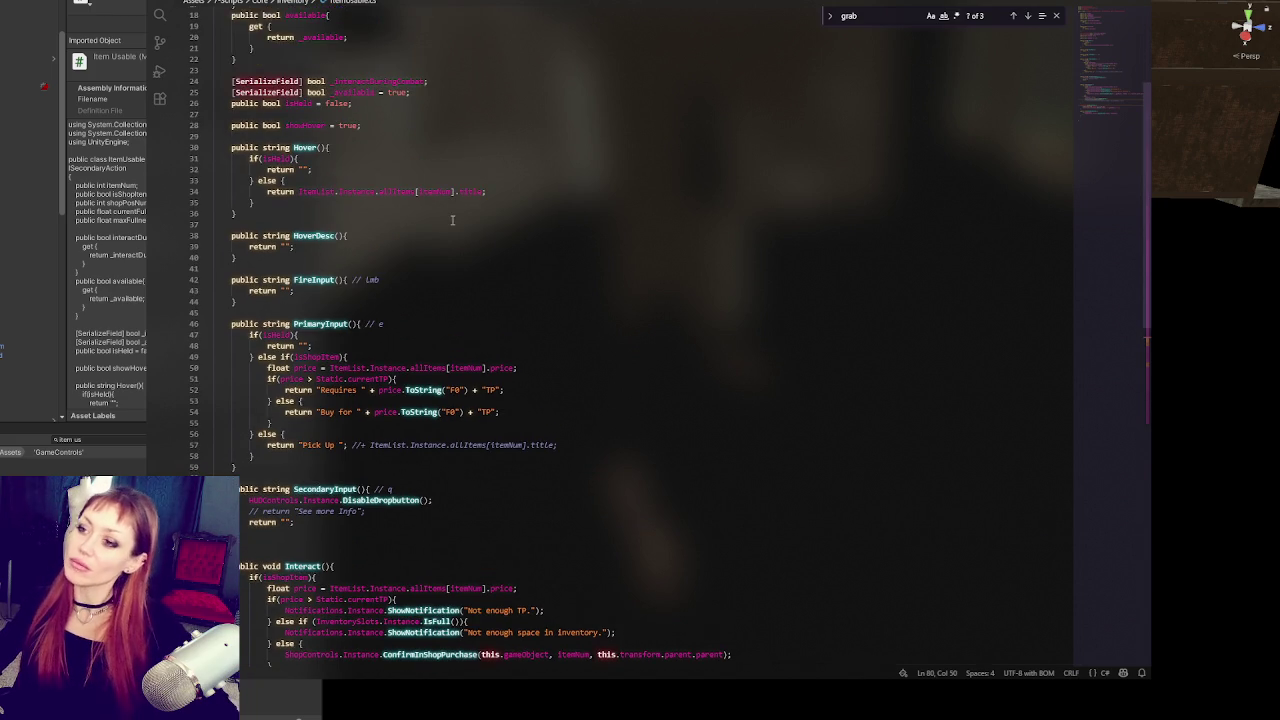
scroll(452, 220, "down", 10)
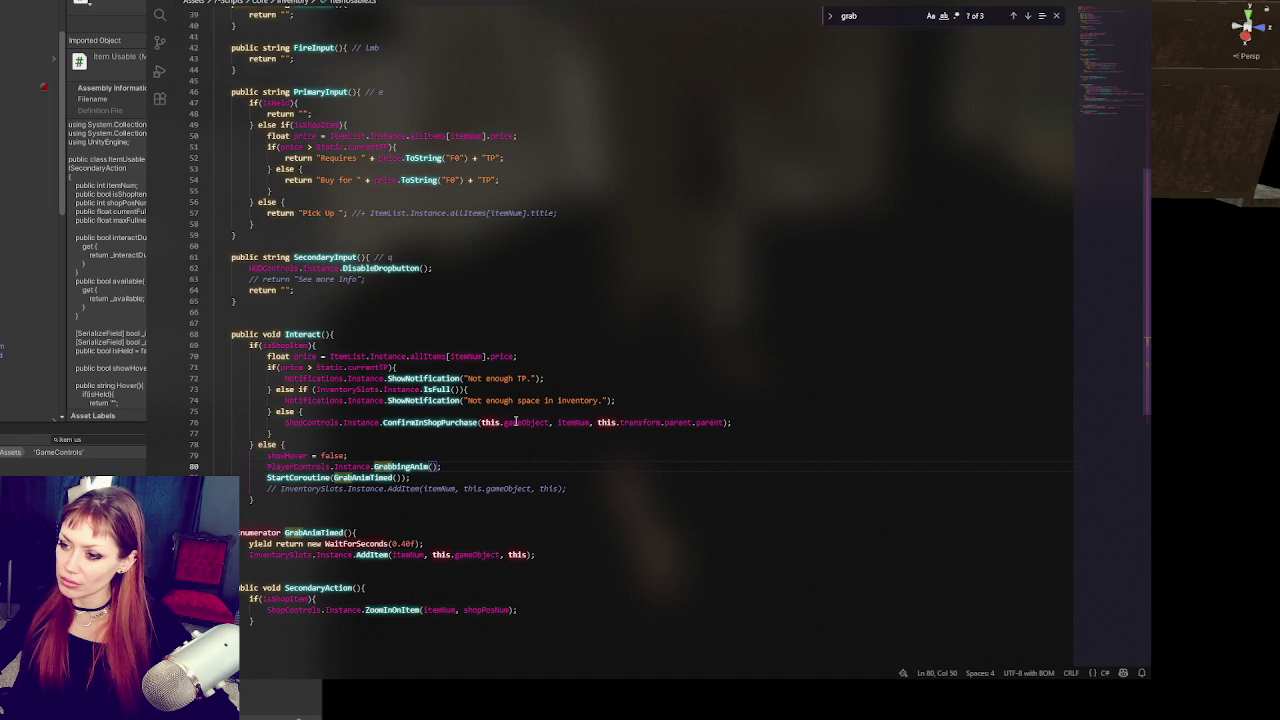
double_click(296, 346)
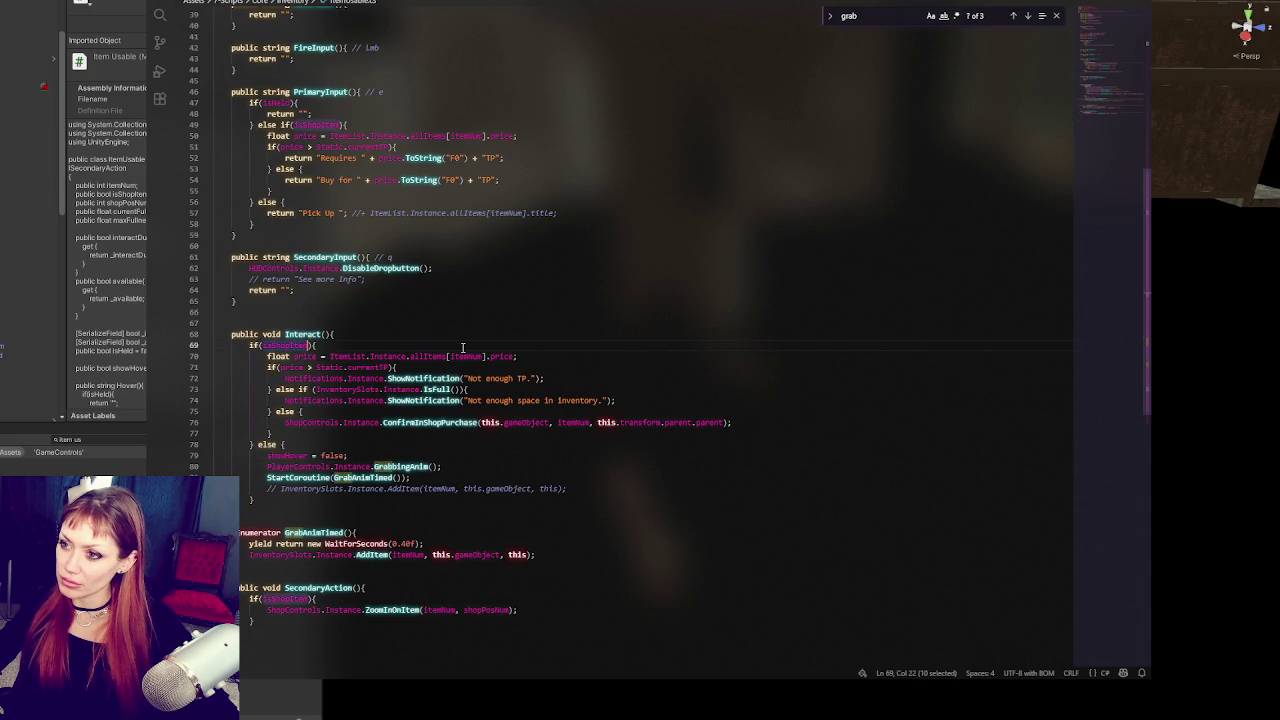
key("ctrl+f")
scroll(500, 328, "up", 10)
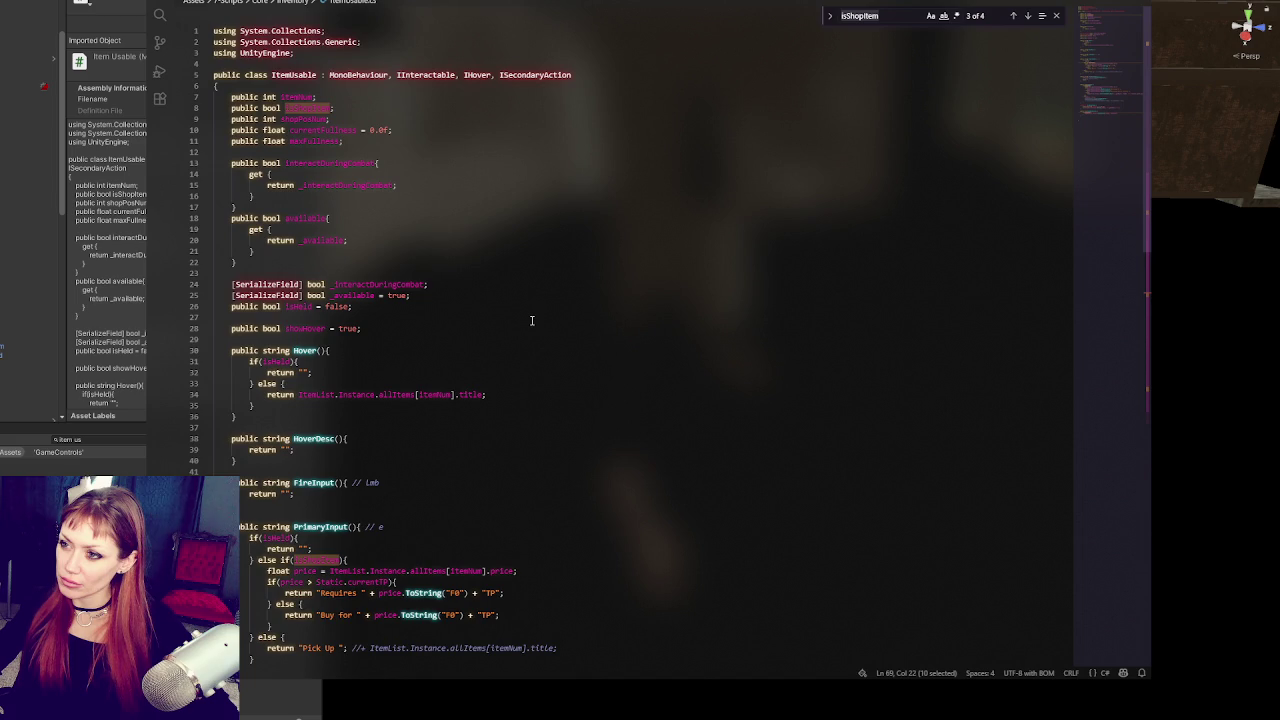
scroll(532, 320, "down", 15)
Step: Pass 'this.transform' as the argument to the GrabbingAnim call
left_click(500, 379)
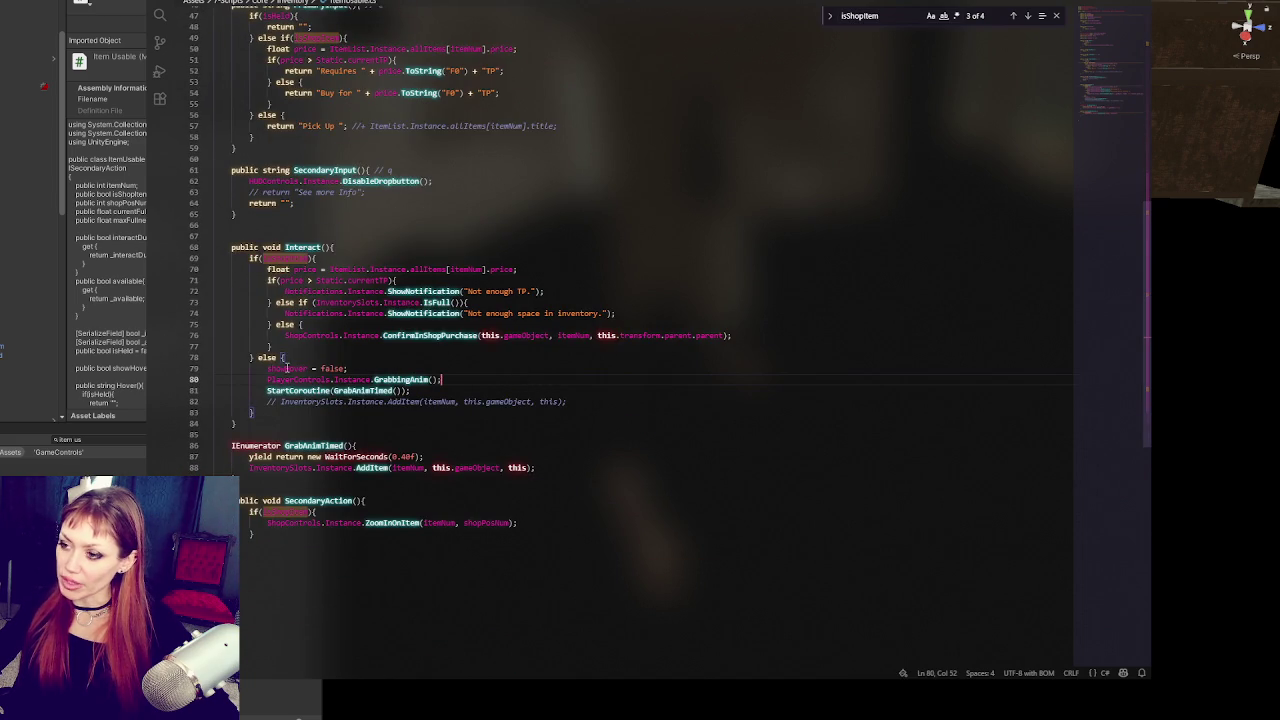
key("Left")
key("Left")
type("this.transform")
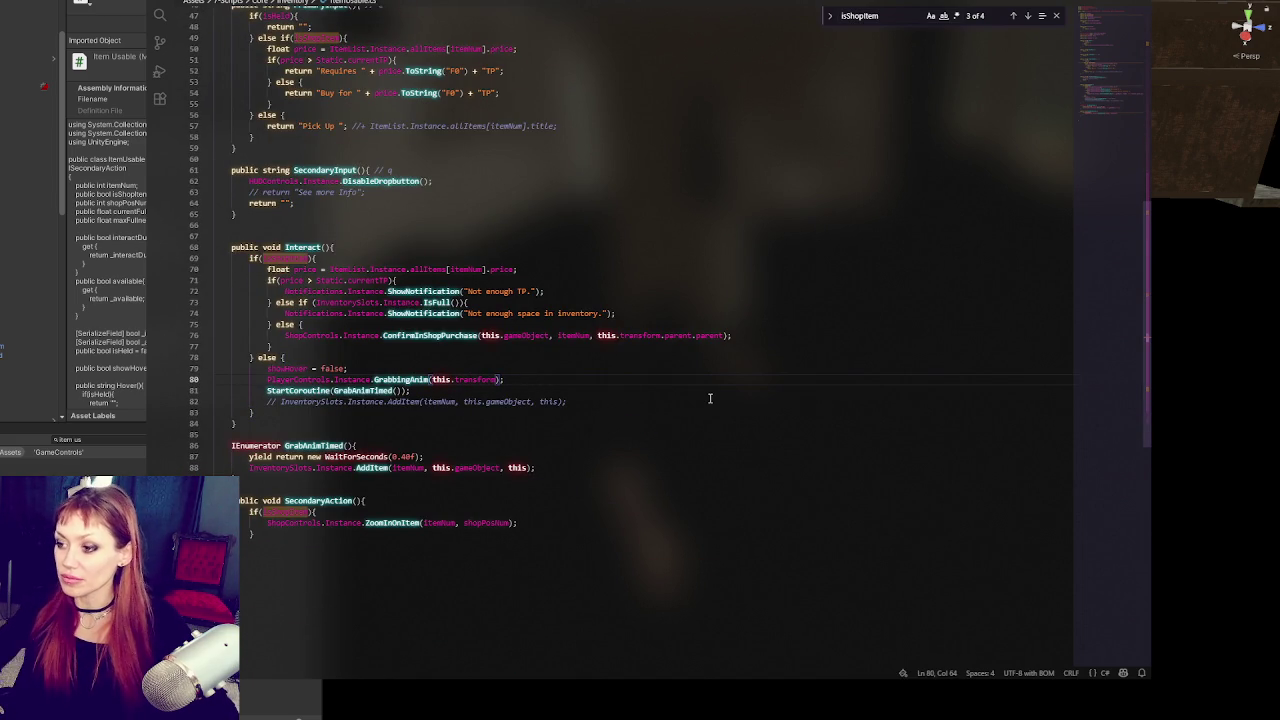
key("ctrl+Tab")
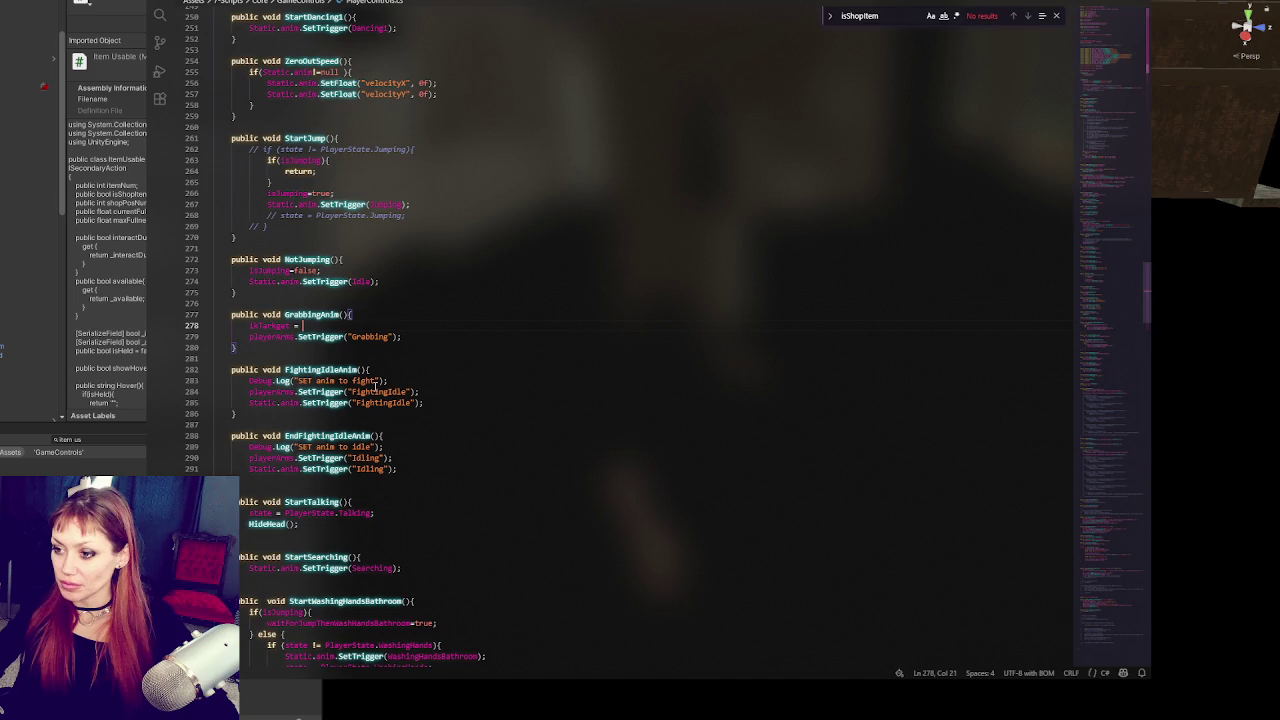
Step: Add a 'Transform targetPos' parameter to GrabbingAnim and assign 'ikTarget.position = targetPos;'
left_click(345, 314)
type("Transform ")
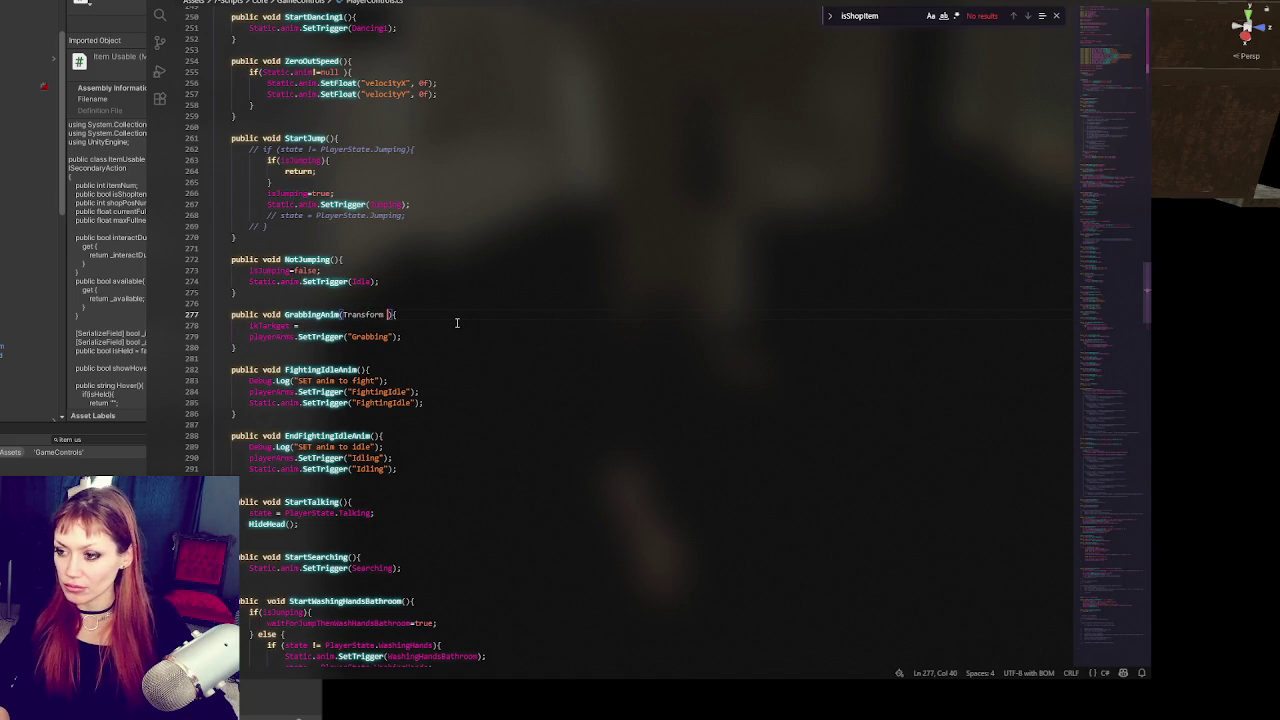
type("targetPos")
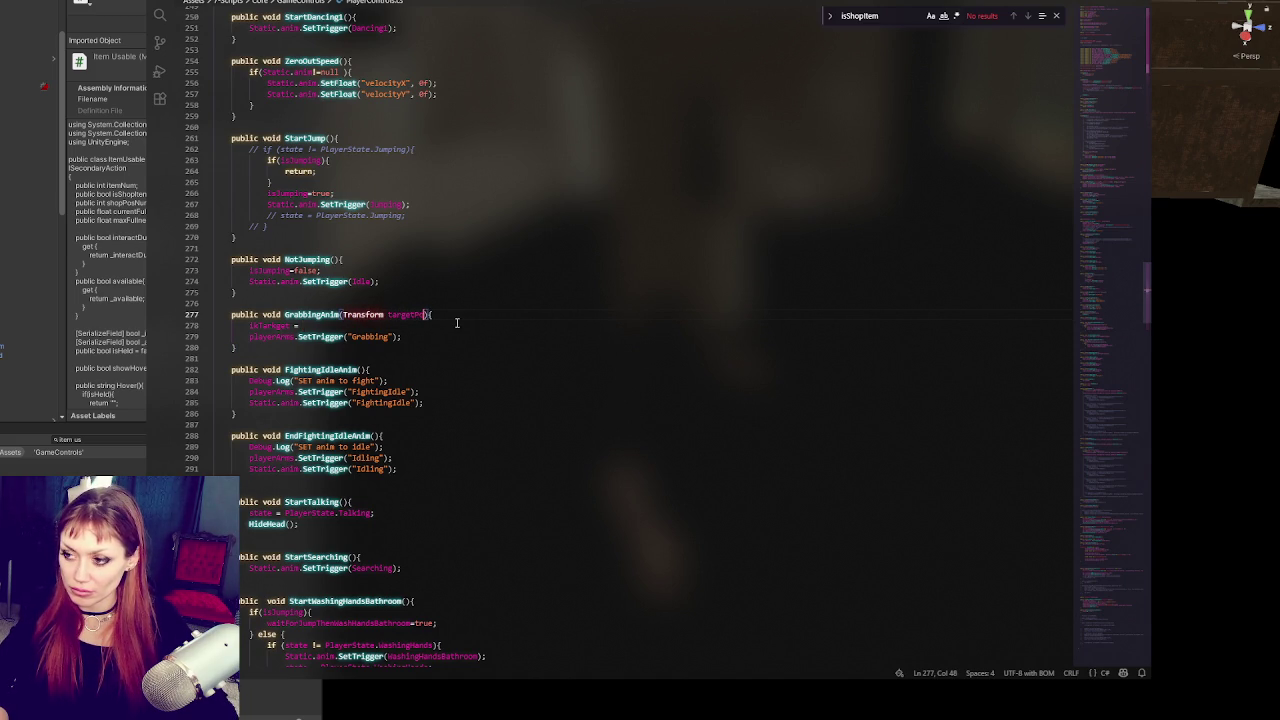
left_click_drag(289, 326, 303, 326)
type(".position = targetPos;")
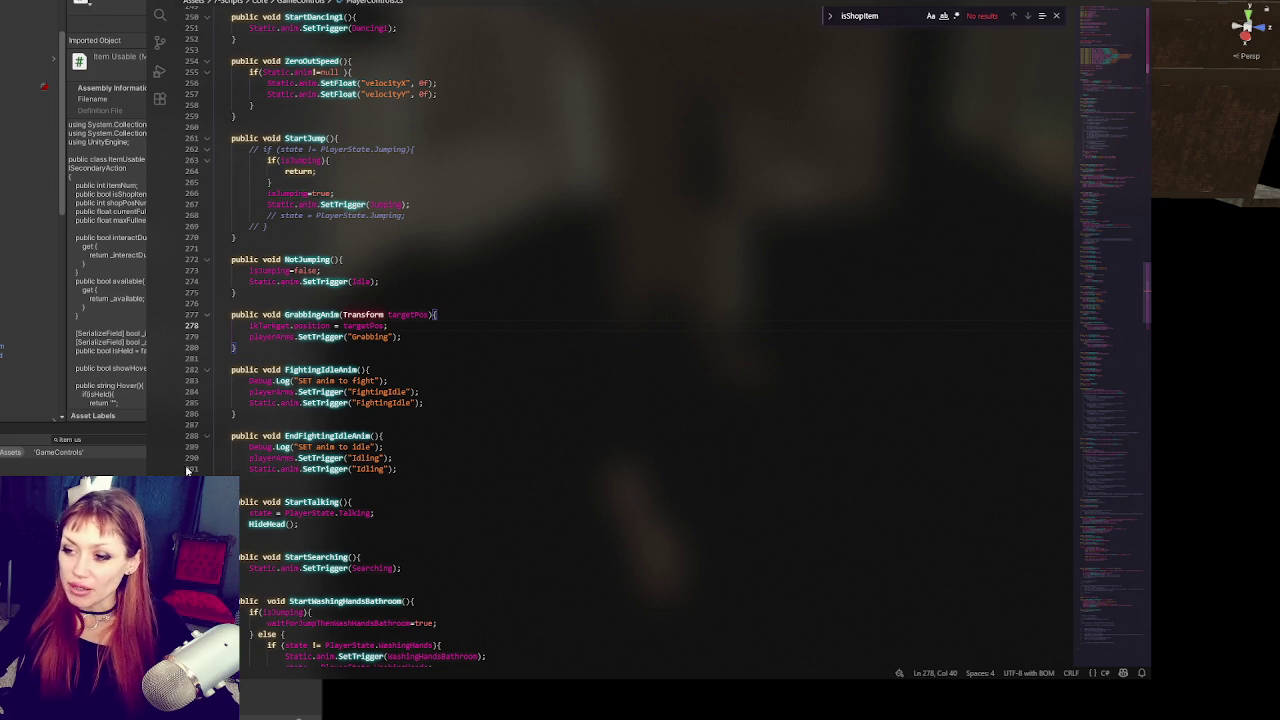
key("alt+Tab")
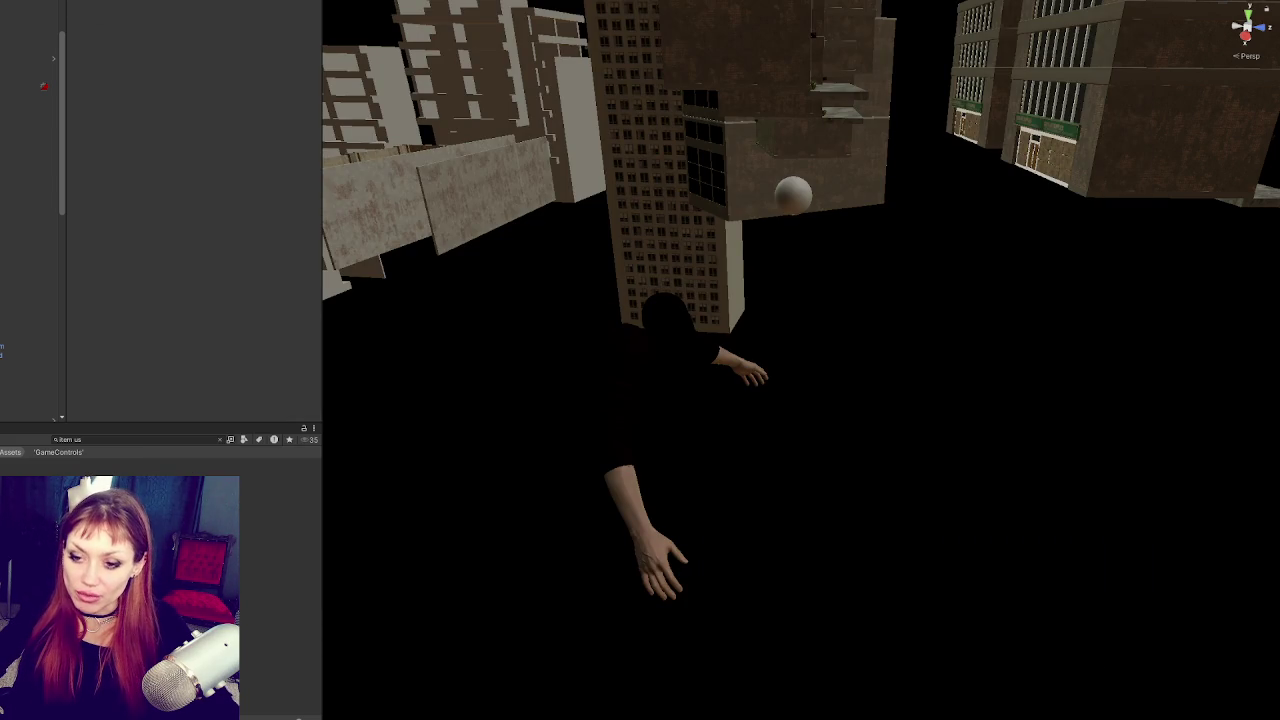
Step: Fix the assignment to 'targetPos.position', save PlayerControls.cs and let Unity recompile
double_click(114, 389)
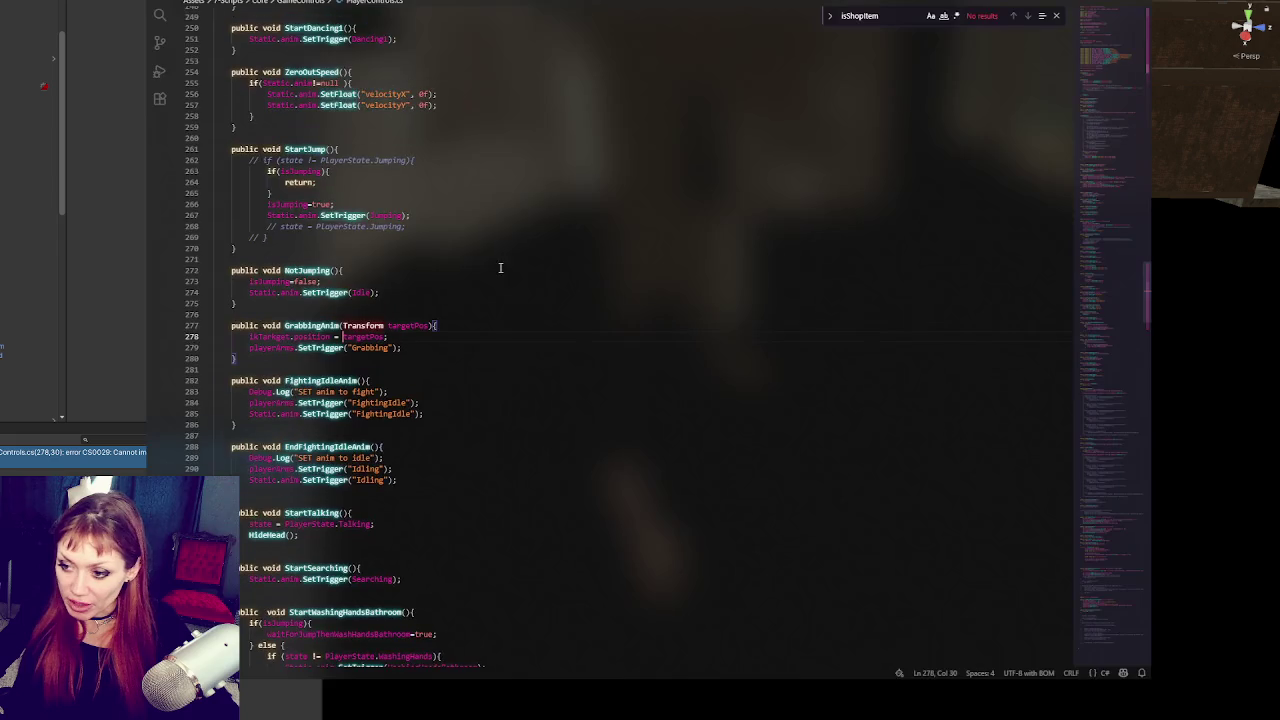
key("alt+Tab")
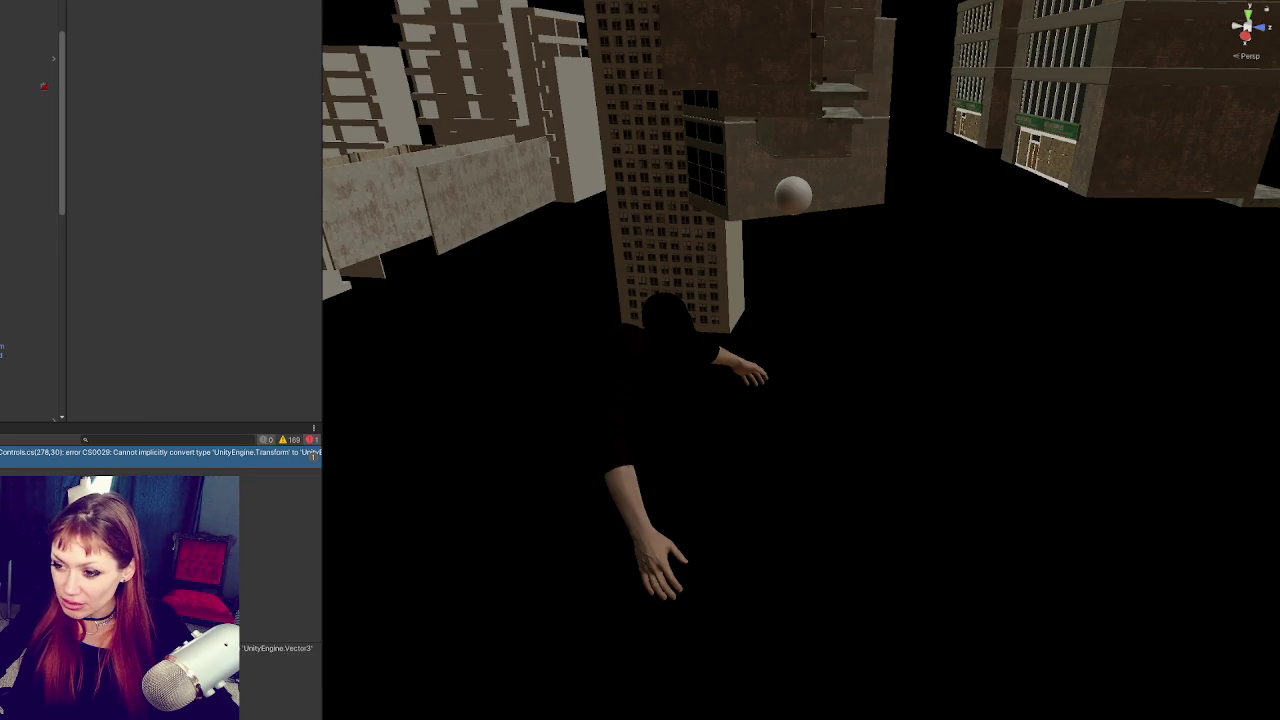
key("alt+Tab")
left_click(387, 336)
type(".position = targetPos.posi;")
key("ctrl+s")
key("alt+Tab")
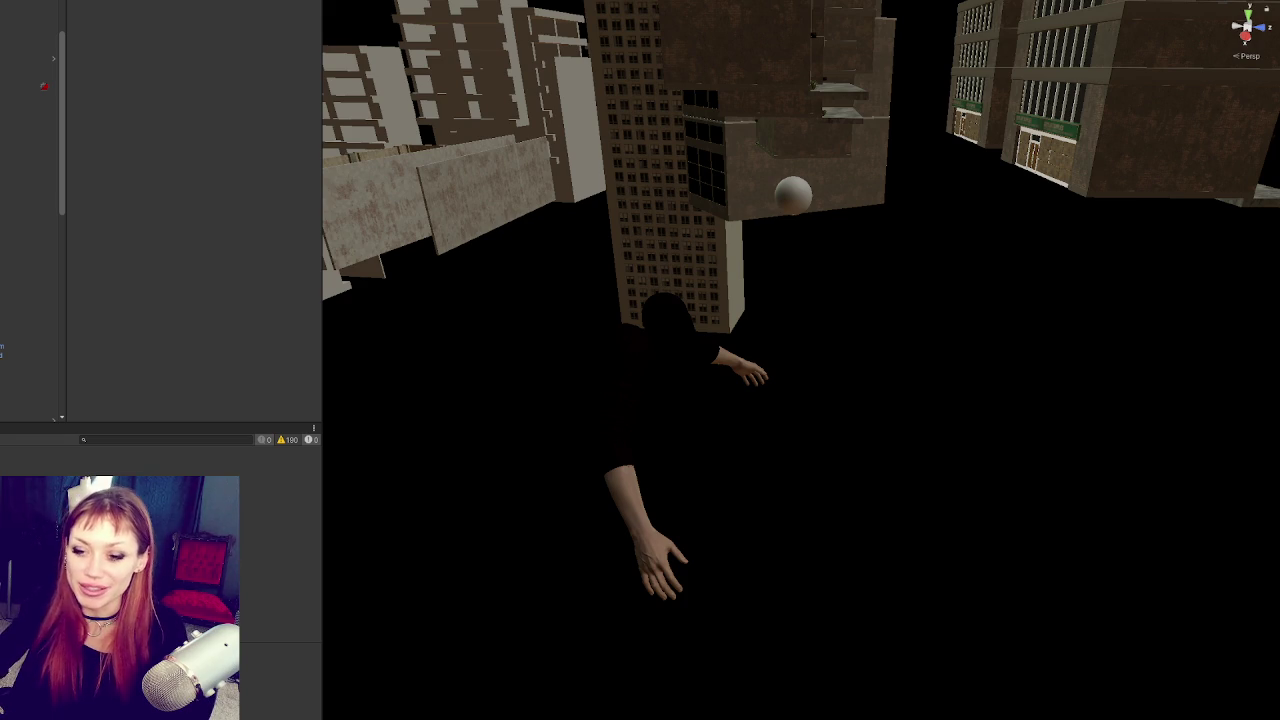
Step: Clear the 'item us' Project search, start the game in DEV MODE and click to test grabbing
type("item us")
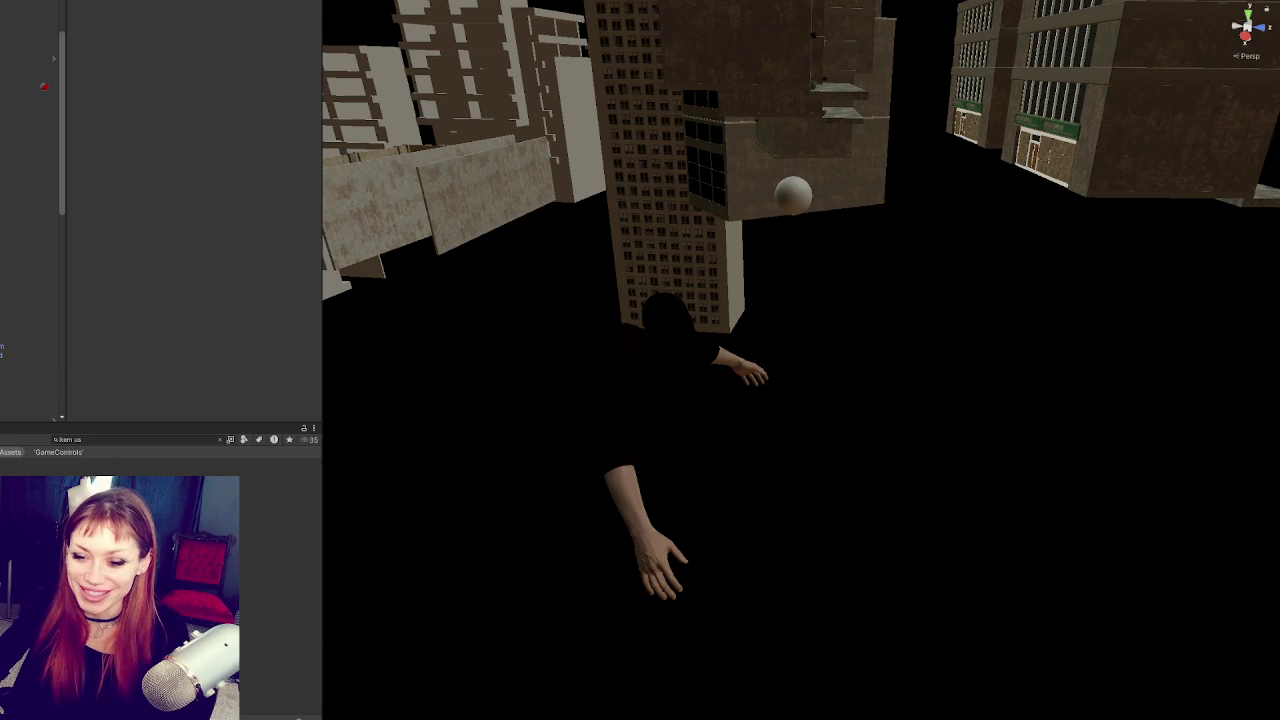
key("Escape")
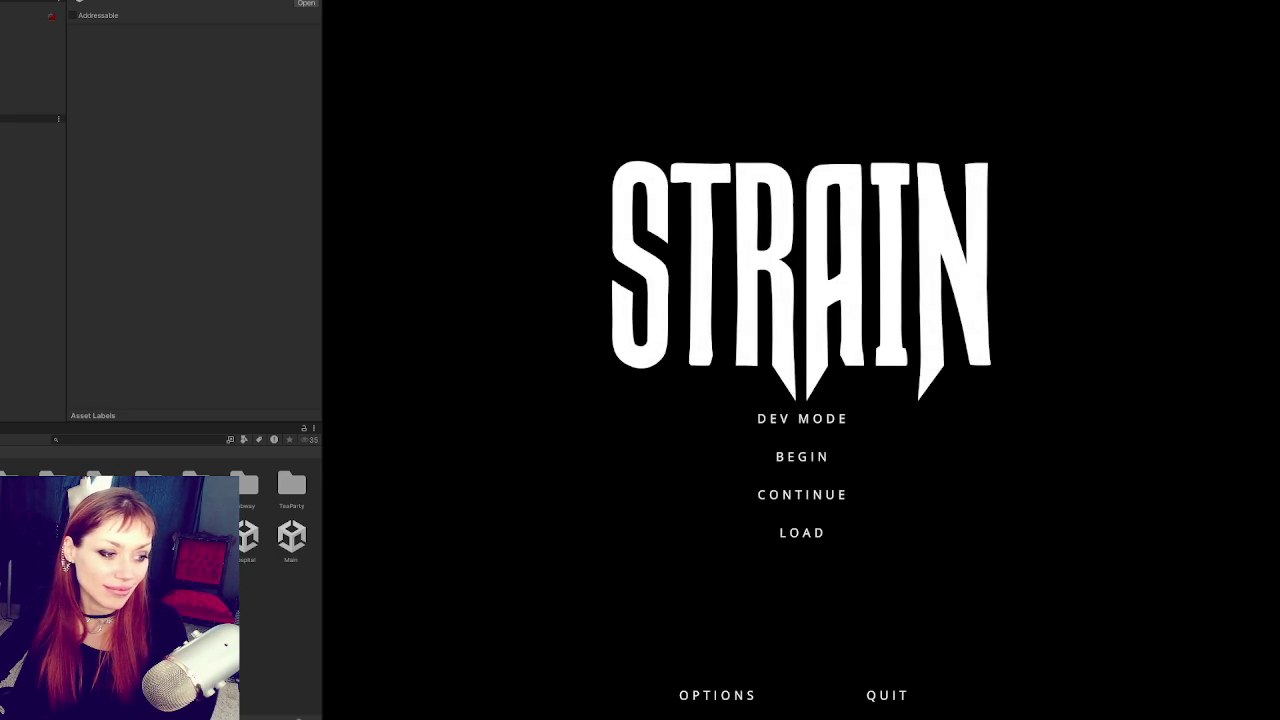
left_click(764, 416)
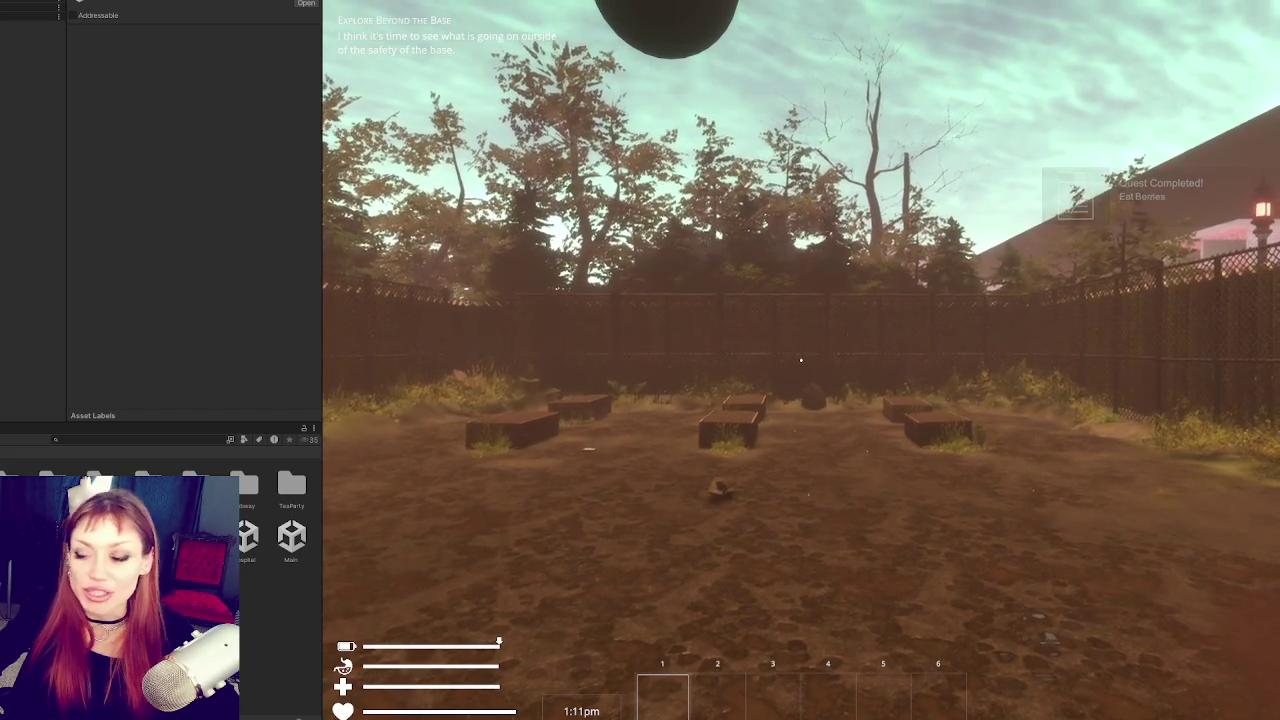
left_click(800, 360)
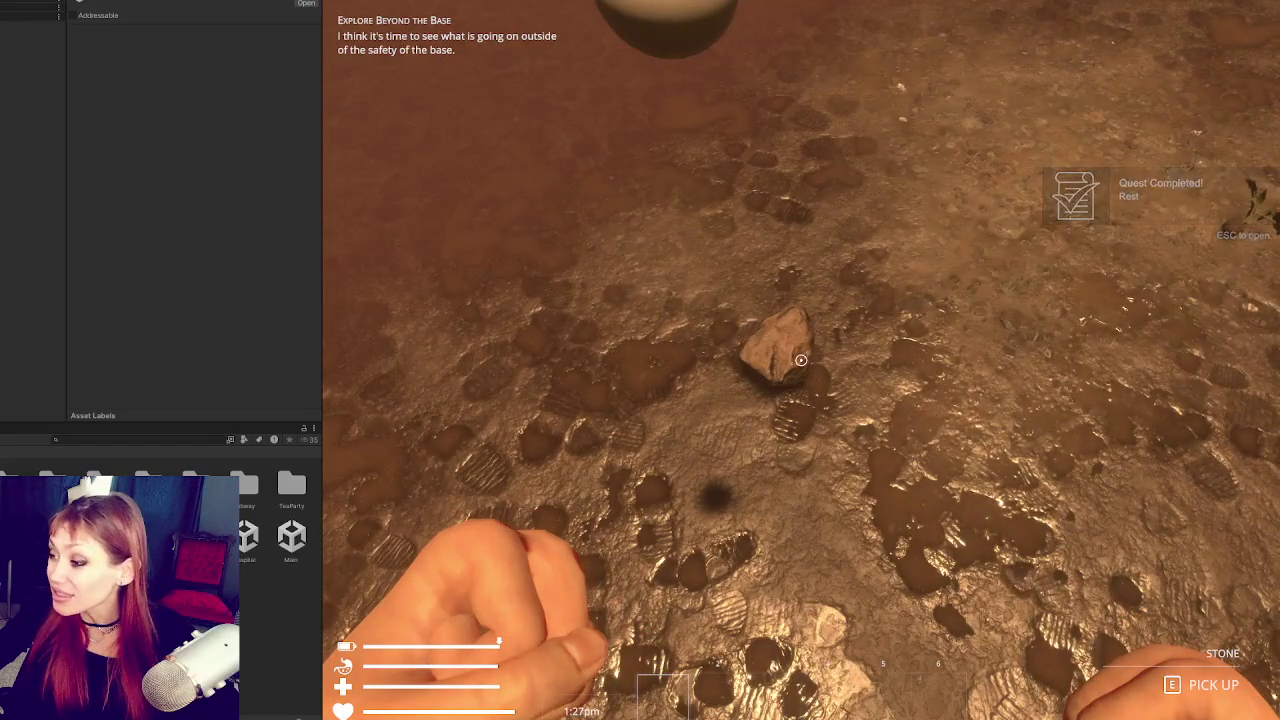
Step: Pause the game with Escape and bring up PlayerControls.cs in Visual Studio Code
key("Escape")
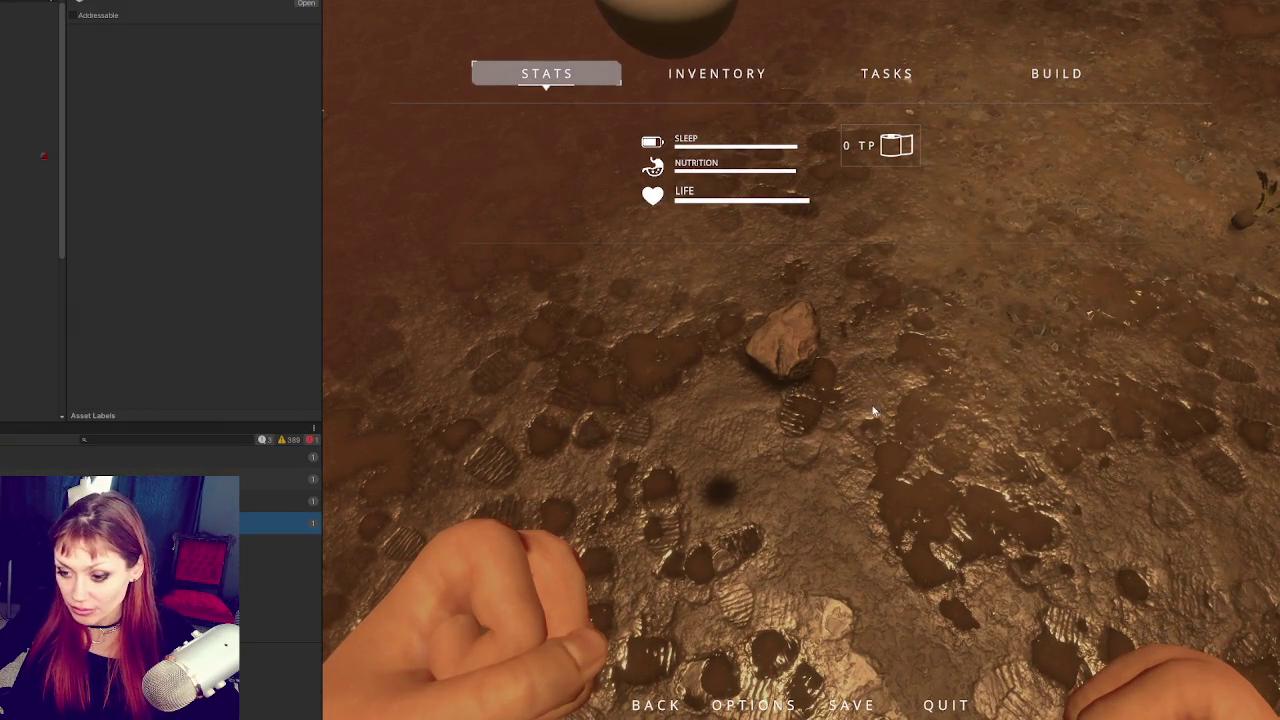
key("alt+Tab")
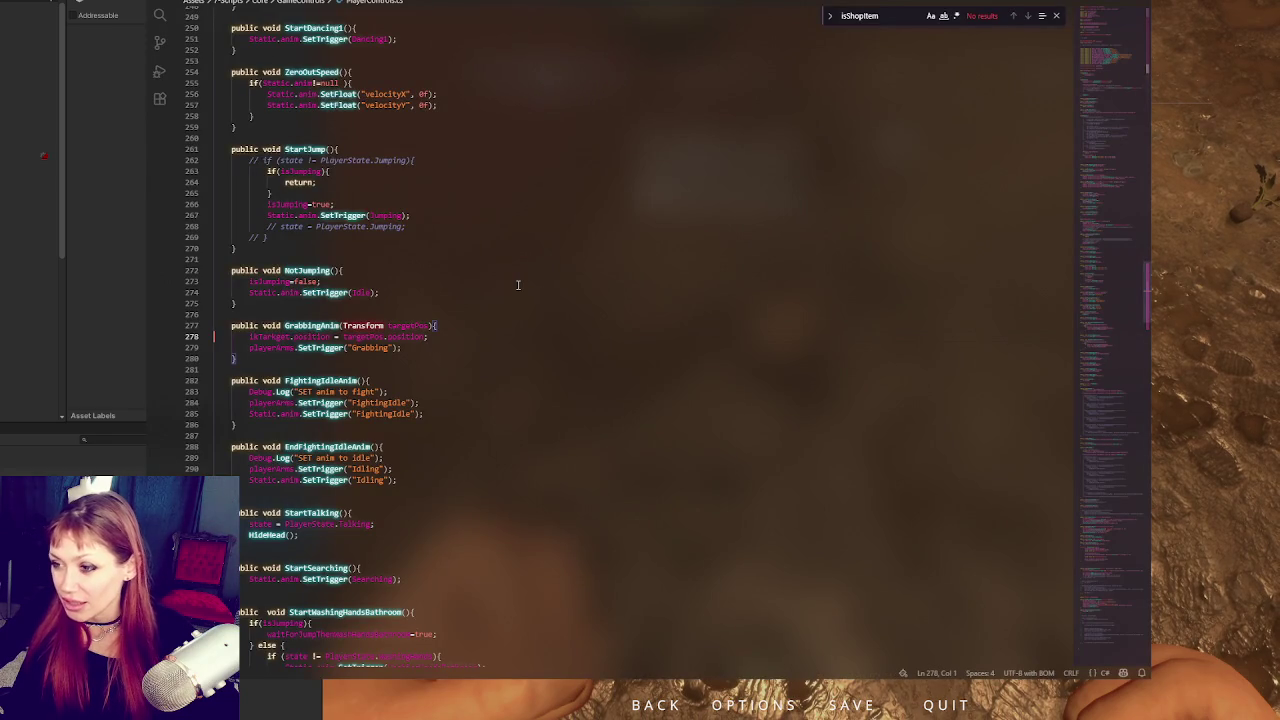
Step: Review the ikTarget line 278 in GrabbingAnim and the code below, then return to the game
left_click(453, 337)
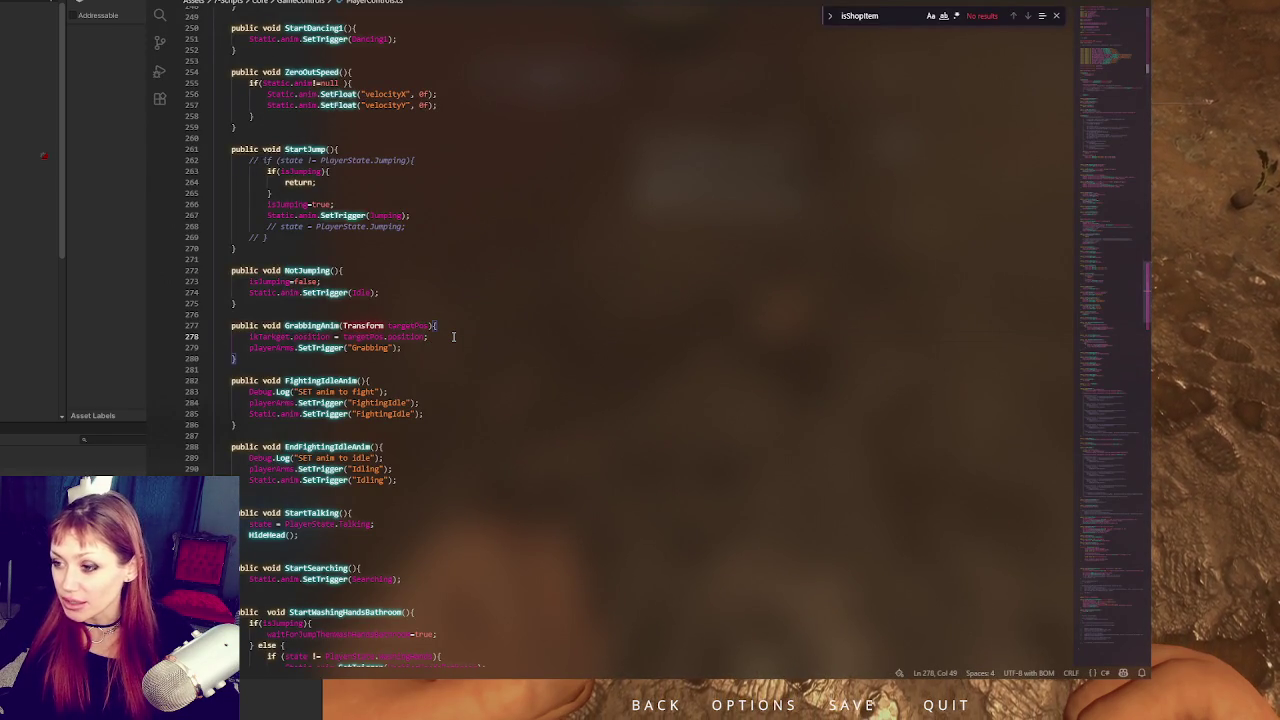
scroll(453, 337, "down", 3)
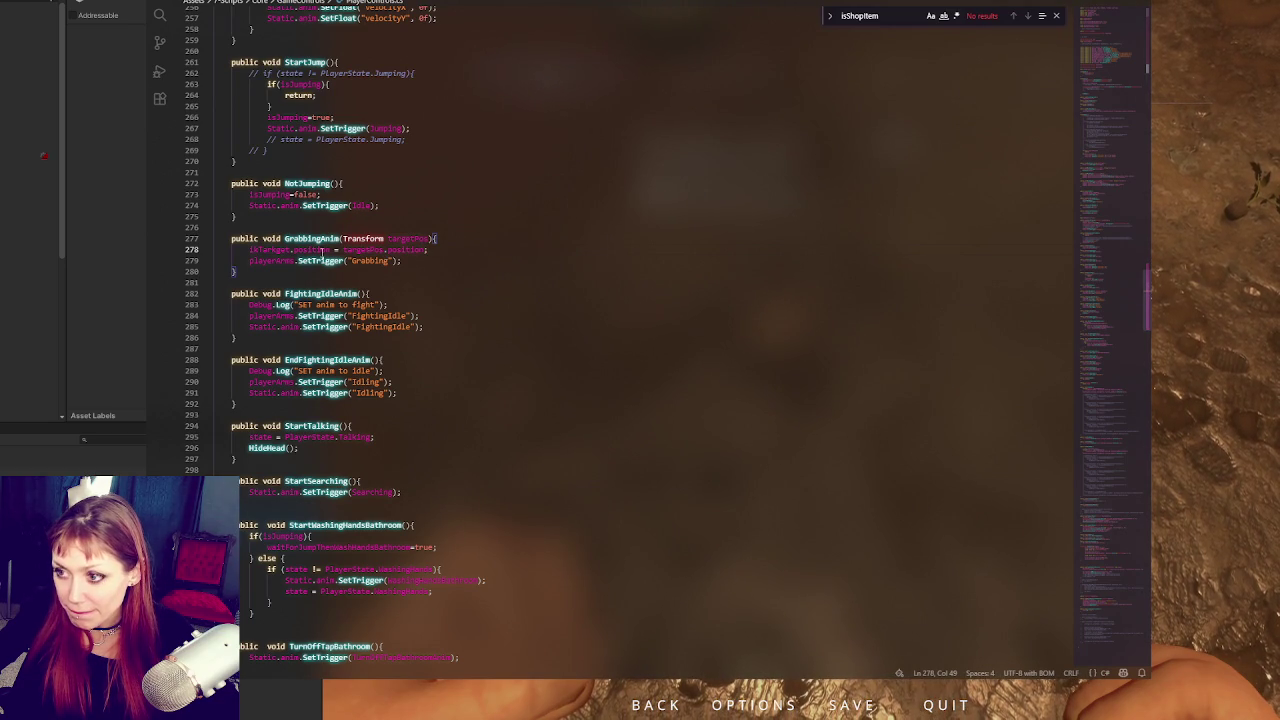
key("alt+Tab")
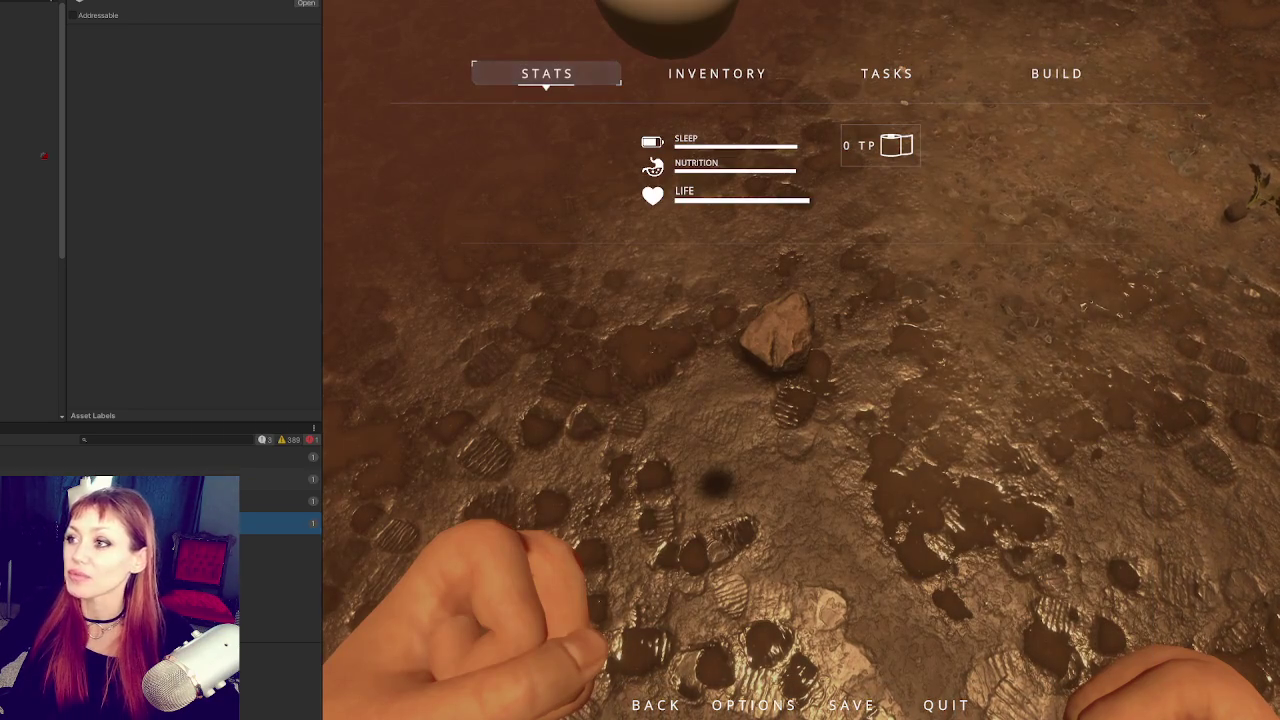
Step: Exit Play mode, glance at the Game Controls and Menus components, and open the Main scene
key("ctrl+p")
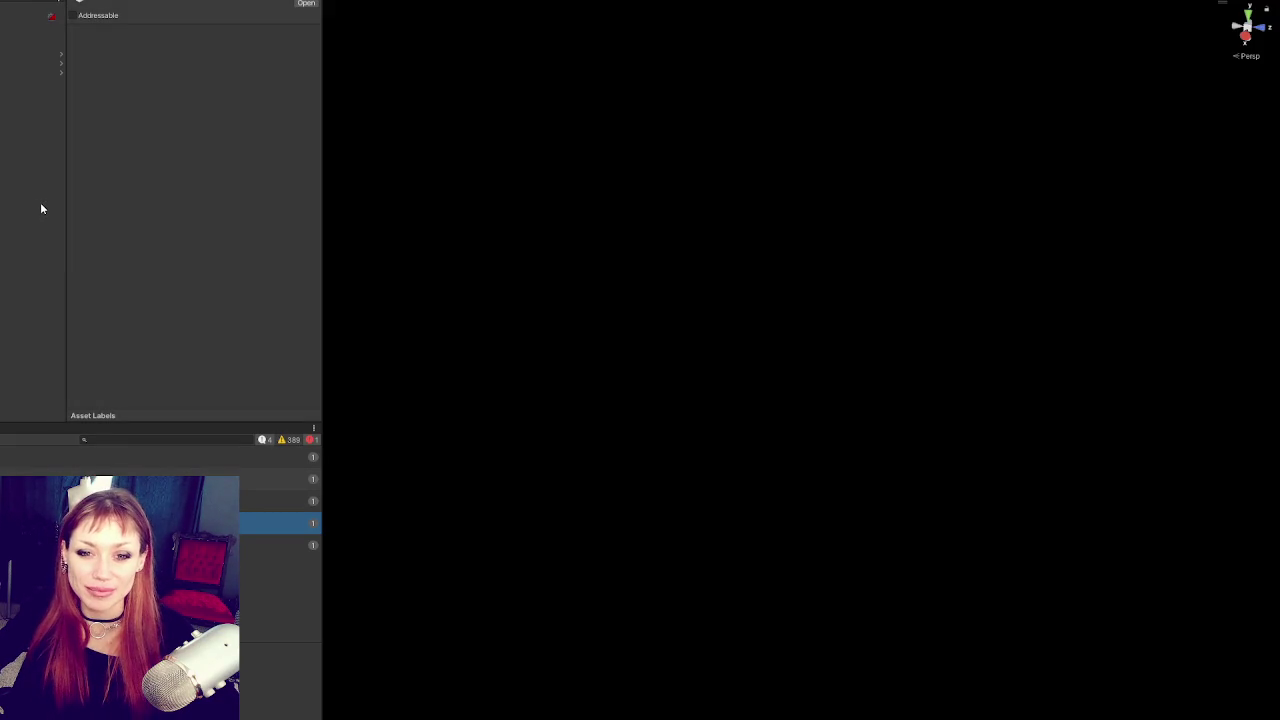
left_click(30, 7)
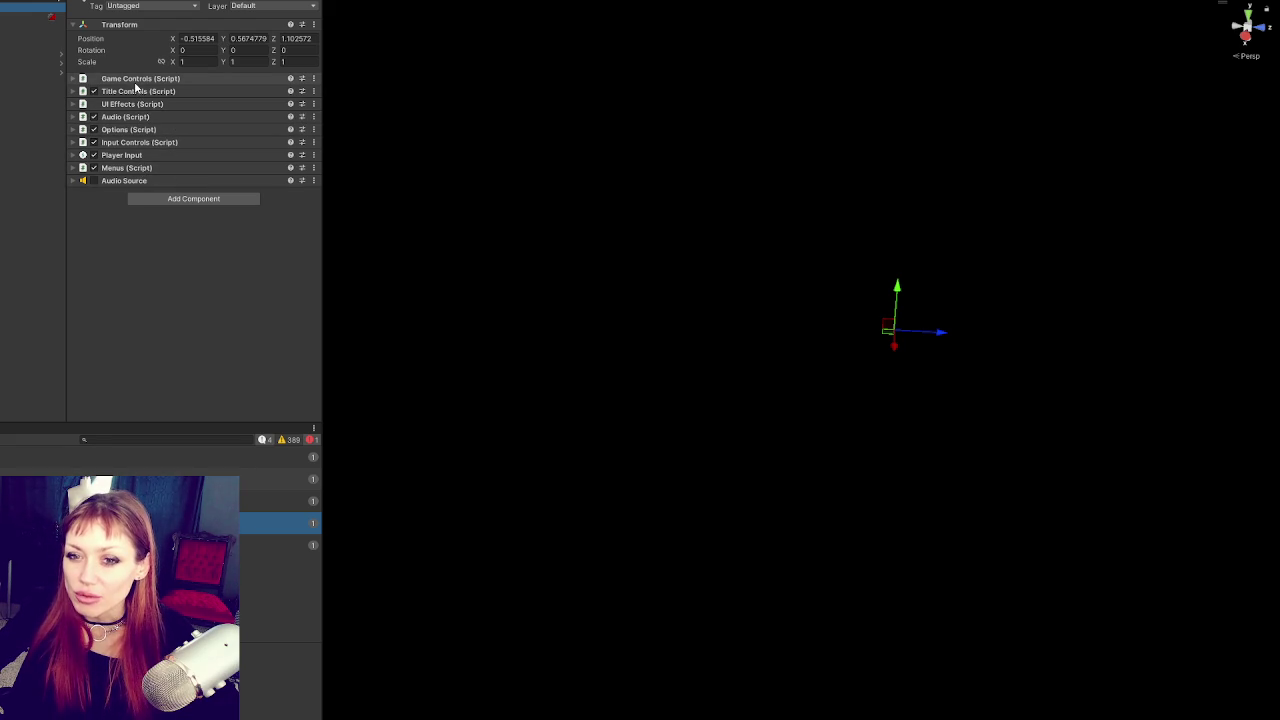
left_click(176, 80)
left_click(176, 80)
left_click(182, 165)
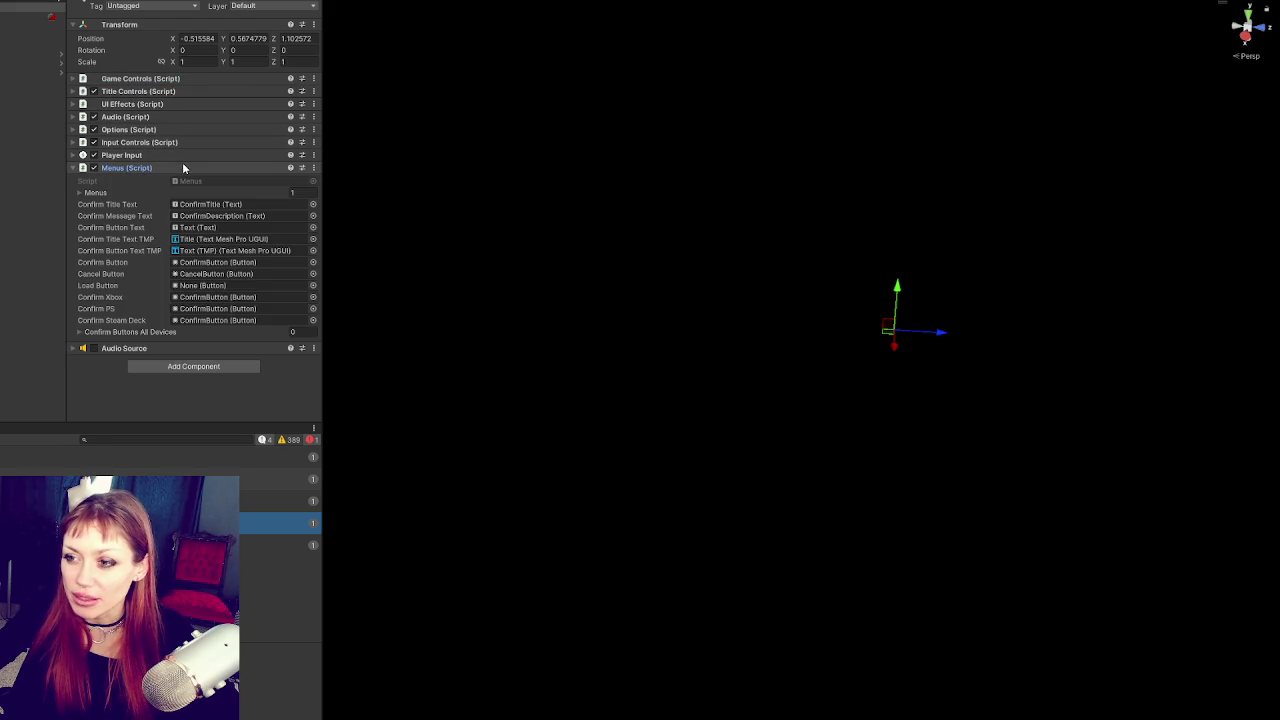
left_click(172, 166)
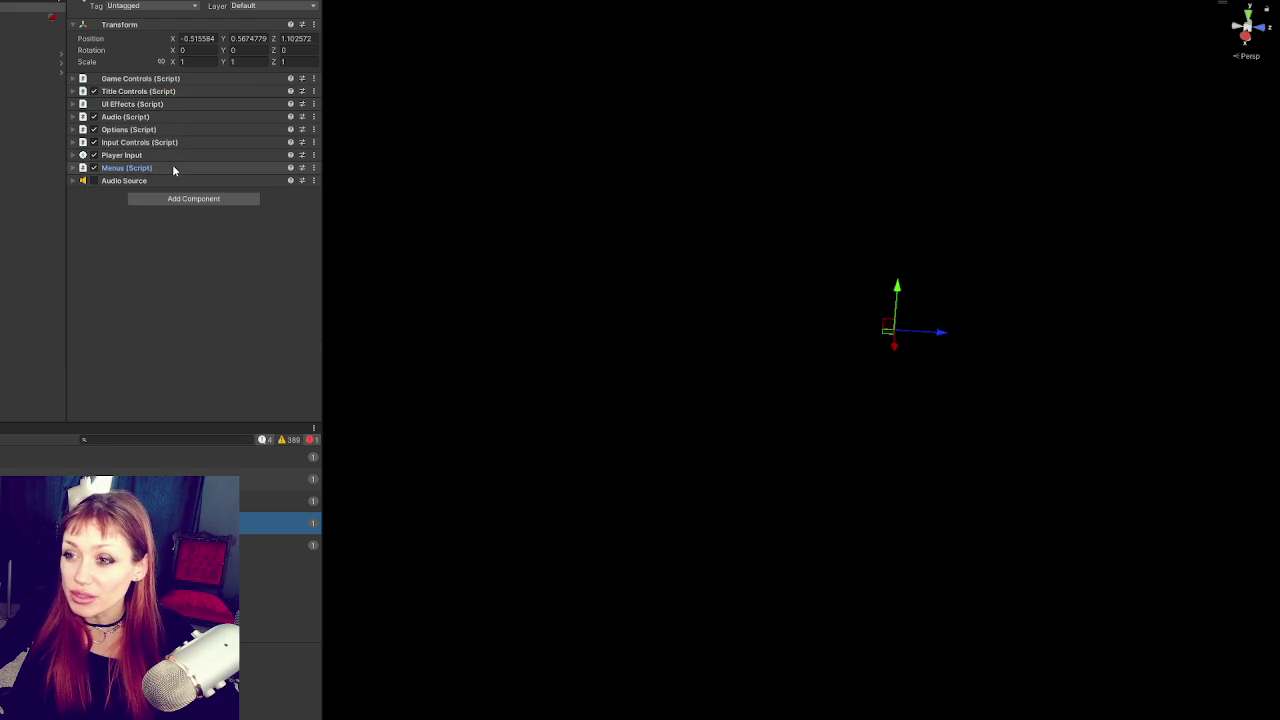
key("ctrl+5")
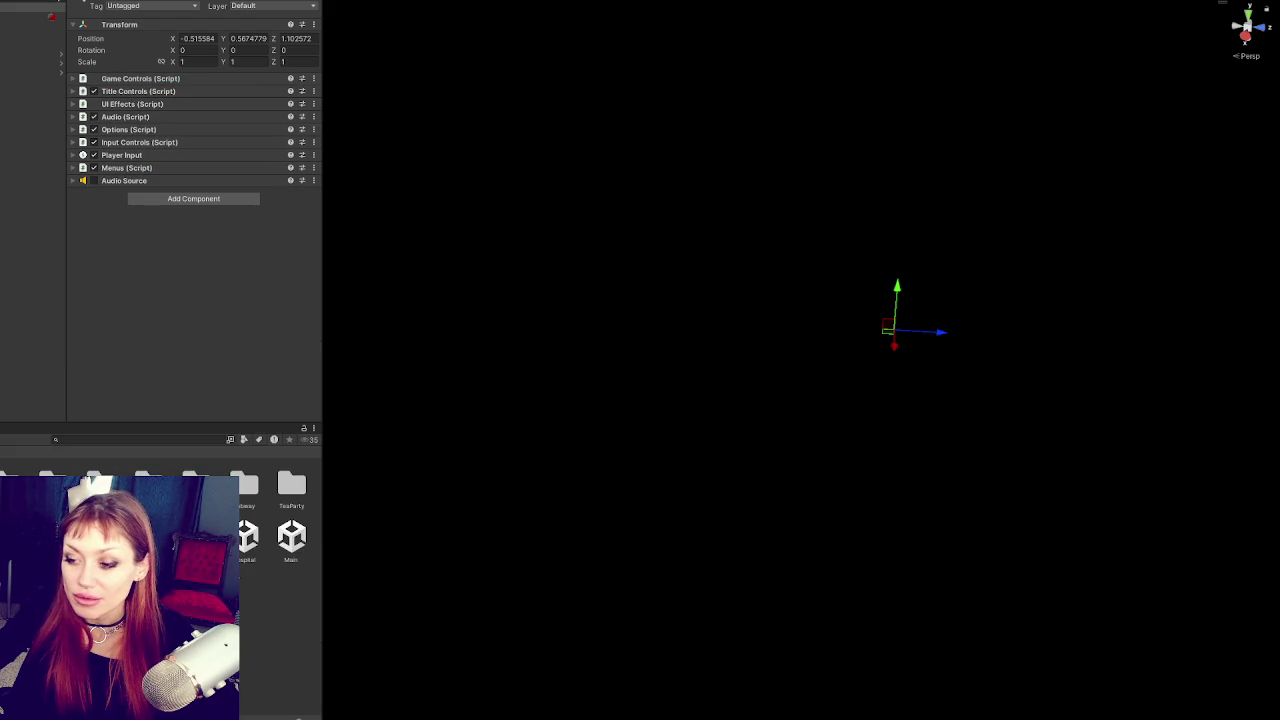
double_click(291, 537)
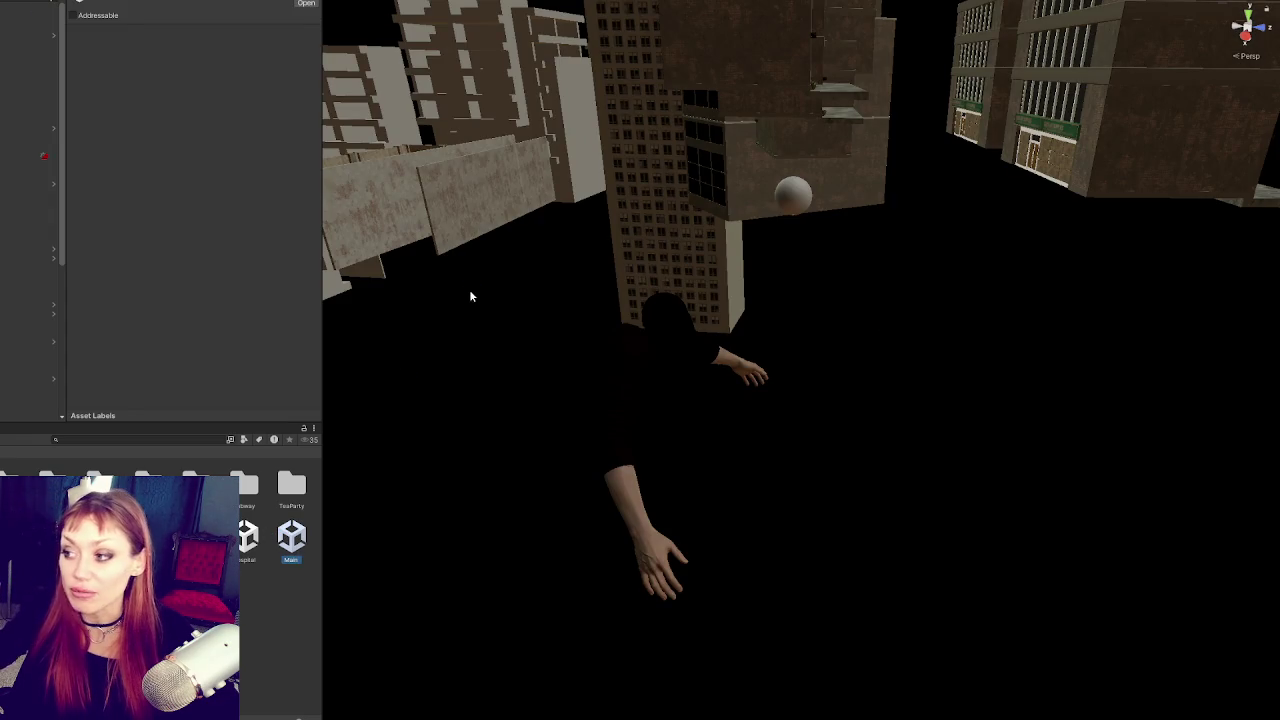
Step: Select Player-Arms and compare the IK Target sphere with the Two Bone IK object in the Hierarchy
left_click(624, 425)
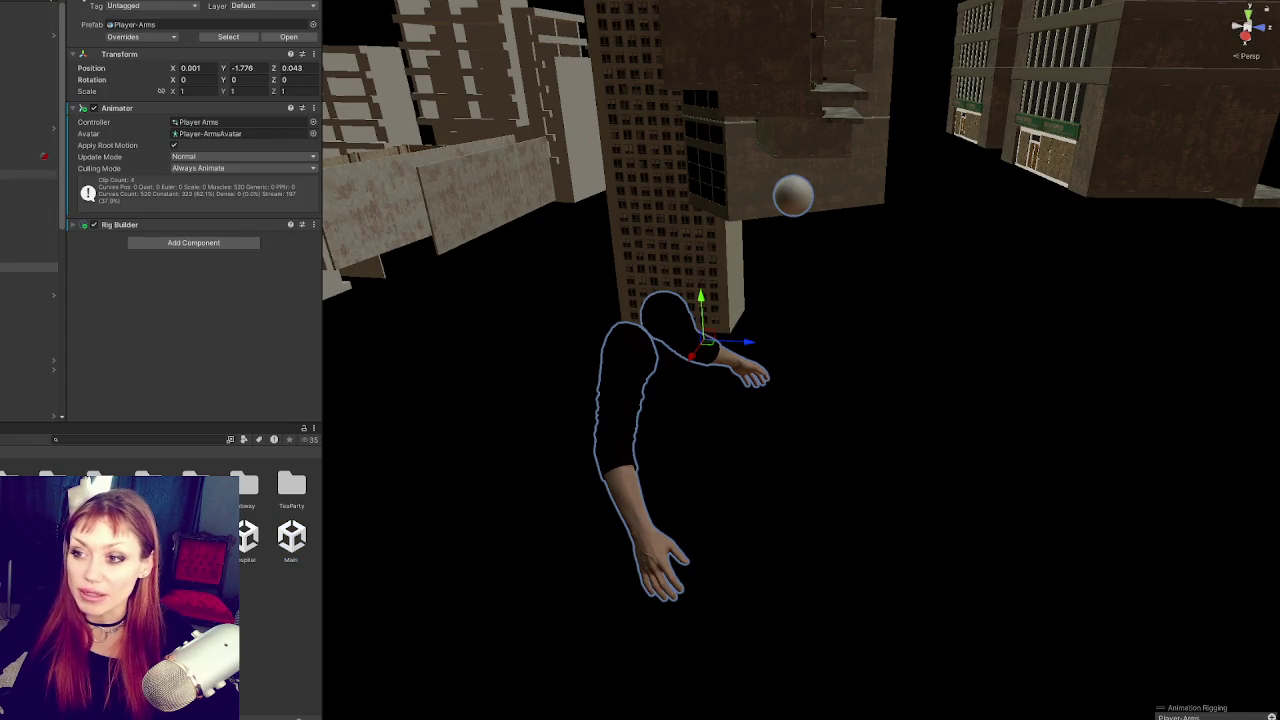
left_click(29, 267)
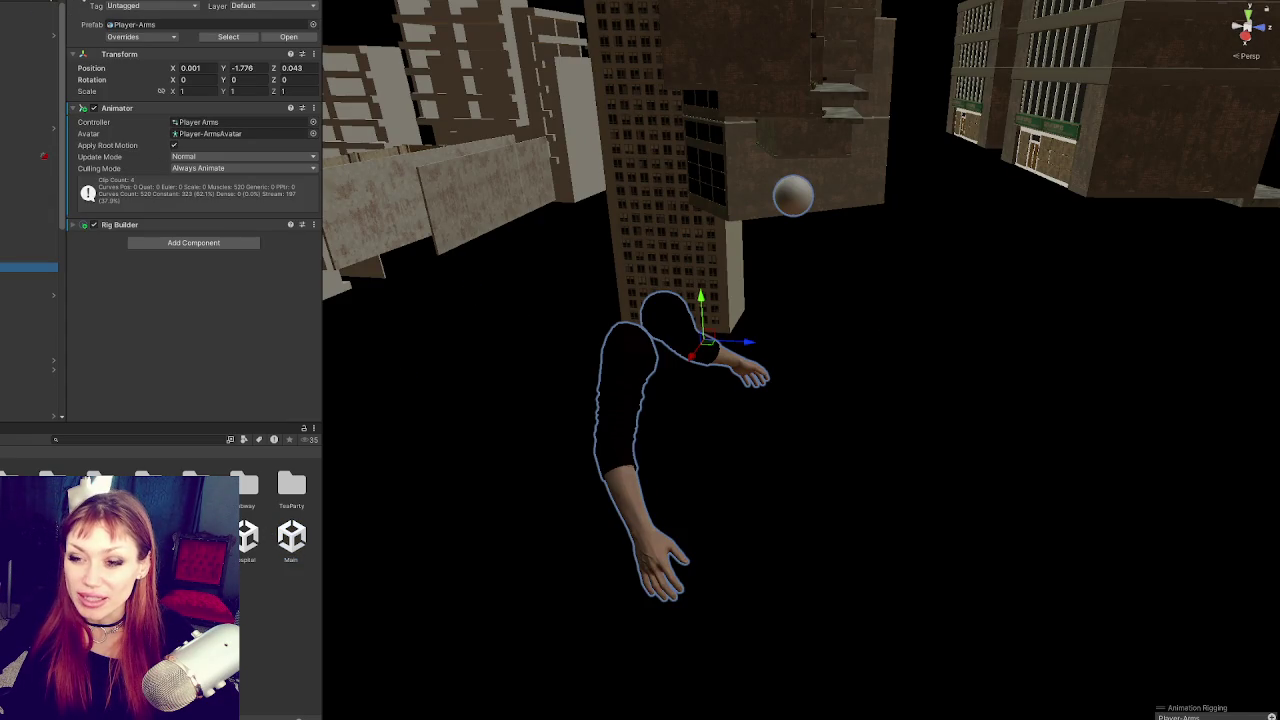
left_click(29, 303)
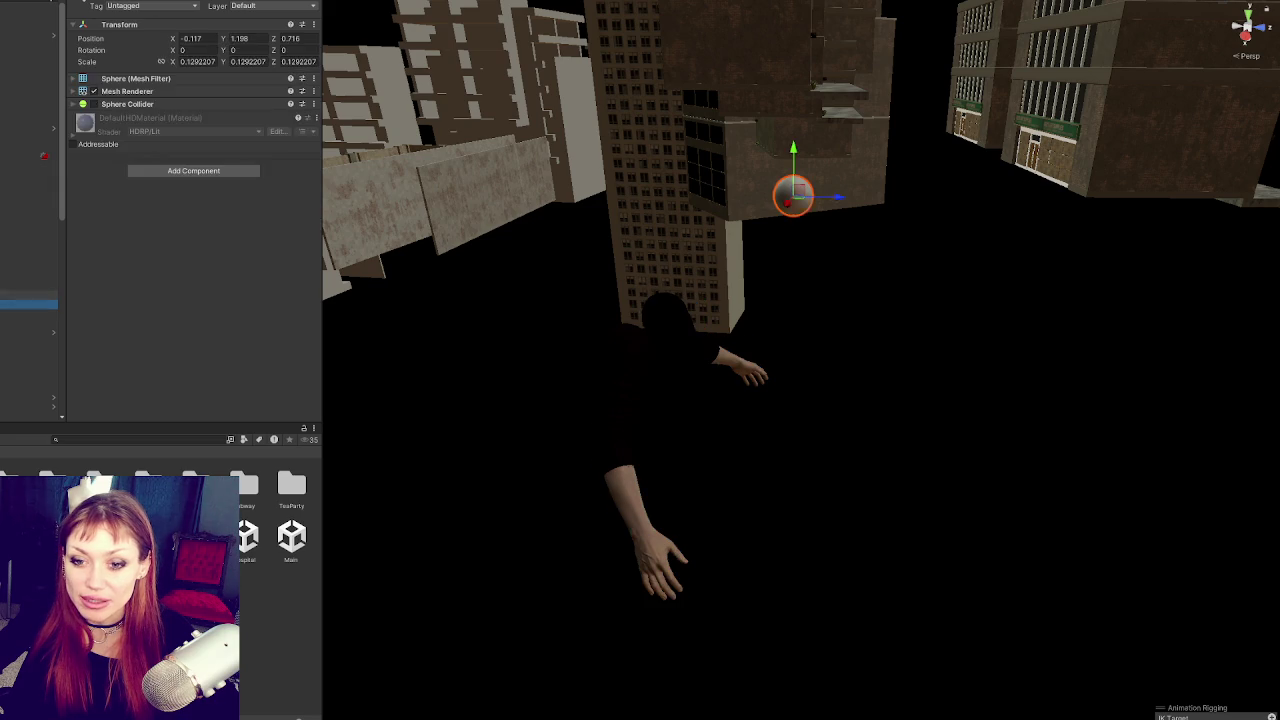
left_click(29, 295)
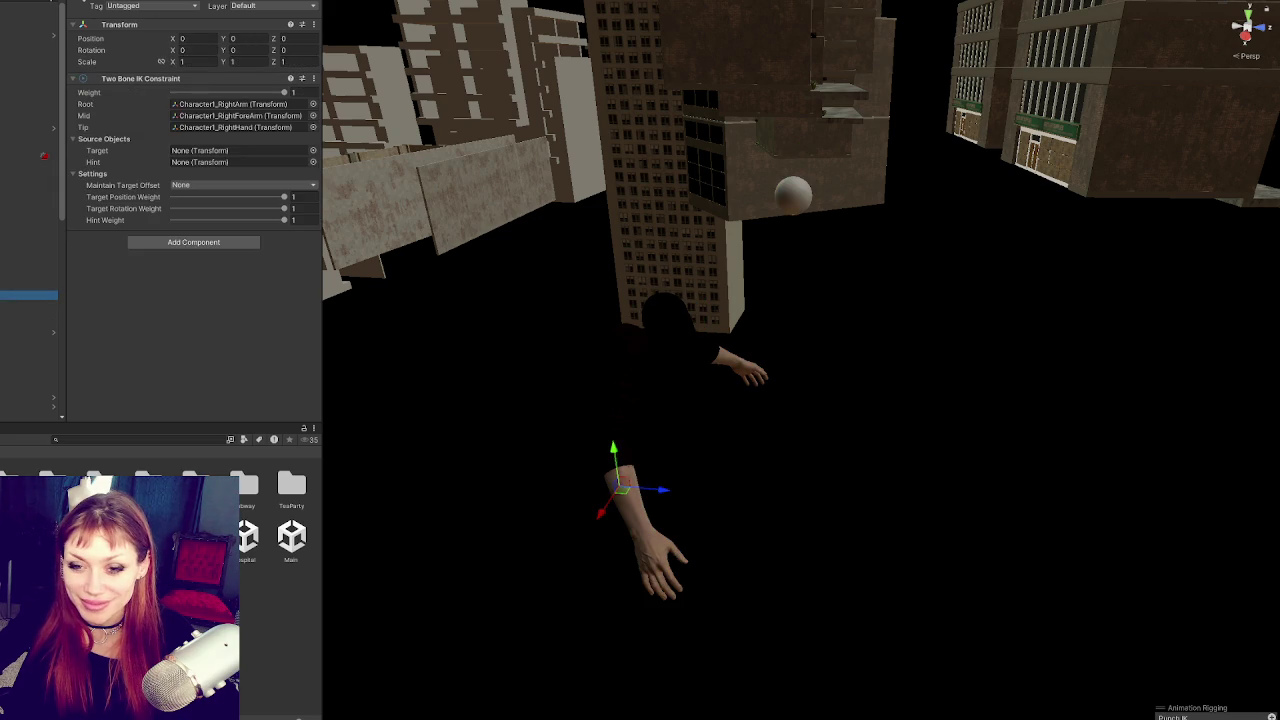
left_click(29, 303)
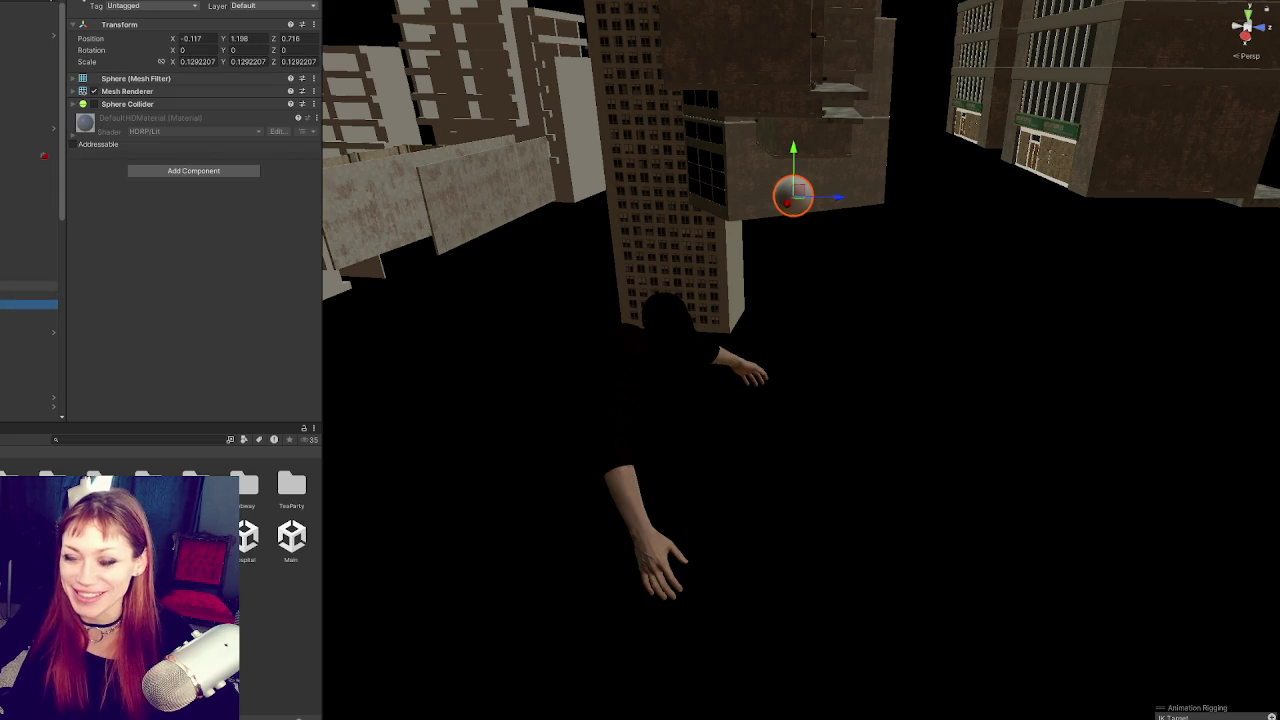
left_click(29, 295)
left_click(29, 303)
left_click(29, 295)
left_click(29, 287)
left_click(29, 295)
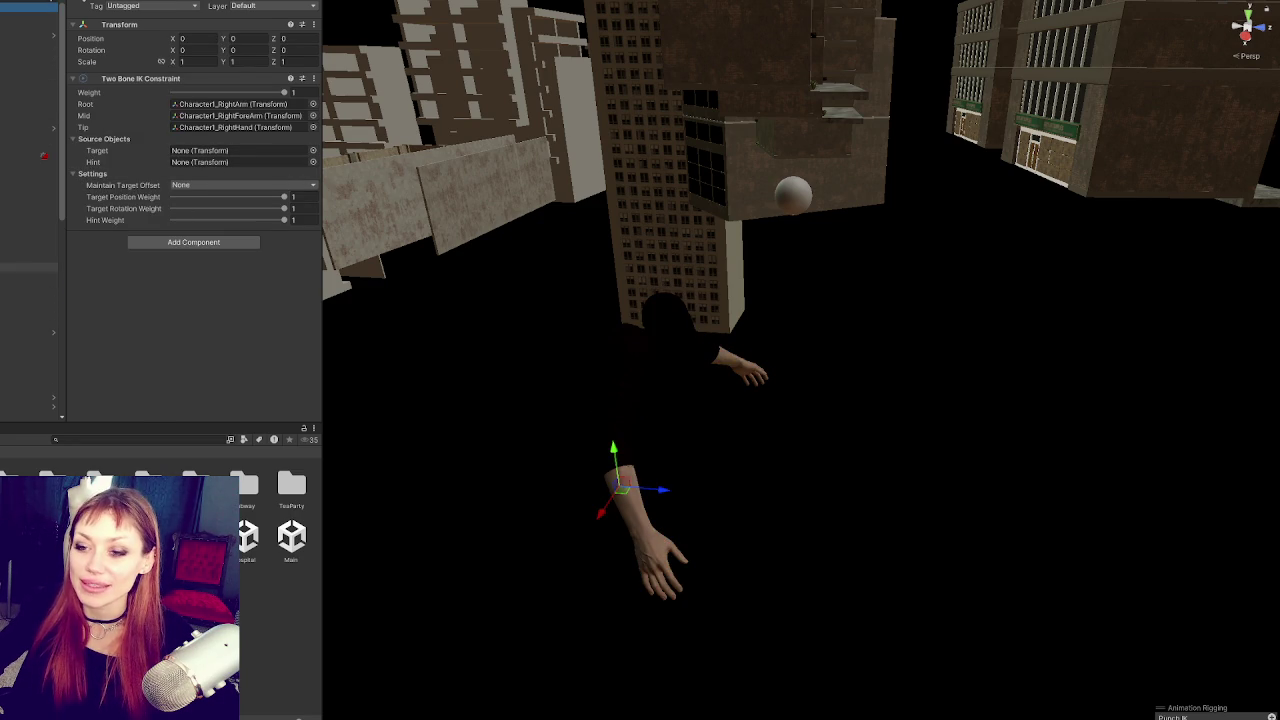
Step: Drag IK Target into the Two Bone IK constraint's Target field
left_click(29, 286)
left_click(29, 277)
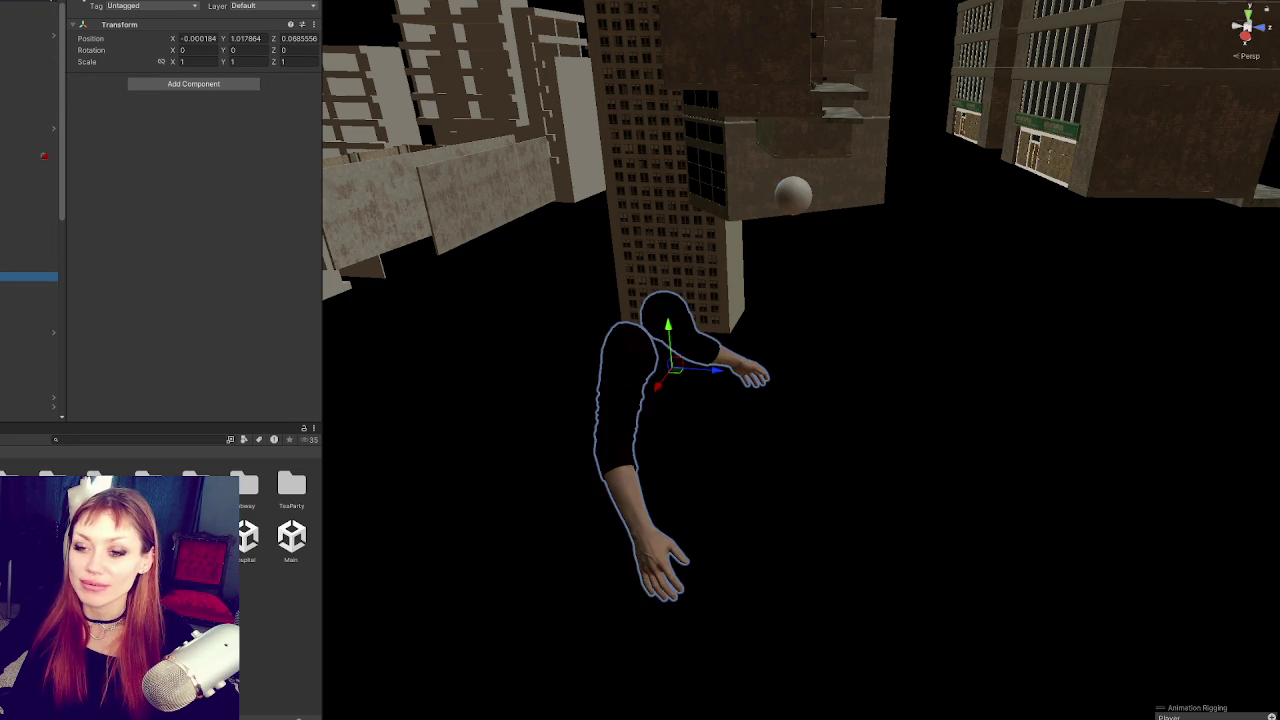
left_click(29, 267)
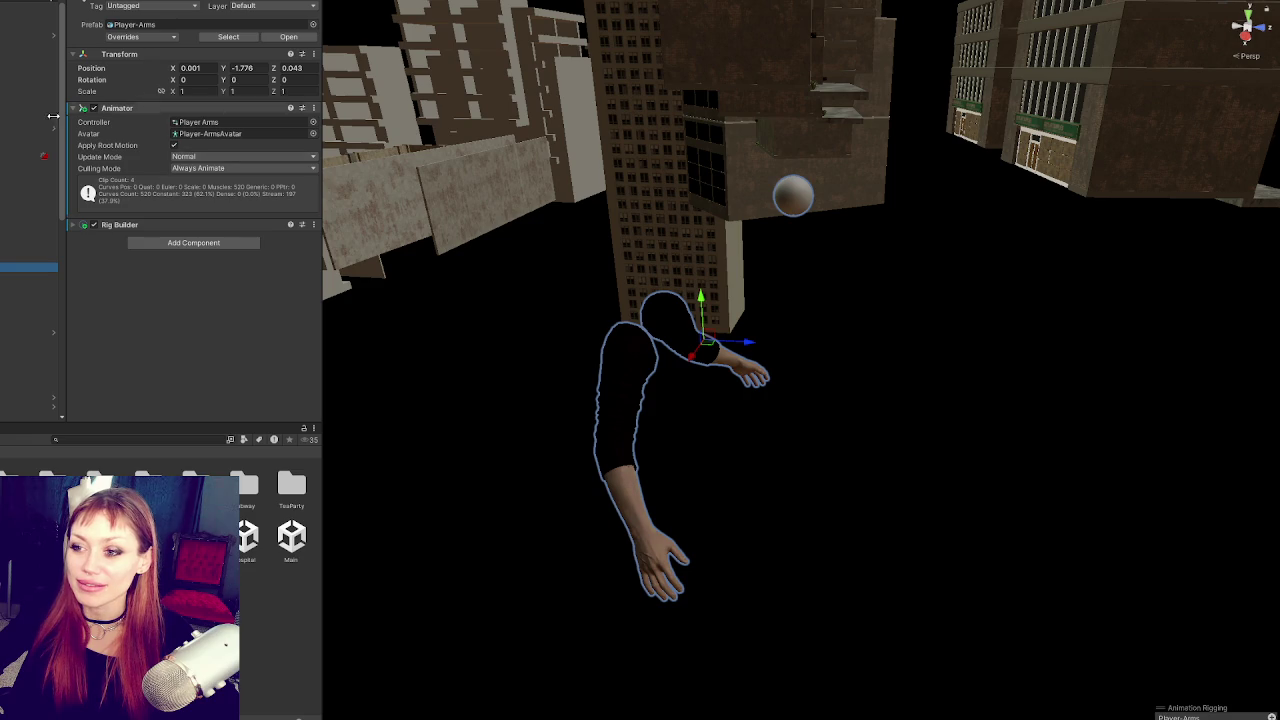
left_click(29, 252)
left_click(29, 295)
left_click(791, 194)
left_click(29, 295)
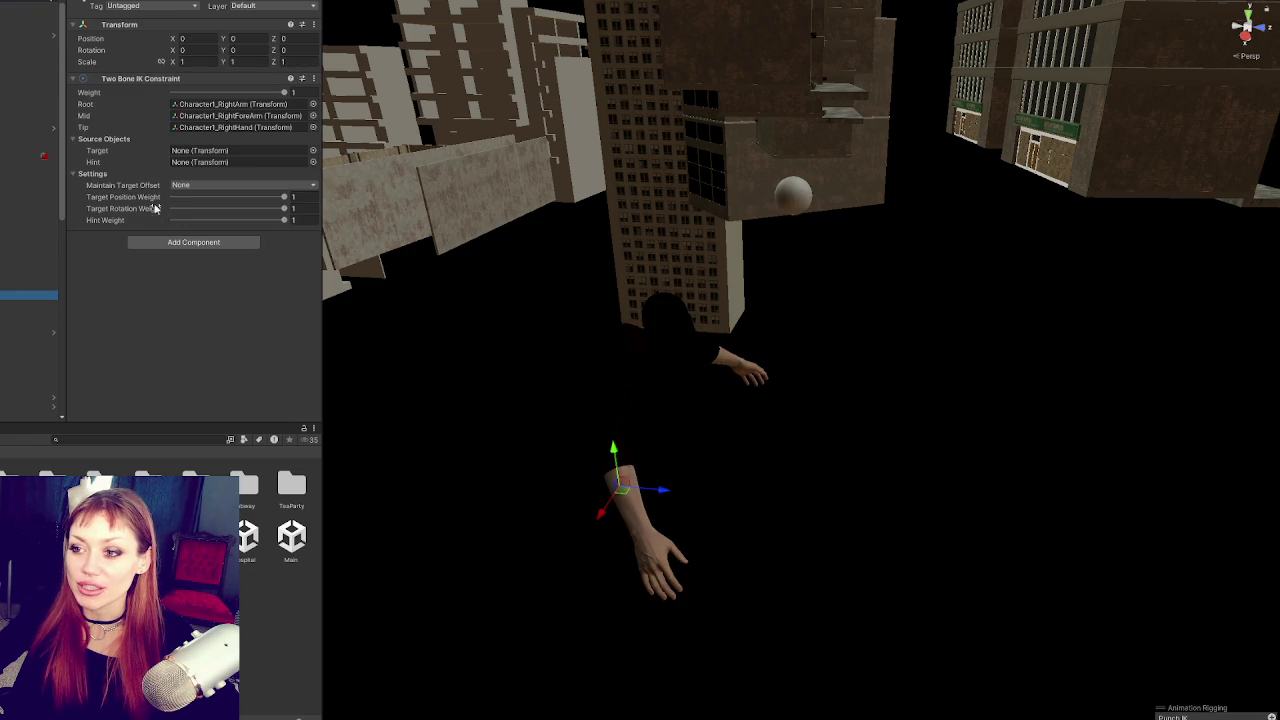
left_click_drag(29, 313, 243, 151)
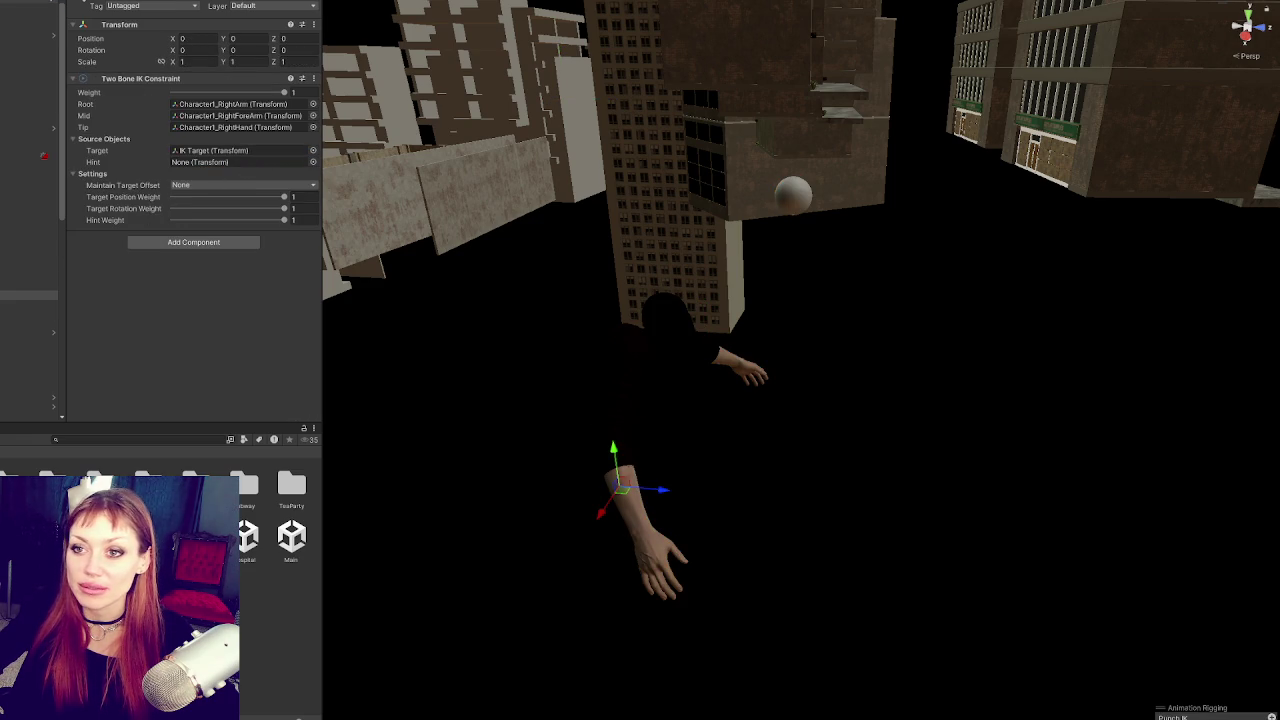
left_click(29, 252)
scroll(160, 250, "down", 10)
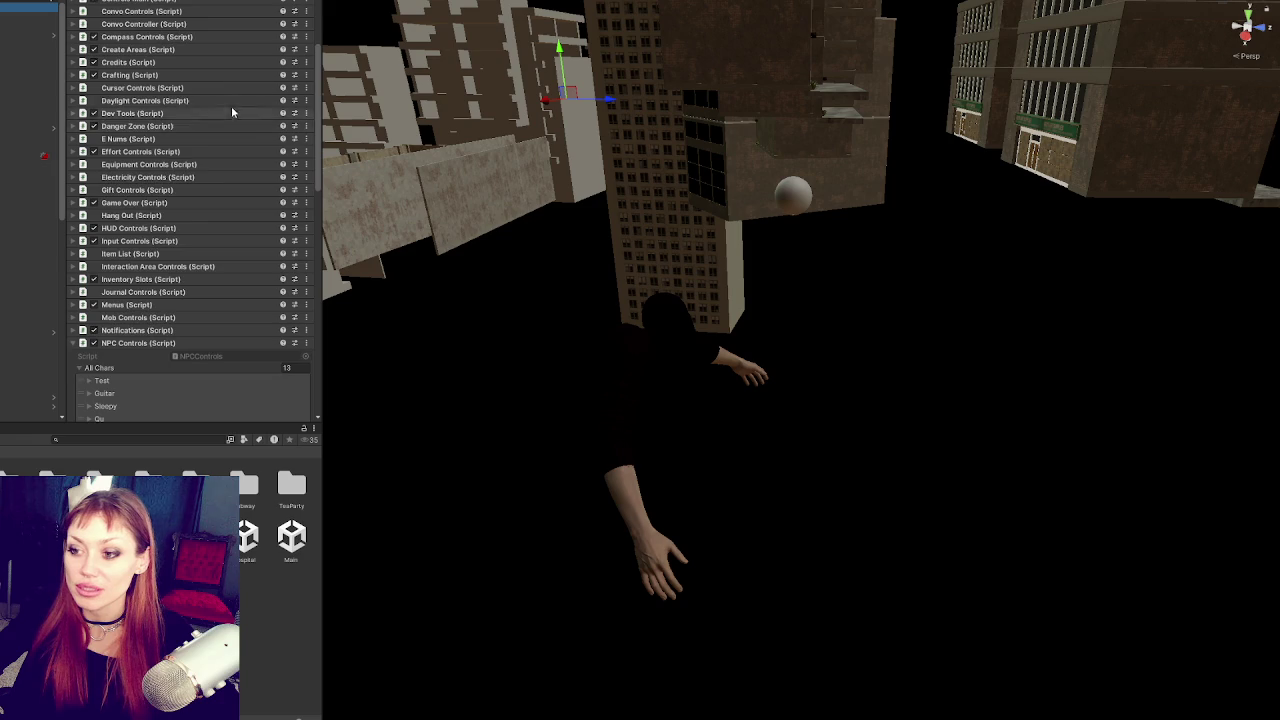
Step: Collapse NPC Controls and scroll through the game controls object's component list
left_click(145, 344)
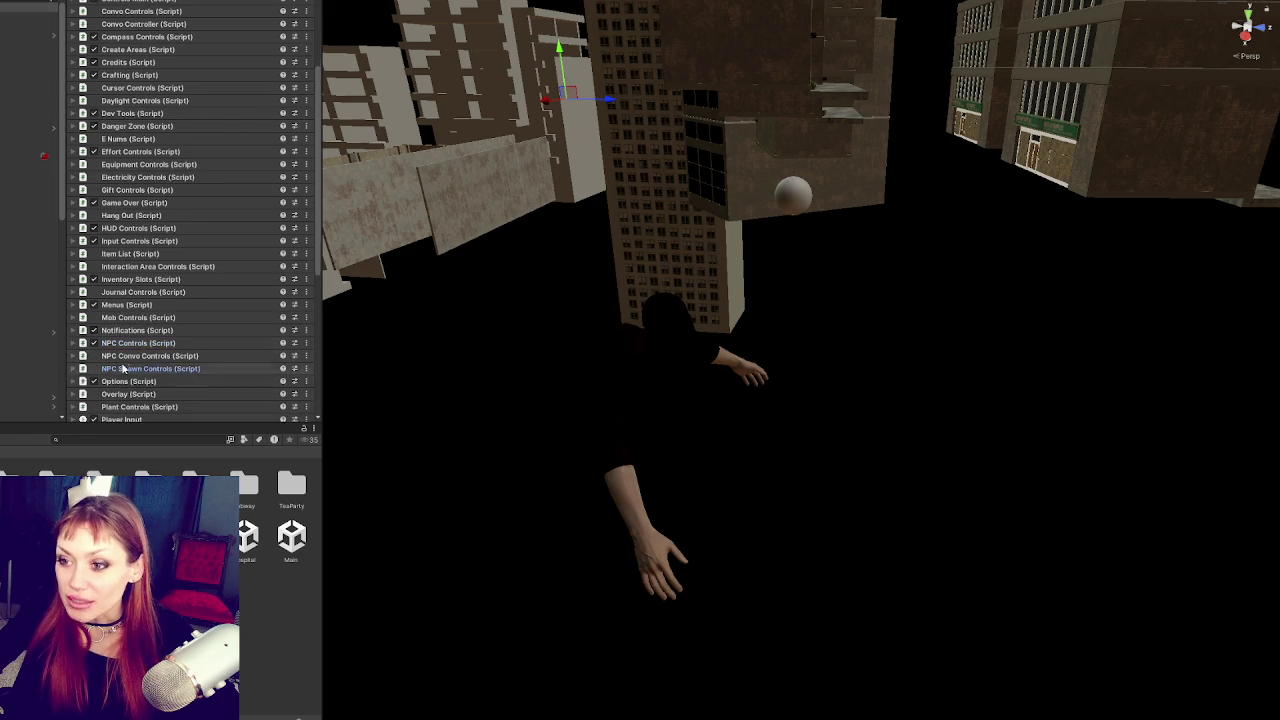
scroll(118, 300, "down", 1)
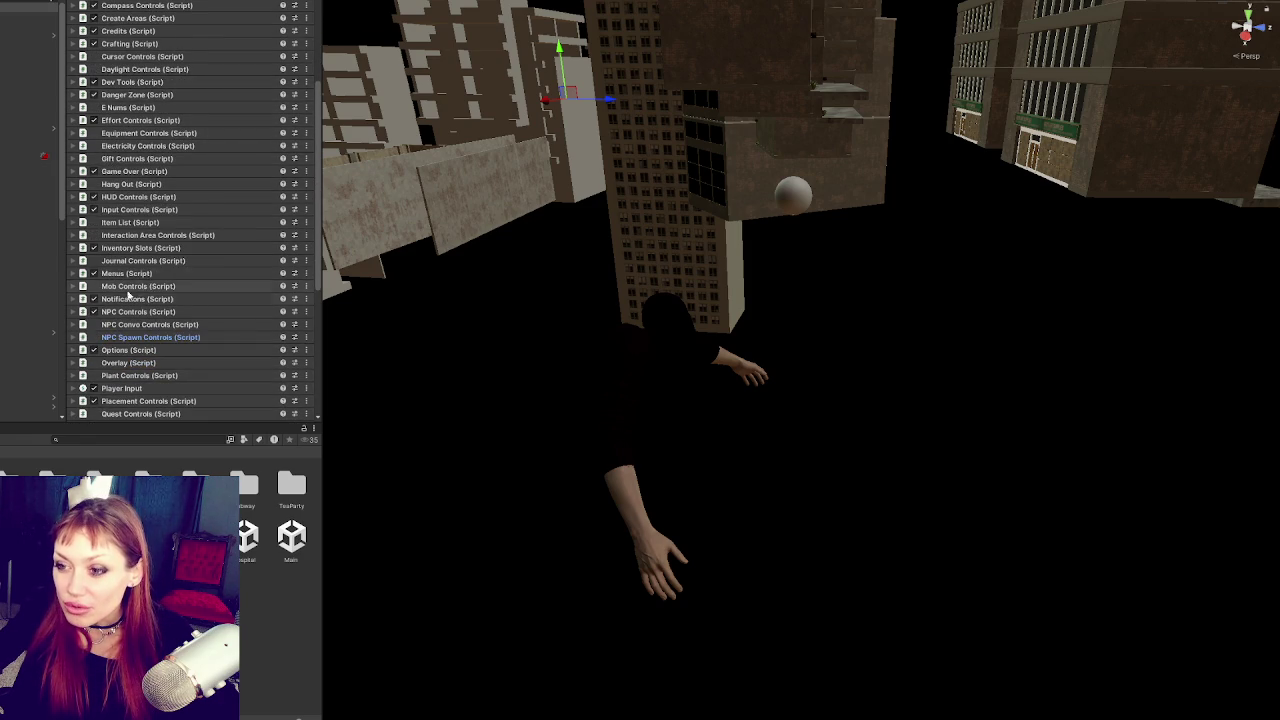
scroll(123, 286, "down", 5)
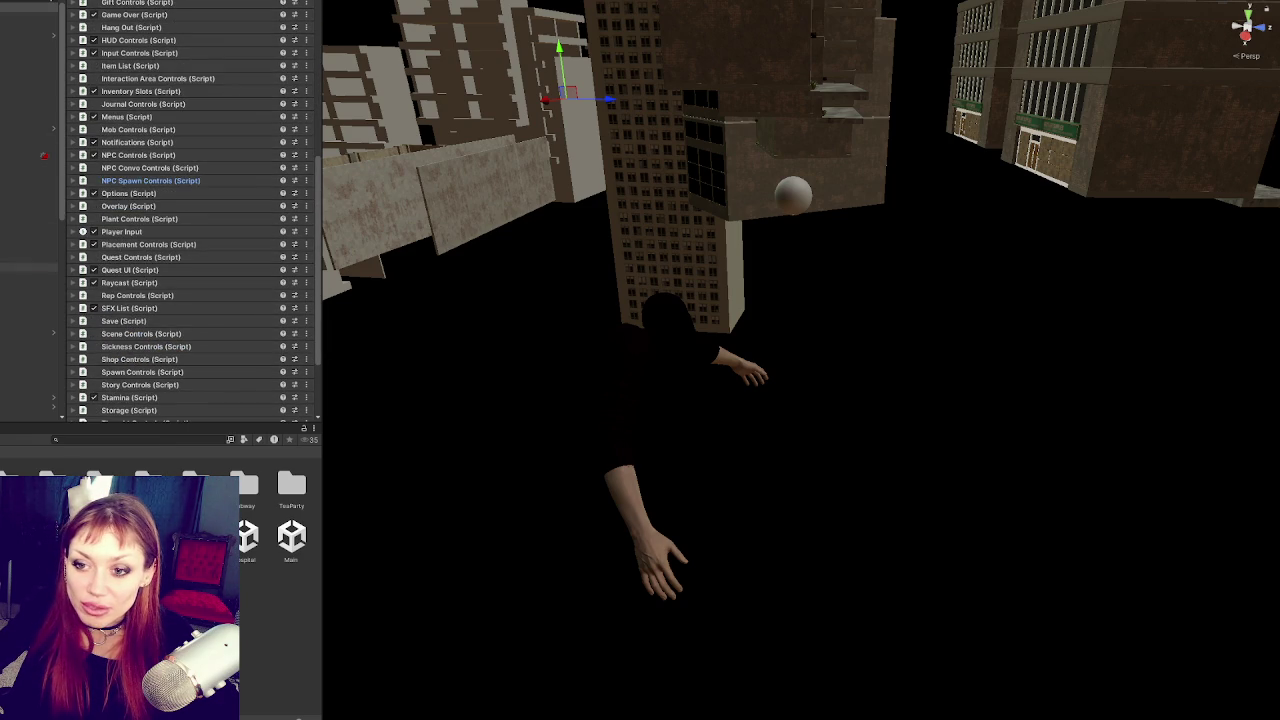
Step: Inspect Player-Arms' Animator and Rig Builder, and confirm its Rig sits at weight 1
left_click(30, 267)
left_click(30, 155)
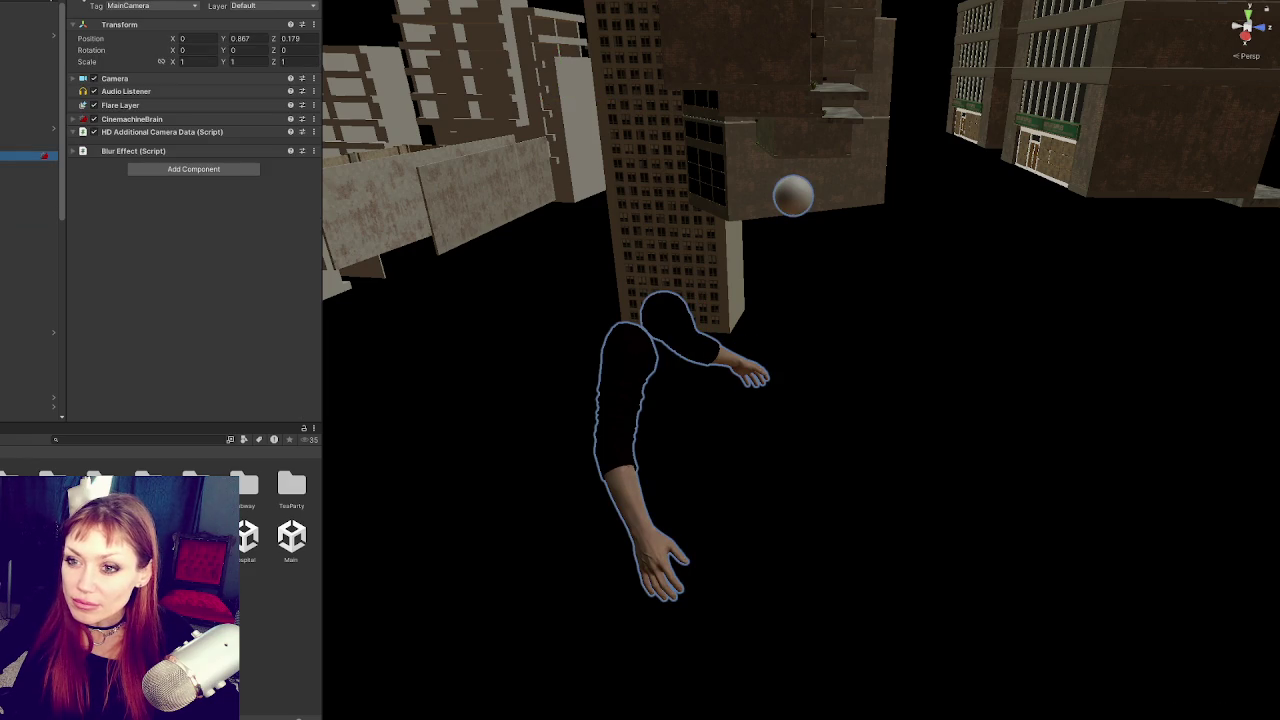
left_click(30, 165)
left_click(30, 155)
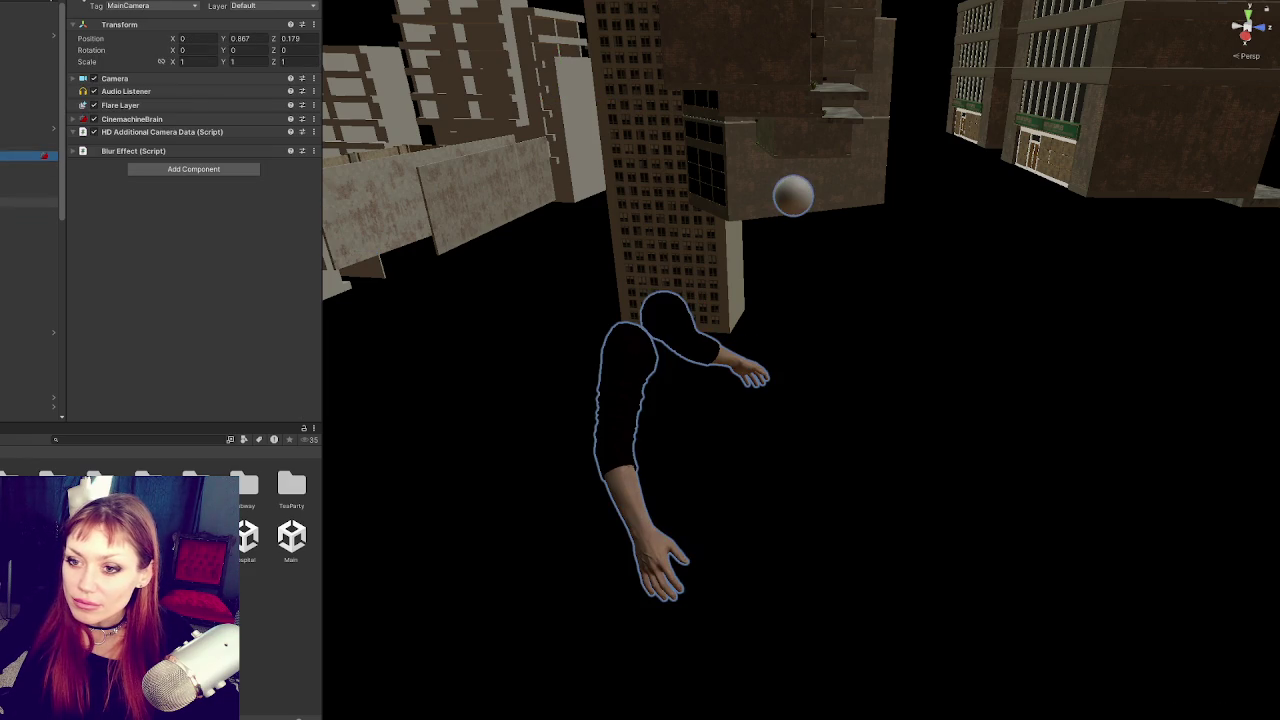
left_click(30, 267)
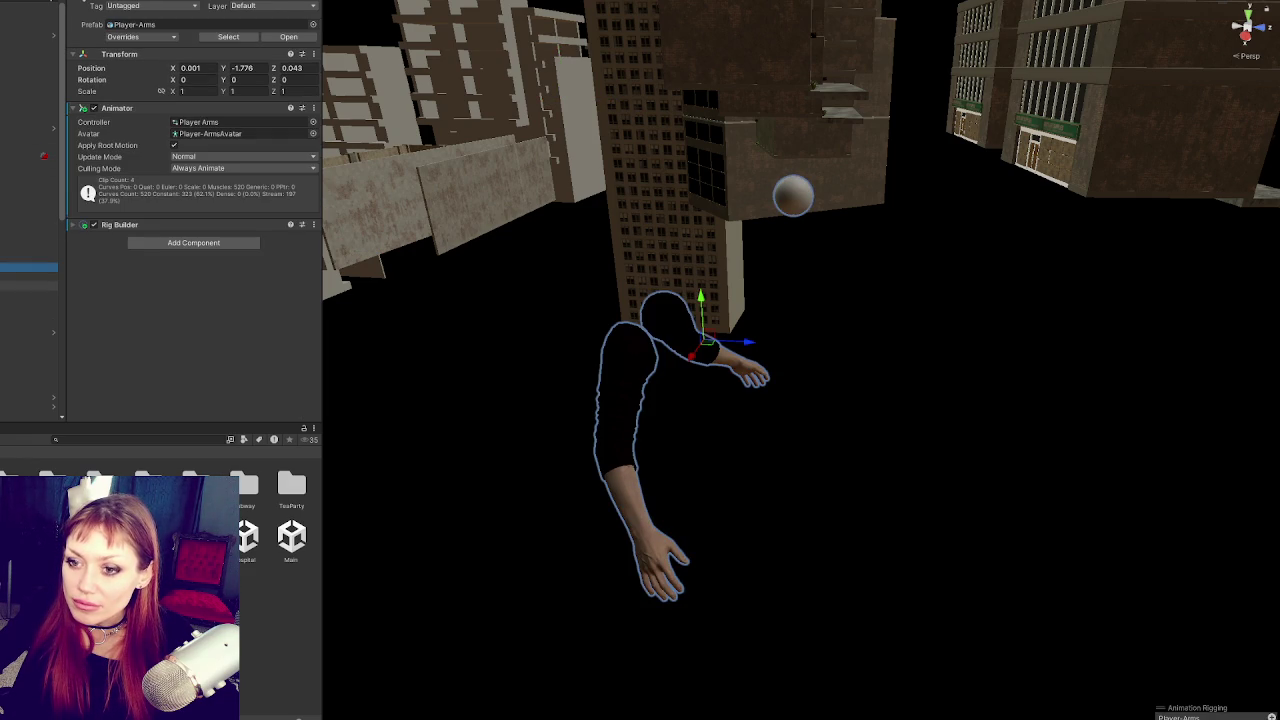
left_click(30, 286)
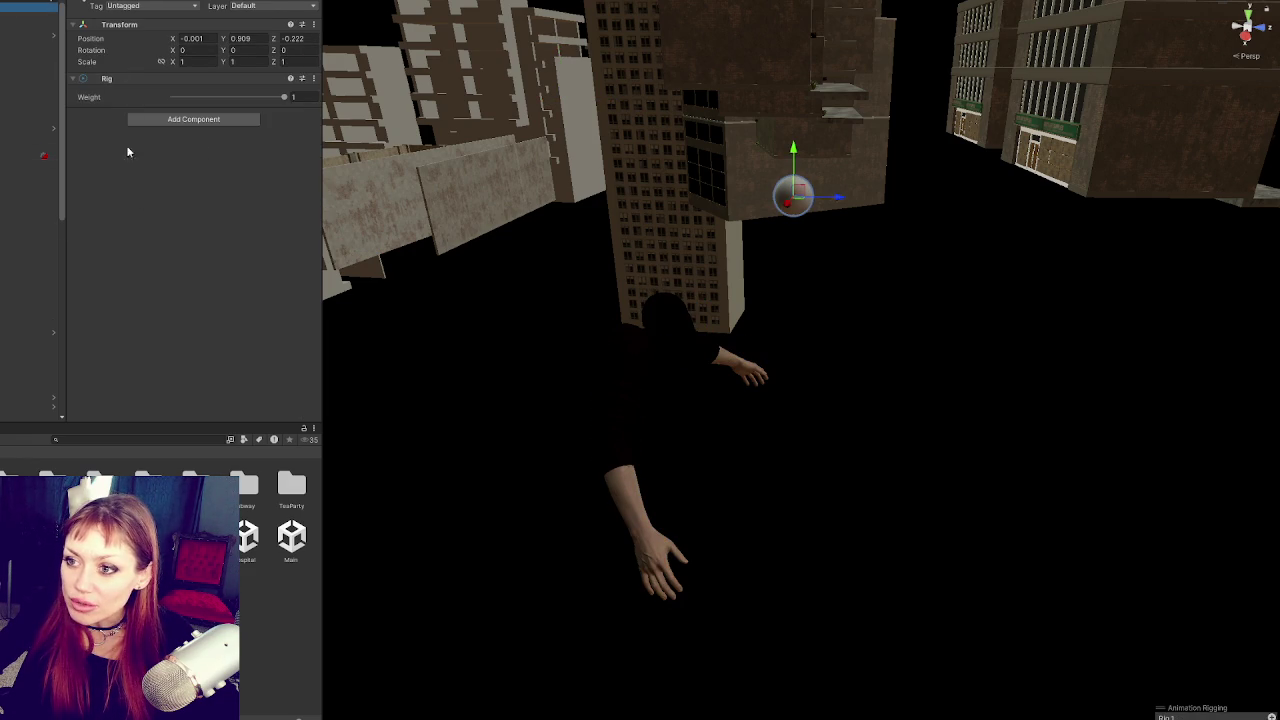
scroll(140, 200, "down", 3)
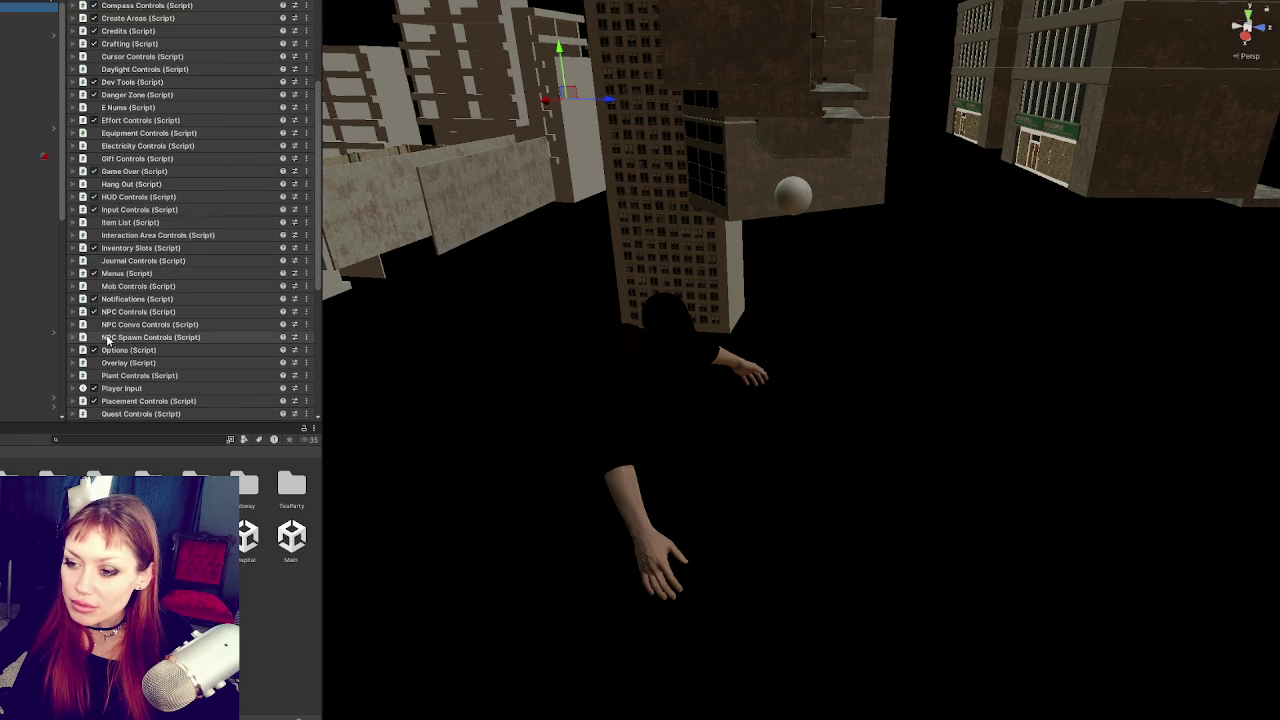
scroll(120, 340, "down", 1)
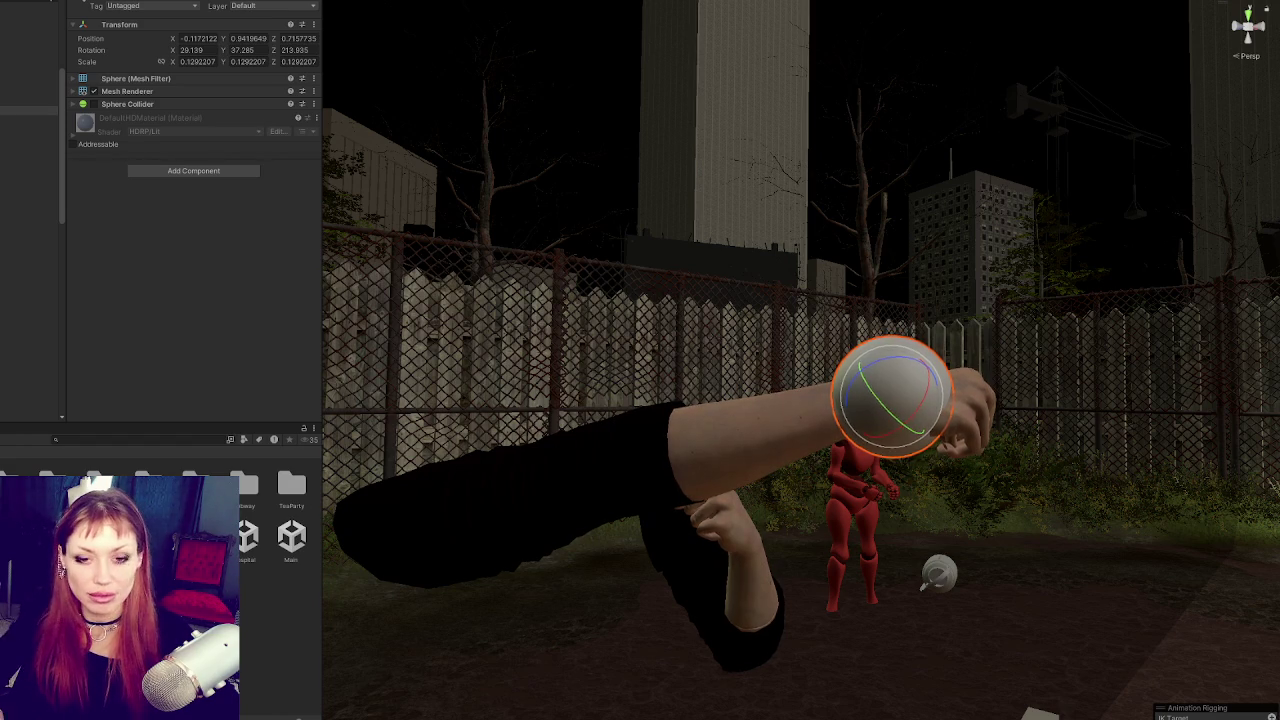
Step: Orbit the Scene view to look down on the arm and its IK target sphere
left_click_drag(1208, 380, 1210, 495)
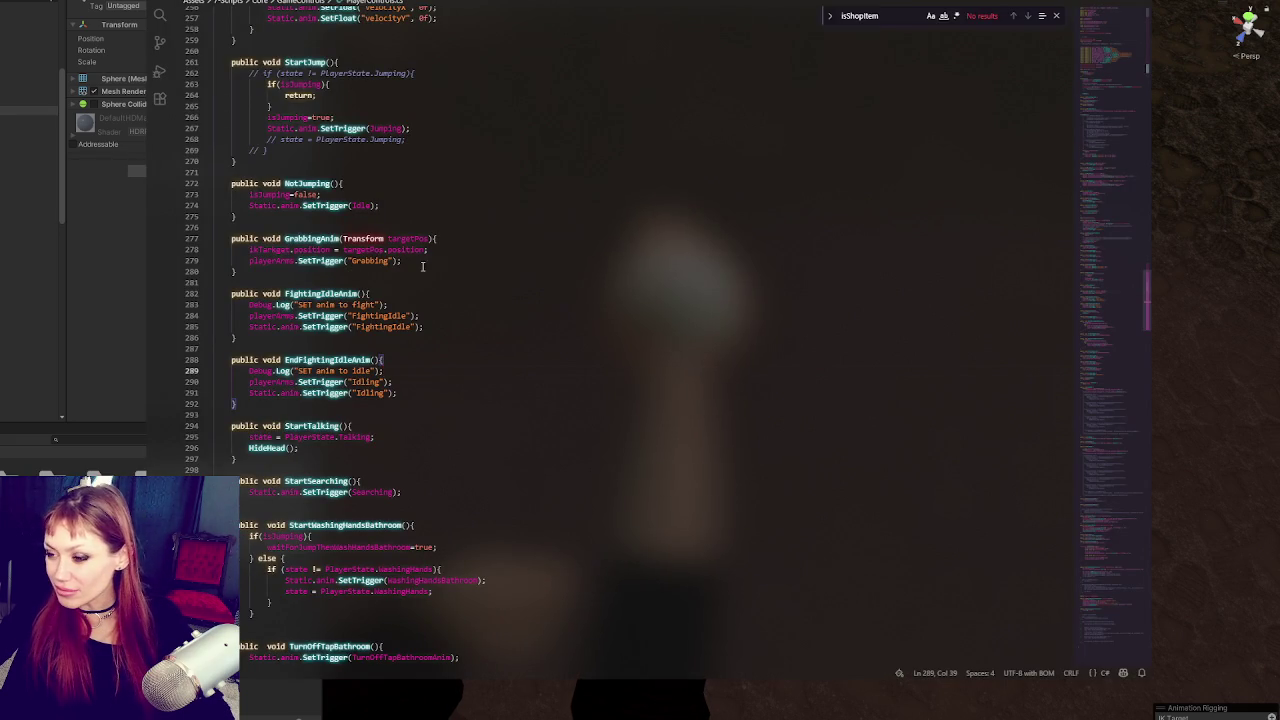
Step: Start an 'ikTarget.rotation =' line below the ikTarget position assignment in GrabbingAnim
left_click(496, 315)
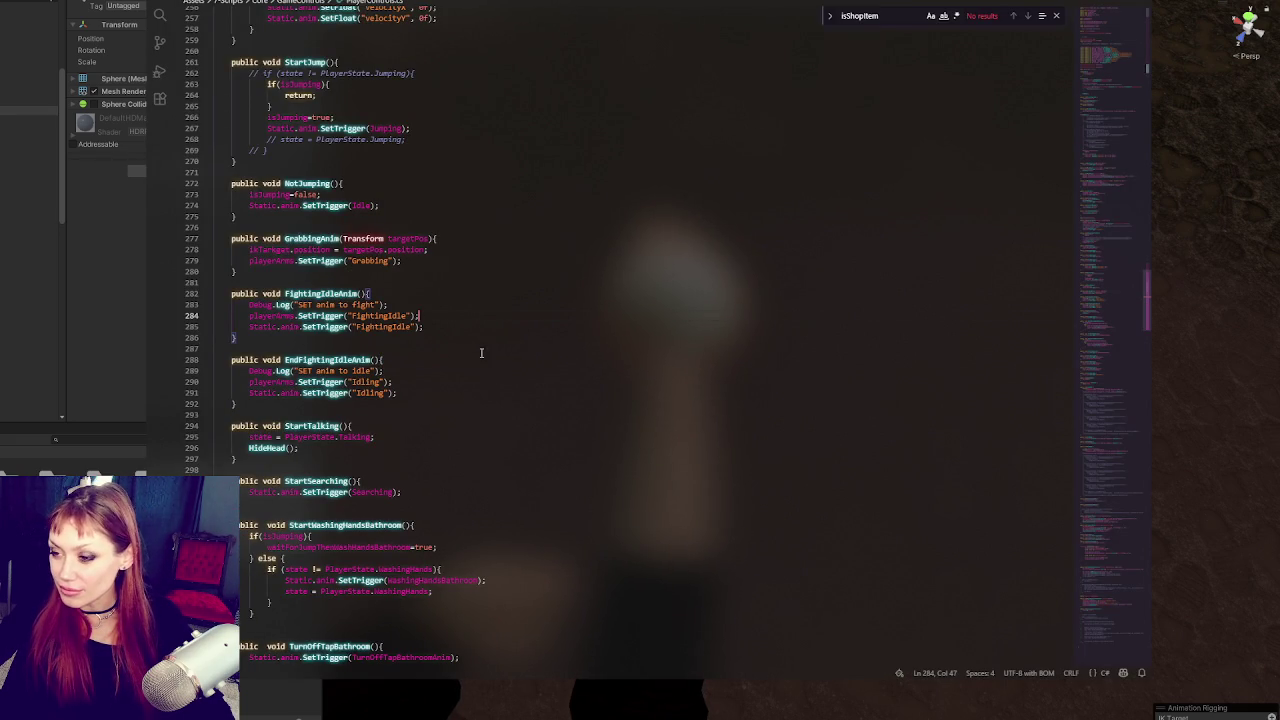
double_click(383, 326)
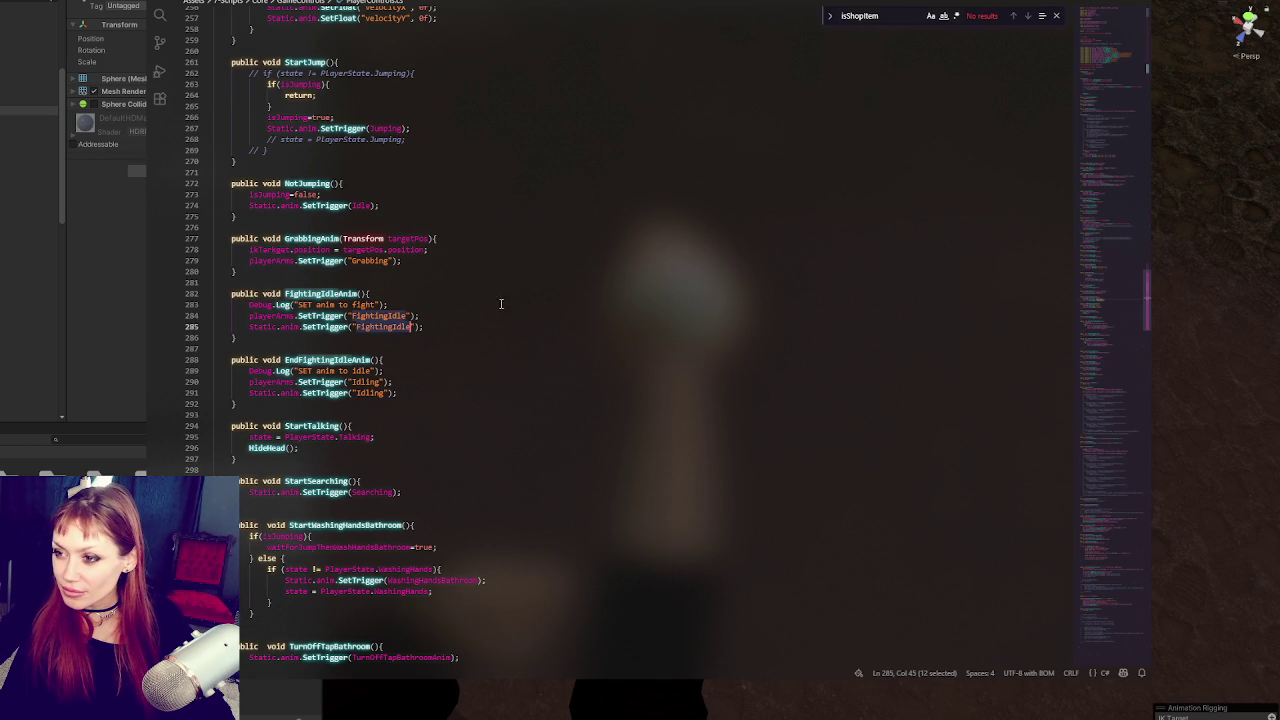
scroll(450, 250, "down", 4)
left_click(396, 205)
scroll(396, 201, "up", 4)
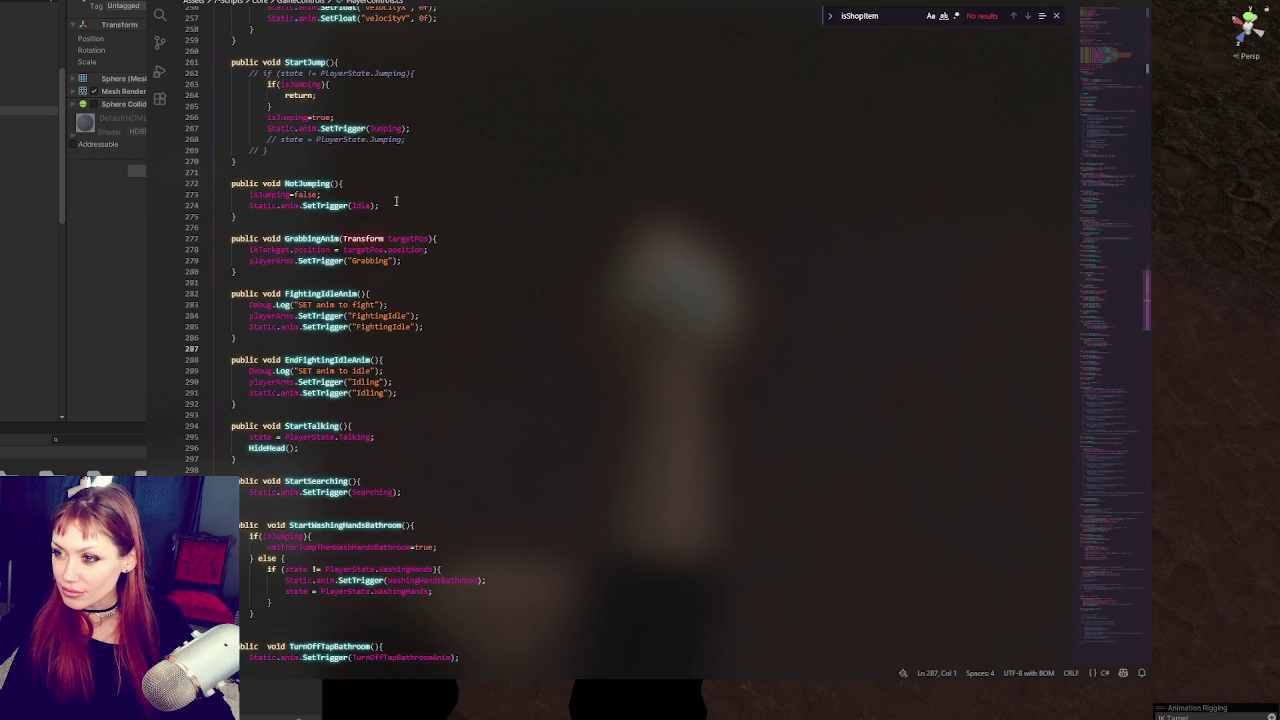
left_click(432, 249)
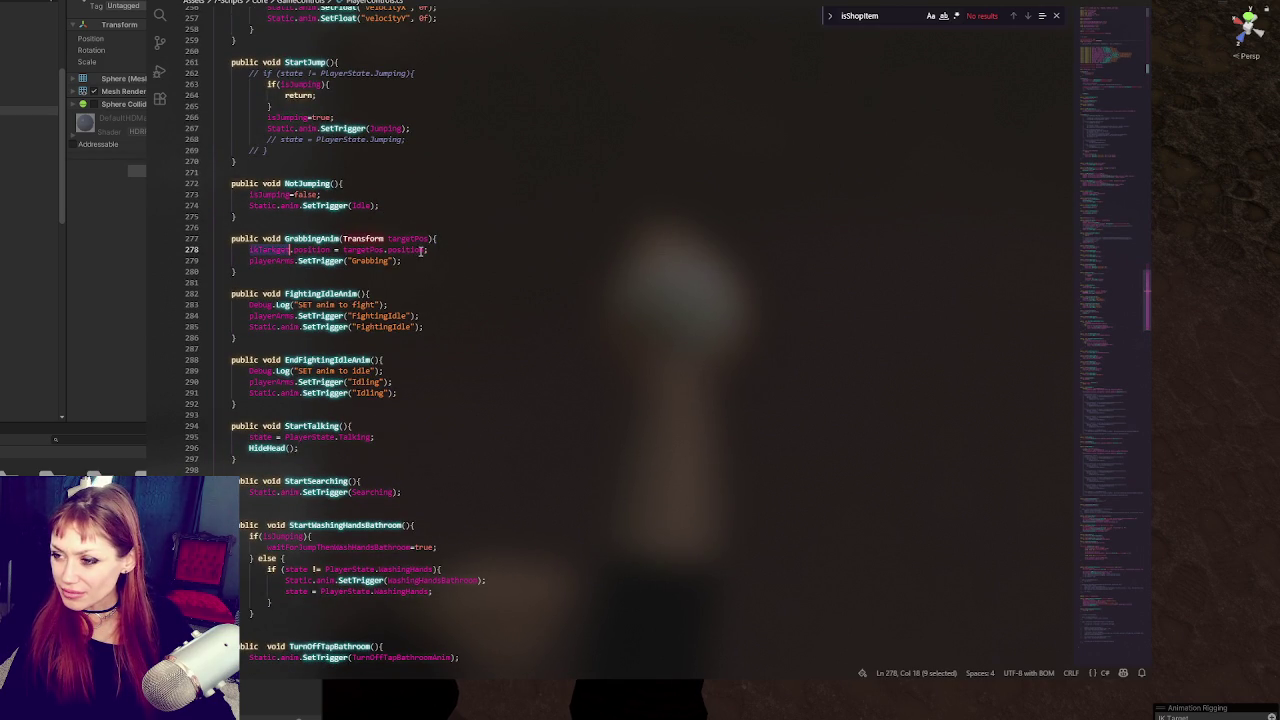
left_click(444, 249)
key("Return")
type("ikTarget.rotat")
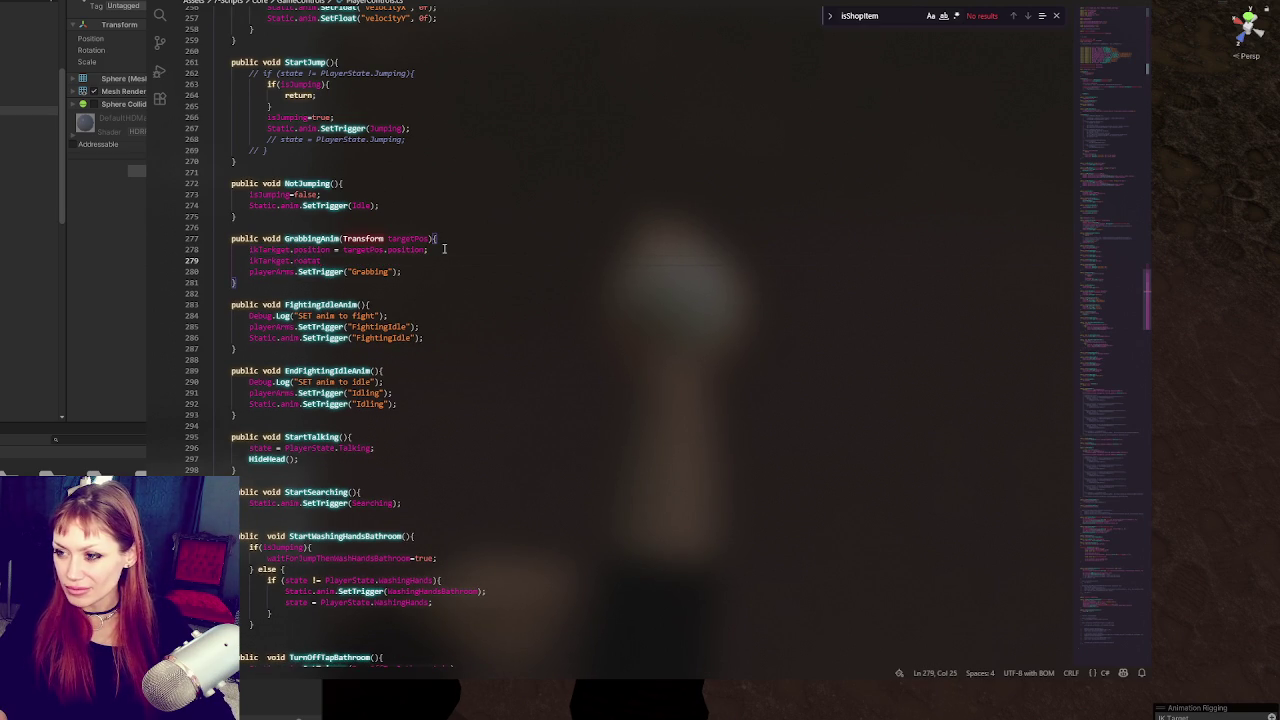
key("BackSpace")
key("BackSpace")
key("BackSpace")
type("ation =")
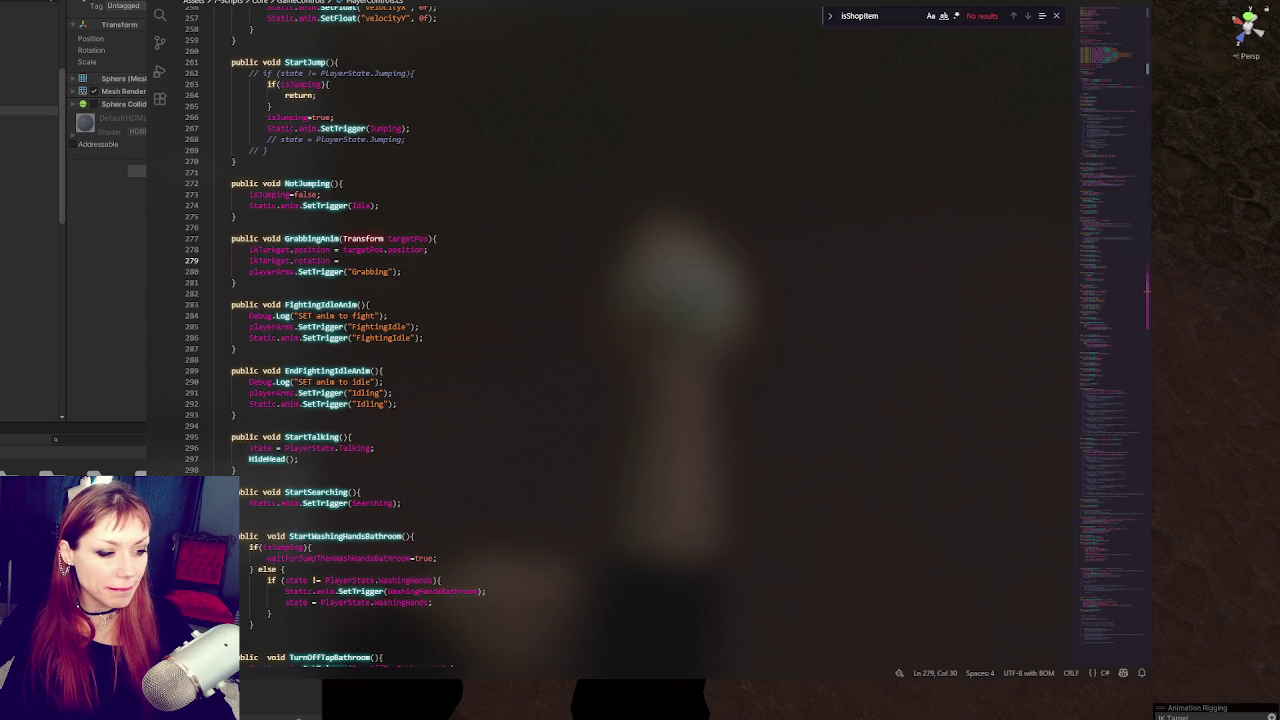
Step: Add a 'Vector3 dir = wristPos' line and finish the rotation with Quaternion.LookRotation(dir)
left_click(484, 245)
left_click(489, 238)
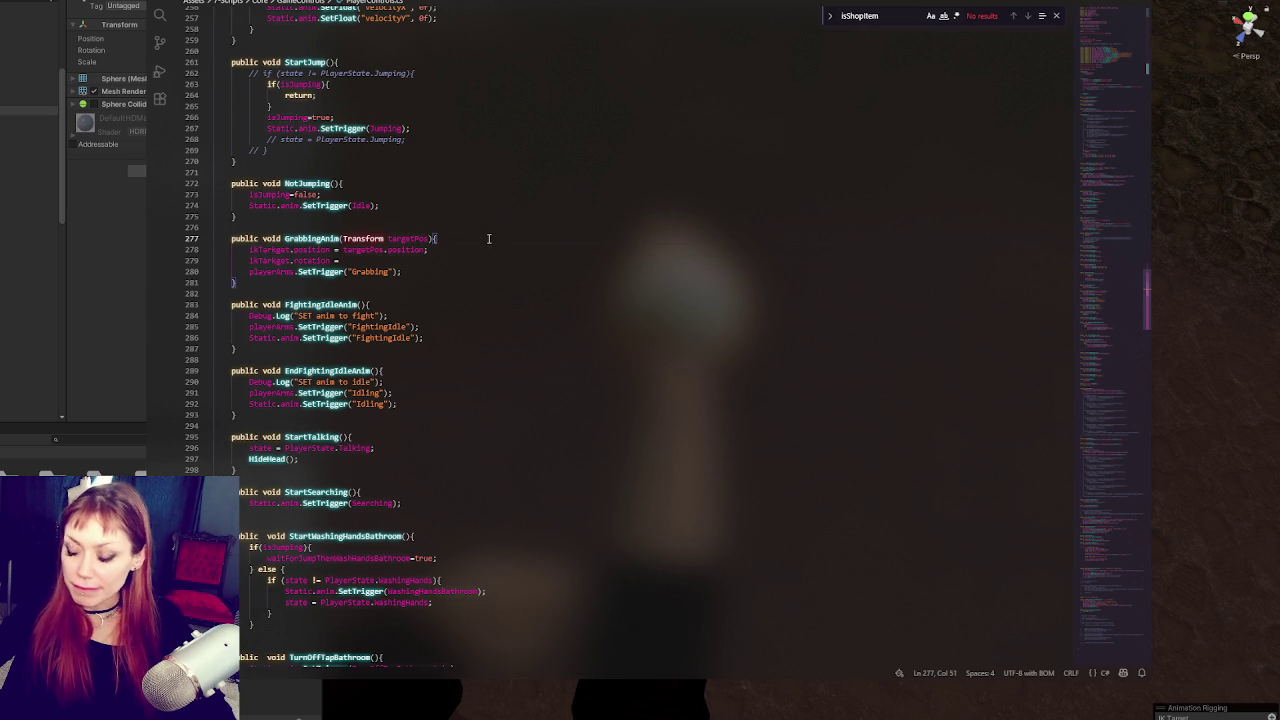
key("Return")
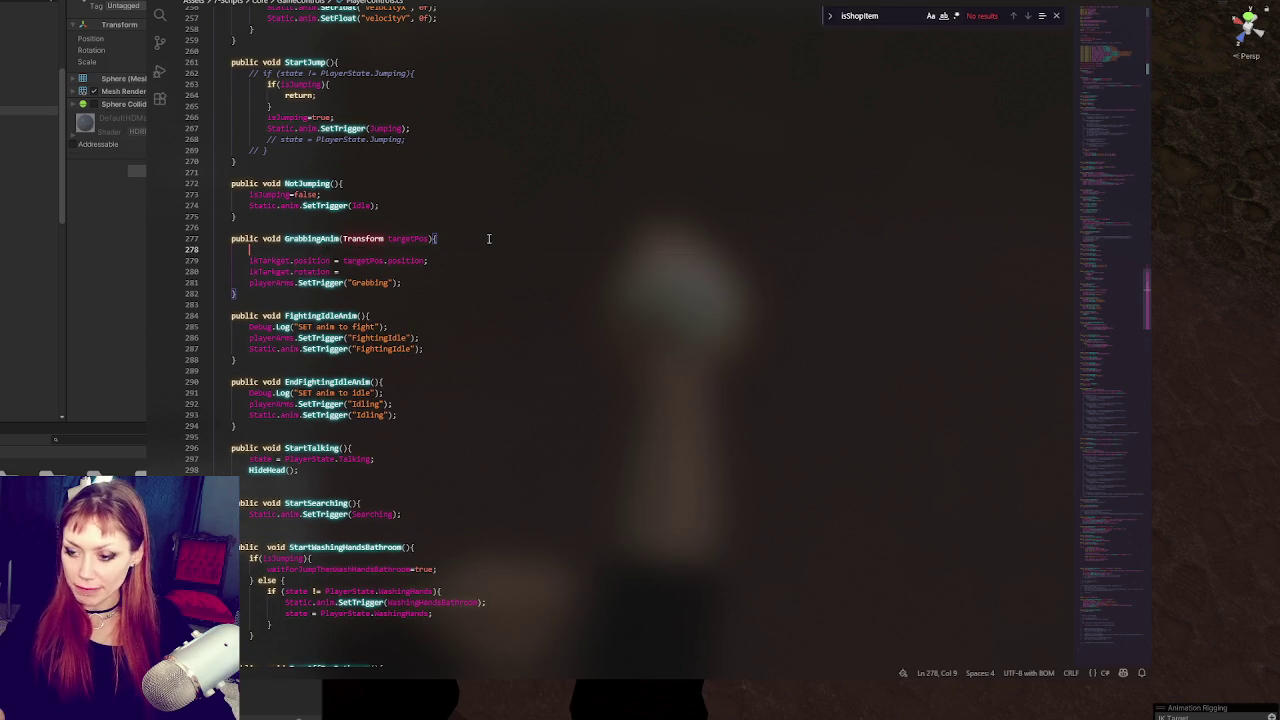
type("Vect")
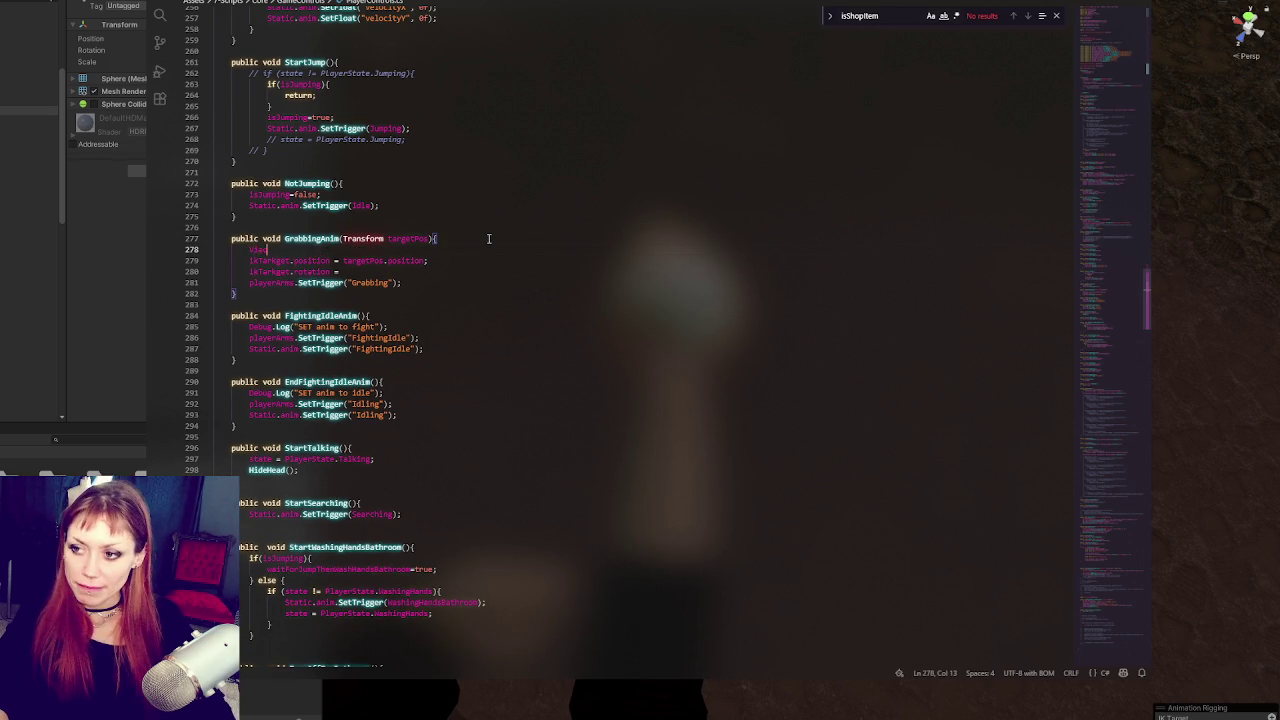
type("or3 dir = ")
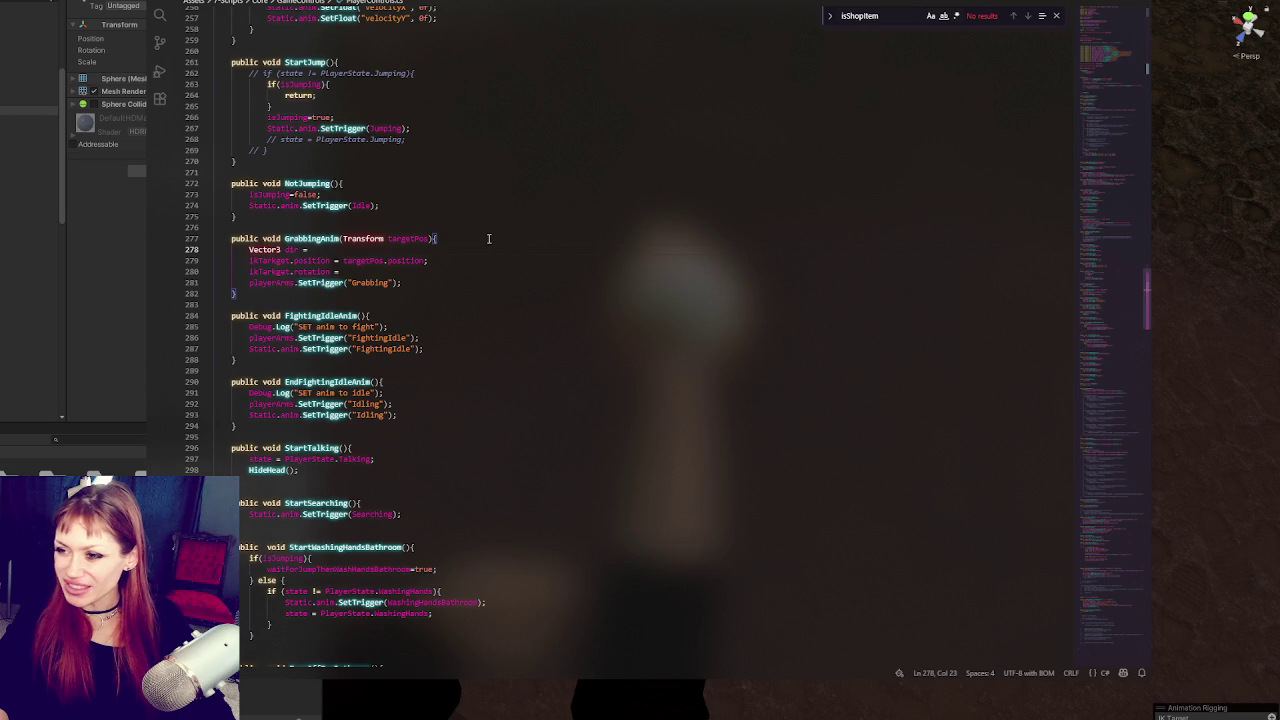
type("wristPos - elbowPos;")
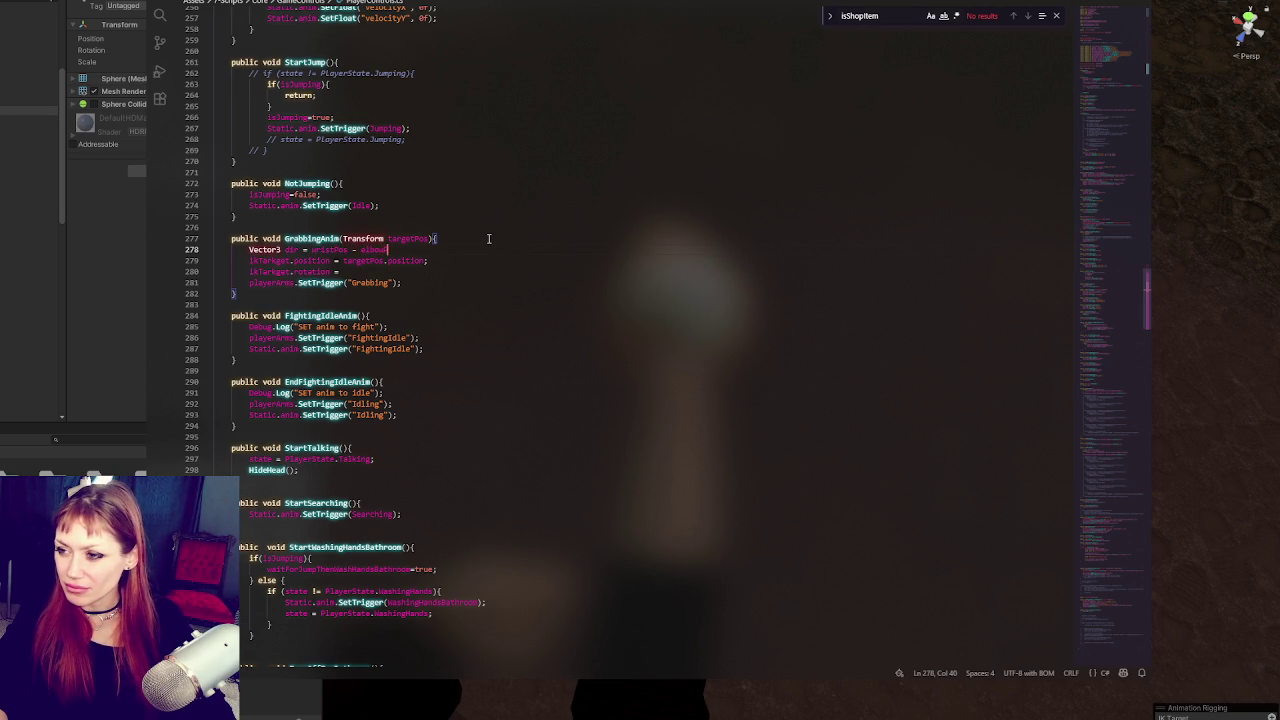
left_click(428, 272)
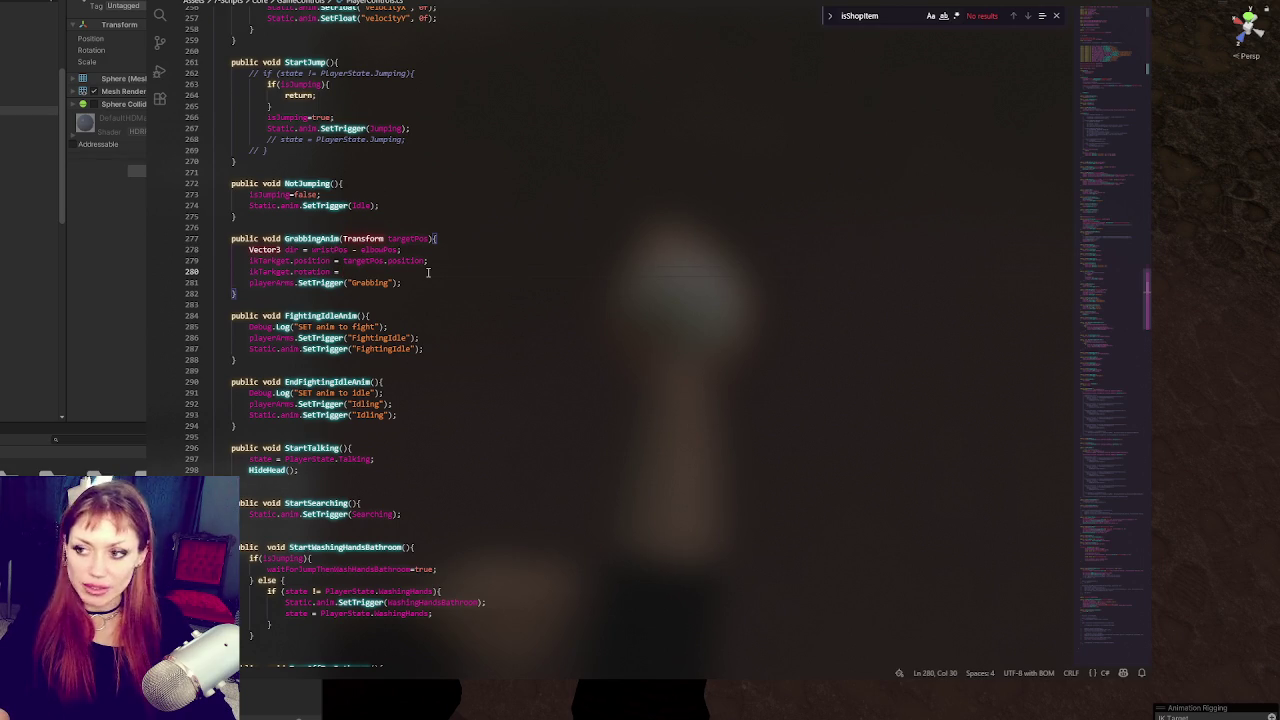
type("Quaternion.")
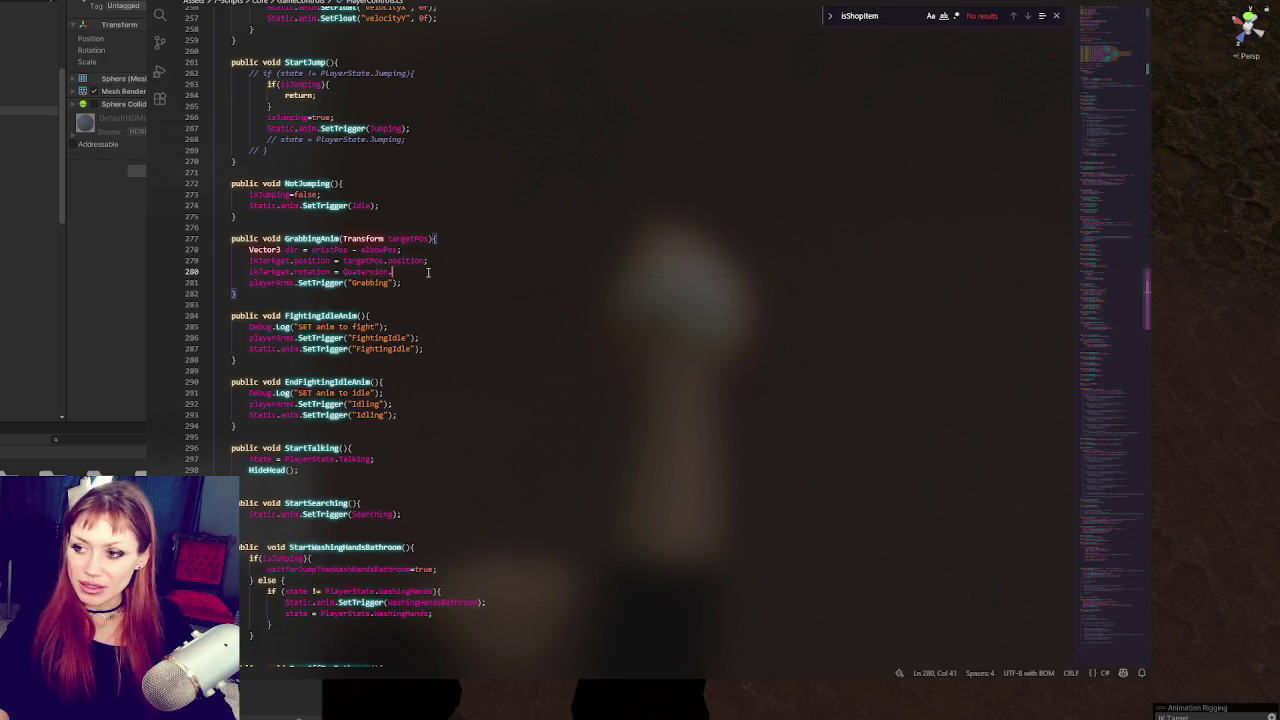
type("LookRotation(dir);")
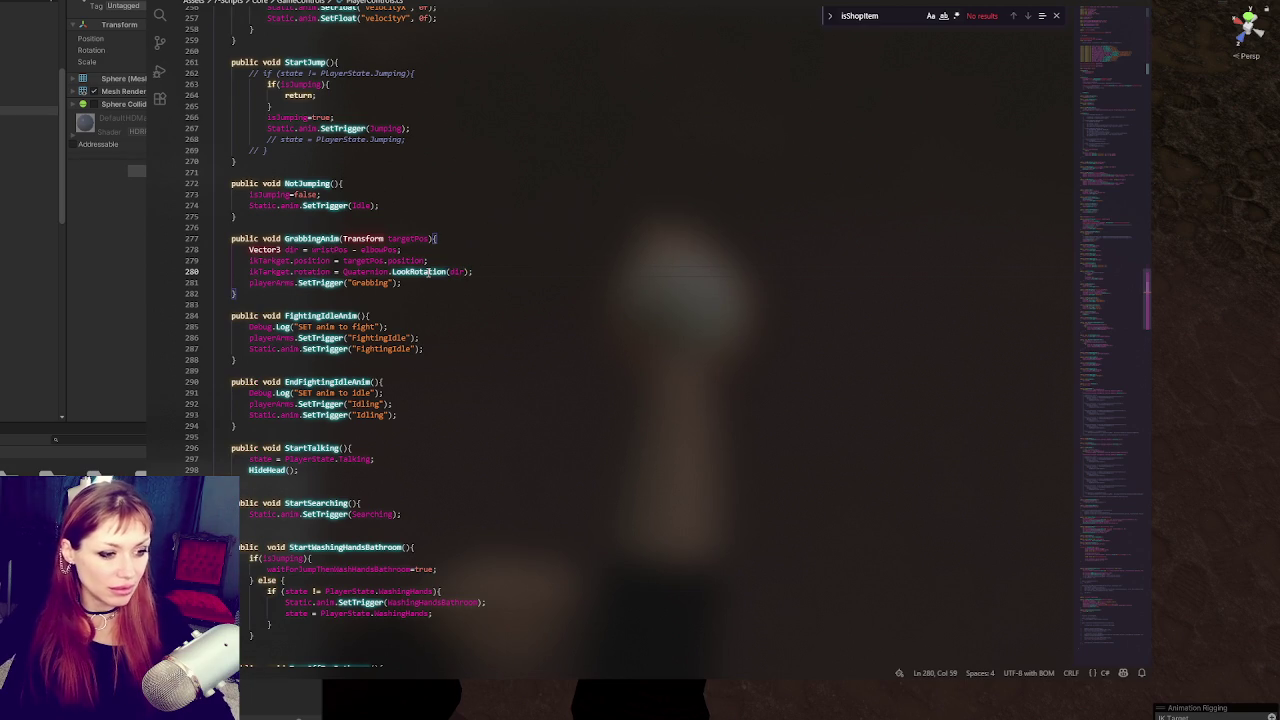
Step: Complete dir as wristPos.position minus elbowPos.position
left_click(347, 249)
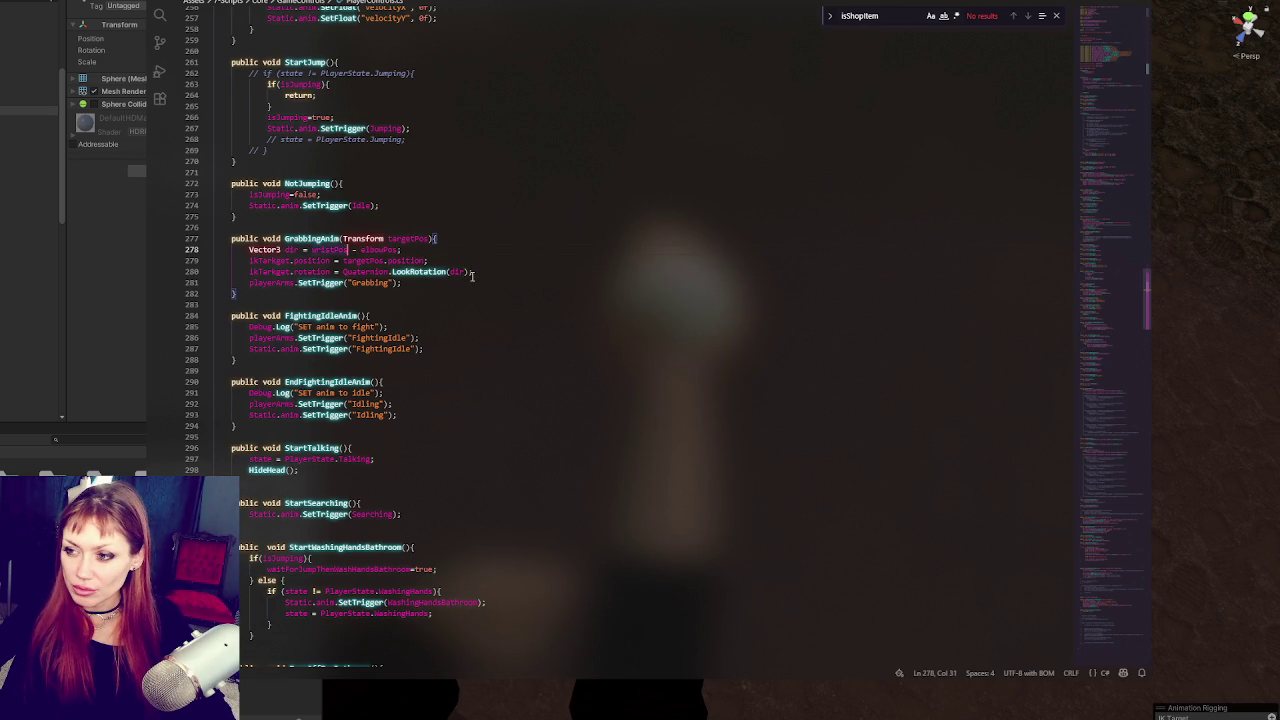
type("-")
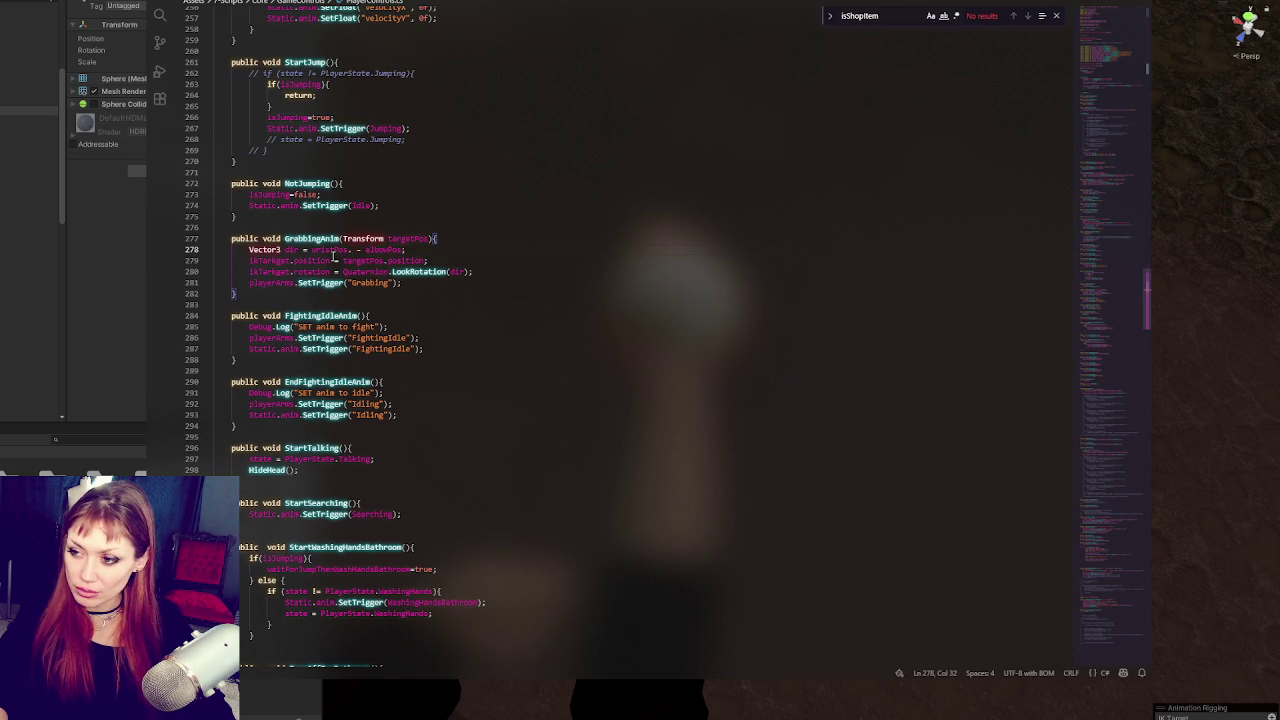
type("position")
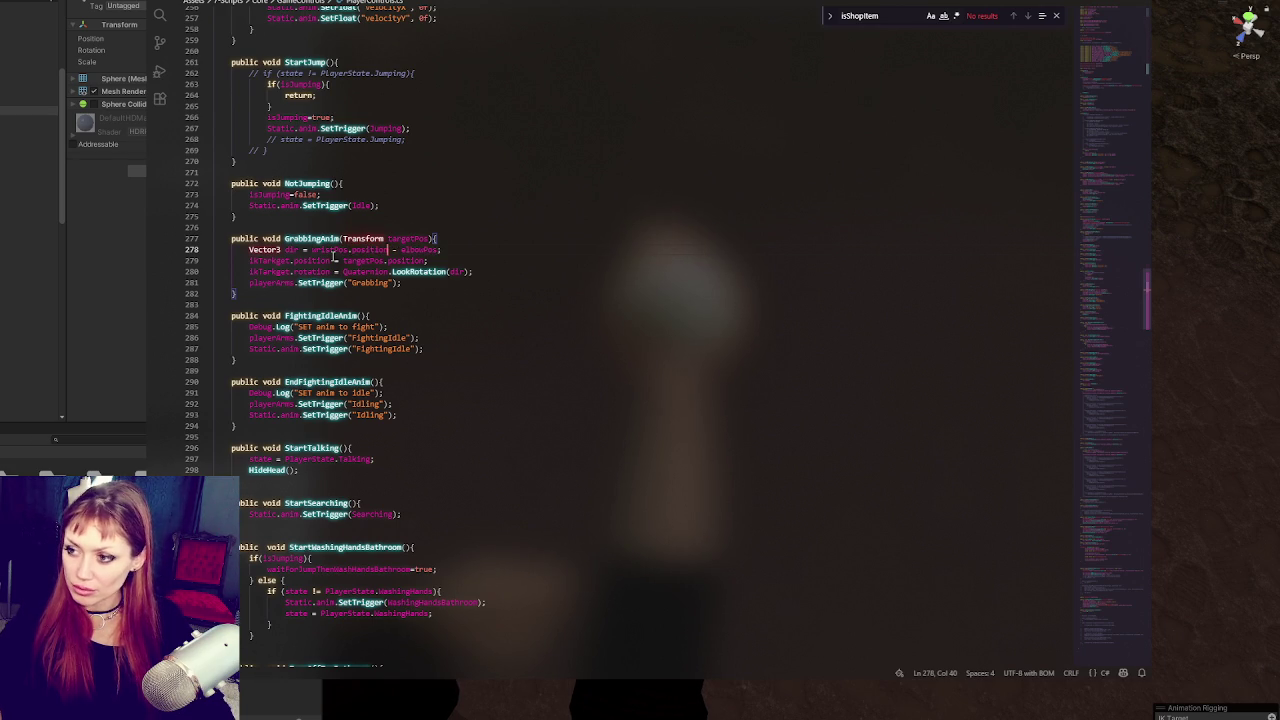
type(".position")
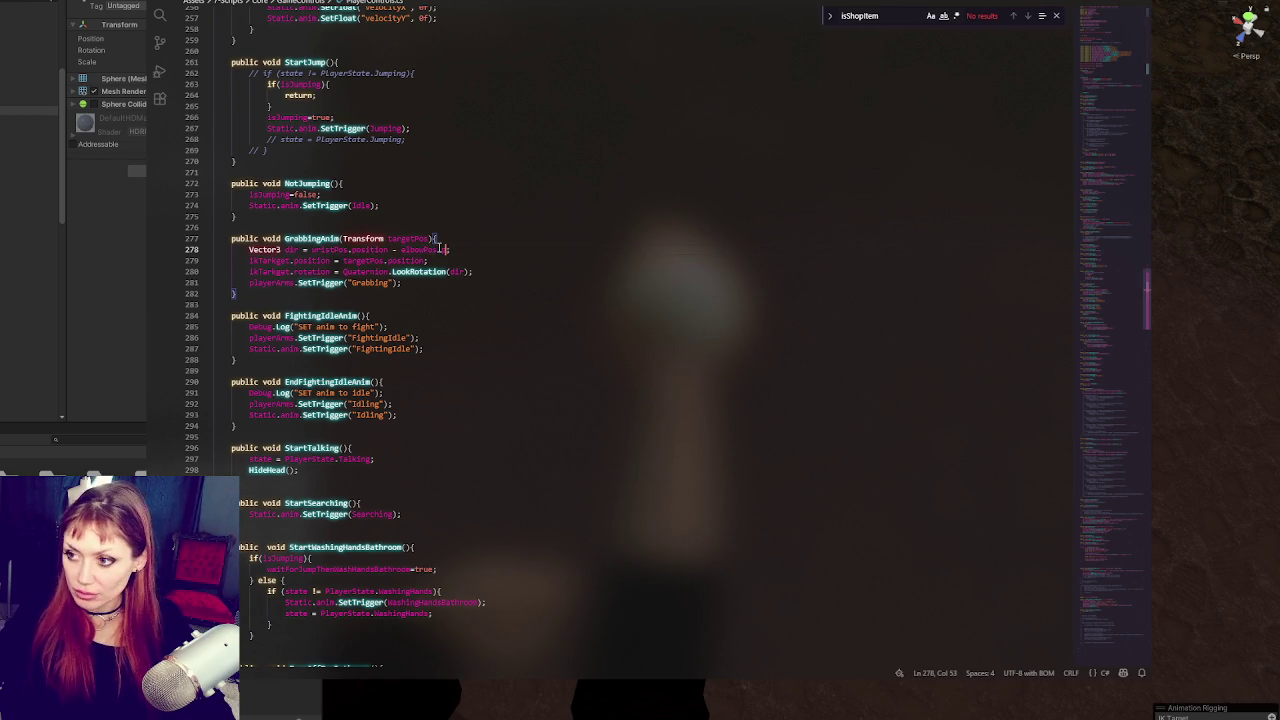
left_click(502, 270)
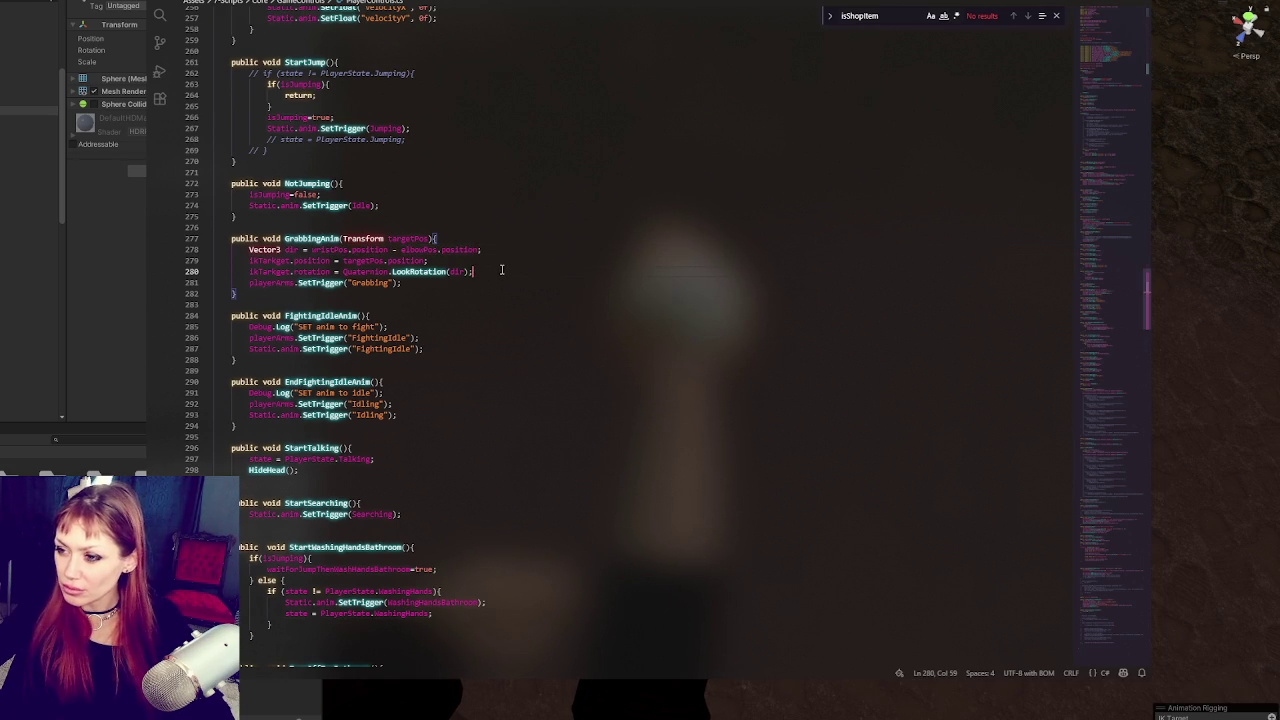
key("Up")
key("Up")
key("End")
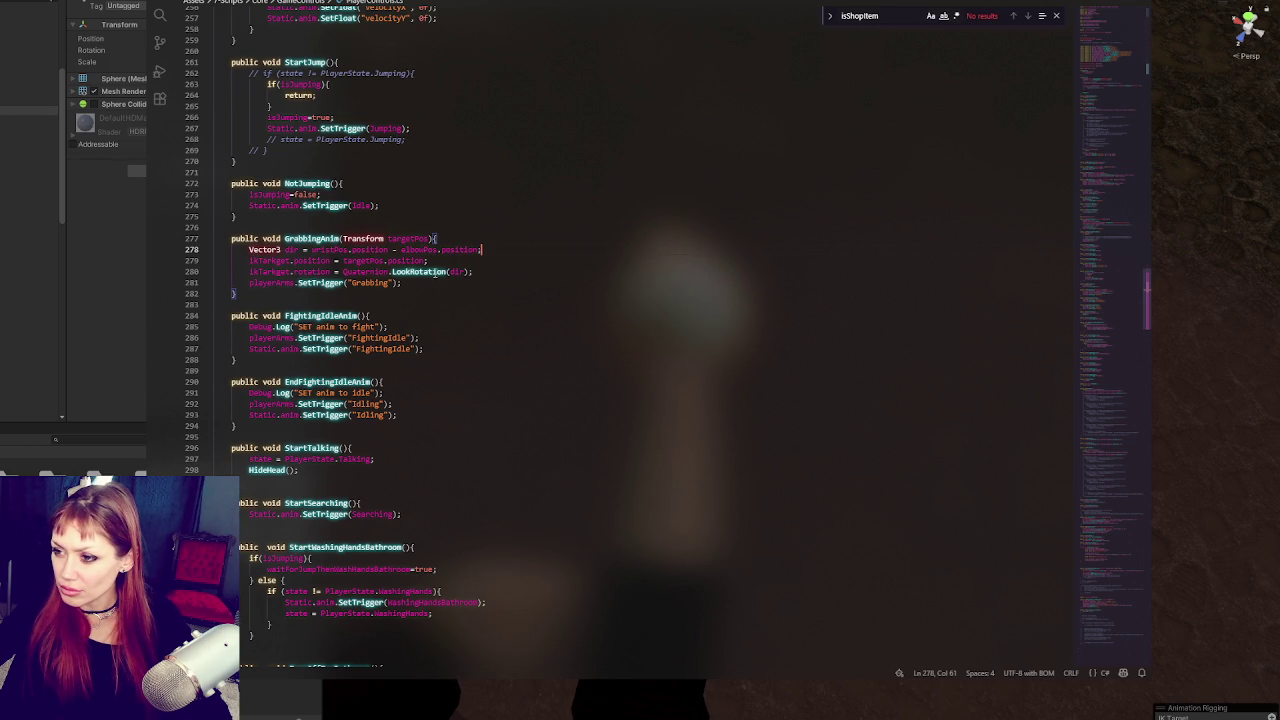
double_click(329, 250)
Step: Declare wristPos and elbowPos alongside the IkTarget field, then return to Unity
mouse_move(1110, 290)
left_mouse_down()
mouse_move(1118, 34)
mouse_move(1109, 57)
left_mouse_up()
left_click(451, 416)
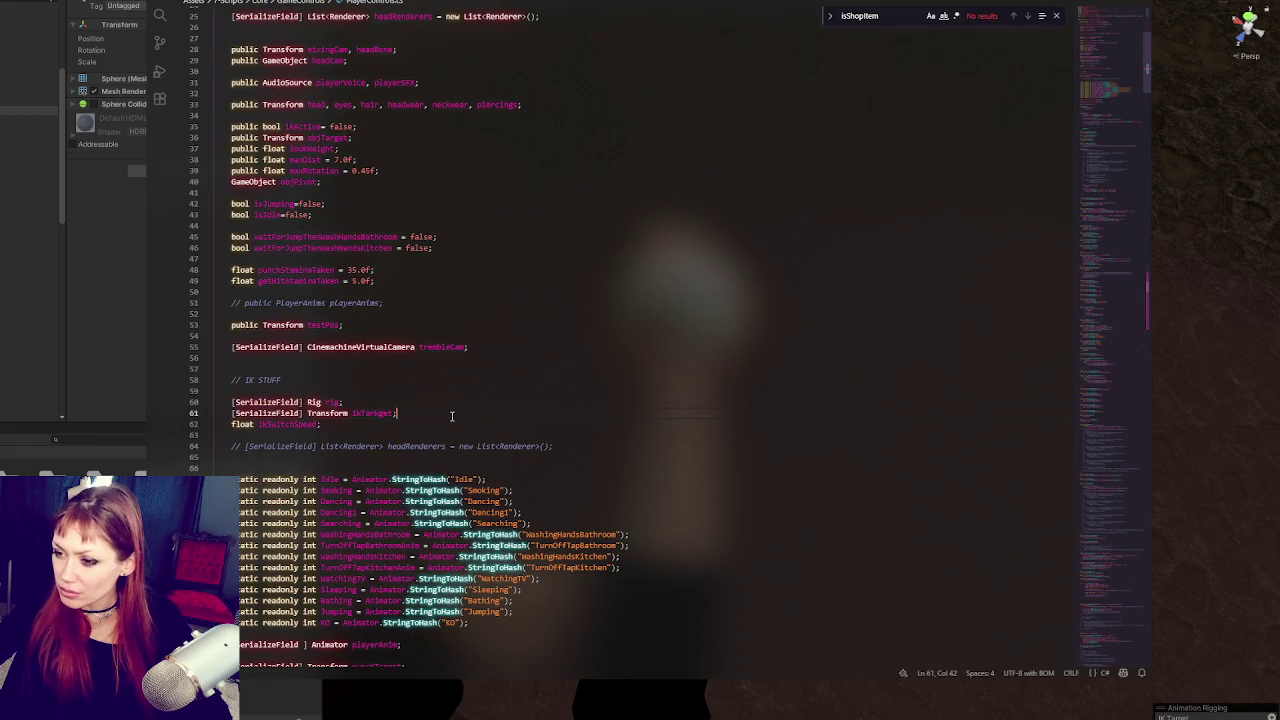
key("Left")
type(", wristPos, ")
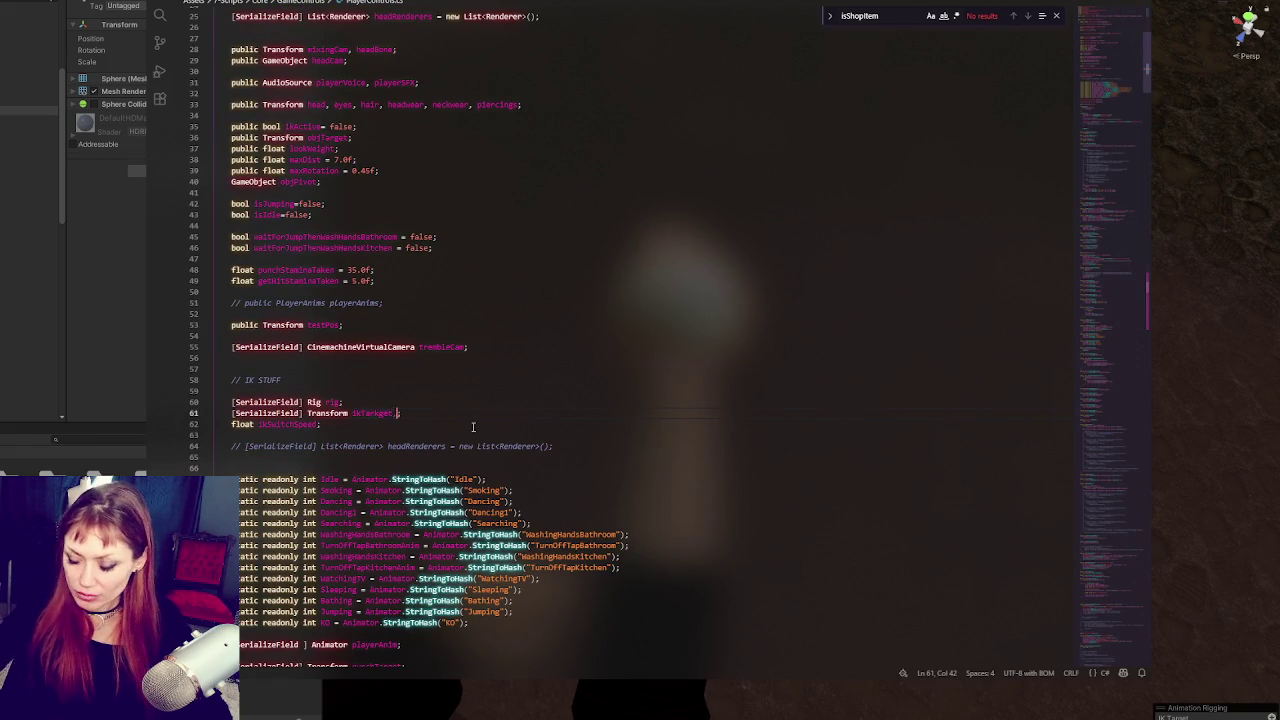
type("elbowPos")
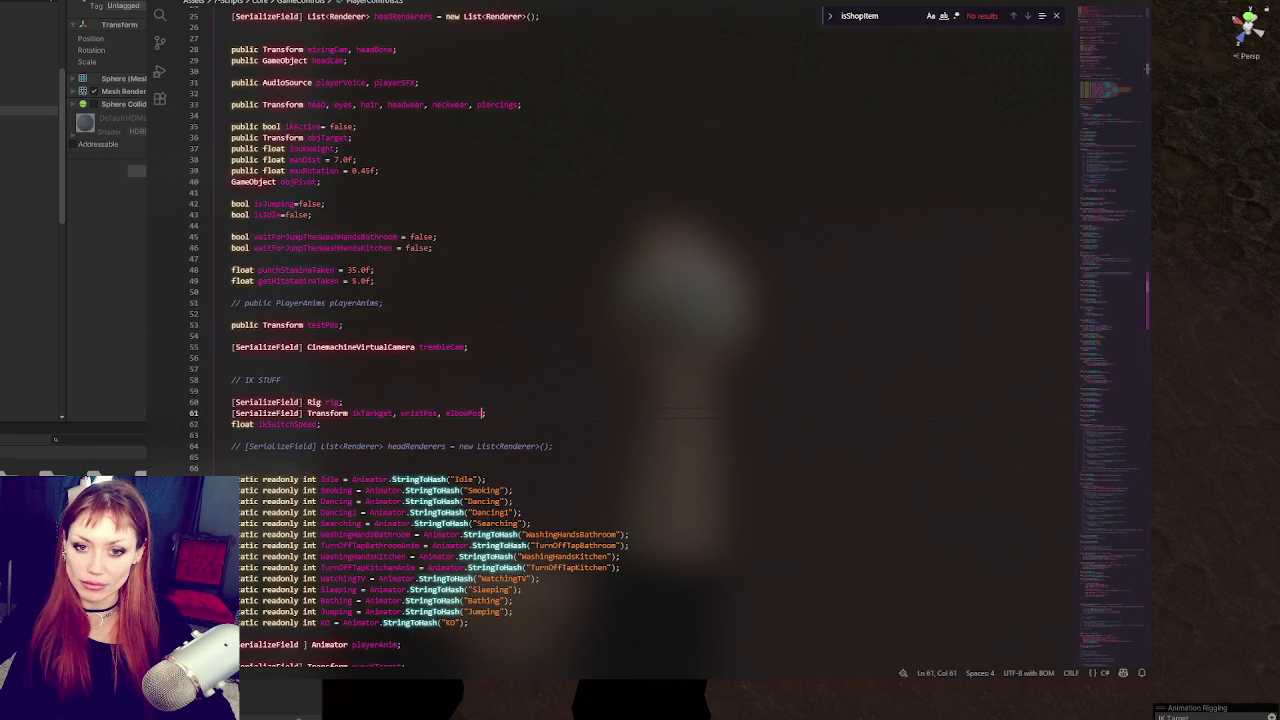
left_click(86, 310)
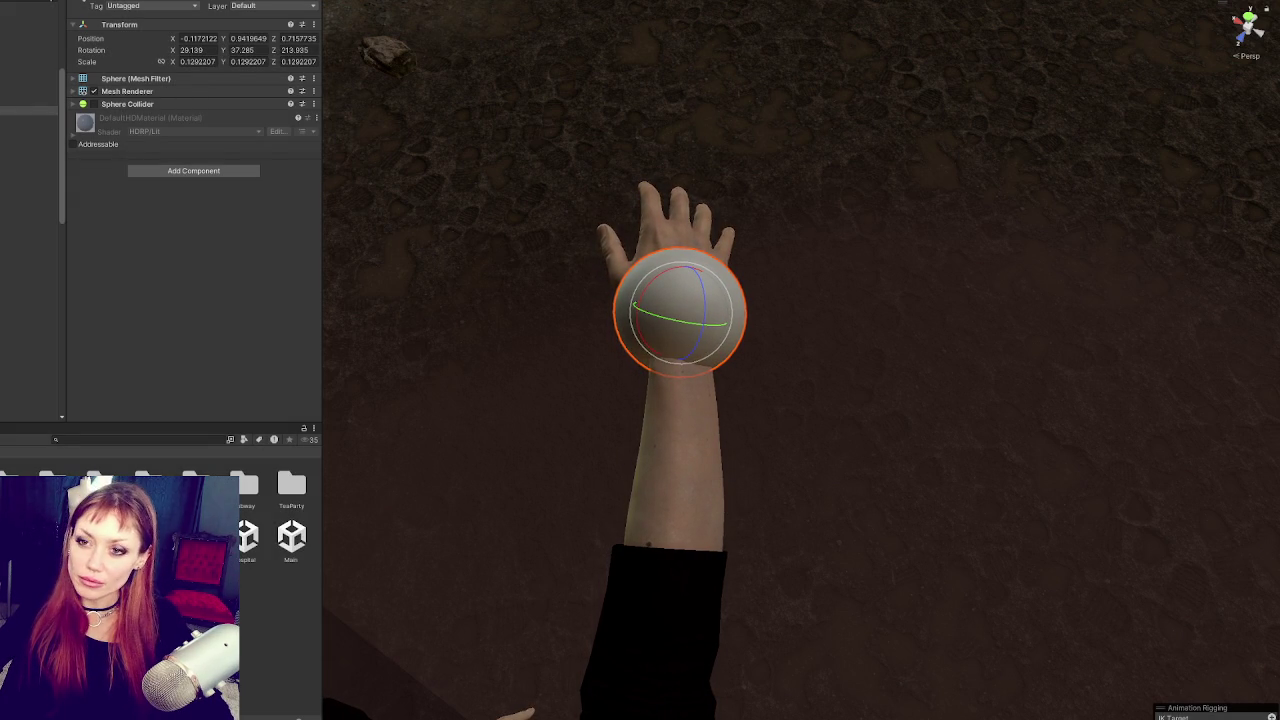
Step: Exit Play mode and review the player object's components, such as Character Controller and Animator
key("ctrl+p")
left_click(289, 543)
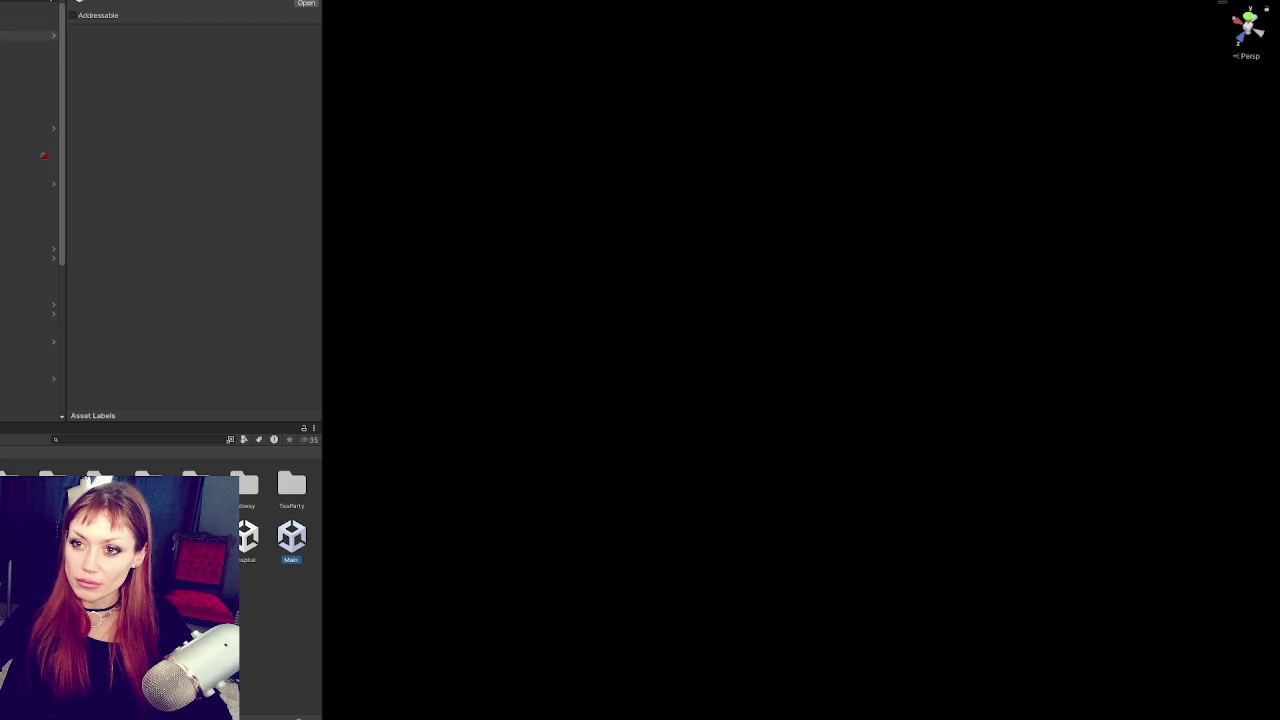
scroll(200, 265, "down", 10)
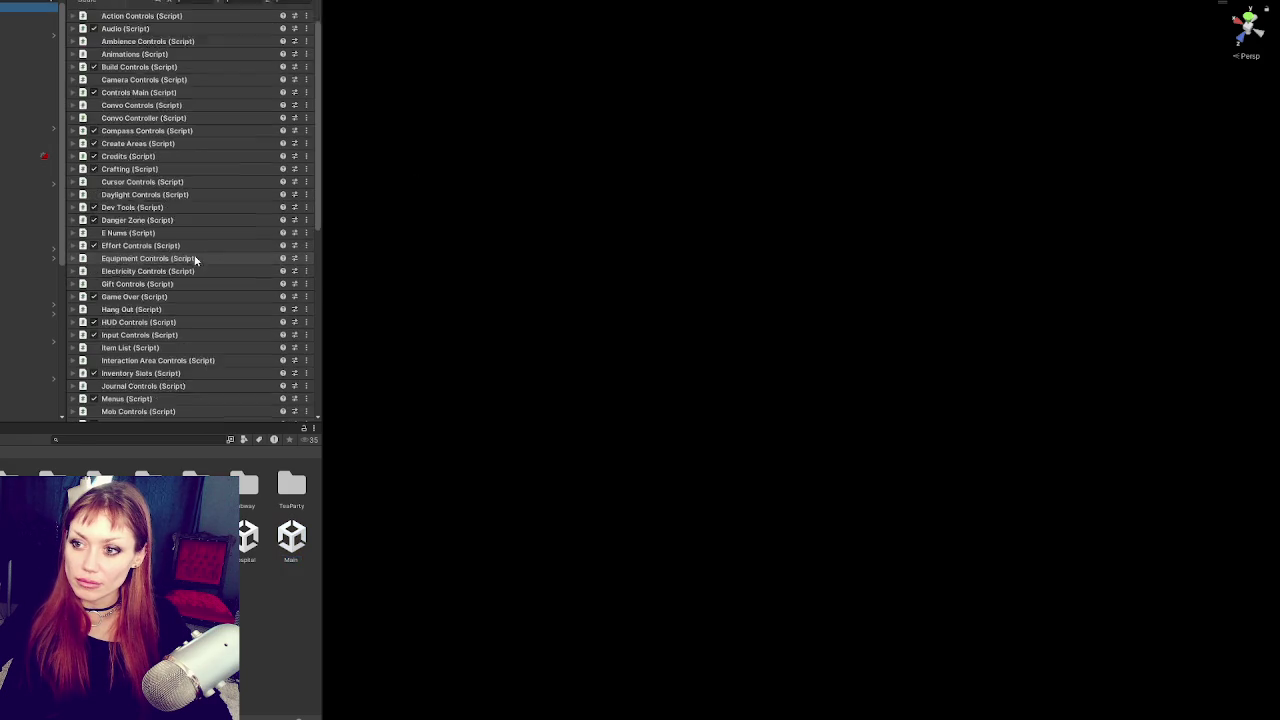
scroll(209, 273, "up", 8)
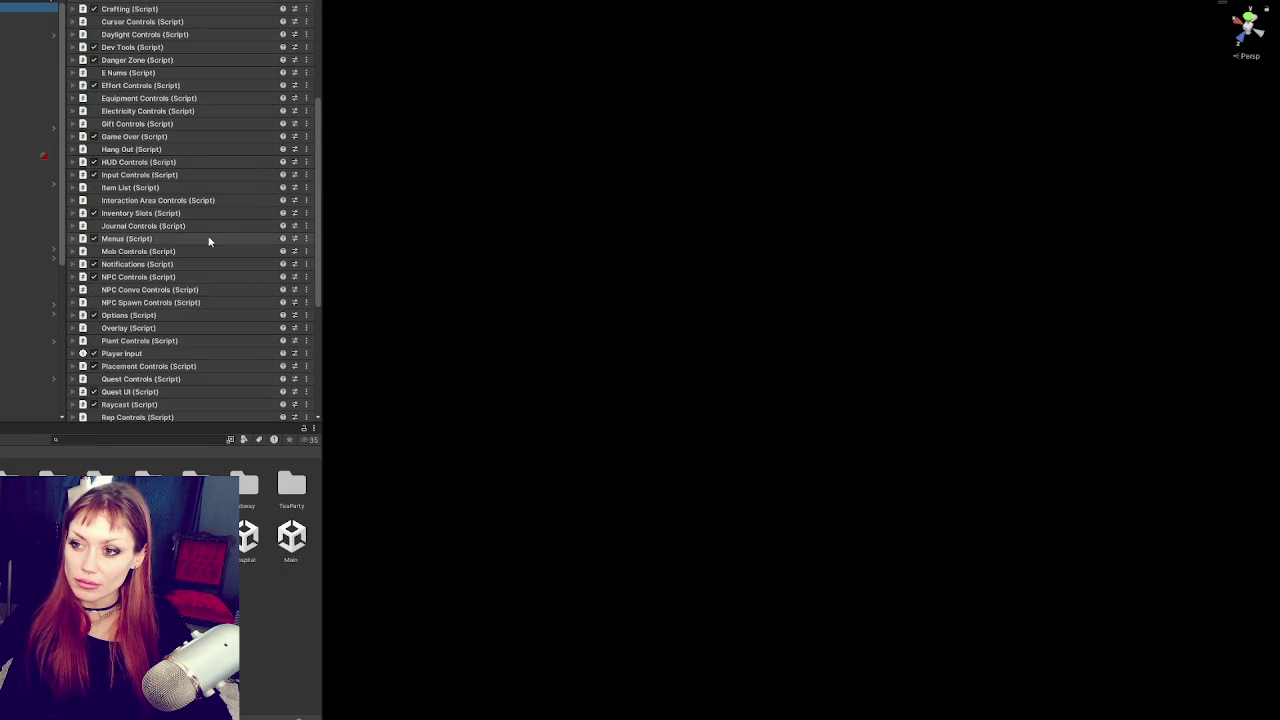
scroll(209, 241, "down", 3)
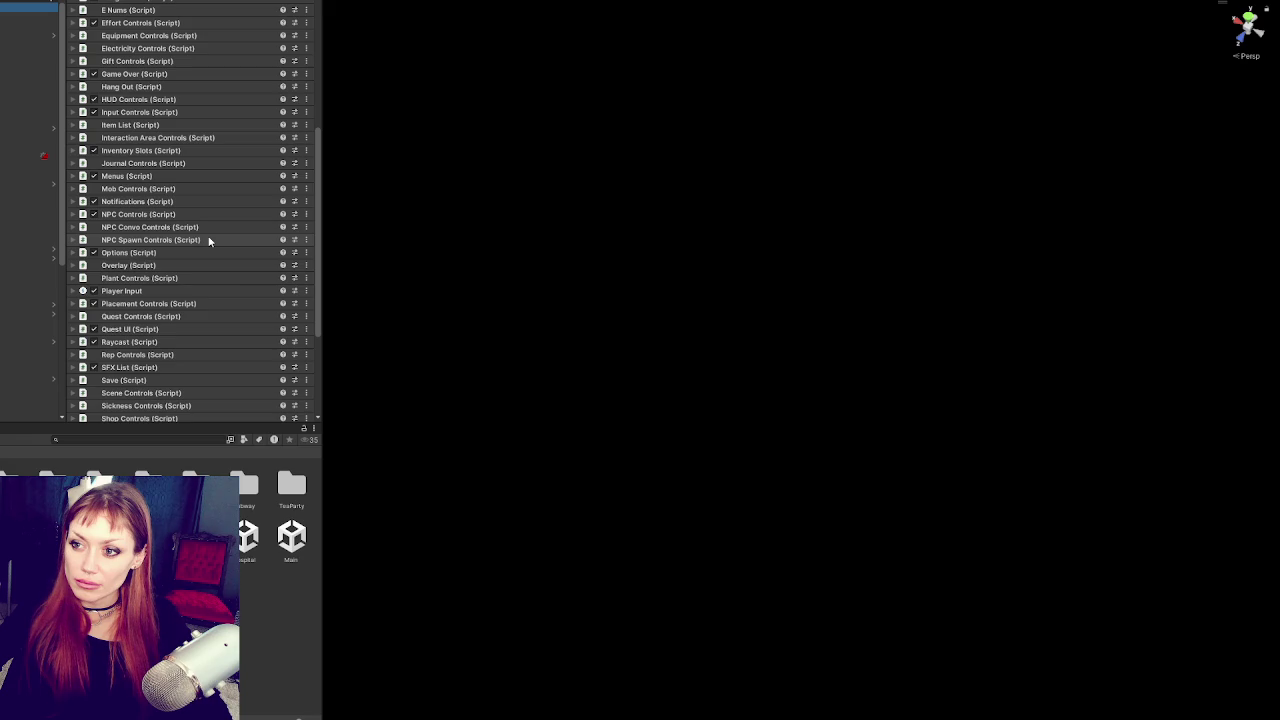
scroll(209, 241, "up", 9)
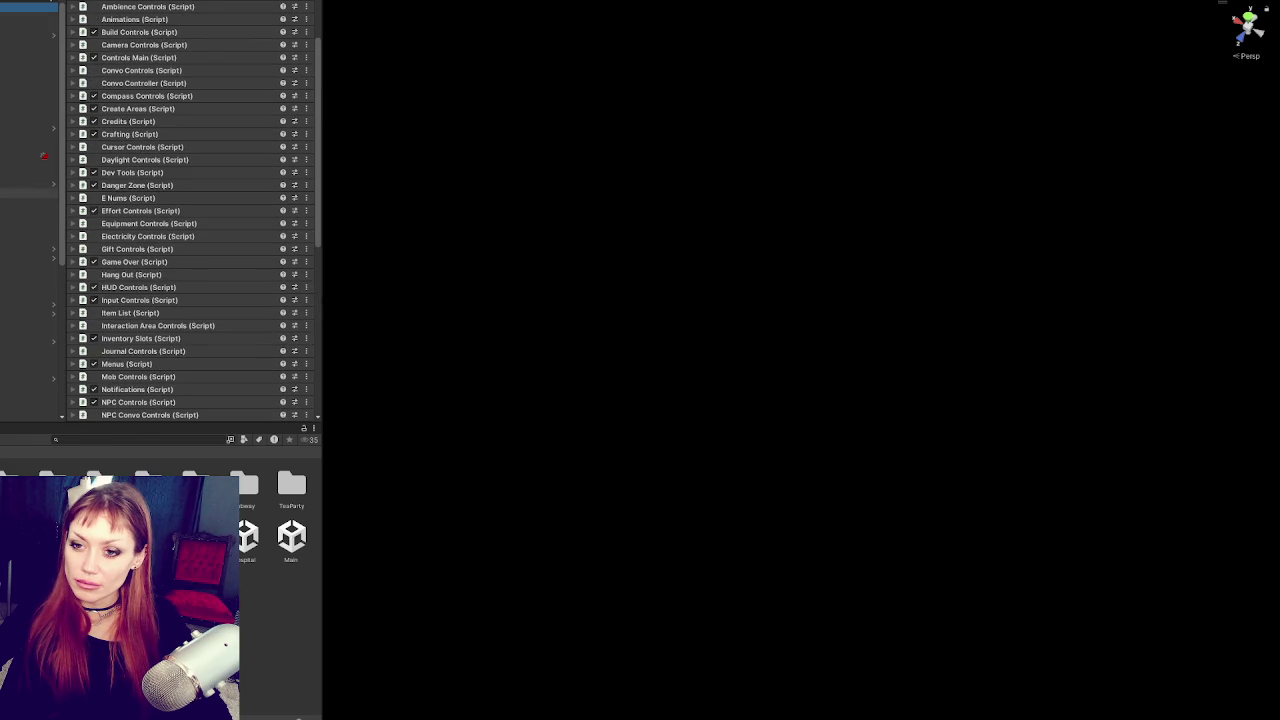
scroll(30, 260, "down", 2)
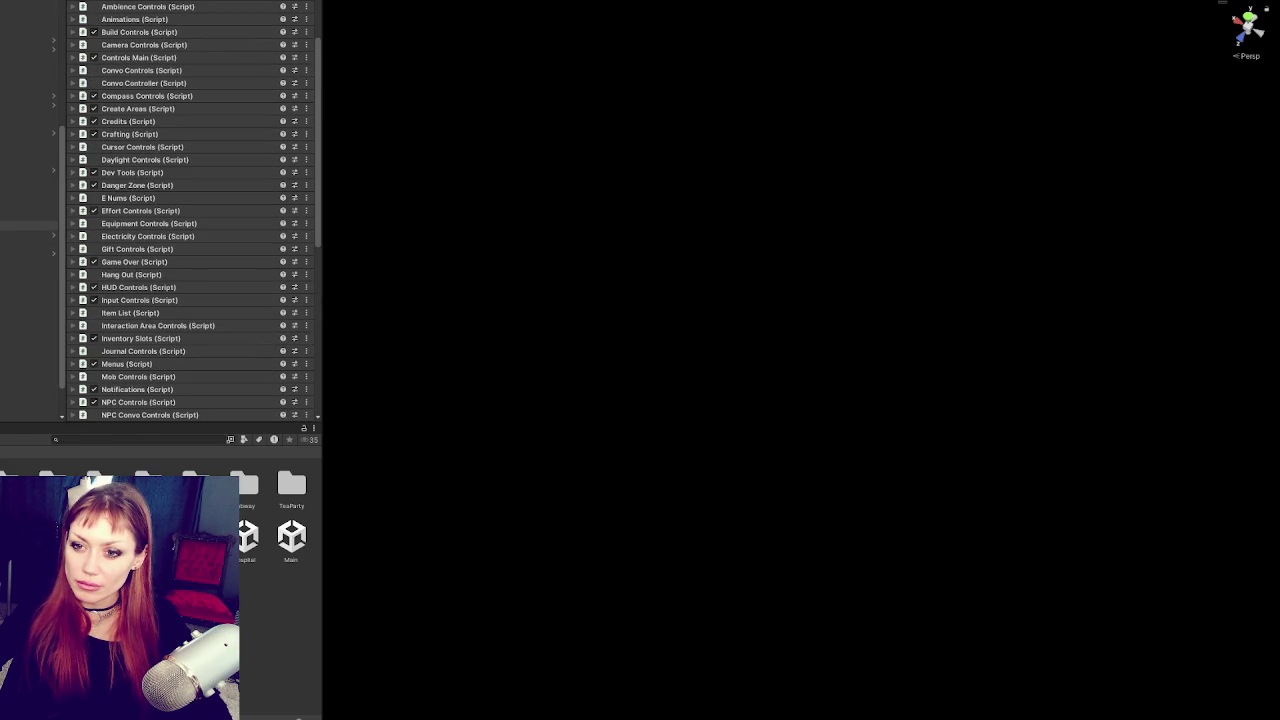
scroll(30, 240, "up", 5)
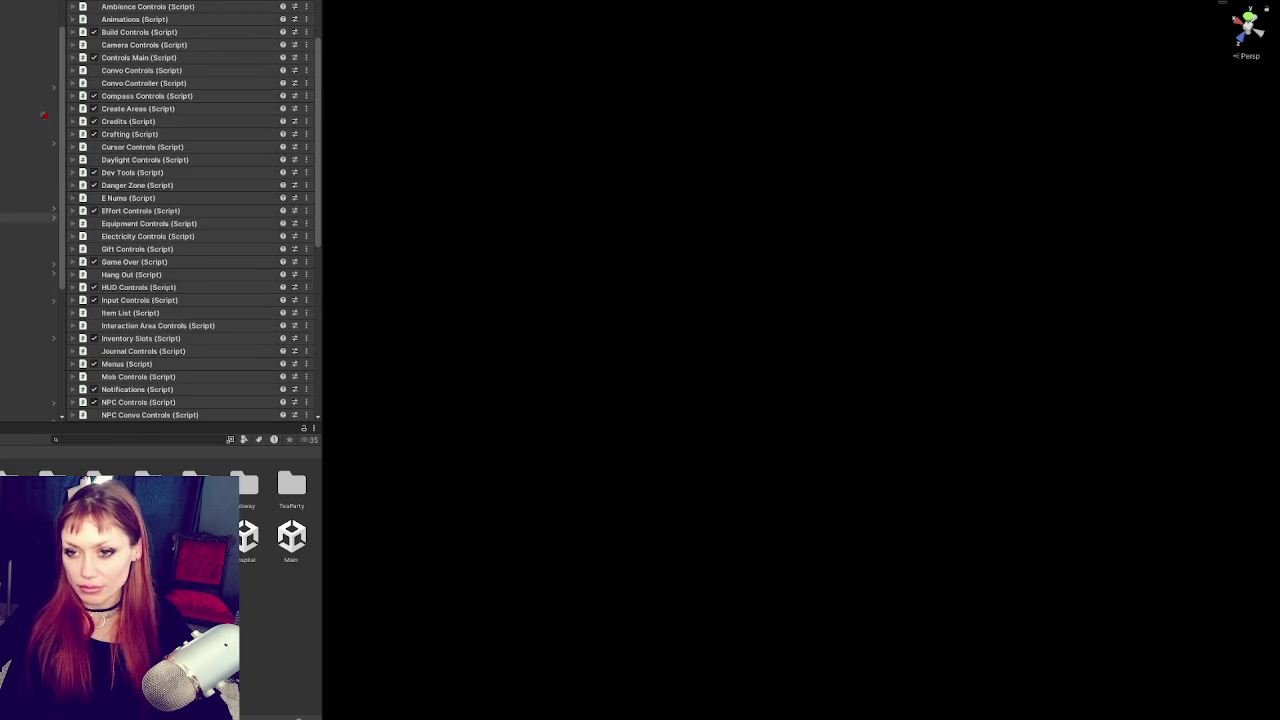
left_click(30, 124)
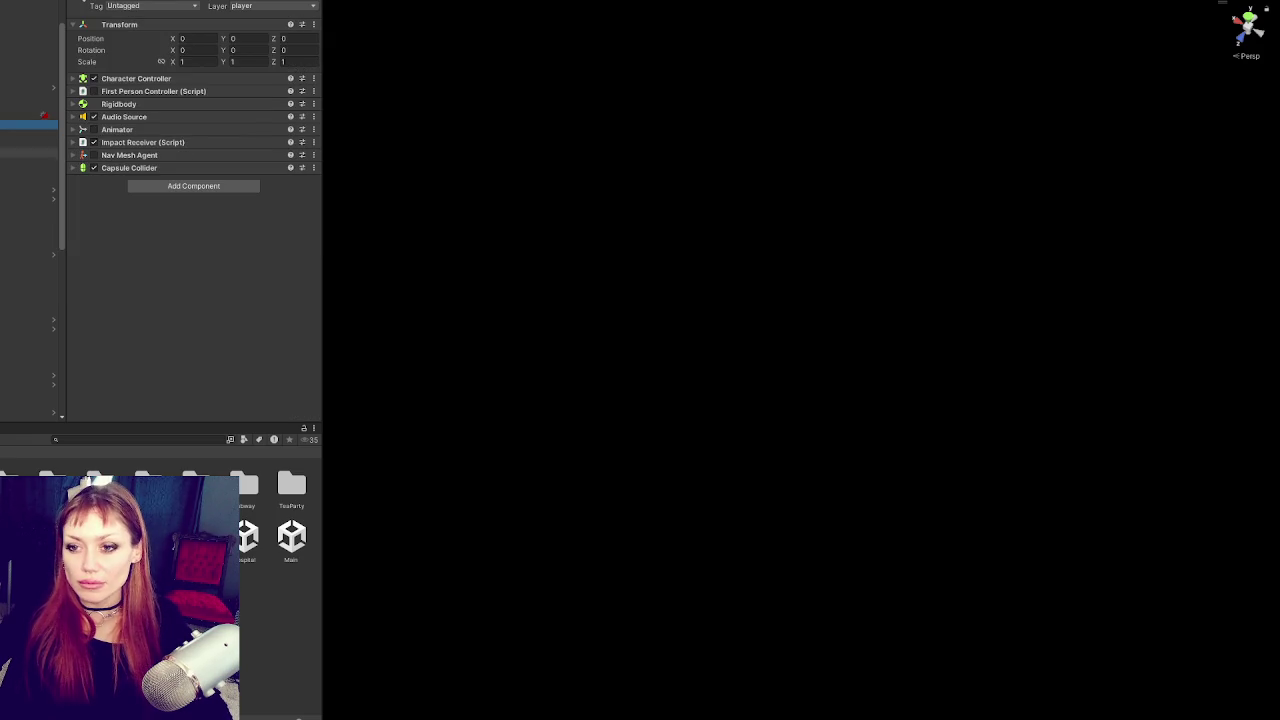
Step: Select the object holding PlayerControls and reveal the punch target in the Hierarchy
left_click(30, 180)
left_click(30, 189)
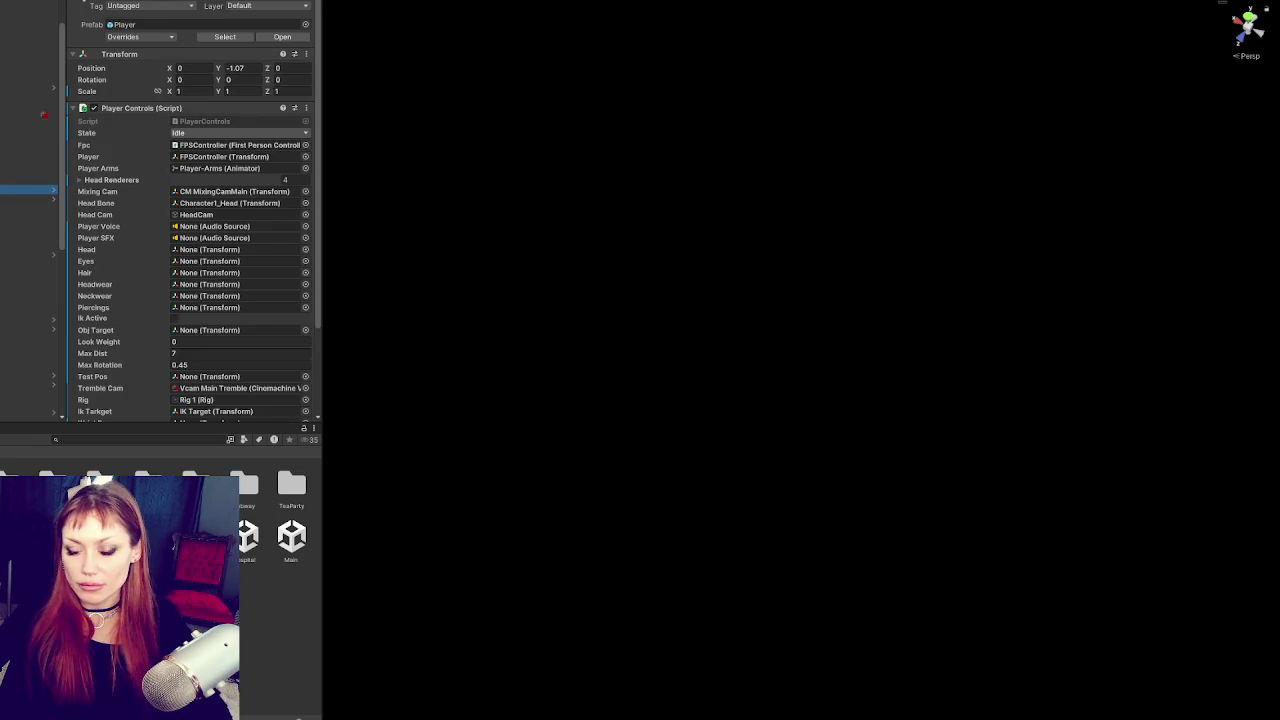
left_click(215, 348)
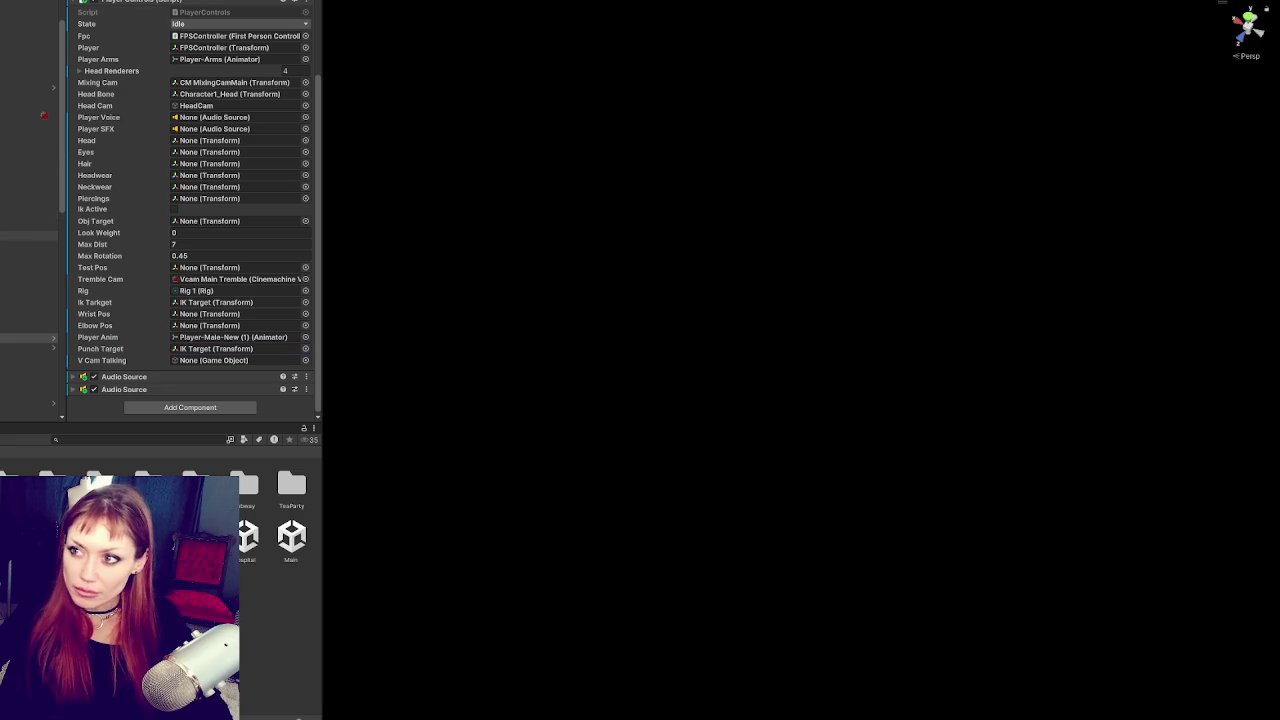
Step: Drag Character1_RightHand into Wrist Pos and Character1_RightForeArm into Elbow Pos
left_click(30, 384)
left_click(30, 317)
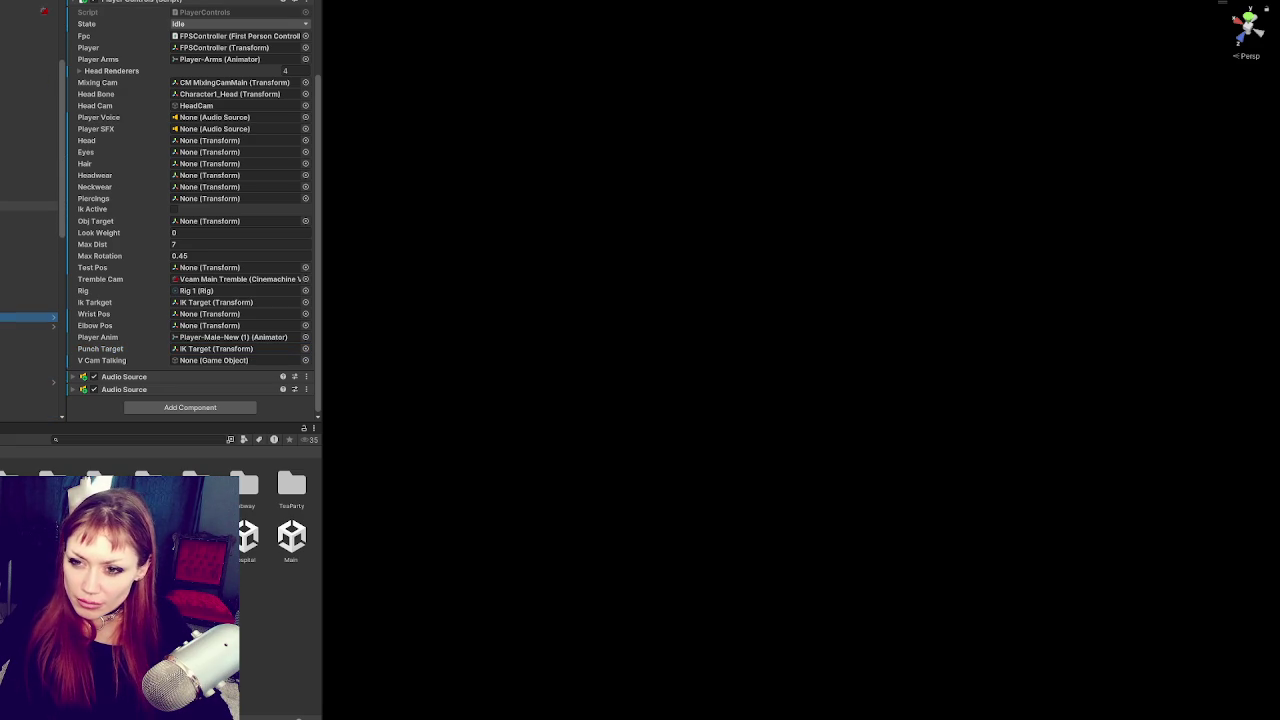
left_click(30, 354)
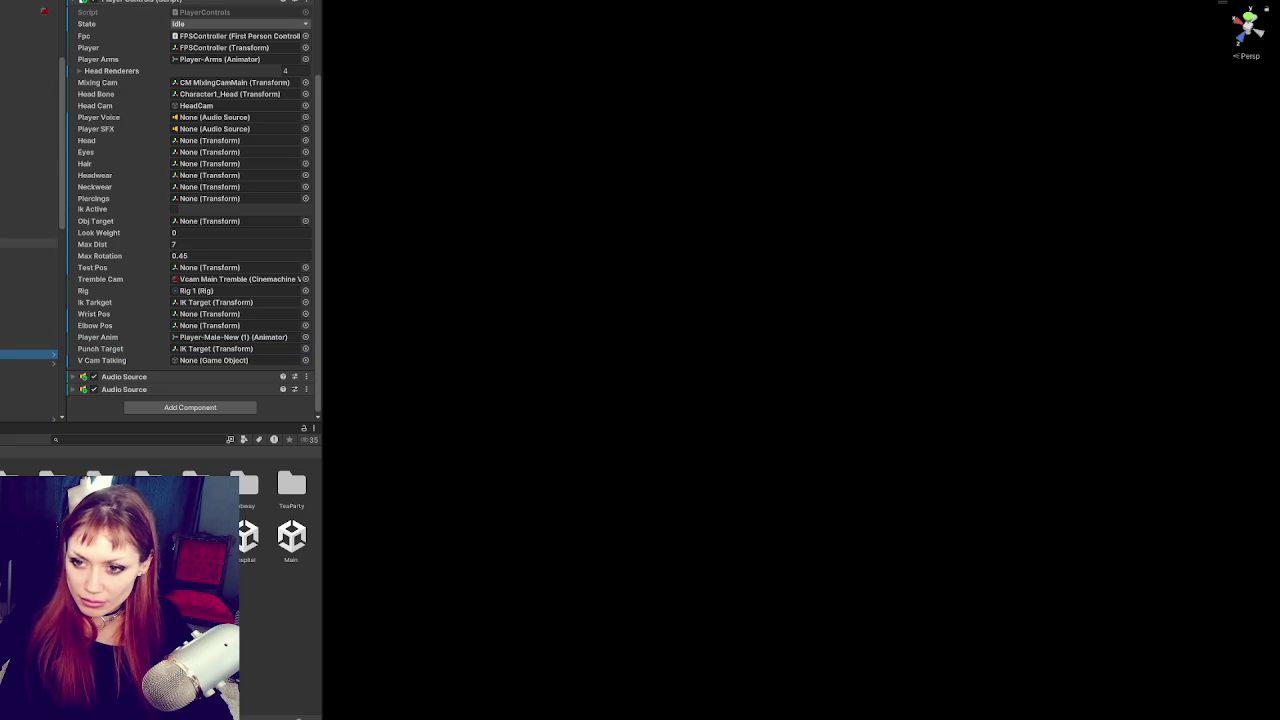
left_click(30, 364)
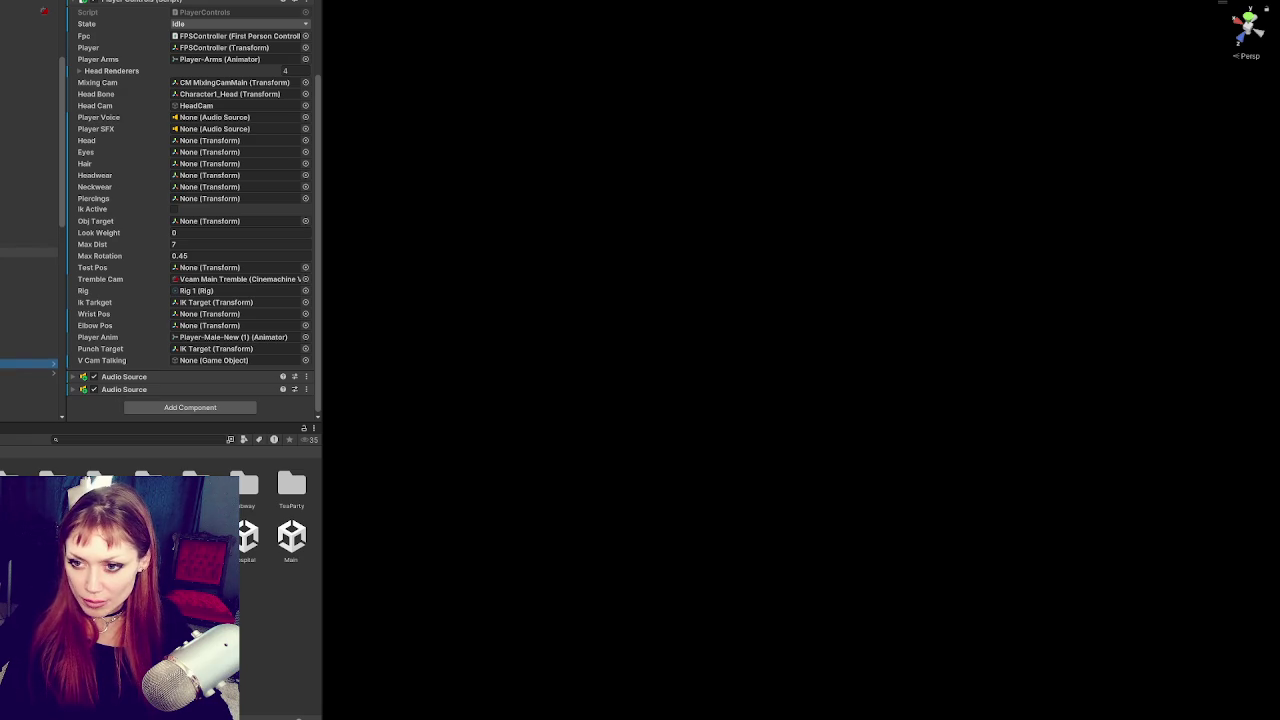
left_click(30, 382)
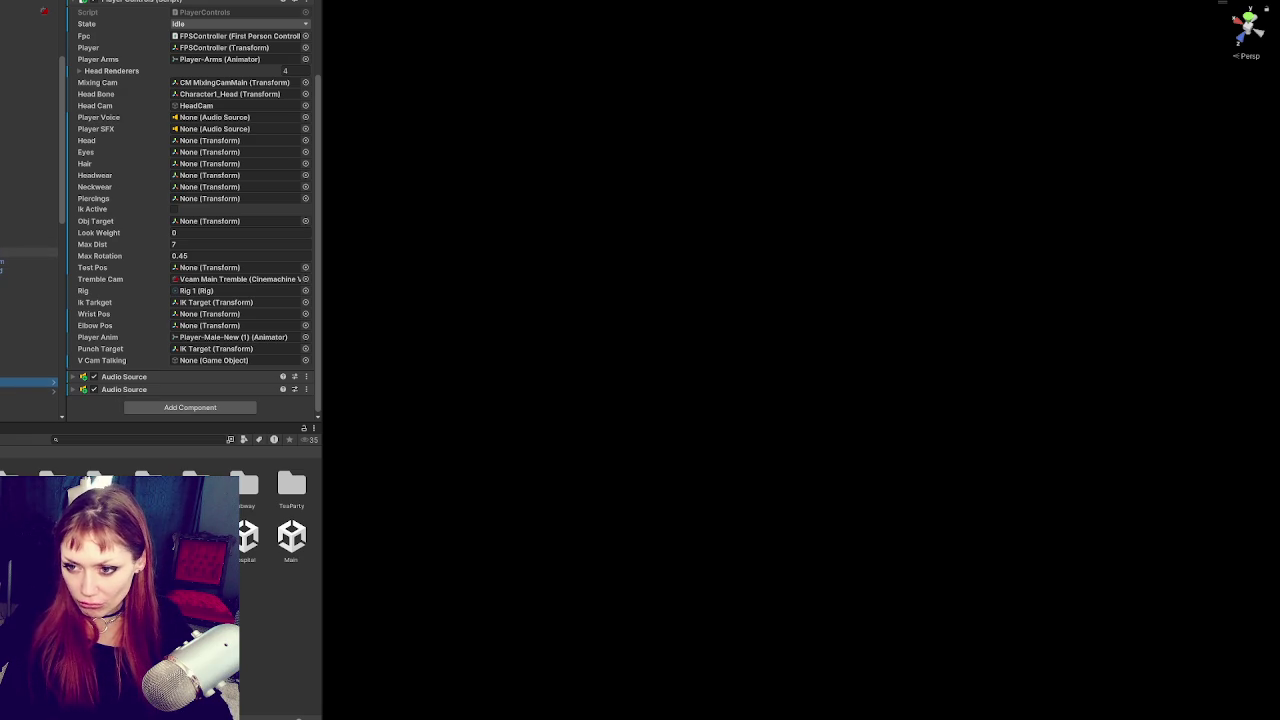
mouse_move(30, 271)
left_mouse_down()
mouse_move(202, 330)
mouse_move(205, 314)
left_mouse_up()
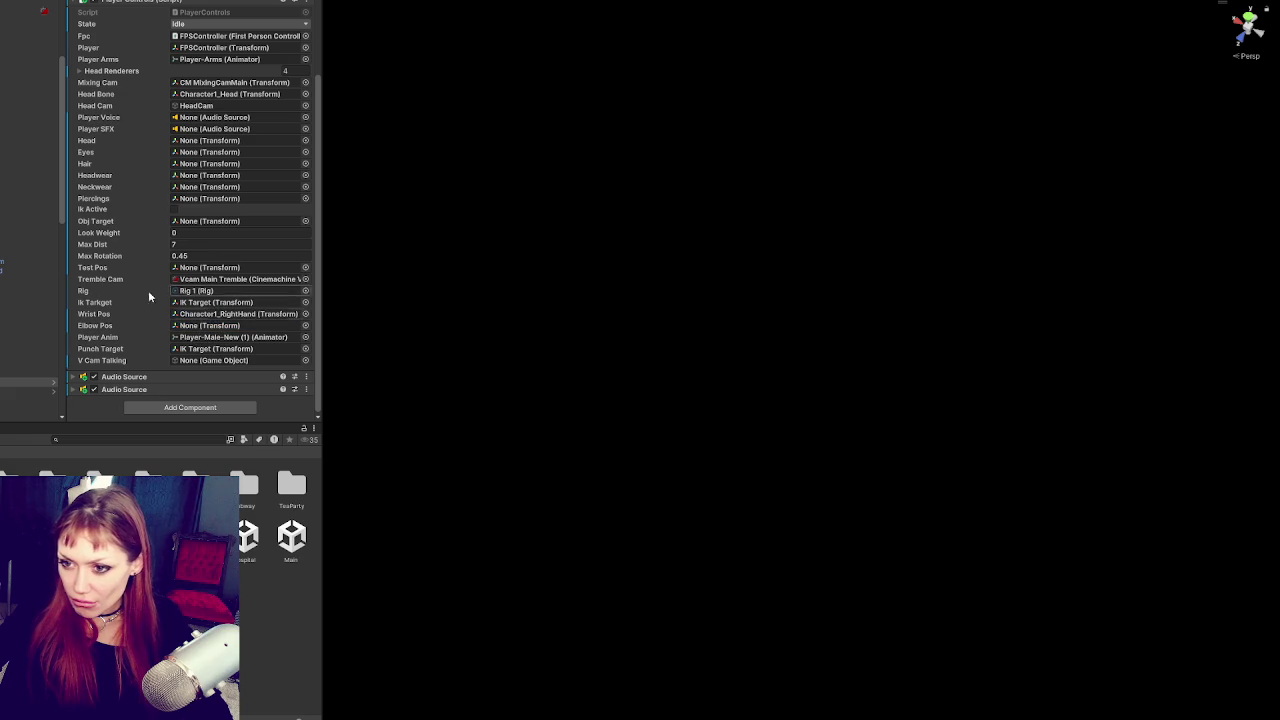
left_click_drag(8, 264, 250, 328)
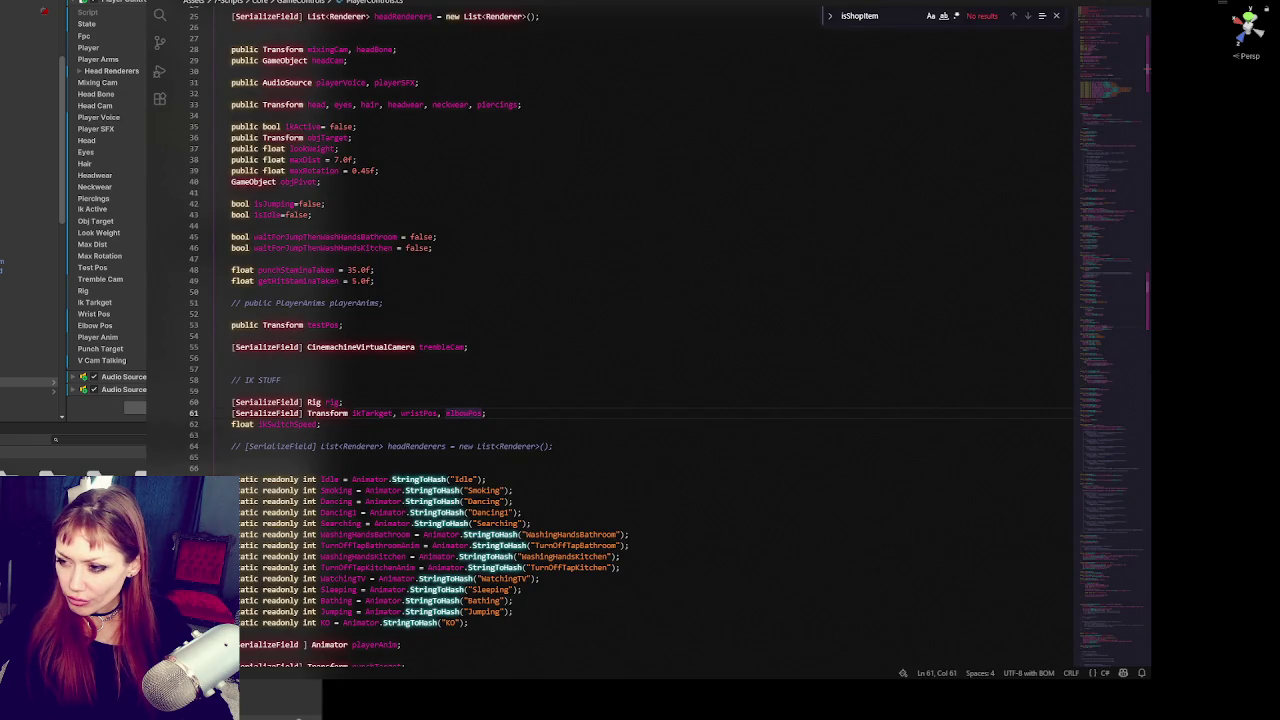
Step: Search for elbowPos and jump to its use in GrabbingAnim
double_click(466, 414)
key("ctrl+f")
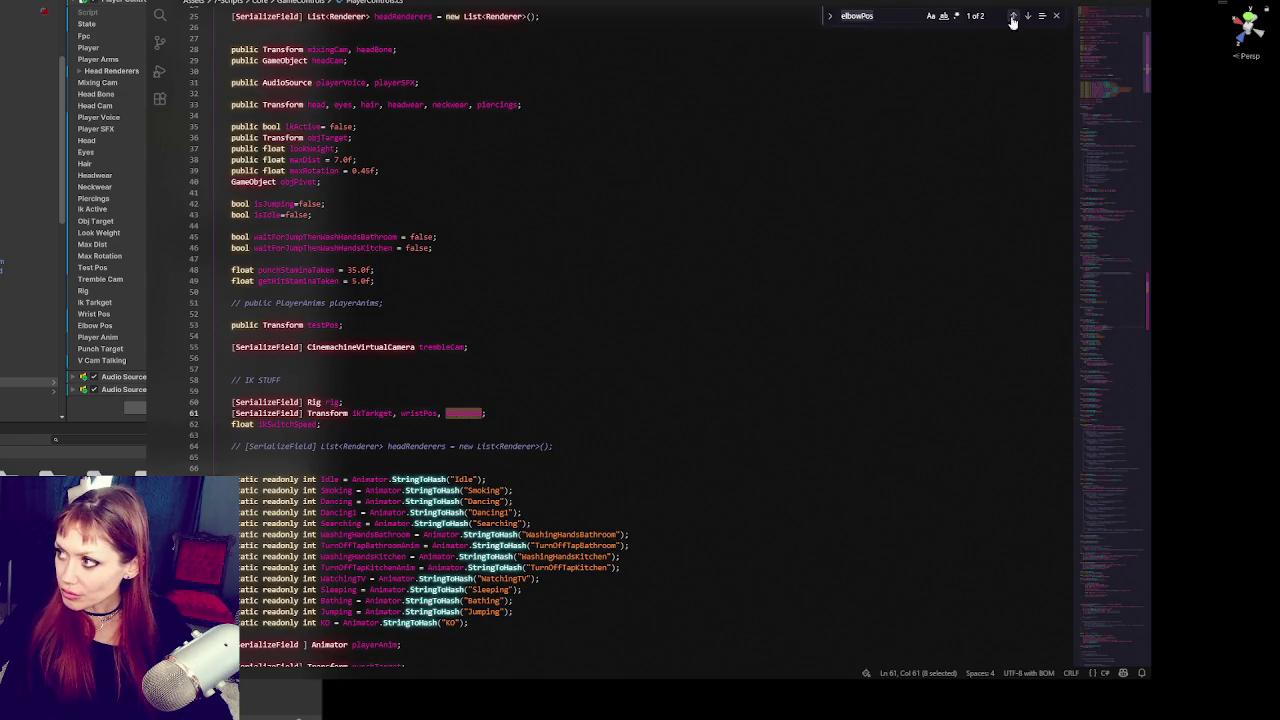
left_click(1013, 16)
left_click(472, 358)
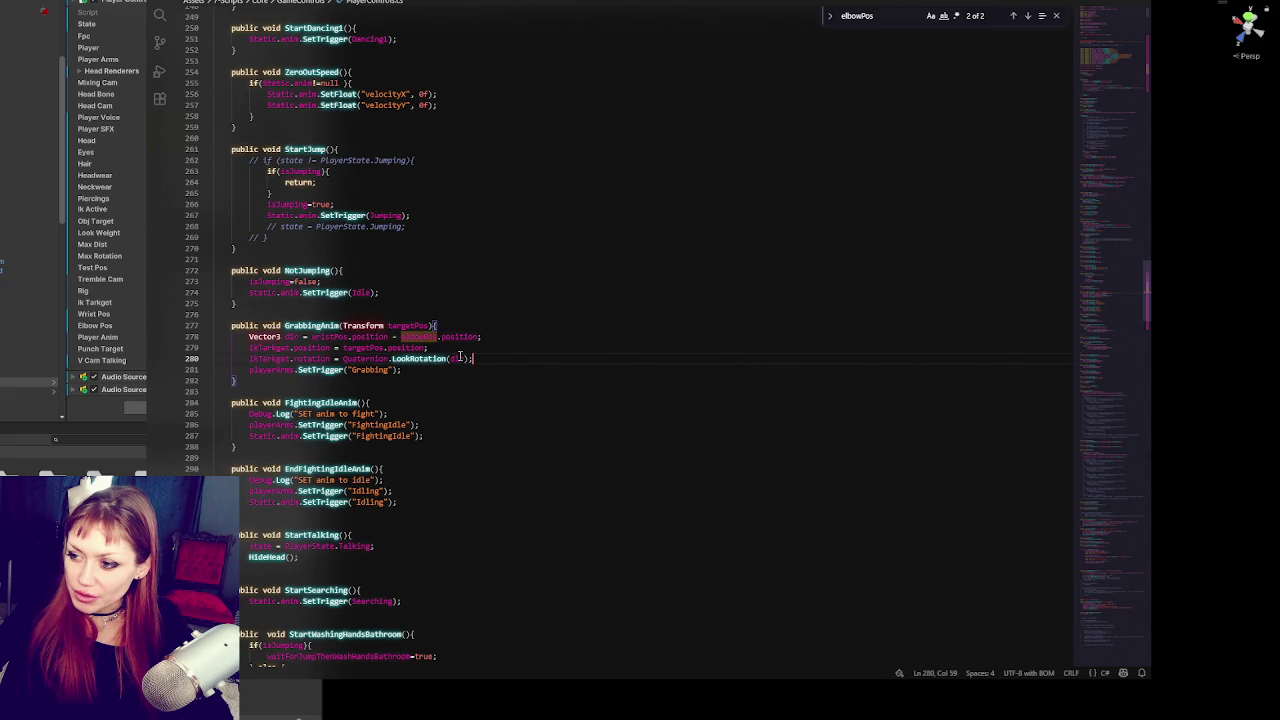
left_click(506, 340)
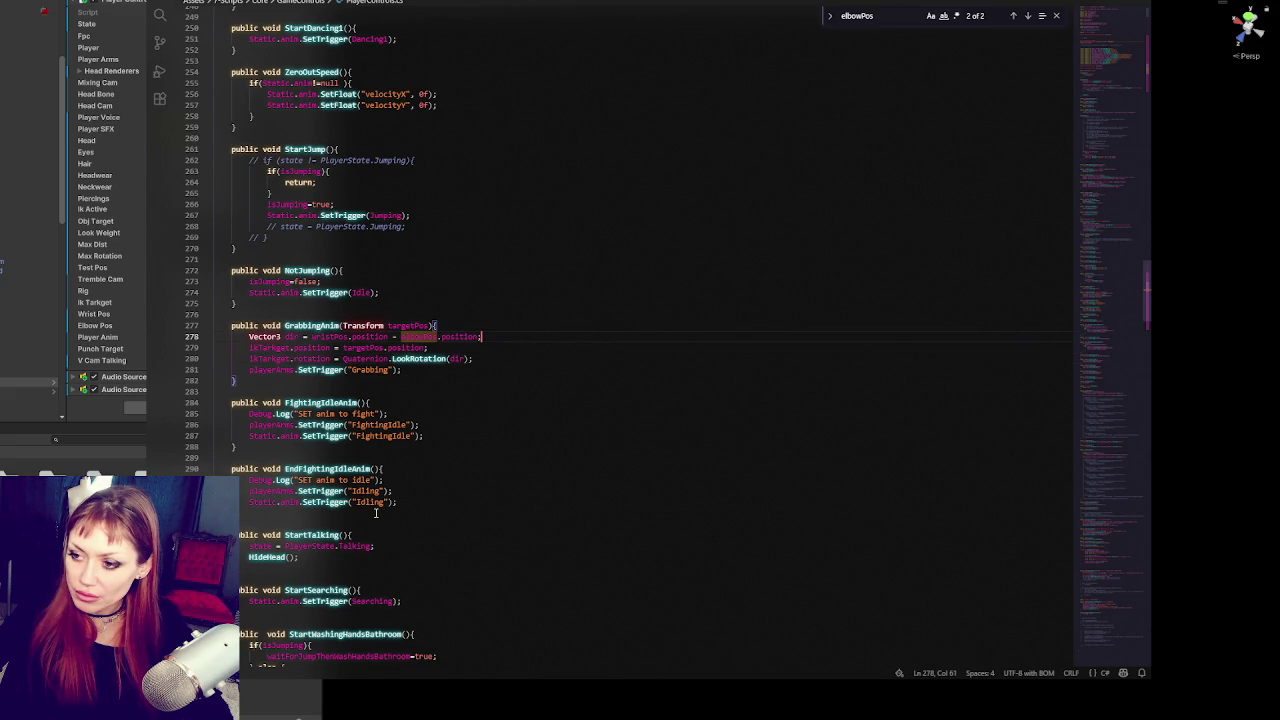
Step: Begin typing 'IEnumerator aitForPositioning(){' below GrabbingAnim's closing brace
left_click(328, 390)
left_click(307, 380)
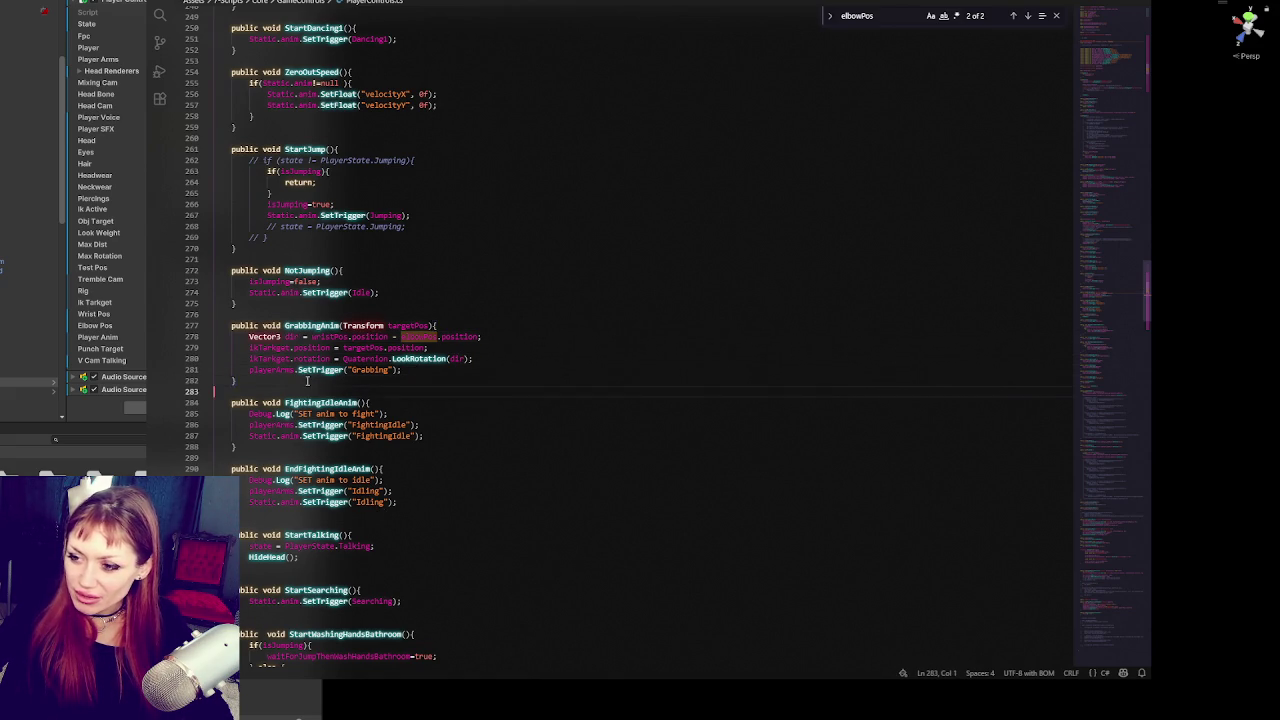
key("Return")
key("Return")
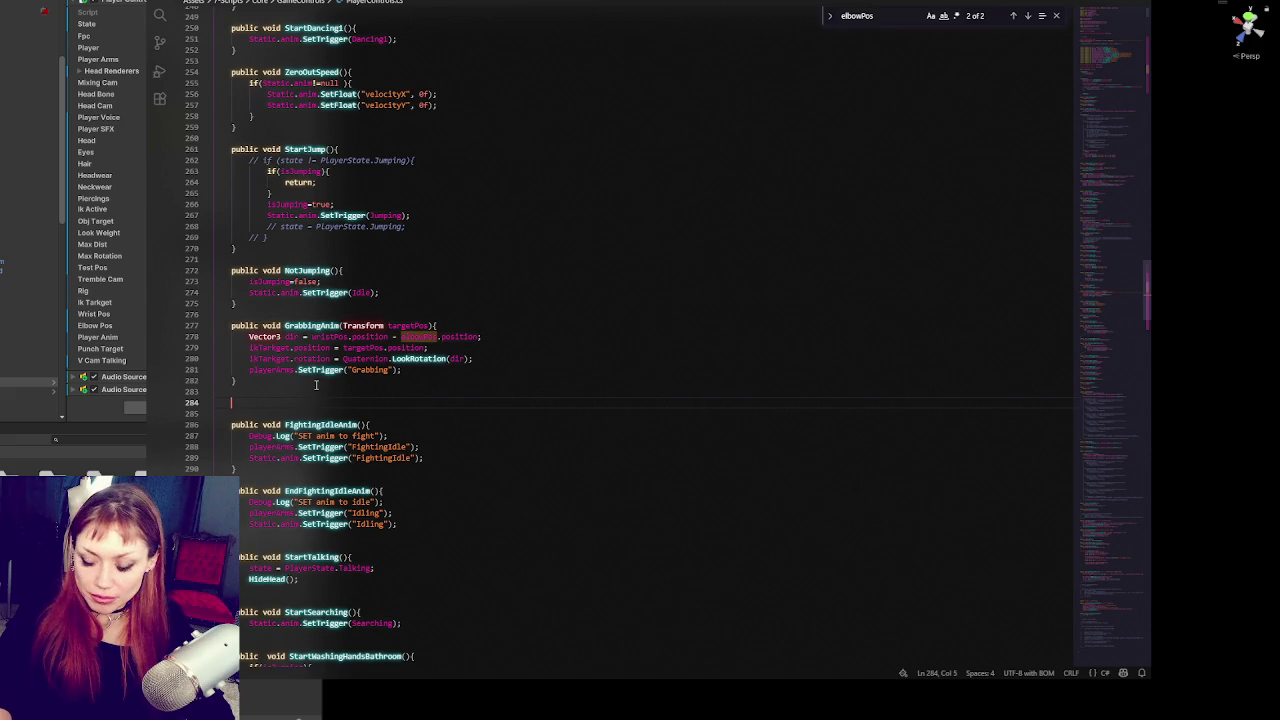
type("I")
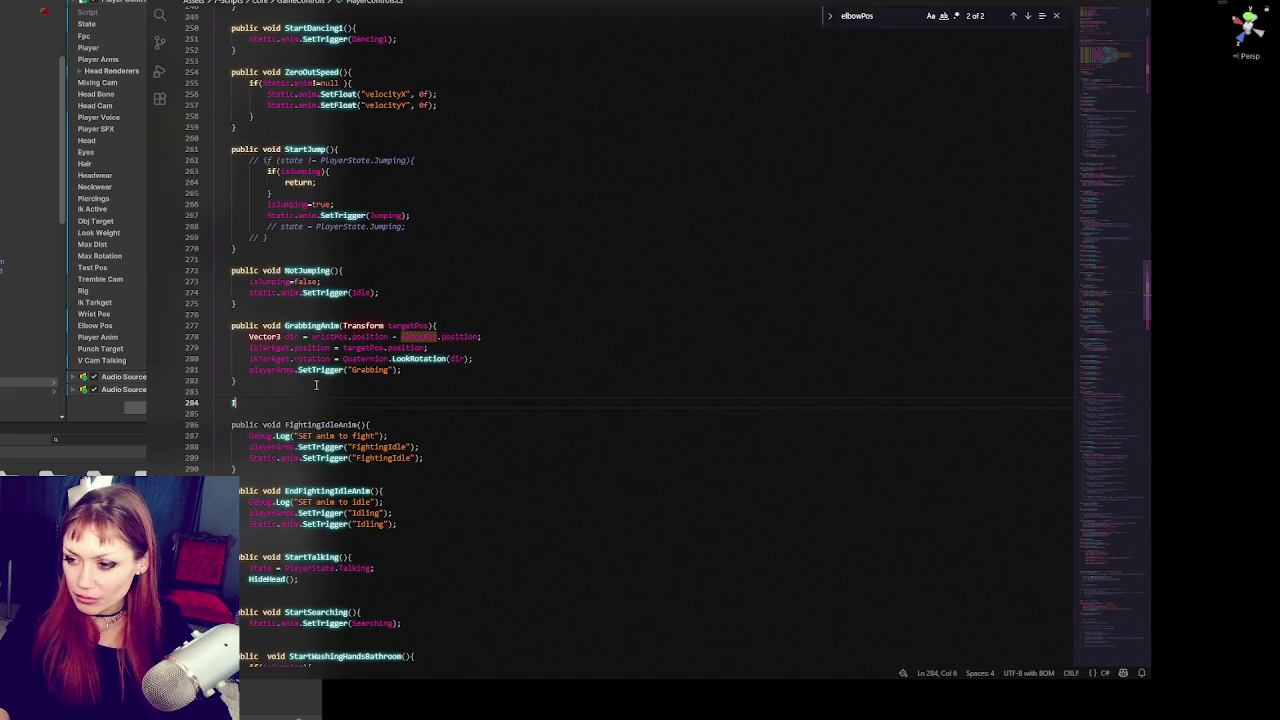
type("Enumerator ")
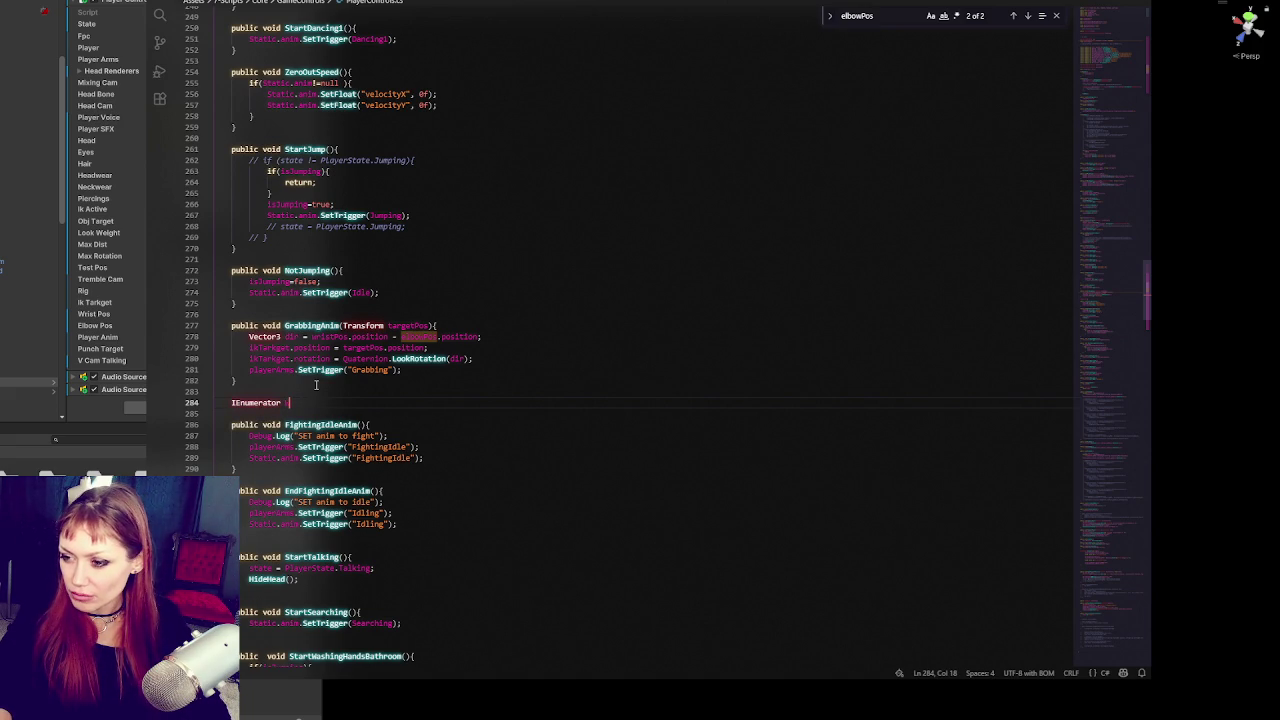
type(" aitFor")
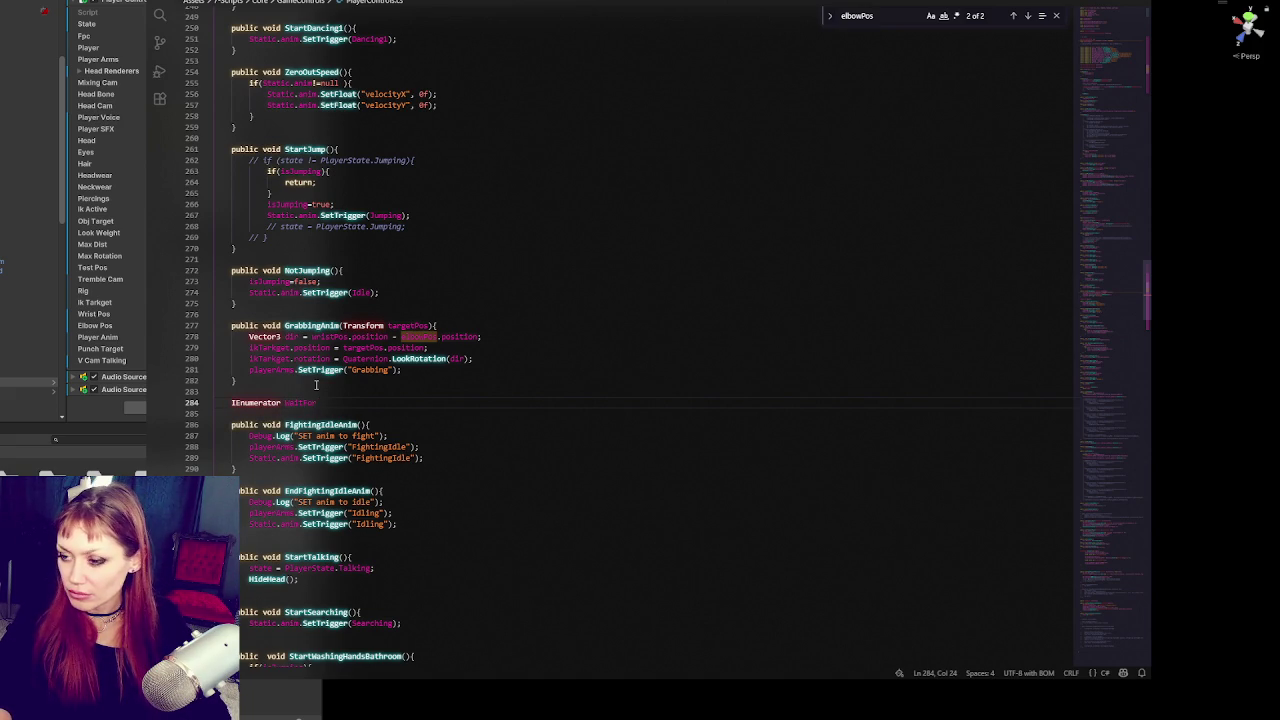
type("Positioning(){")
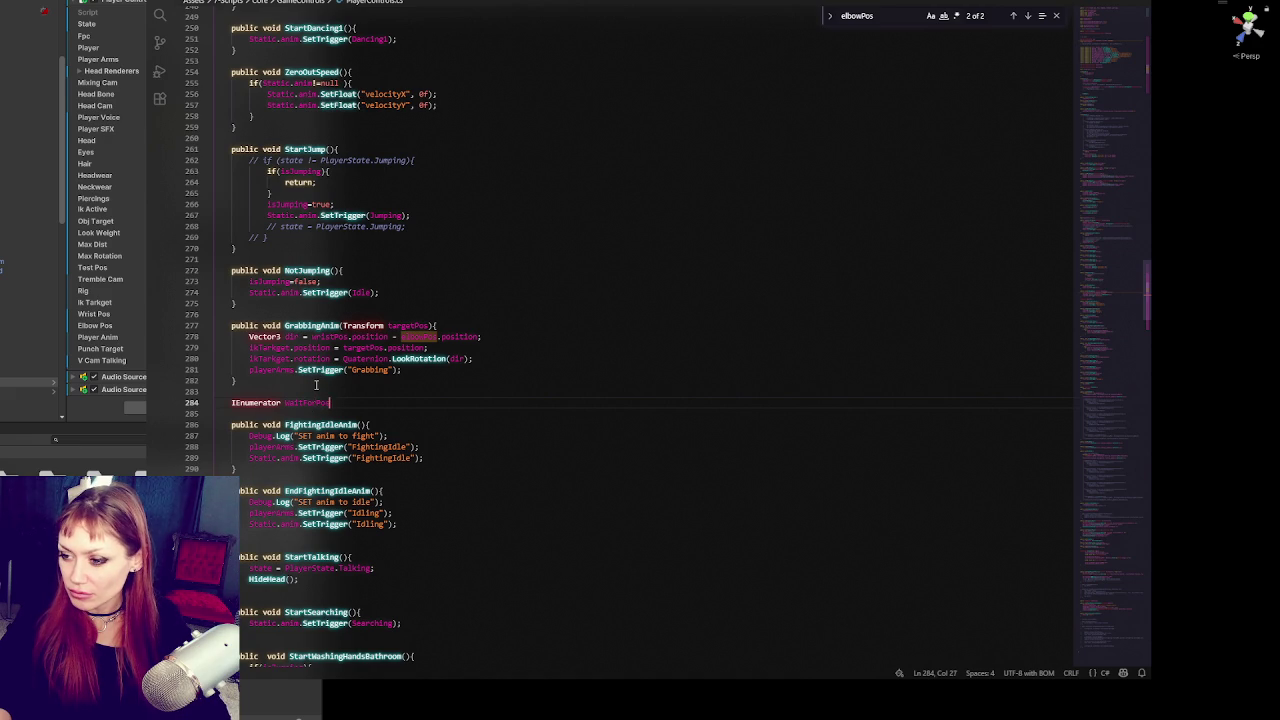